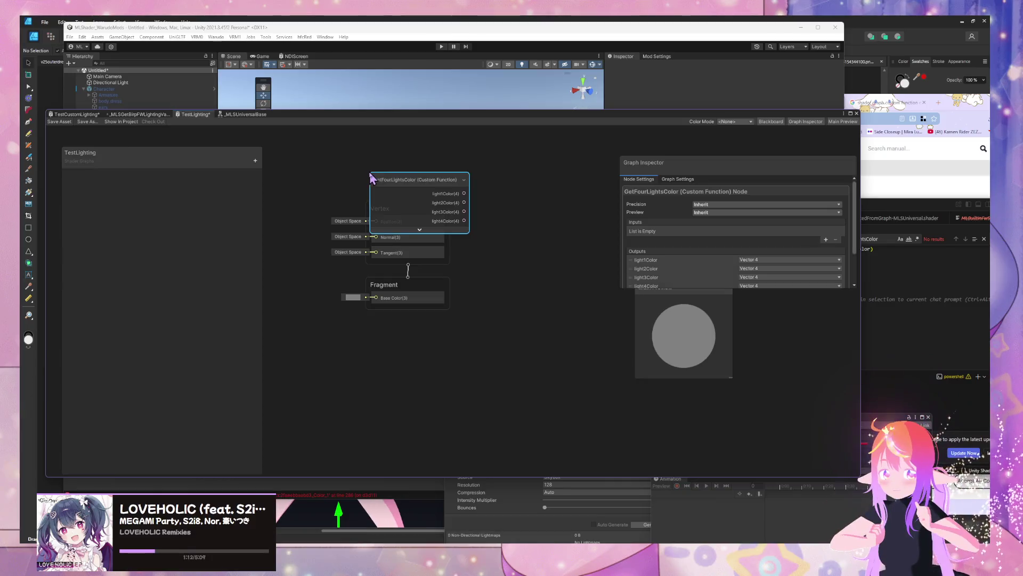
# Step: Paste the copied GetFourLightsColor node into the TestCustomLighting graph and position it
pyautogui.moveTo(411, 185); pyautogui.dragTo(320, 169)
pyautogui.click(64, 116)
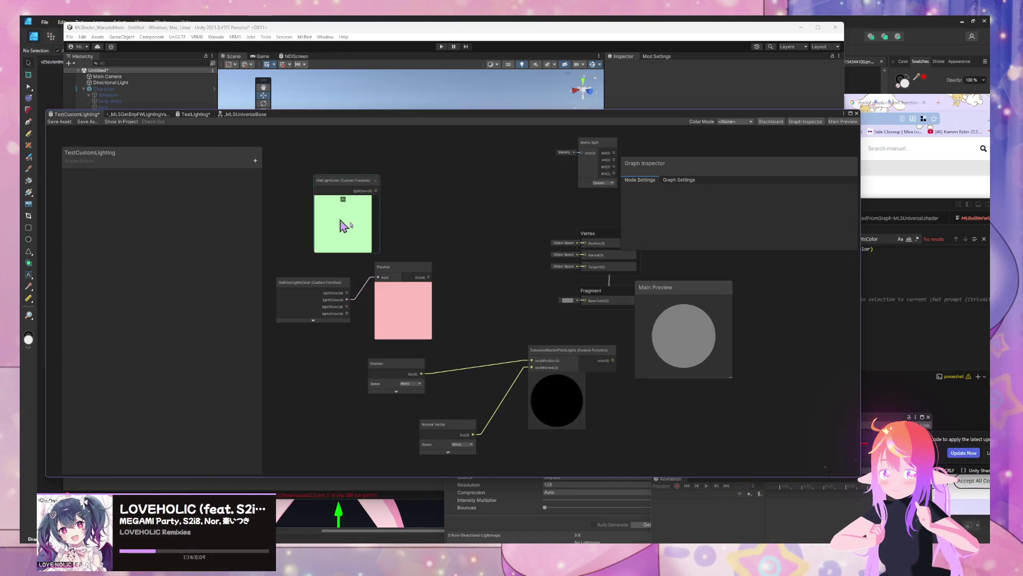
pyautogui.hotkey('ctrl', 'v')
pyautogui.moveTo(507, 273); pyautogui.dragTo(408, 287)
# Step: Delete the pasted GetFourLightsColor node again and frame all nodes in view
pyautogui.press('Delete')
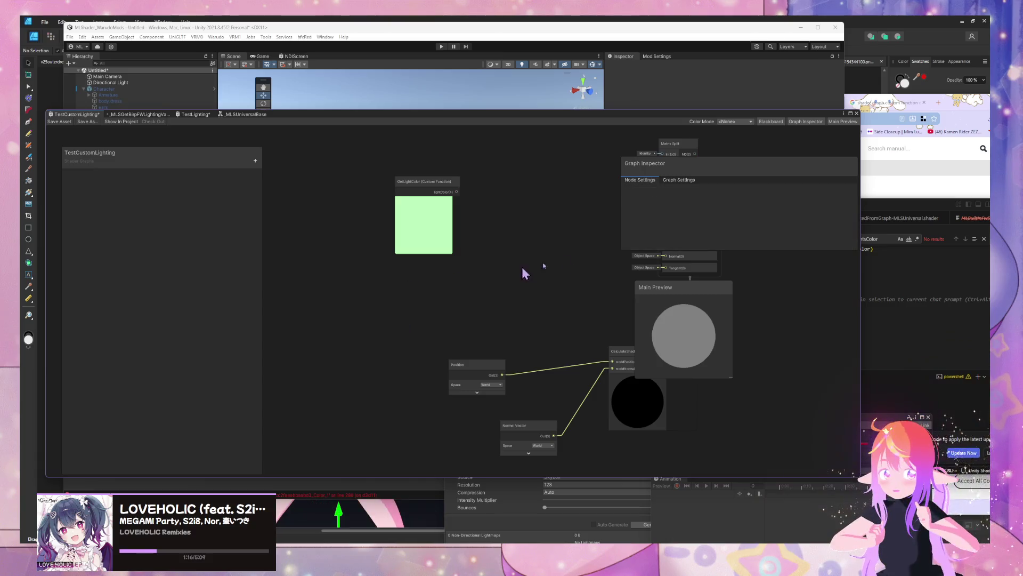
pyautogui.press('a')
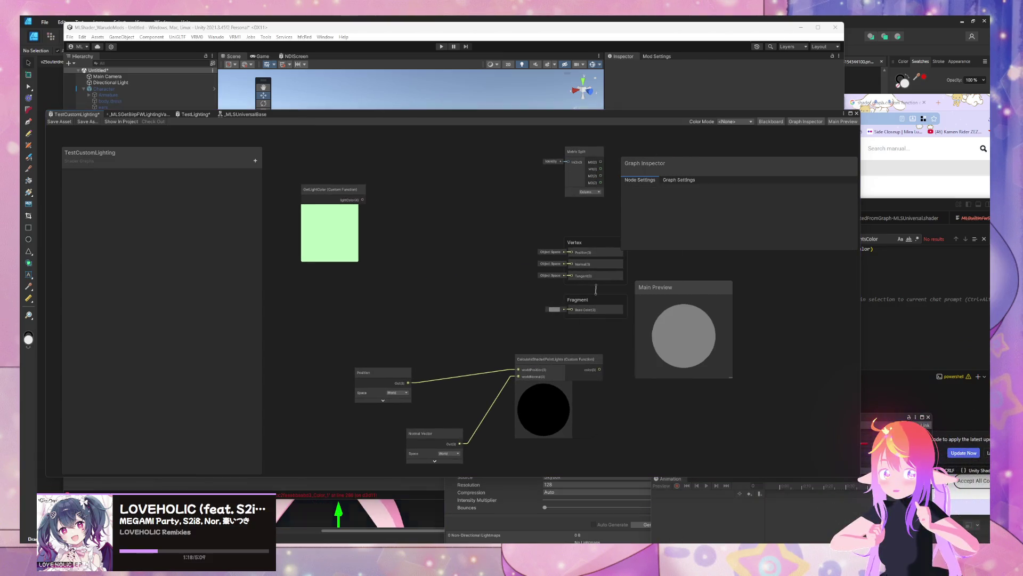
pyautogui.moveTo(653, 514)
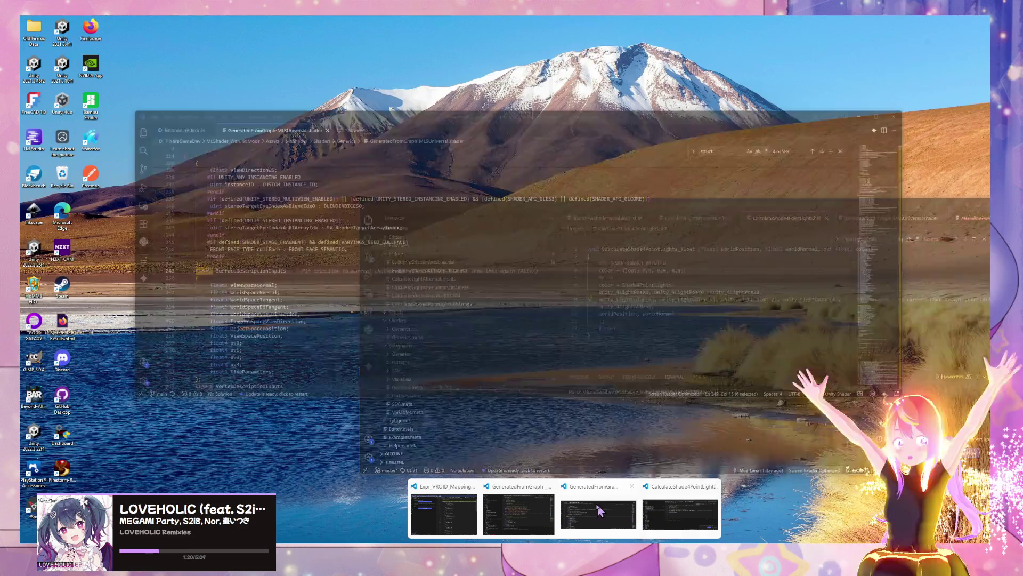
pyautogui.moveTo(513, 511)
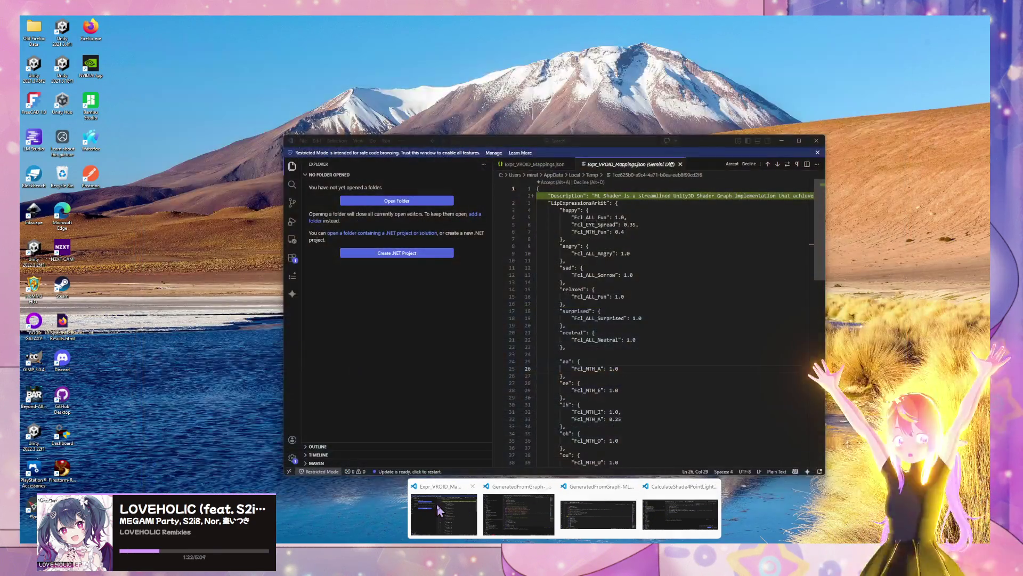
# Step: Bring up BuiltInFwShaderVariables.hlsl in VS Code and make the editor window taller
pyautogui.moveTo(701, 528)
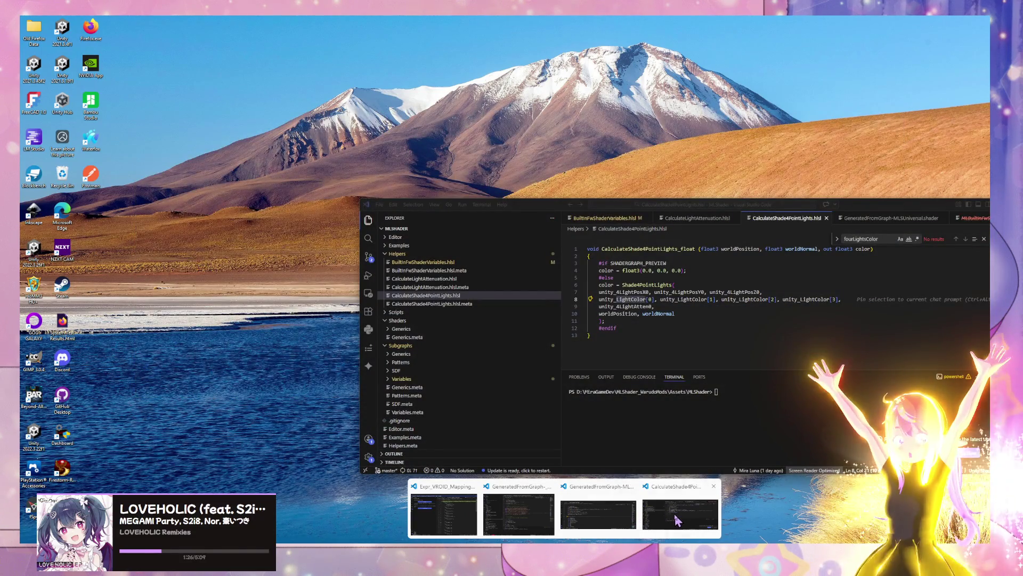
pyautogui.click(676, 520)
pyautogui.click(605, 218)
pyautogui.scroll(3, 693, 317)
pyautogui.scroll(-2, 714, 294)
pyautogui.scroll(2, 738, 261)
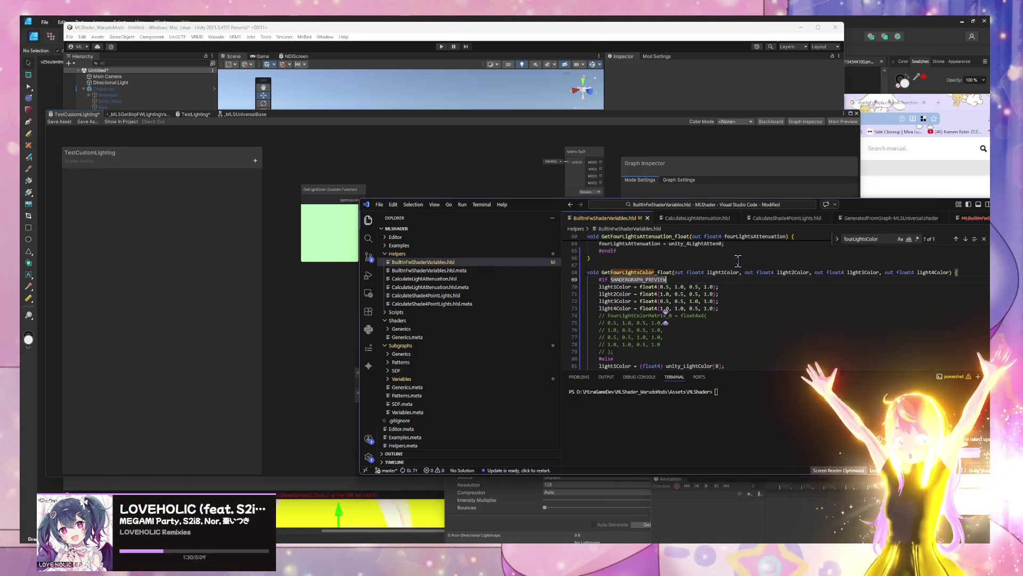
pyautogui.moveTo(528, 205)
pyautogui.mouseDown()
pyautogui.moveTo(505, 195)
pyautogui.moveTo(503, 83)
pyautogui.mouseUp()
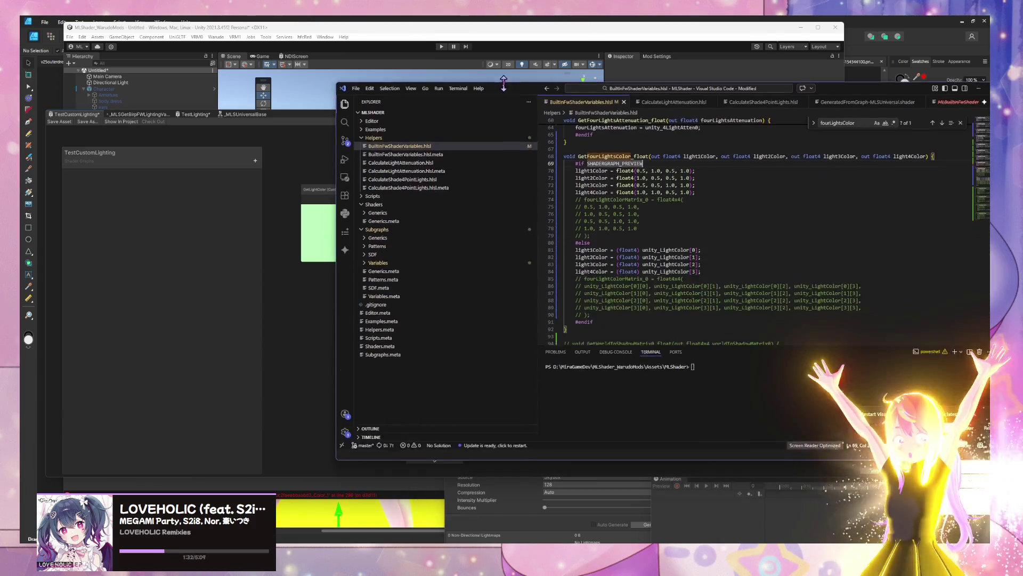
# Step: Comment out the whole GetFourLightsColor function on lines 67–92, then return to Unity
pyautogui.moveTo(592, 329); pyautogui.dragTo(534, 160)
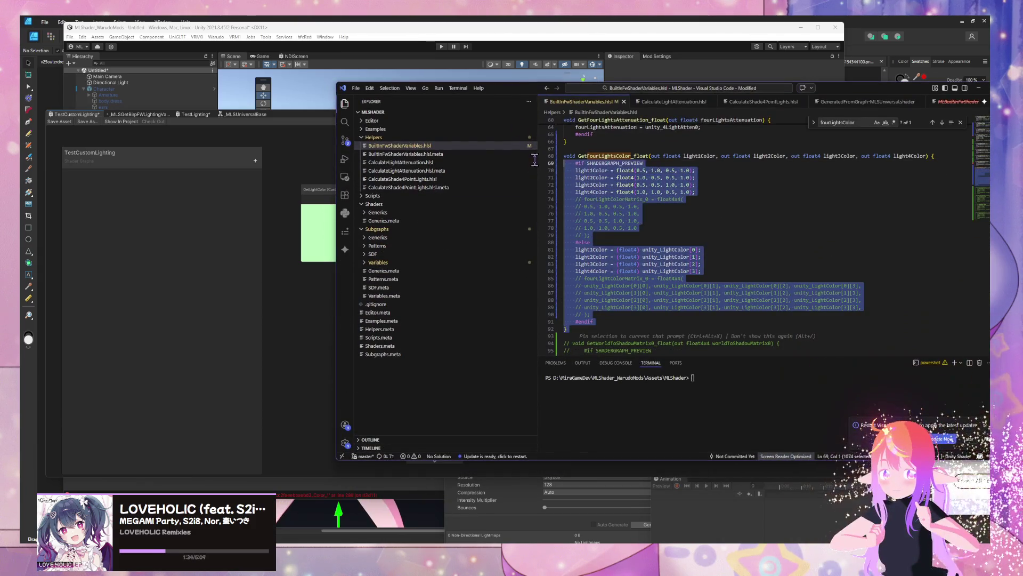
pyautogui.moveTo(569, 329)
pyautogui.mouseDown()
pyautogui.moveTo(570, 288)
pyautogui.moveTo(536, 151)
pyautogui.mouseUp()
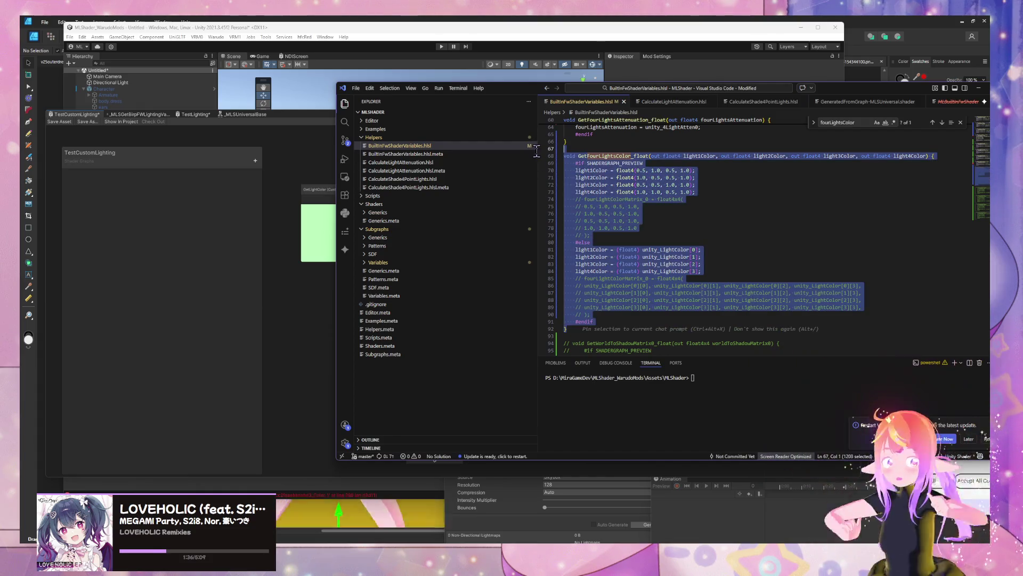
pyautogui.hotkey('ctrl', '/')
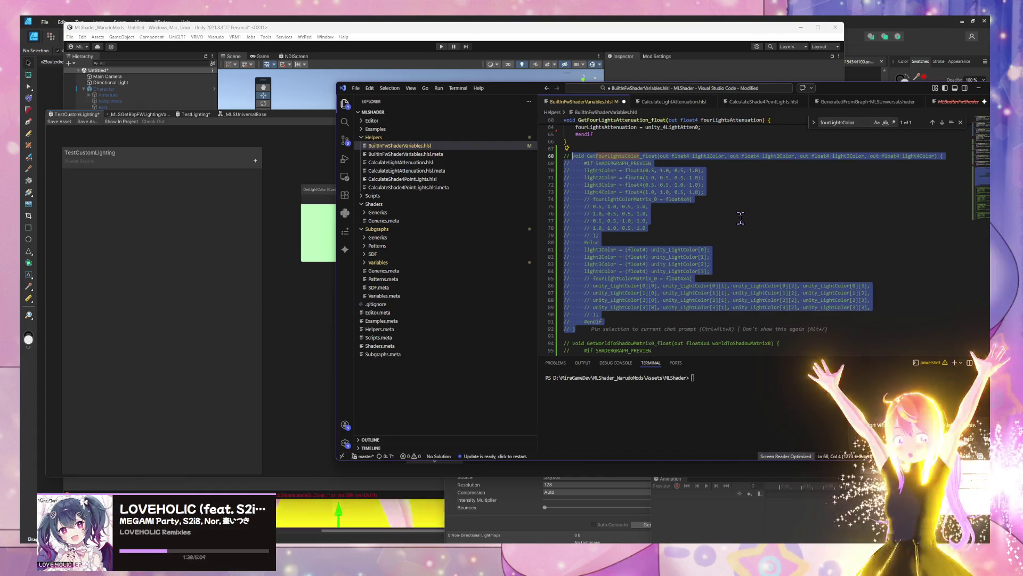
pyautogui.click(182, 244)
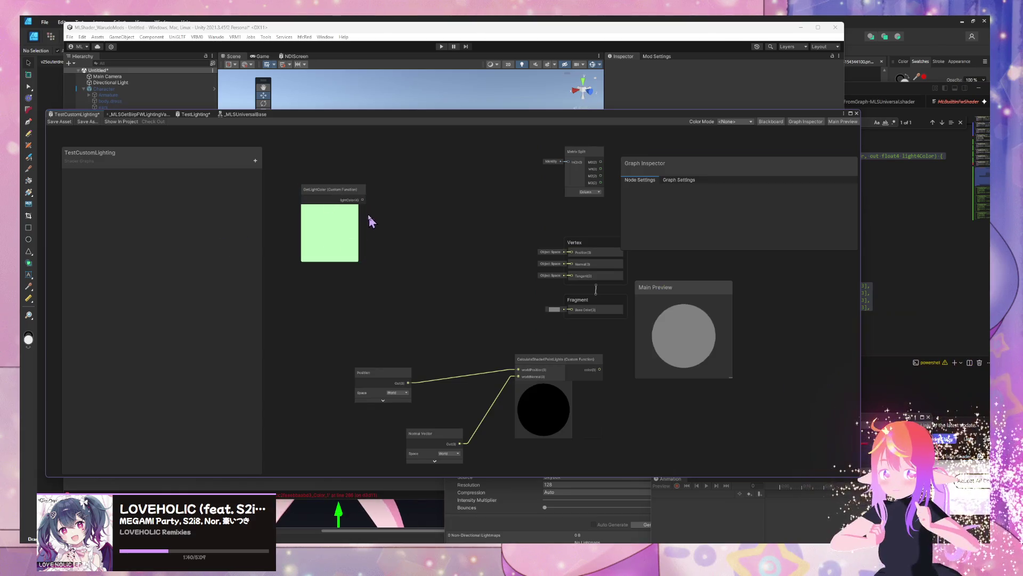
# Step: Connect GetLightColor's lightColor output to Fragment Base Color, save the asset, and check the HLSL code
pyautogui.moveTo(362, 199); pyautogui.dragTo(569, 311)
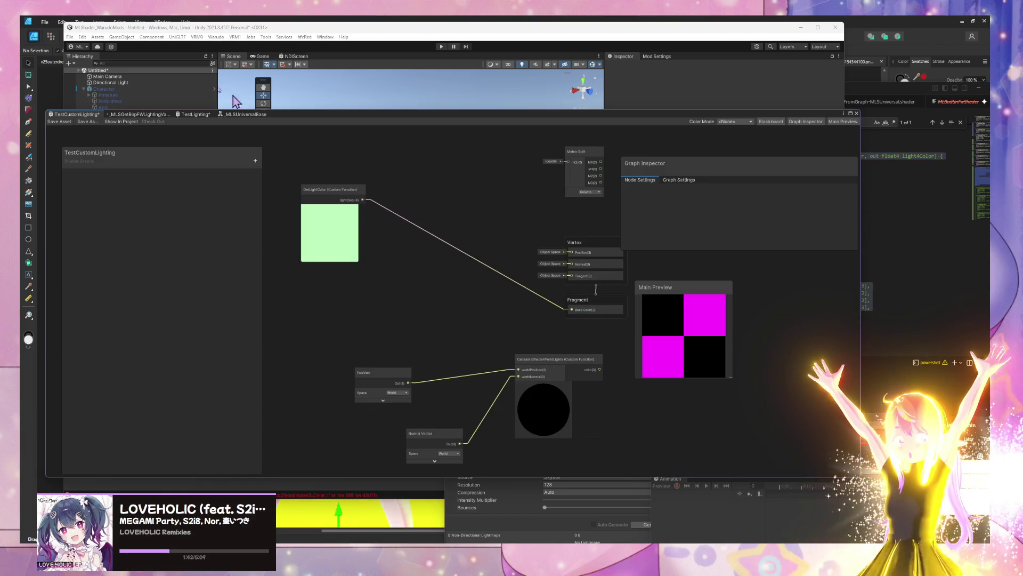
pyautogui.click(60, 122)
pyautogui.click(931, 255)
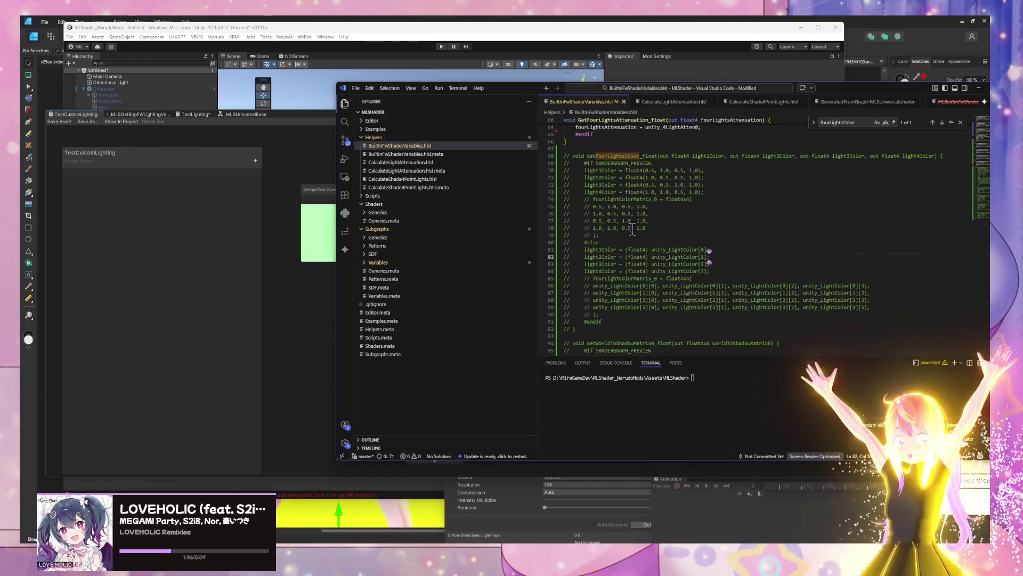
pyautogui.scroll(-5, 634, 230)
pyautogui.scroll(5, 635, 230)
pyautogui.scroll(3, 637, 230)
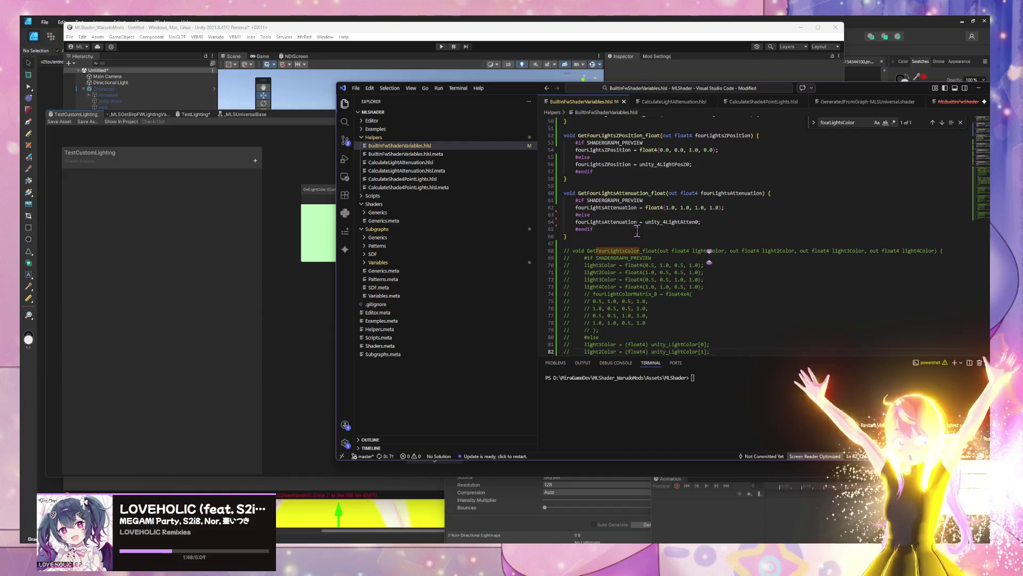
pyautogui.click(314, 297)
# Step: Disconnect the wire from Base Color and review the shader code again
pyautogui.moveTo(366, 209); pyautogui.dragTo(434, 219)
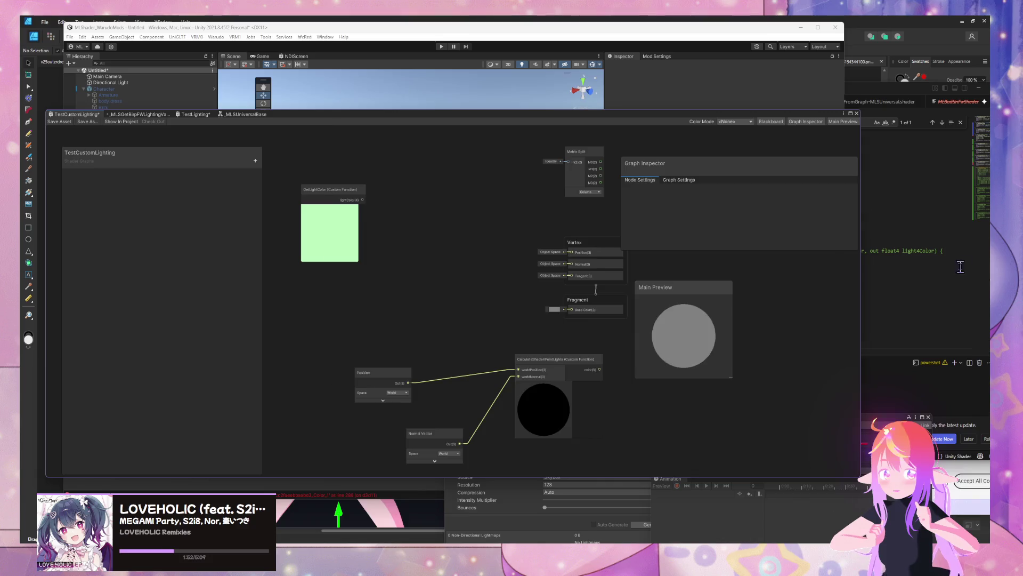
pyautogui.click(896, 267)
pyautogui.scroll(-10, 851, 268)
pyautogui.scroll(15, 851, 269)
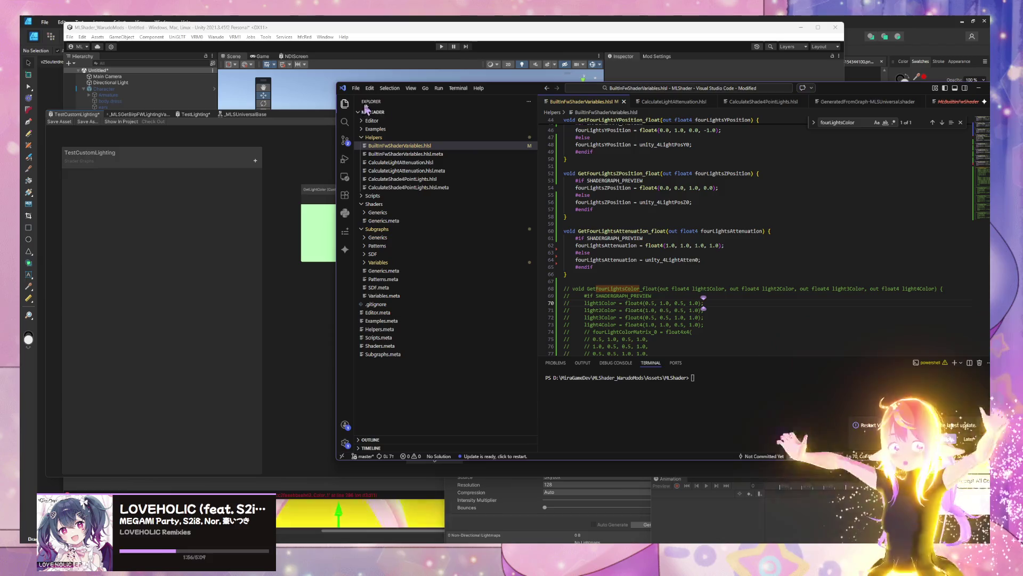
pyautogui.scroll(8, 709, 201)
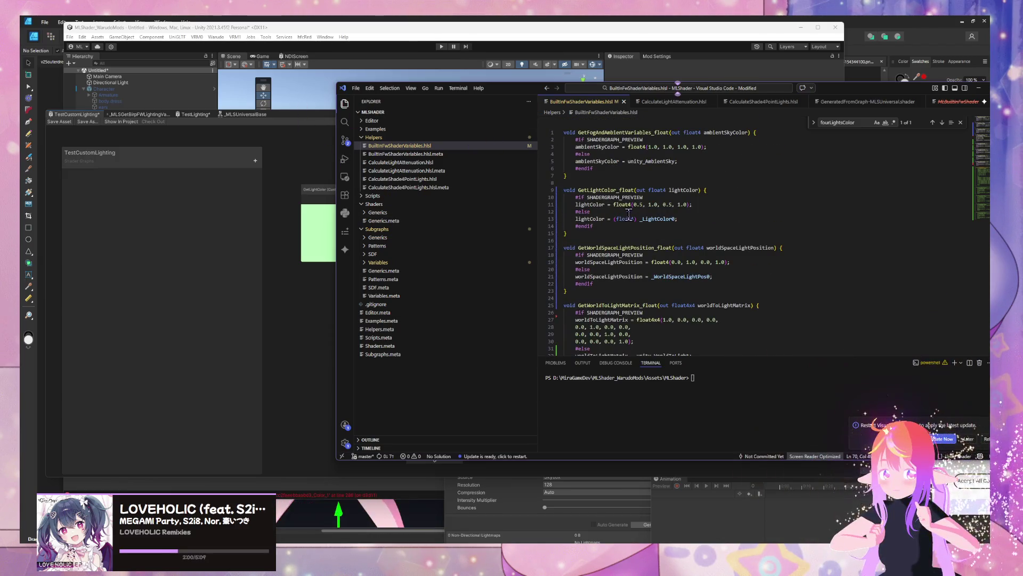
pyautogui.click(298, 295)
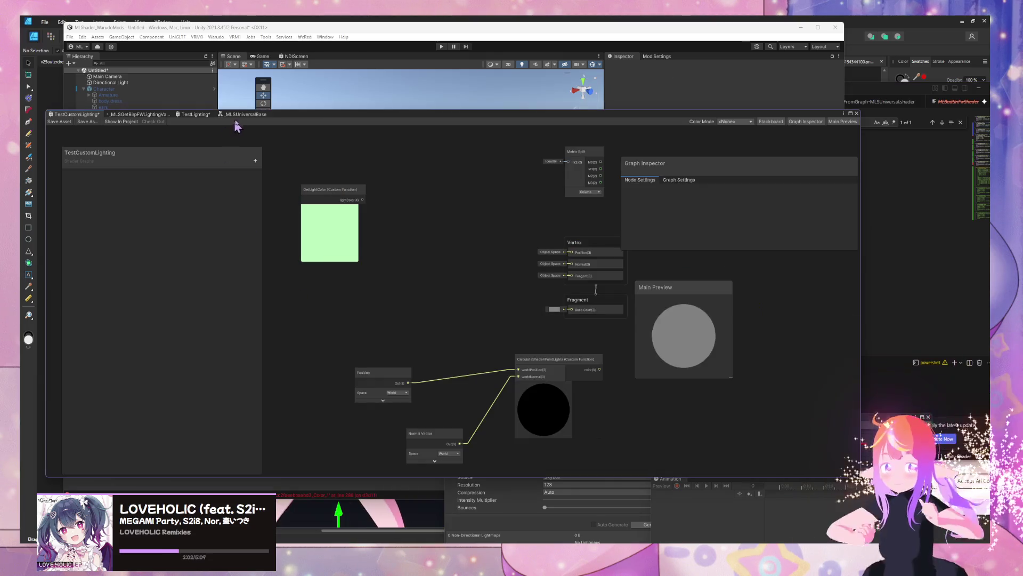
# Step: Inspect TestLighting's GetFourLightsColor node, then rewire lightColor into TestCustomLighting's Base Color
pyautogui.click(202, 115)
pyautogui.click(351, 177)
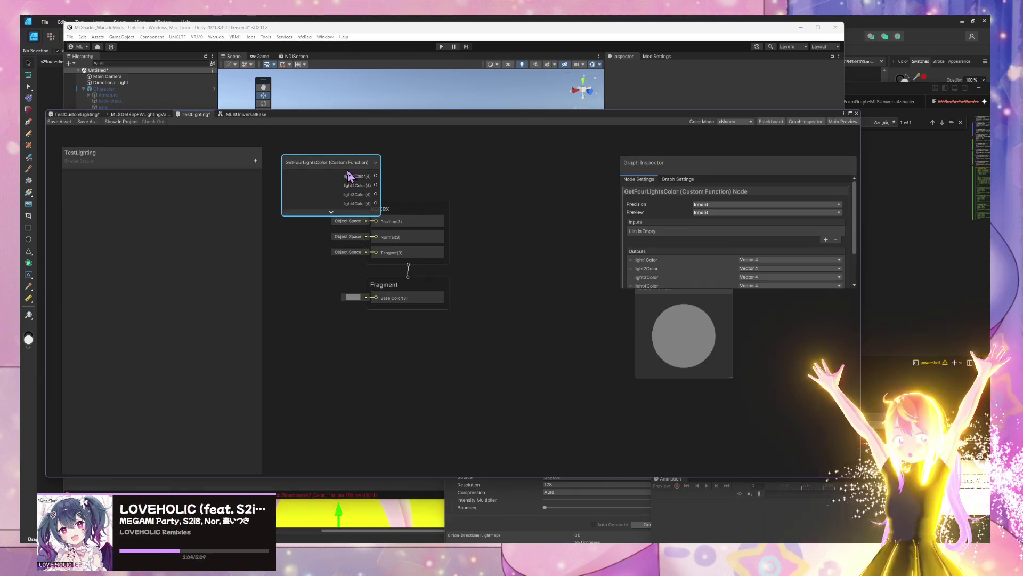
pyautogui.click(89, 116)
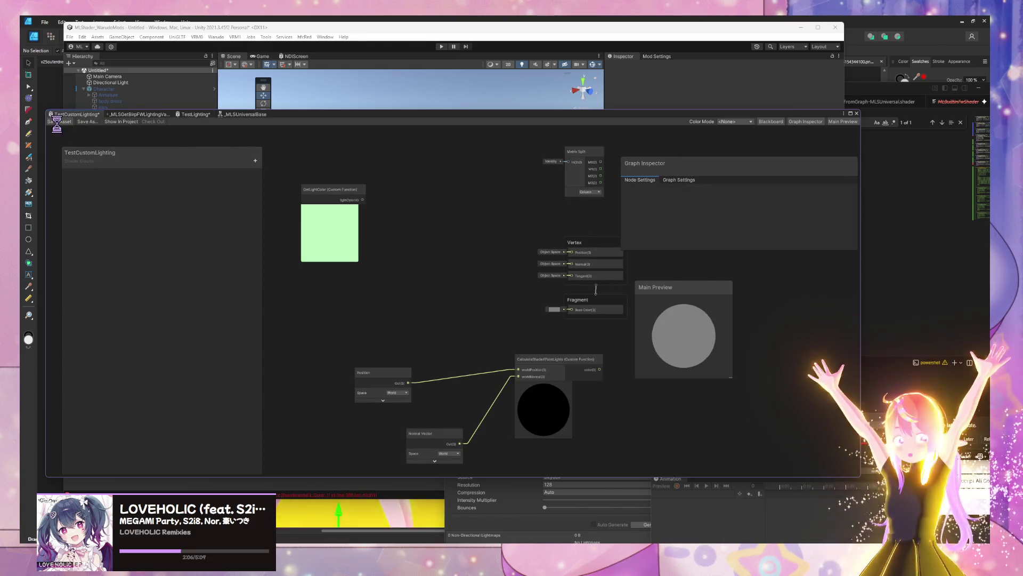
pyautogui.moveTo(363, 199)
pyautogui.mouseDown()
pyautogui.moveTo(612, 326)
pyautogui.moveTo(587, 321)
pyautogui.mouseUp()
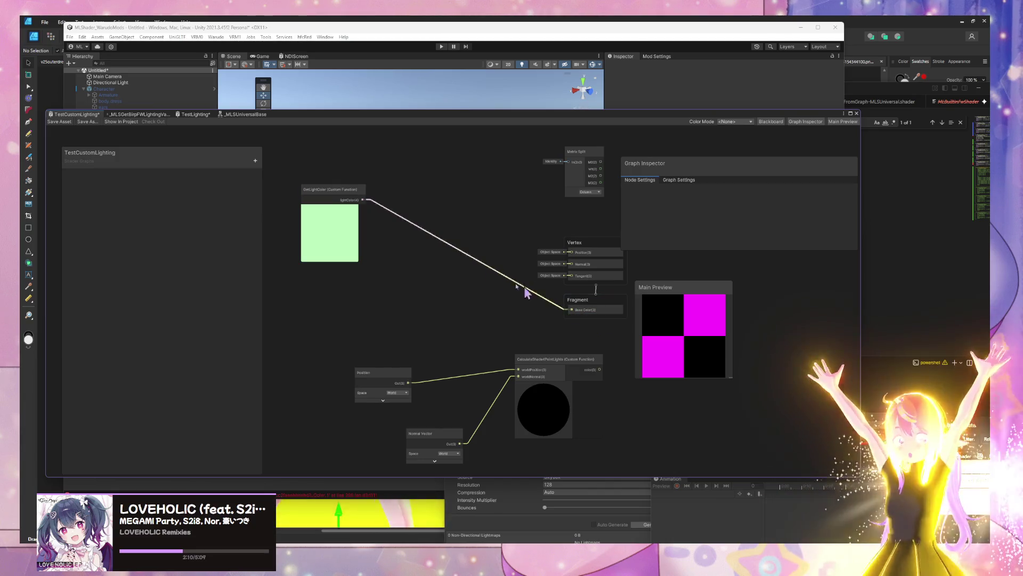
pyautogui.click(478, 263)
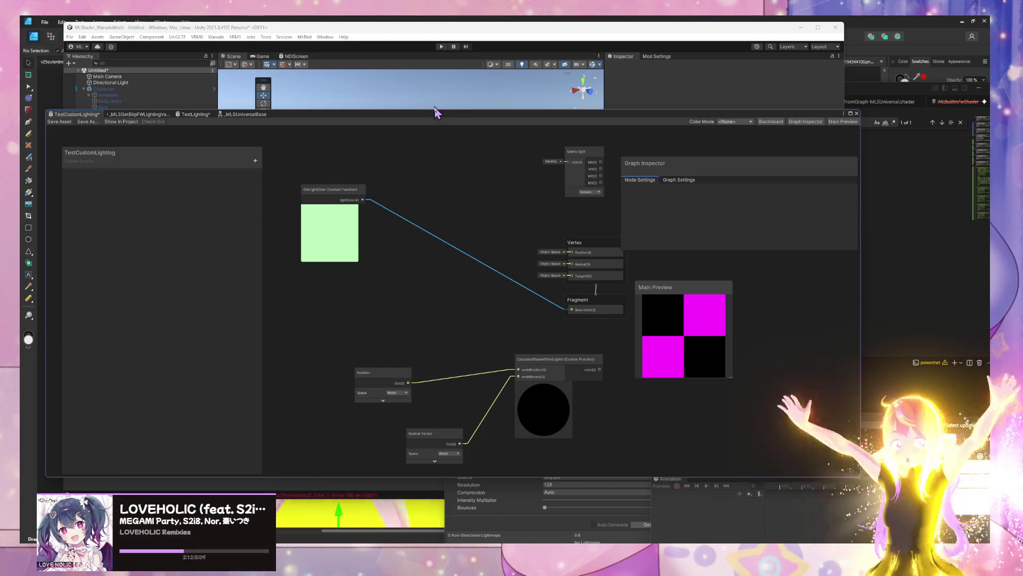
pyautogui.moveTo(427, 118)
pyautogui.mouseDown()
pyautogui.moveTo(918, 185)
pyautogui.moveTo(465, 52)
pyautogui.mouseUp()
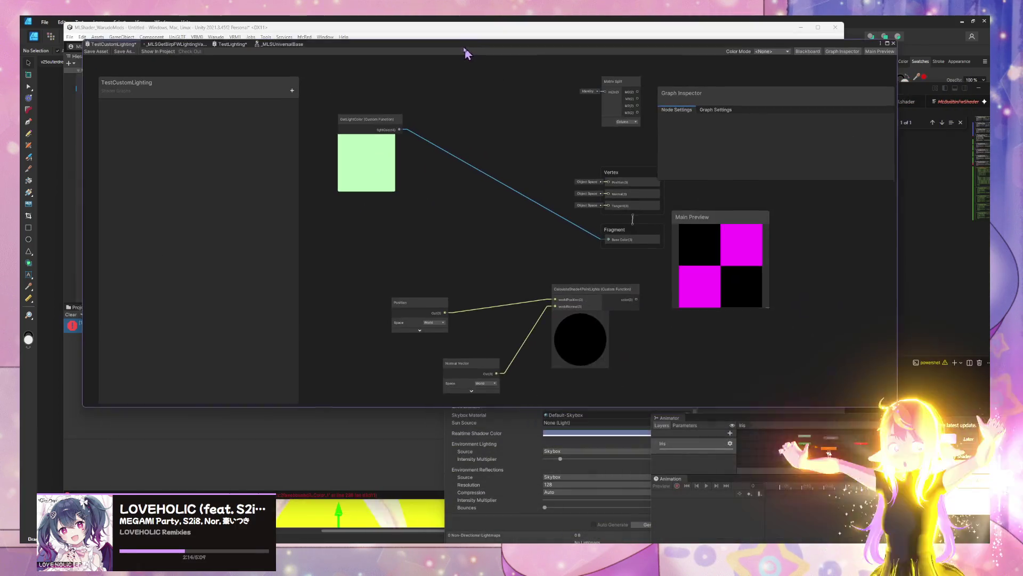
# Step: Comment out the four-lights position functions in BuiltInFwShaderVariables.hlsl
pyautogui.moveTo(565, 541)
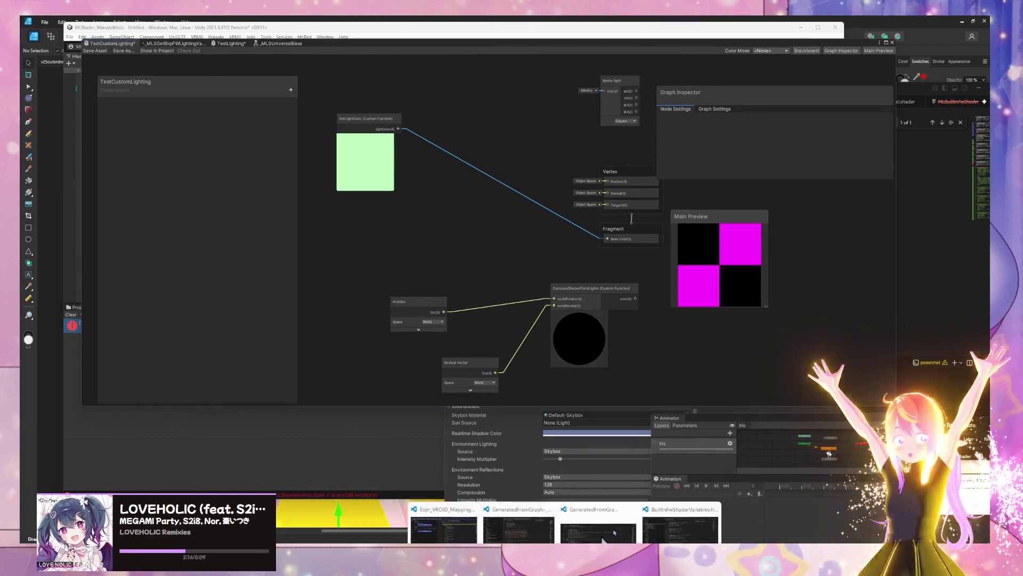
pyautogui.click(674, 513)
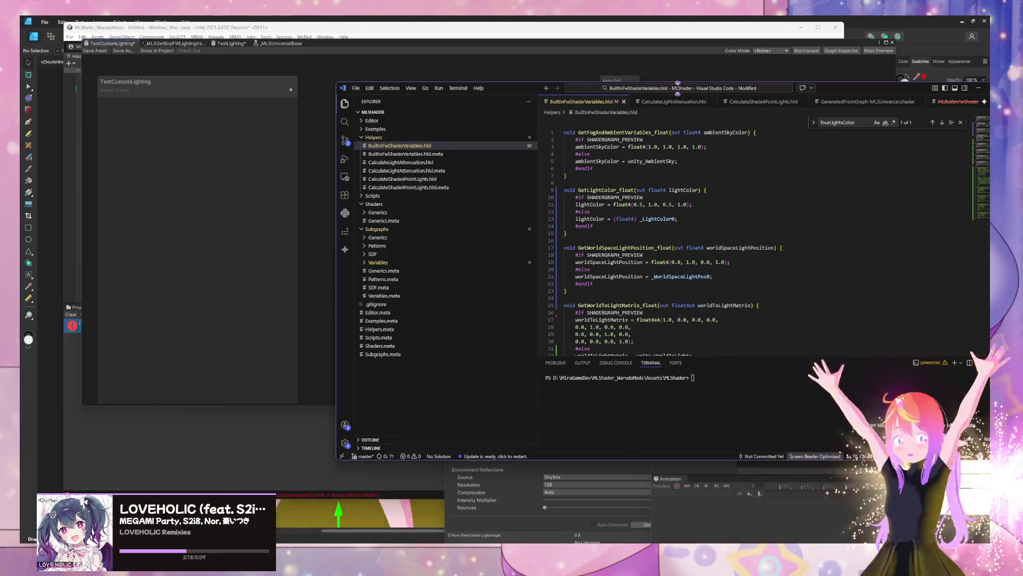
pyautogui.moveTo(565, 541)
pyautogui.moveTo(598, 515)
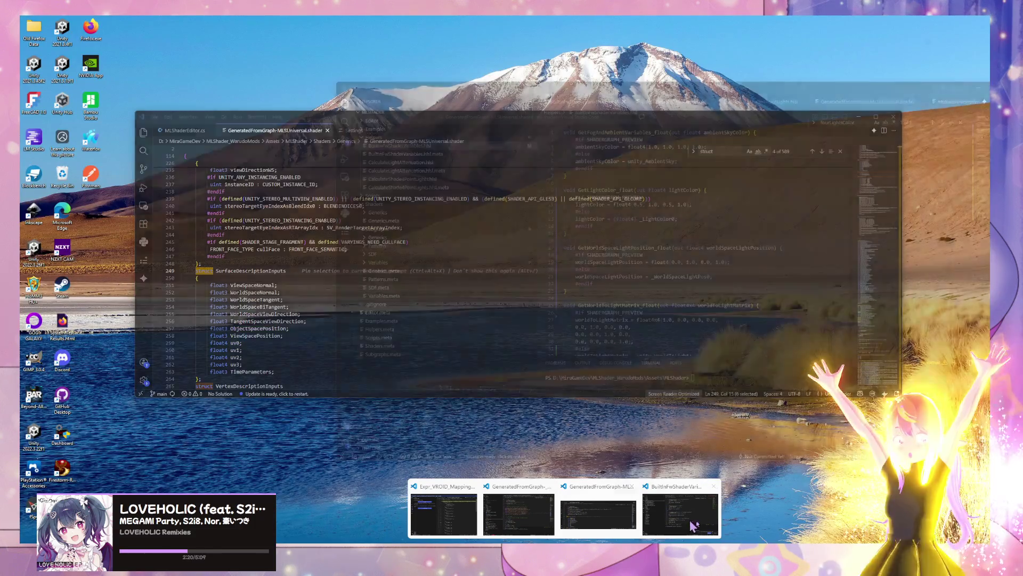
pyautogui.moveTo(694, 527)
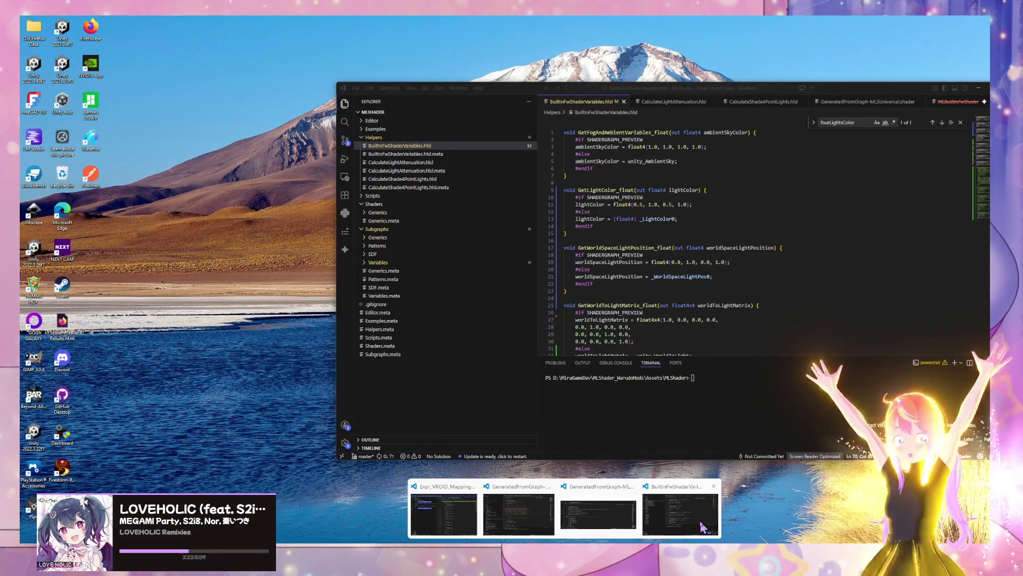
pyautogui.click(703, 526)
pyautogui.scroll(-4, 725, 241)
pyautogui.scroll(-9, 726, 241)
pyautogui.click(590, 295)
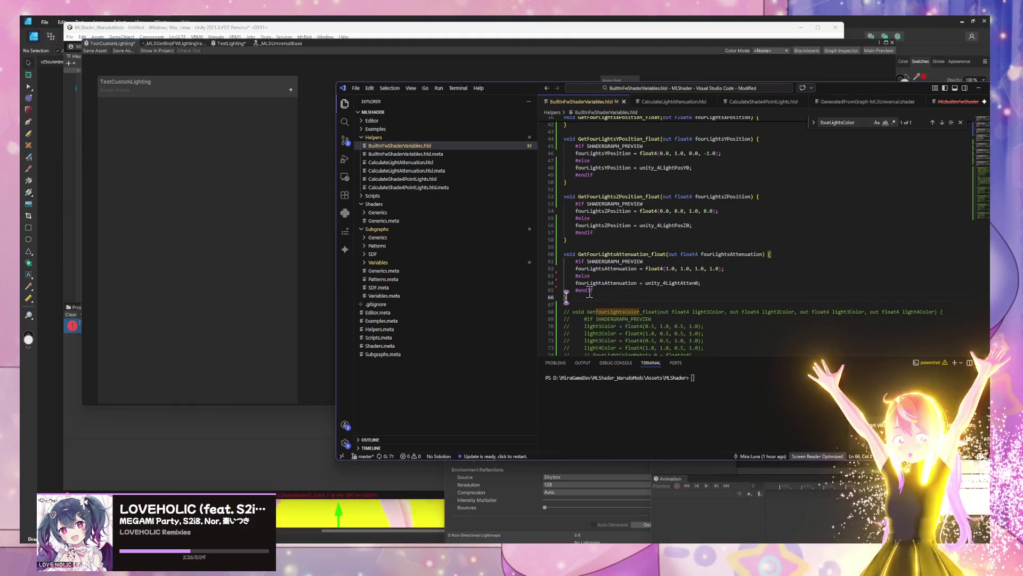
pyautogui.scroll(9, 590, 294)
pyautogui.keyDown('shift'); pyautogui.click(766, 263); pyautogui.keyUp('shift')
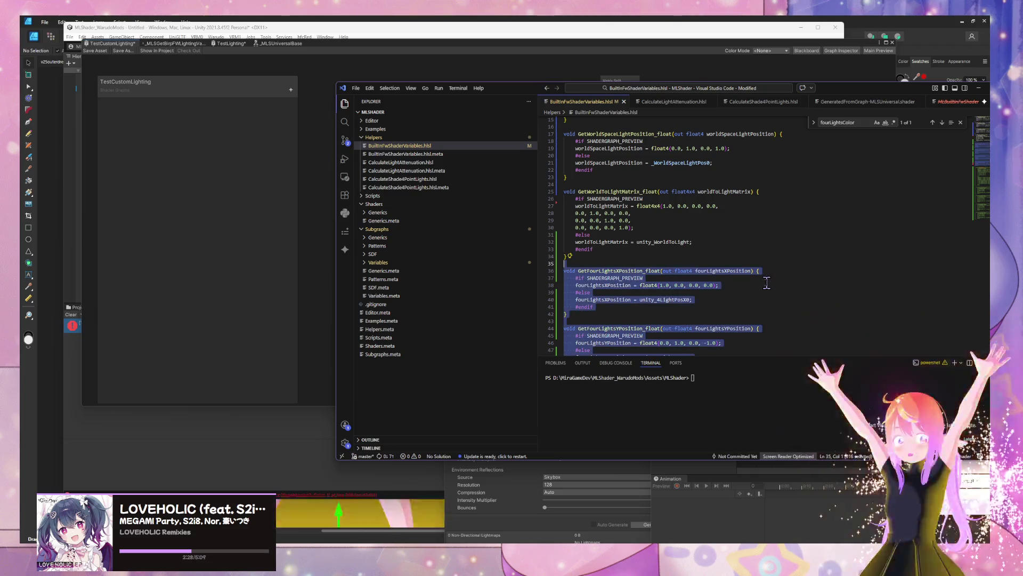
pyautogui.hotkey('ctrl', '/')
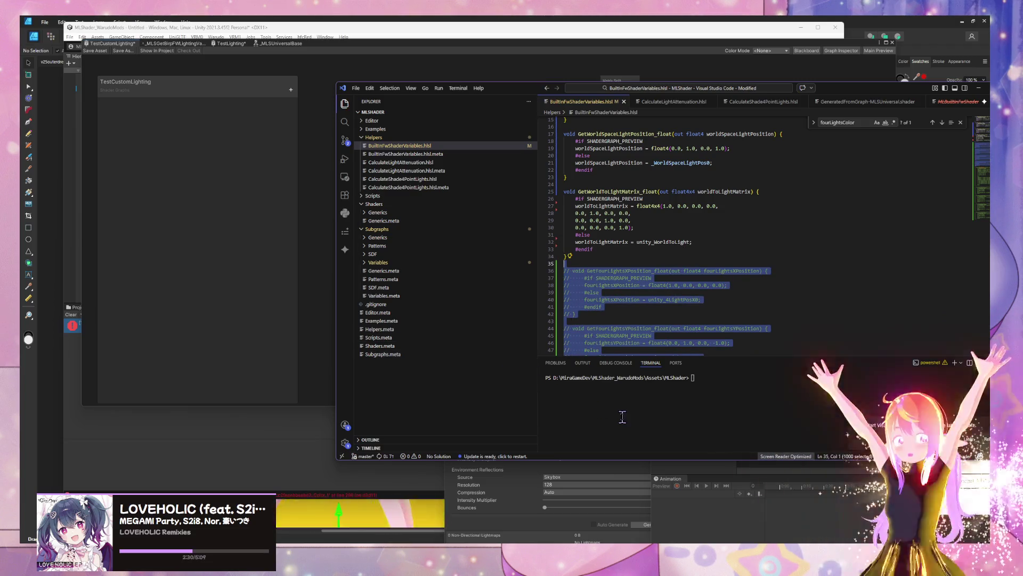
# Step: Also comment out the light position and world-to-light matrix functions, then check the grey-sphere preview
pyautogui.click(206, 316)
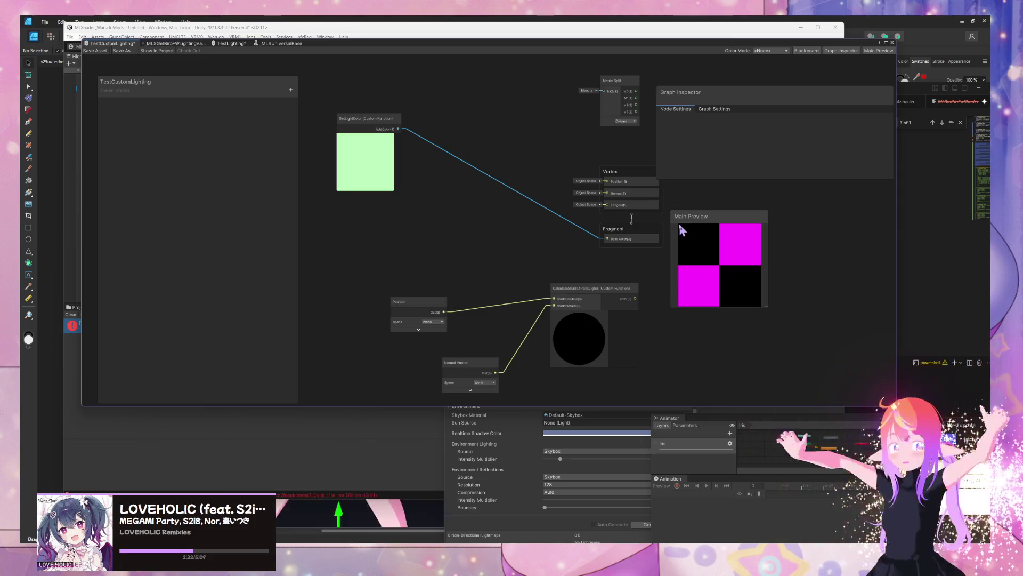
pyautogui.hotkey('alt', 'Tab')
pyautogui.scroll(-20, 716, 253)
pyautogui.scroll(20, 730, 243)
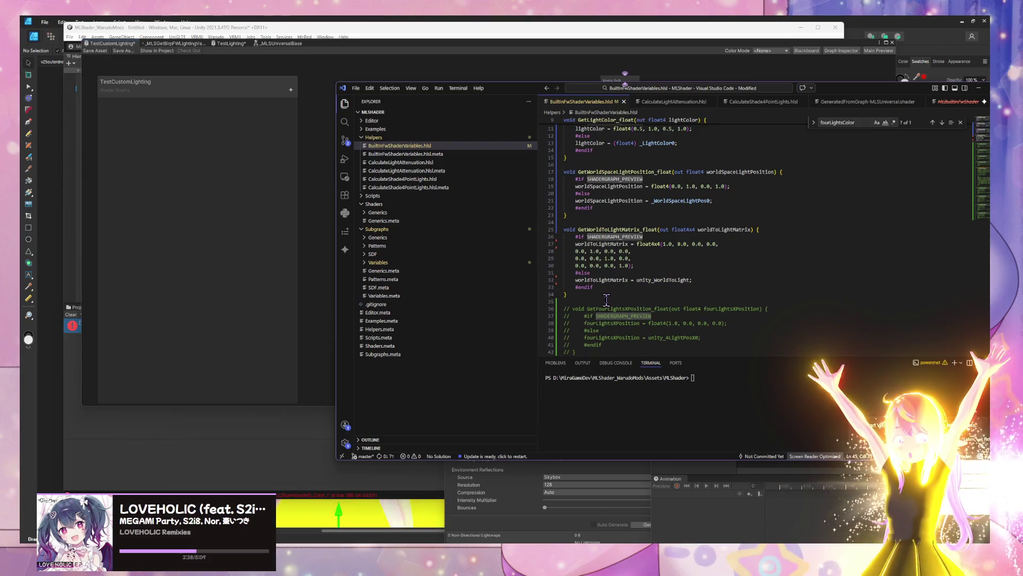
pyautogui.moveTo(604, 288)
pyautogui.mouseDown()
pyautogui.moveTo(568, 266)
pyautogui.moveTo(576, 240)
pyautogui.mouseUp()
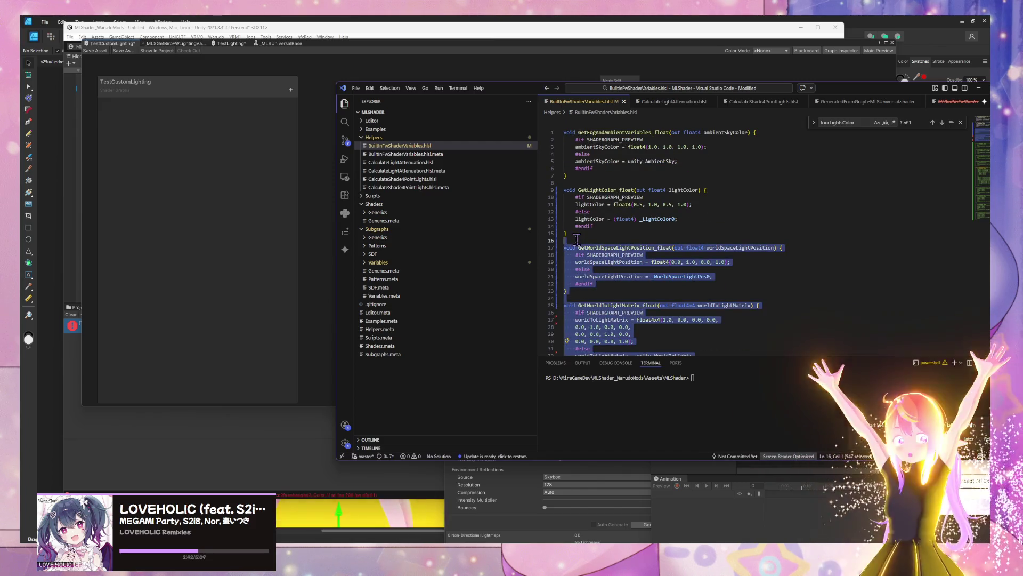
pyautogui.hotkey('ctrl', '/')
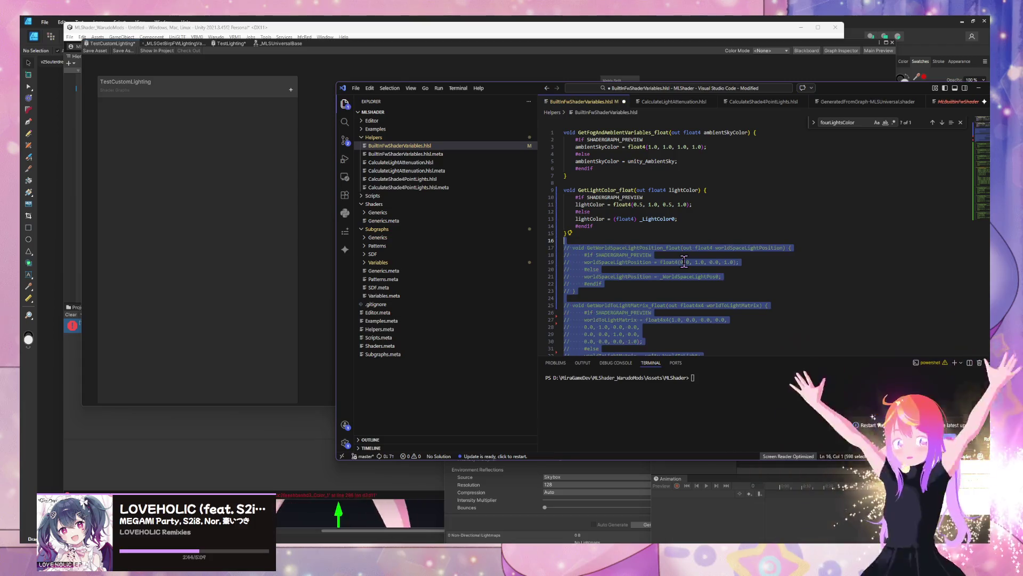
pyautogui.hotkey('alt', 'Tab')
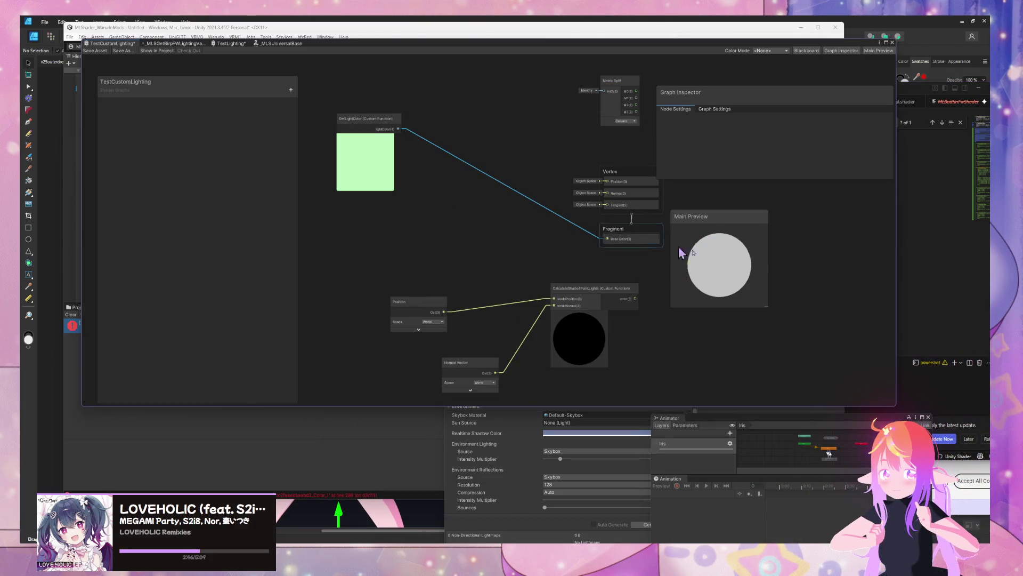
# Step: Uncomment GetFourLightsColor_float in BuiltInFwShaderVariables.hlsl and return to Shader Graph to trigger recompiling
pyautogui.hotkey('alt', 'Tab')
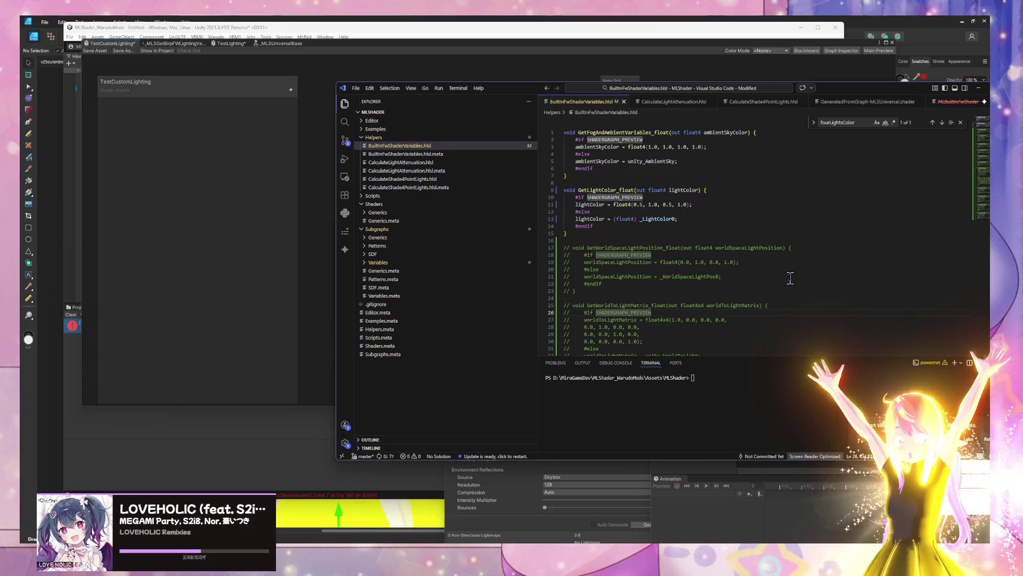
pyautogui.scroll(-6, 736, 267)
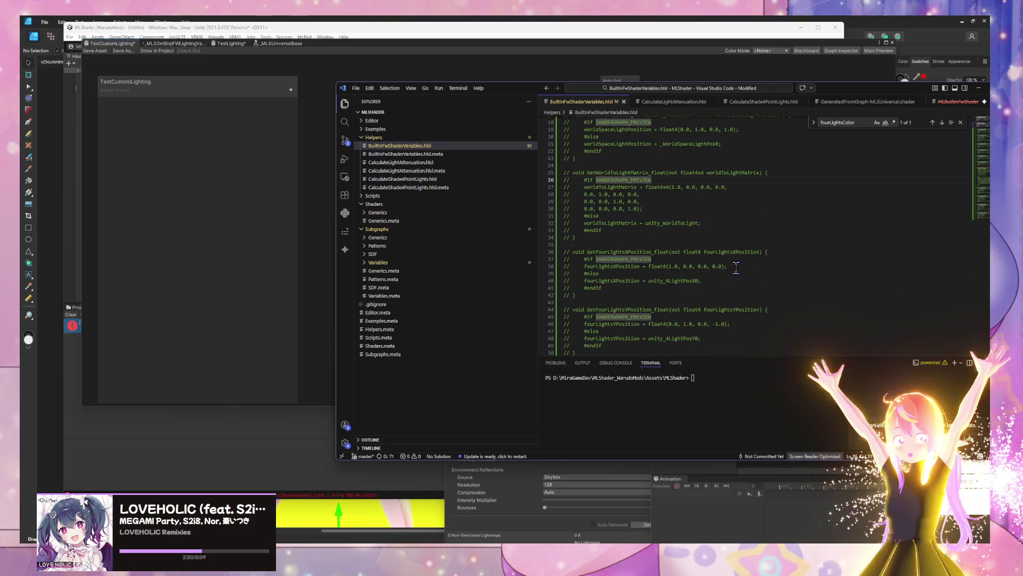
pyautogui.scroll(-1, 736, 267)
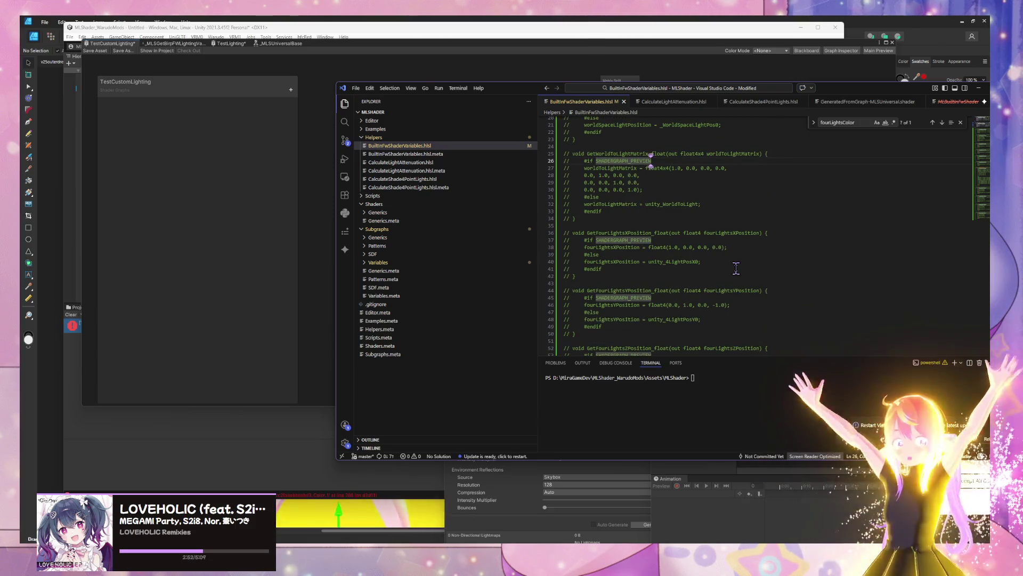
pyautogui.scroll(3, 736, 268)
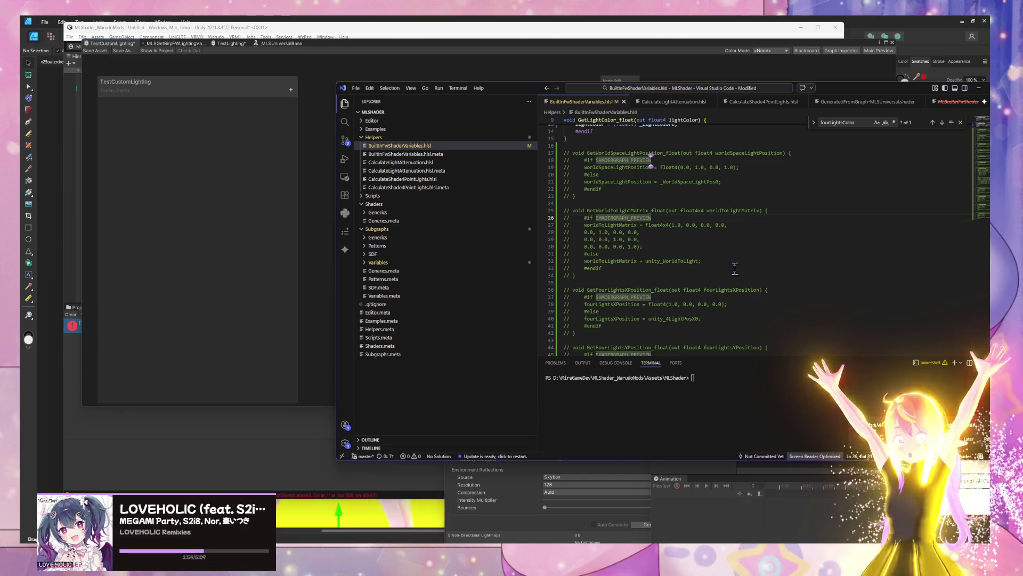
pyautogui.scroll(5, 735, 268)
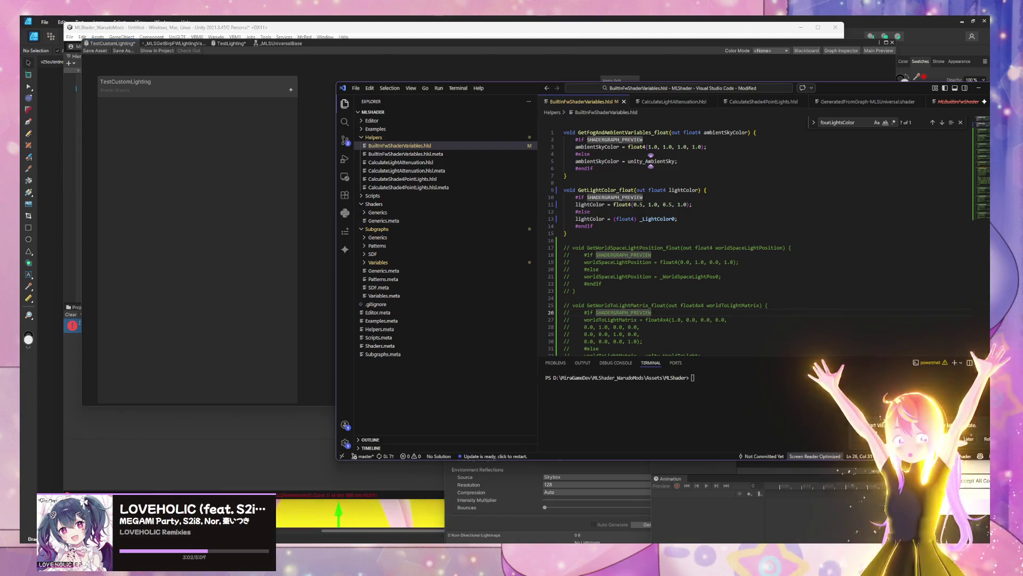
pyautogui.scroll(-15, 654, 280)
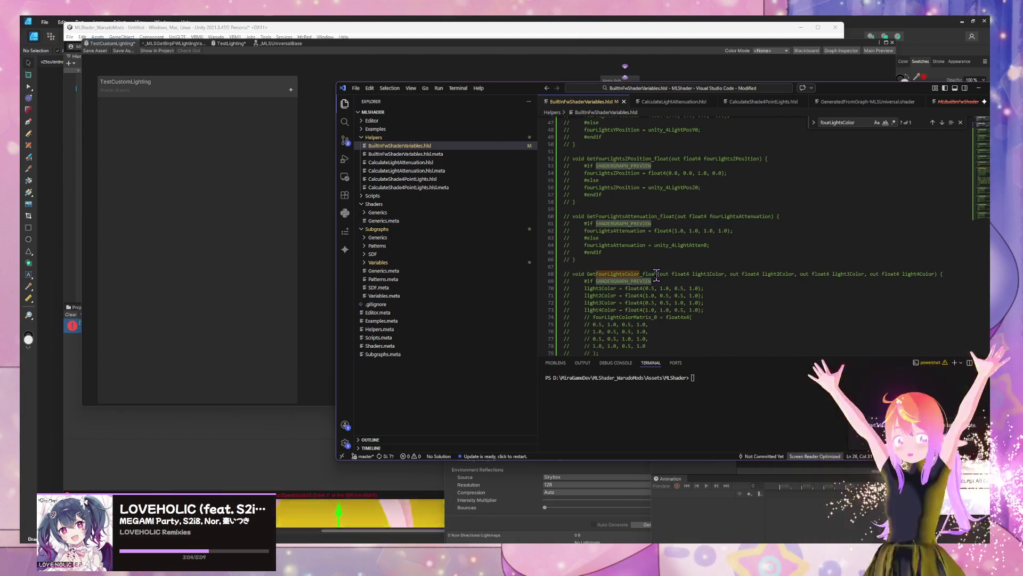
pyautogui.scroll(-6, 657, 273)
pyautogui.moveTo(584, 313); pyautogui.dragTo(554, 144)
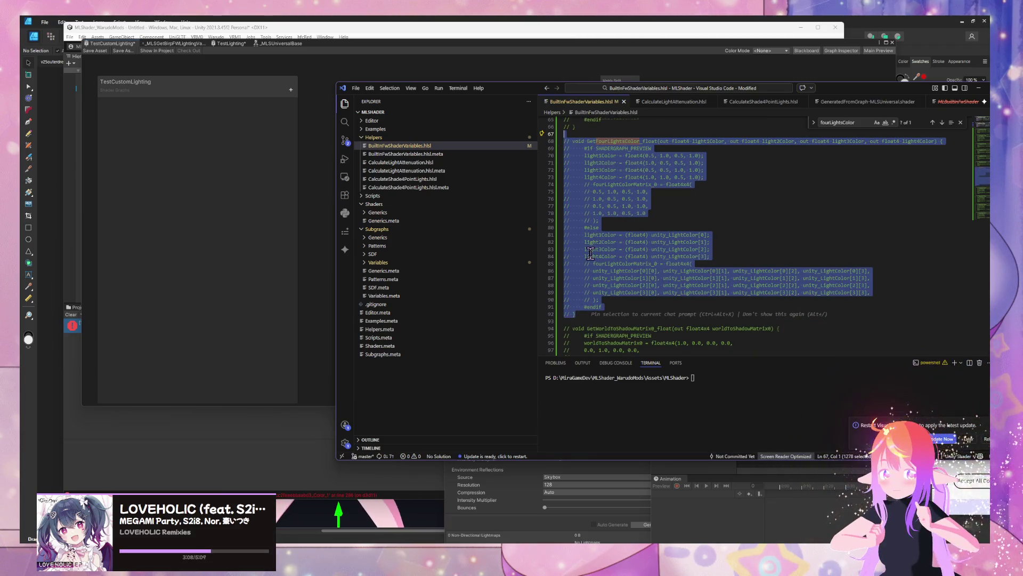
pyautogui.click(259, 219)
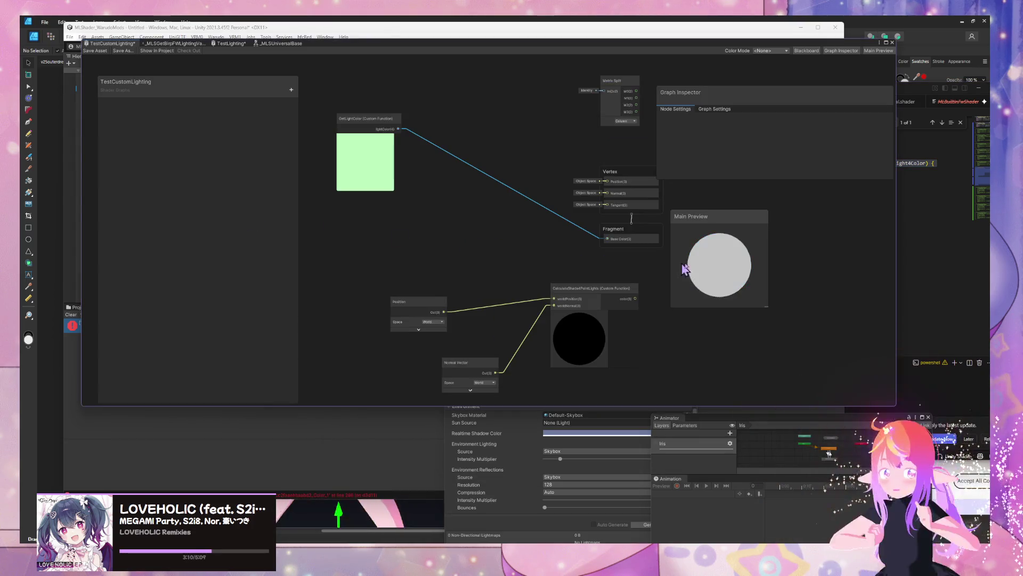
pyautogui.click(921, 302)
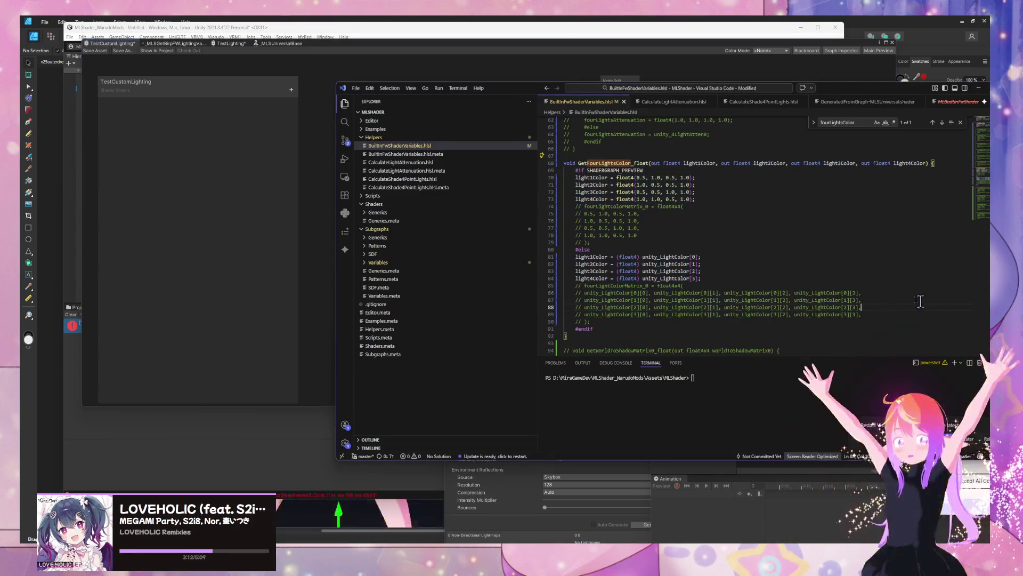
pyautogui.scroll(15, 695, 268)
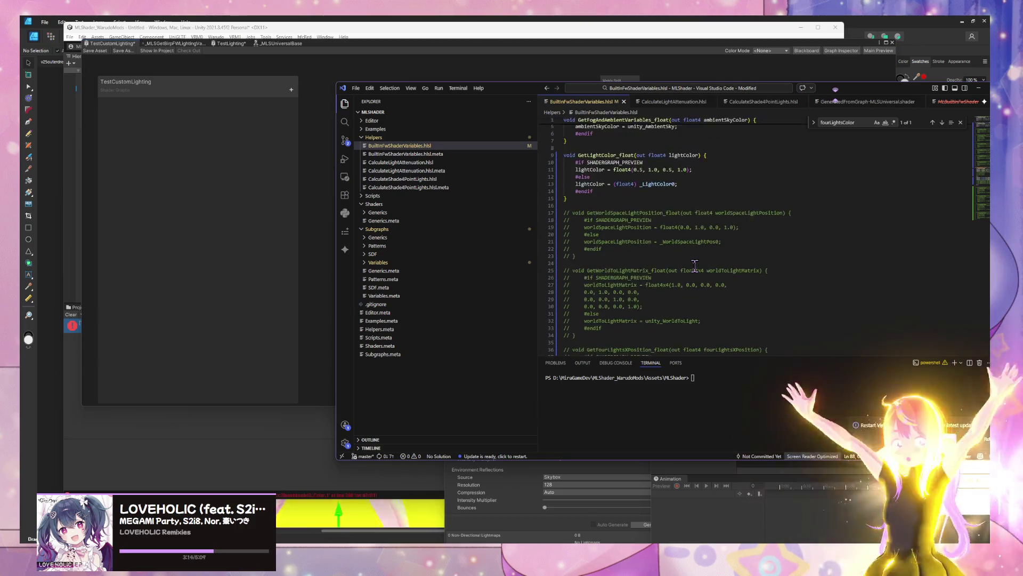
pyautogui.click(253, 215)
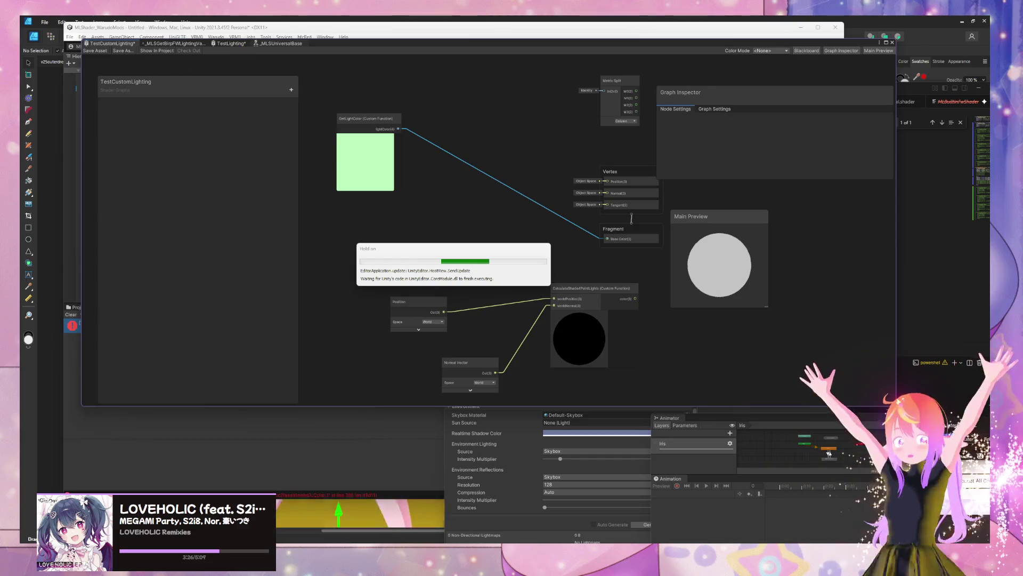
# Step: Once the reimport finishes, select TestLighting's GetFourLightsColor node showing its four Vector 4 outputs
pyautogui.hotkey('alt', 'Tab')
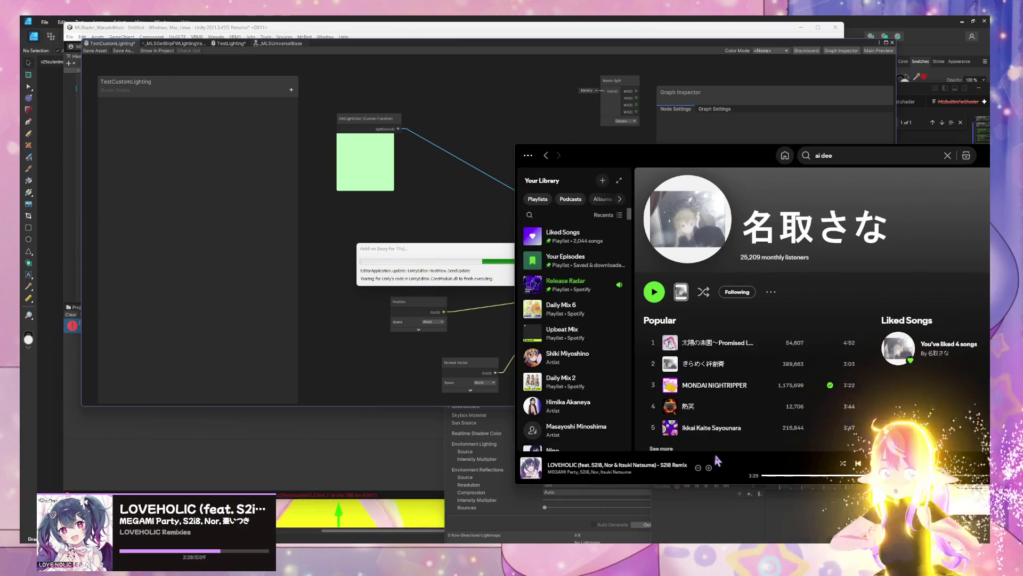
pyautogui.click(709, 468)
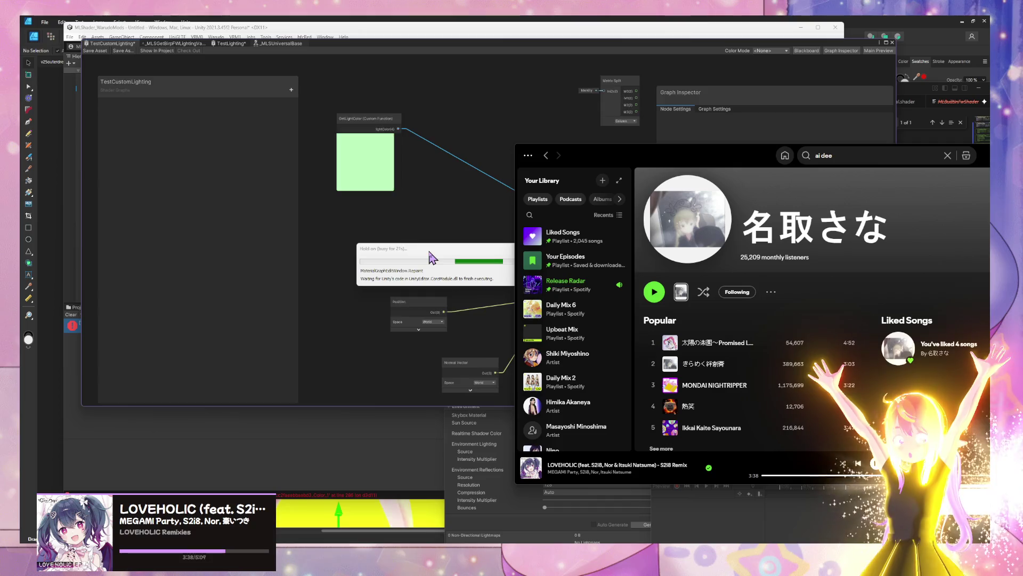
pyautogui.click(389, 118)
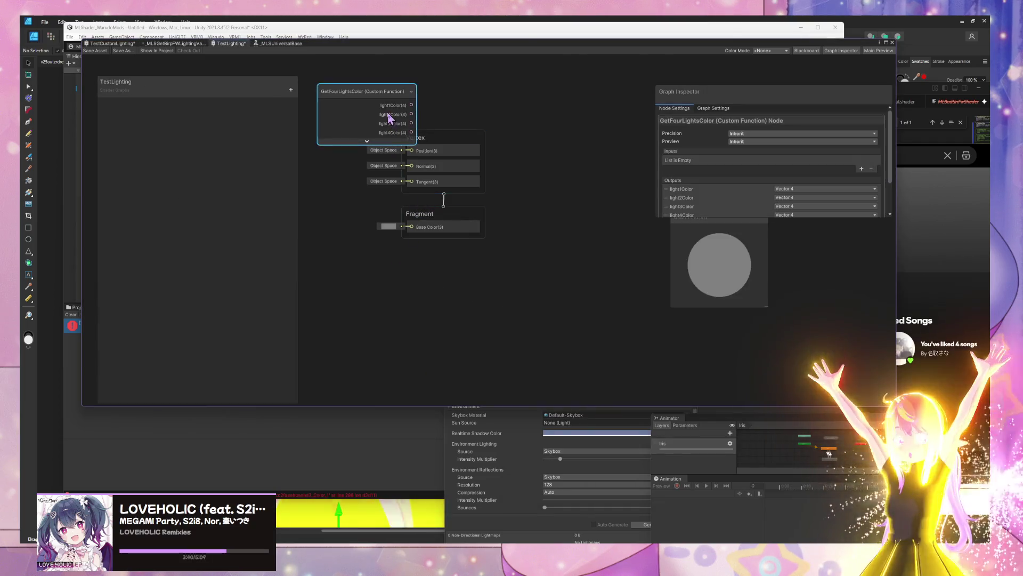
# Step: Paste GetFourLightsColor into TestCustomLighting and connect its light3Color output to Fragment Base Color
pyautogui.click(109, 45)
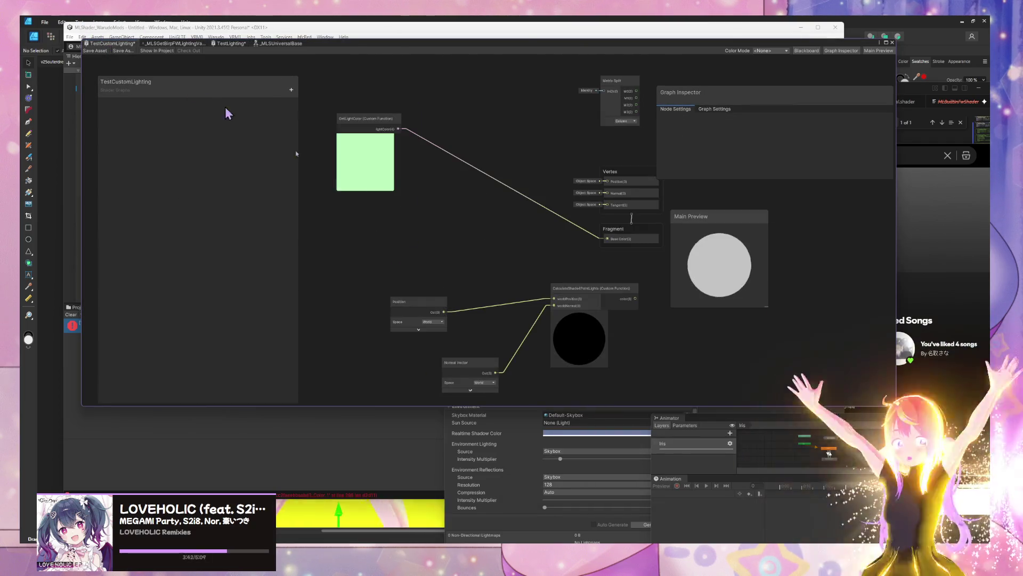
pyautogui.hotkey('ctrl', 'v')
pyautogui.moveTo(477, 224); pyautogui.dragTo(607, 239)
pyautogui.moveTo(482, 236); pyautogui.dragTo(607, 238)
pyautogui.moveTo(479, 239)
pyautogui.mouseDown()
pyautogui.moveTo(618, 250)
pyautogui.moveTo(600, 246)
pyautogui.mouseUp()
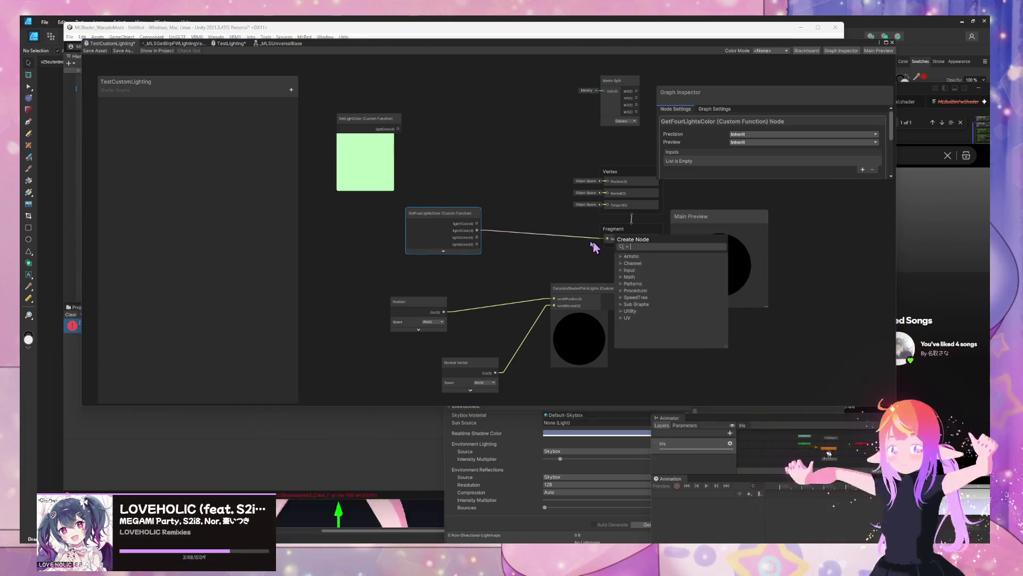
pyautogui.moveTo(477, 237)
pyautogui.mouseDown()
pyautogui.moveTo(621, 241)
pyautogui.moveTo(608, 244)
pyautogui.mouseUp()
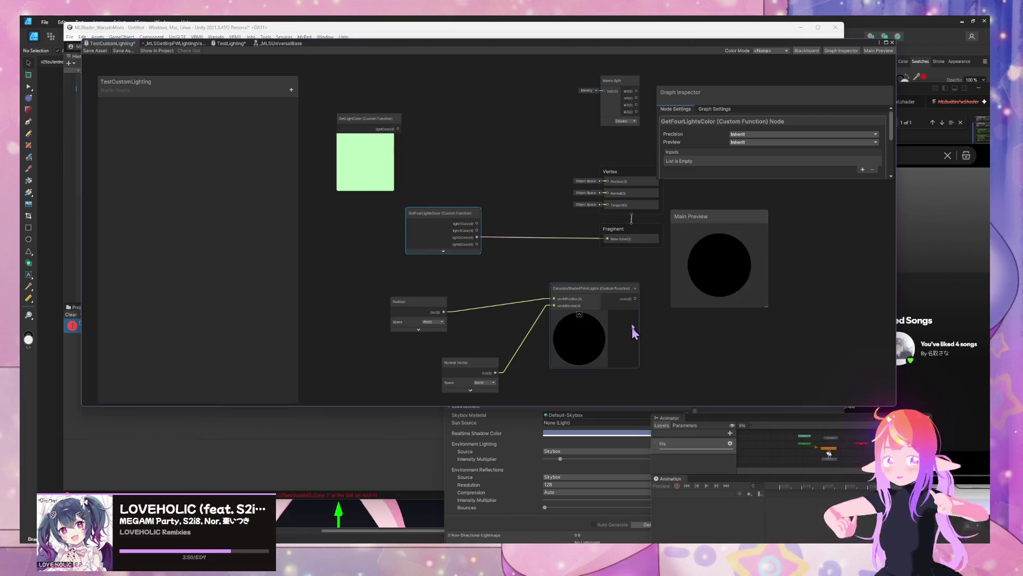
pyautogui.moveTo(322, 48); pyautogui.dragTo(573, 73)
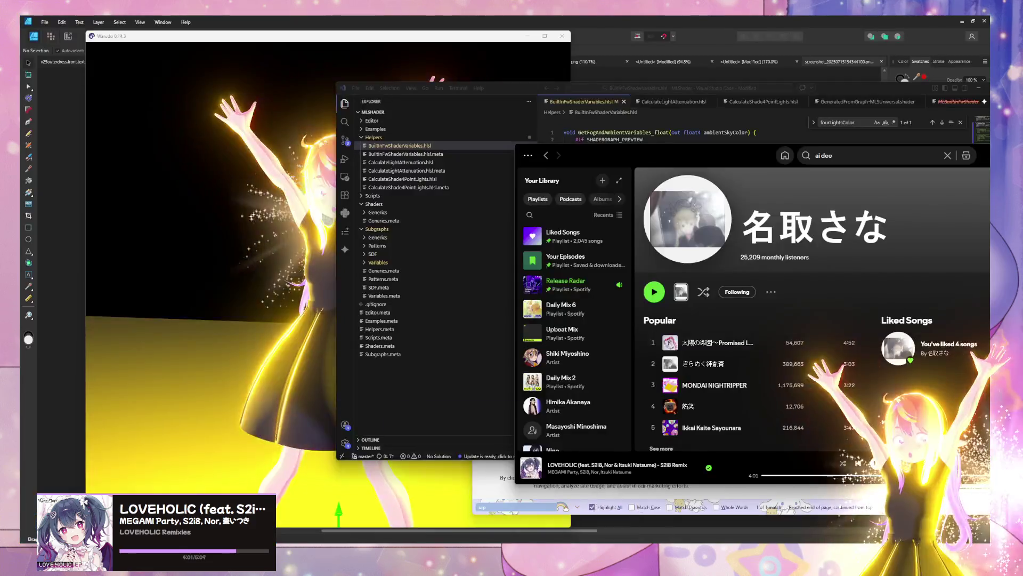
# Step: Navigate to MLShader's Helpers folder in the Unity Project window
pyautogui.click(630, 509)
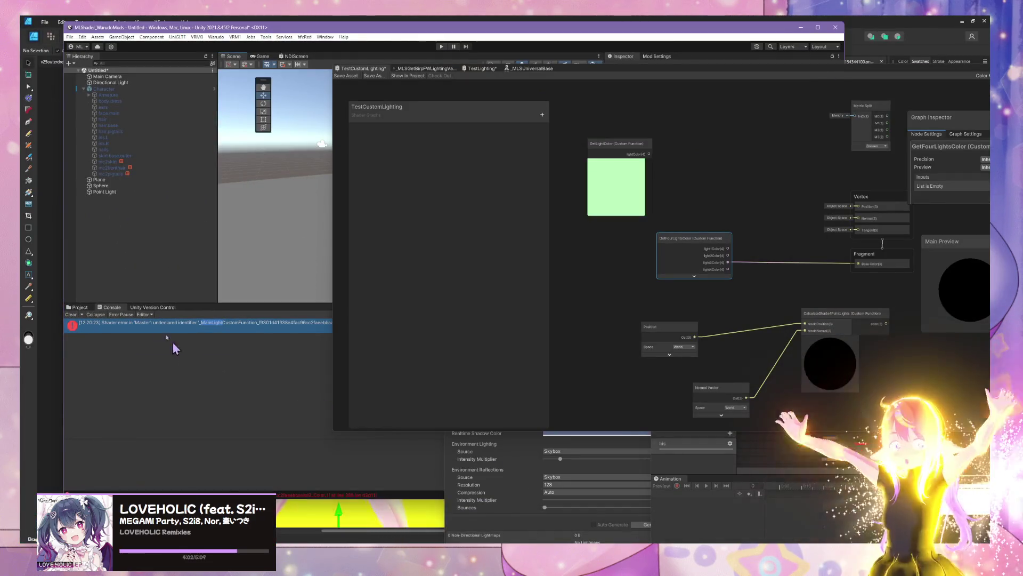
pyautogui.click(79, 308)
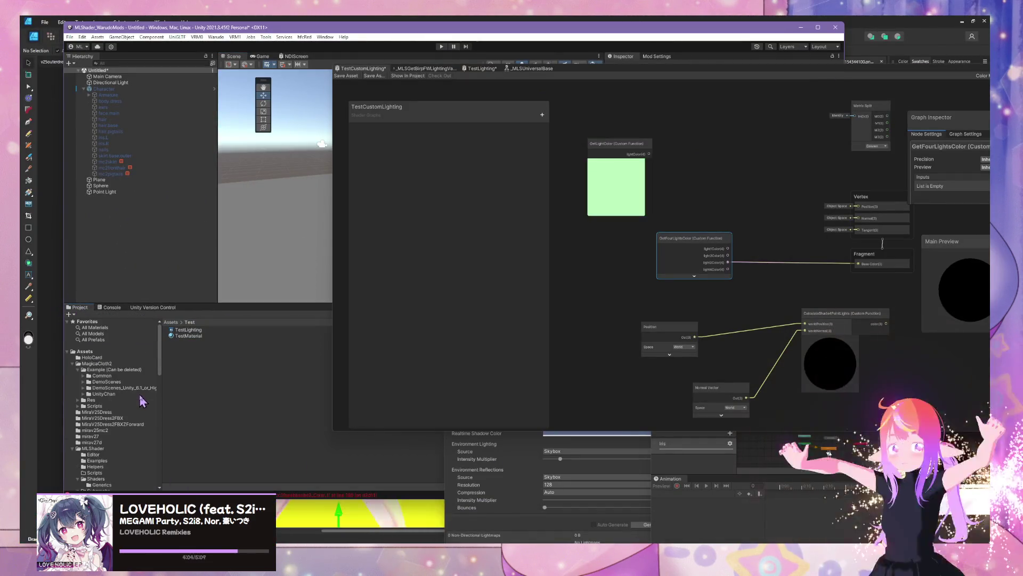
pyautogui.scroll(-4, 149, 378)
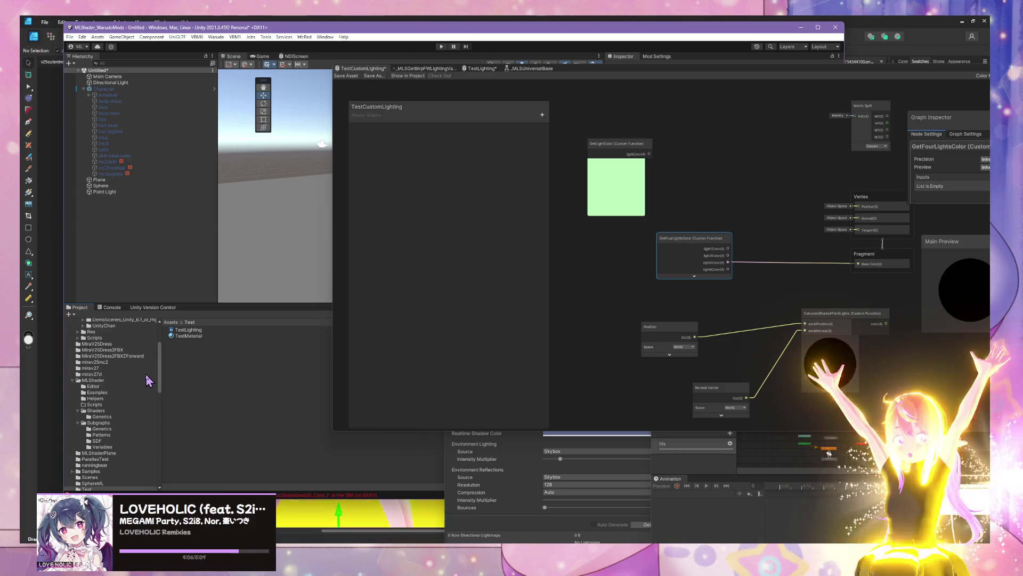
pyautogui.click(96, 399)
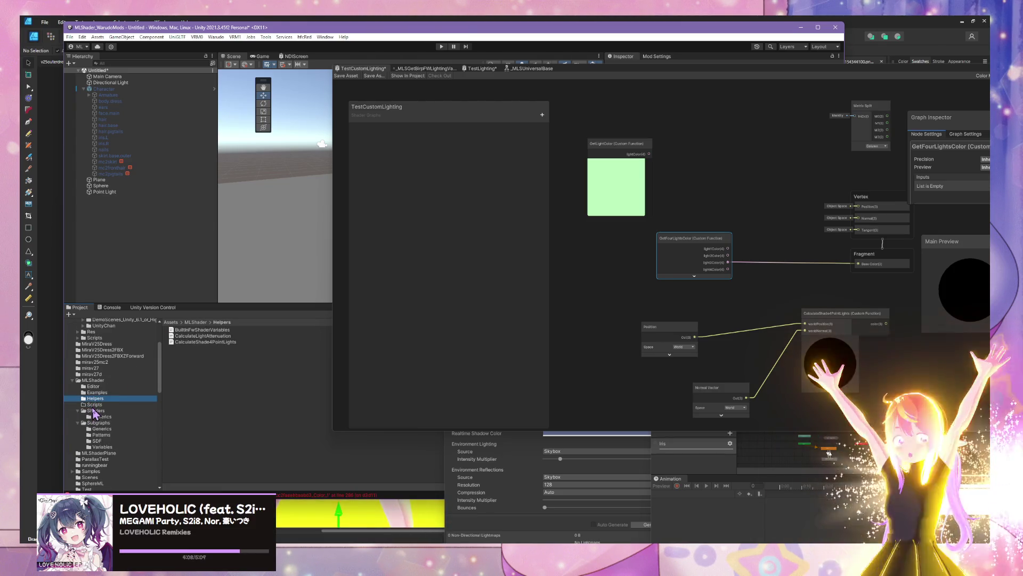
pyautogui.rightClick(210, 381)
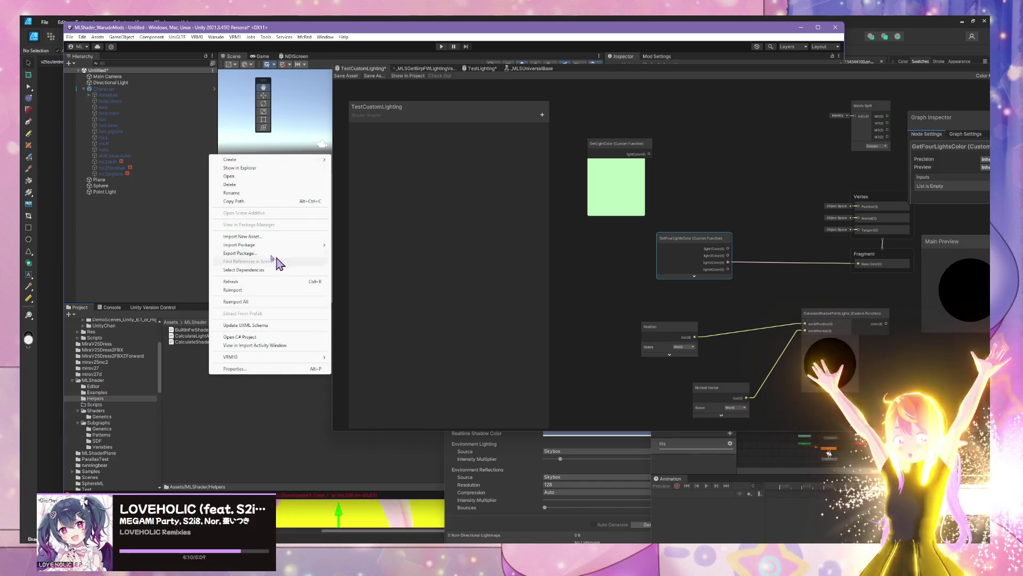
pyautogui.moveTo(291, 164)
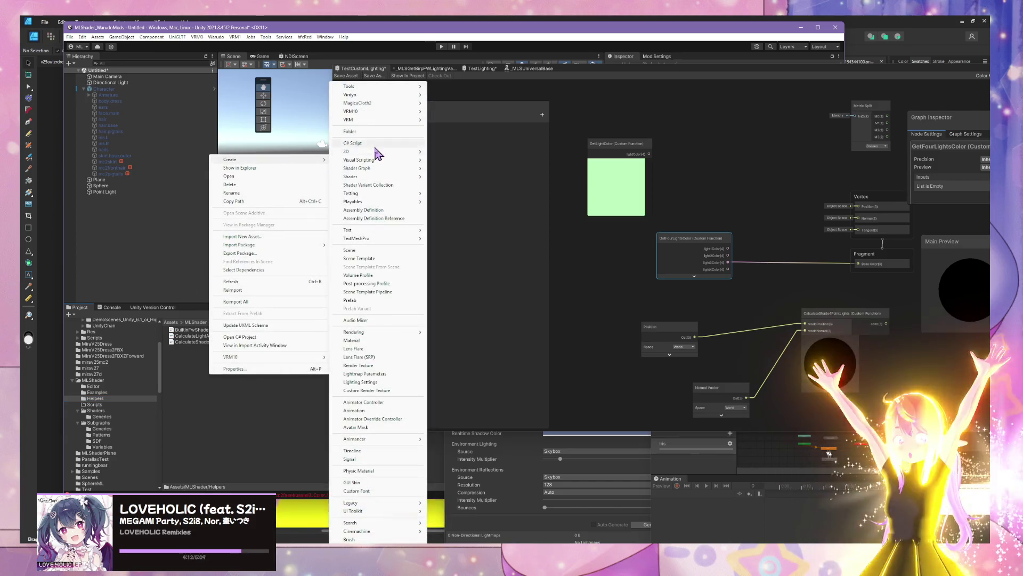
# Step: Create a folder named BIRP inside Helpers and open it
pyautogui.click(565, 551)
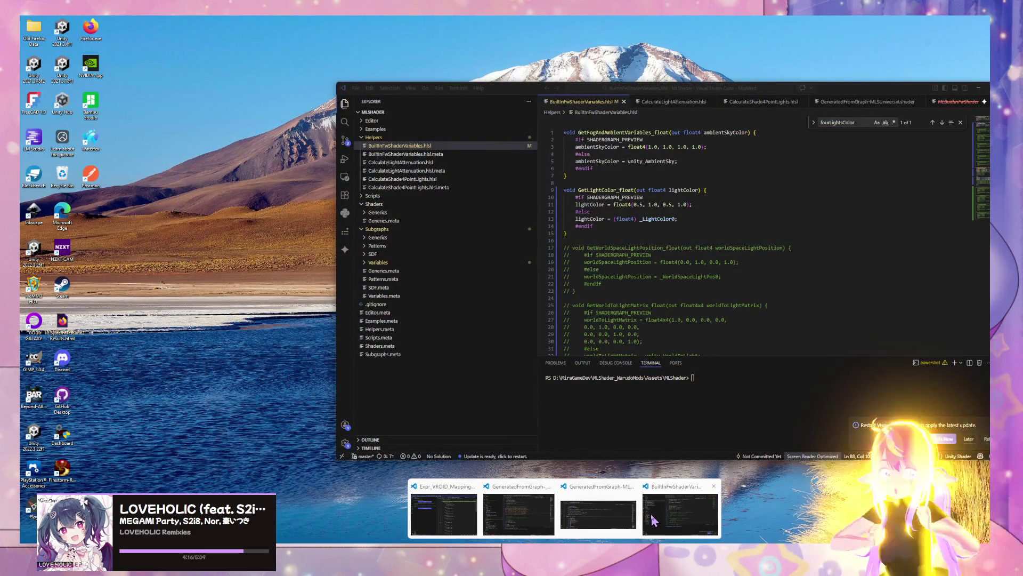
pyautogui.click(654, 520)
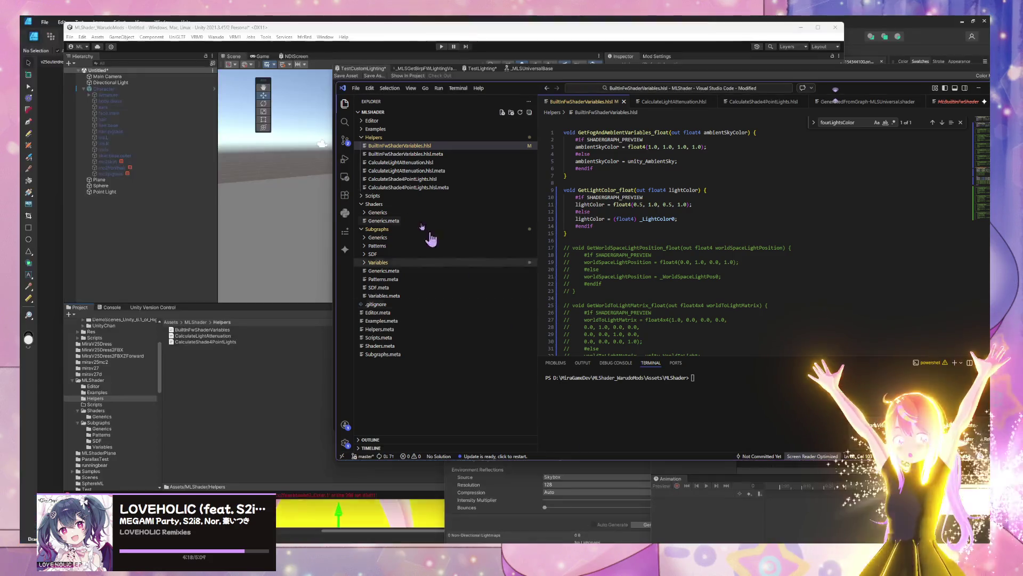
pyautogui.rightClick(410, 146)
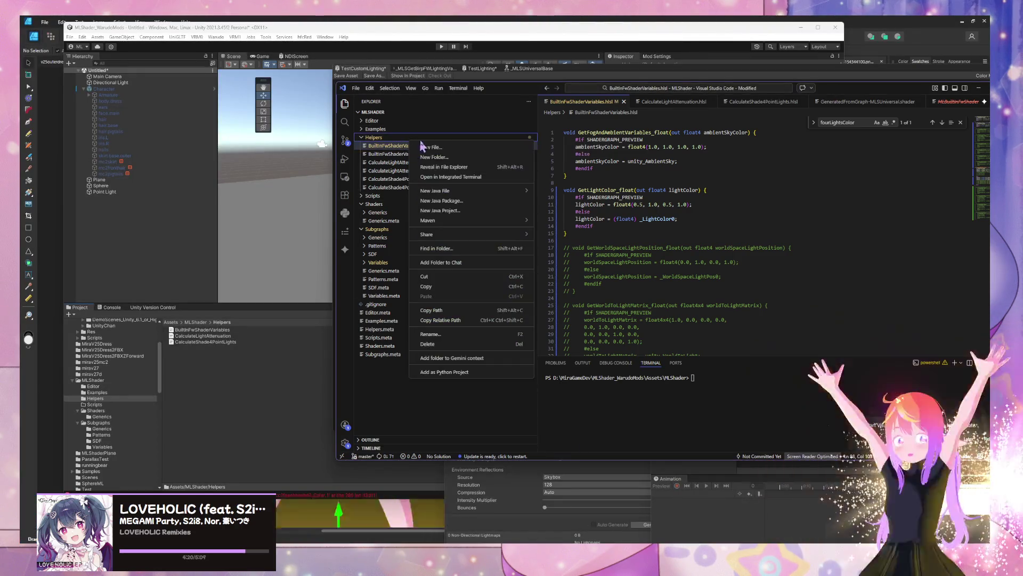
pyautogui.rightClick(244, 151)
pyautogui.moveTo(339, 160)
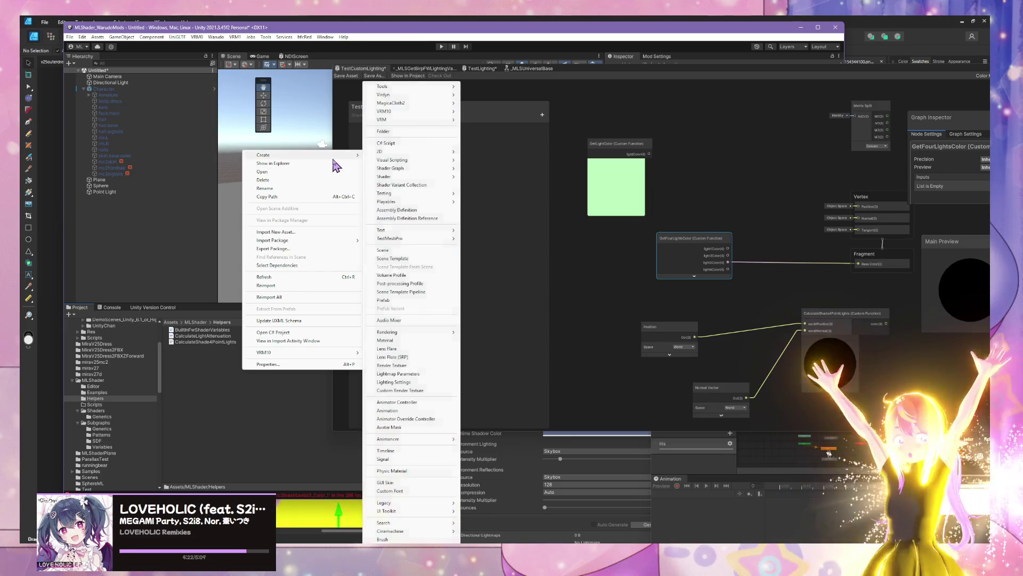
pyautogui.click(414, 143)
pyautogui.write('BIRP')
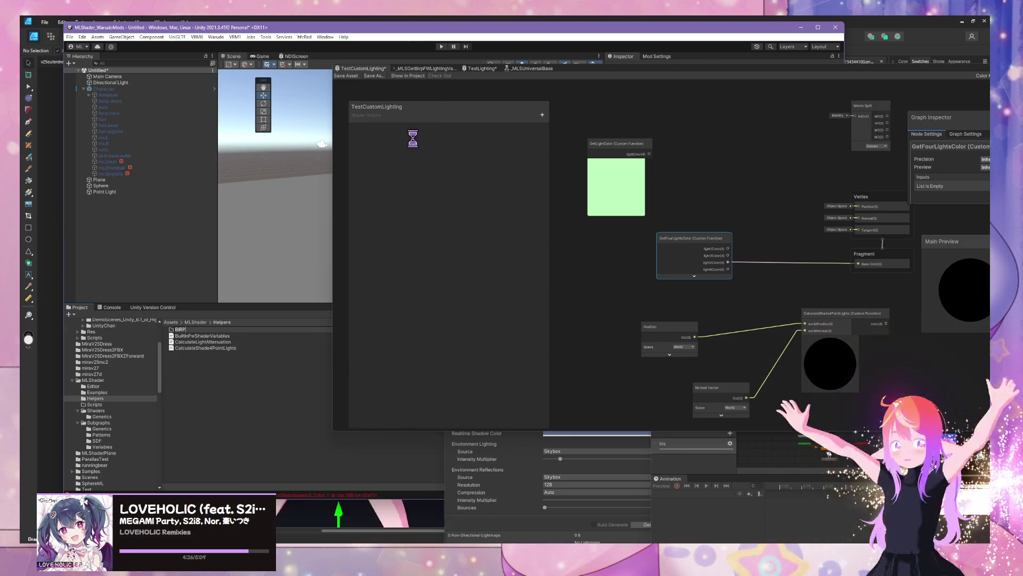
pyautogui.press('Return')
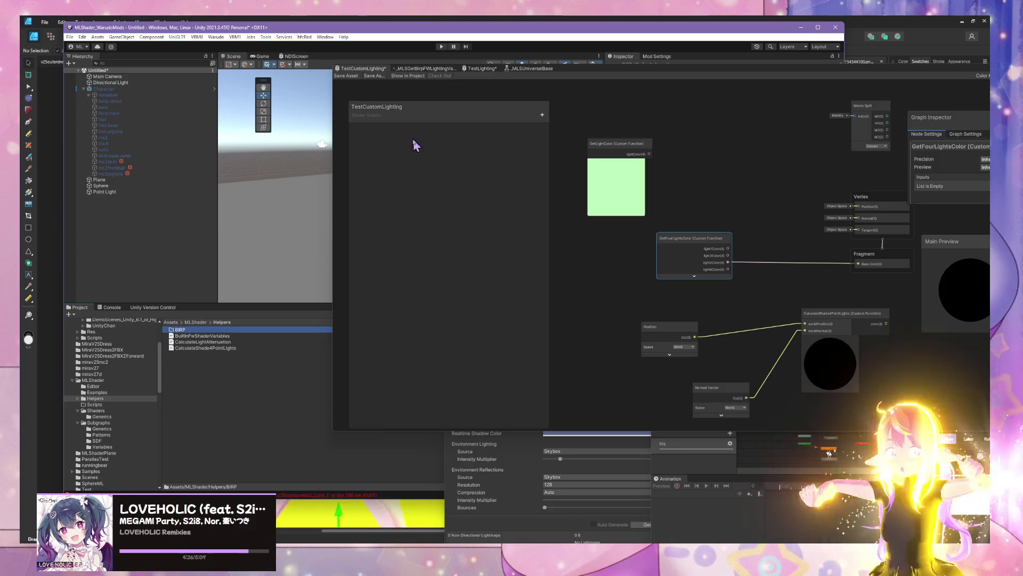
pyautogui.doubleClick(203, 330)
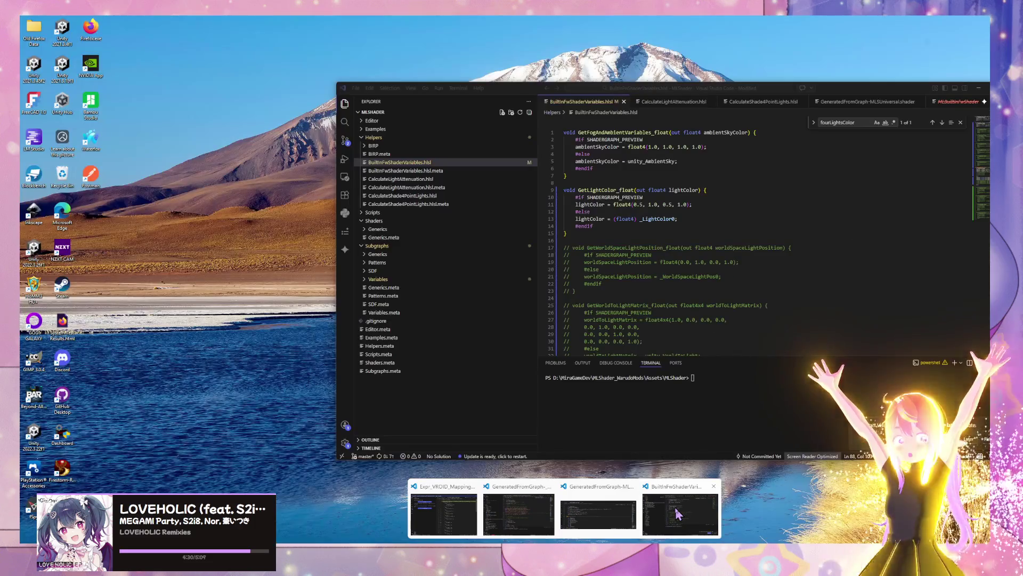
# Step: Create an empty GetLightColor.hlsl file in the BIRP folder via the VS Code Explorer
pyautogui.click(677, 514)
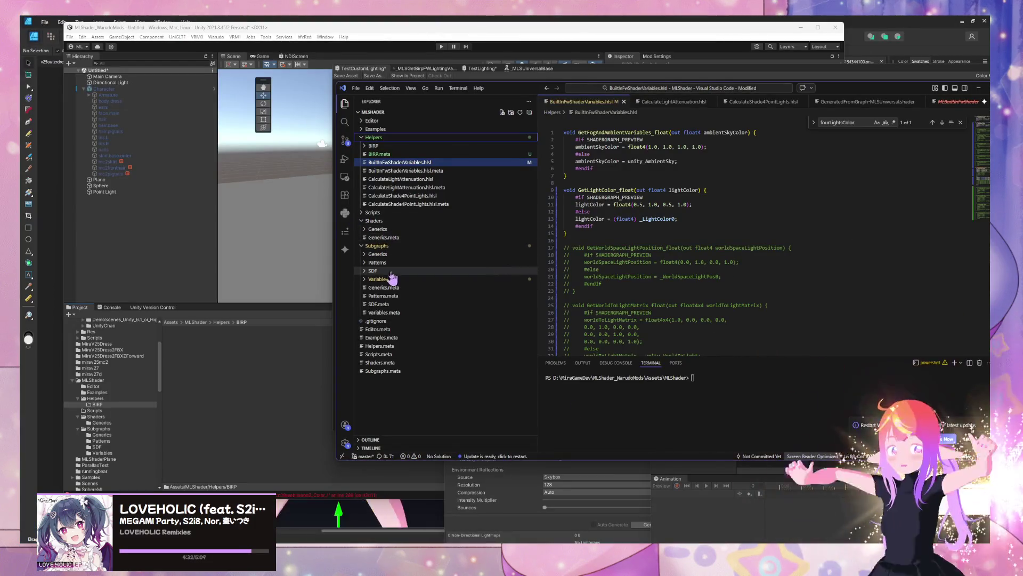
pyautogui.click(392, 147)
pyautogui.rightClick(392, 150)
pyautogui.click(423, 161)
pyautogui.write('GetLightColor')
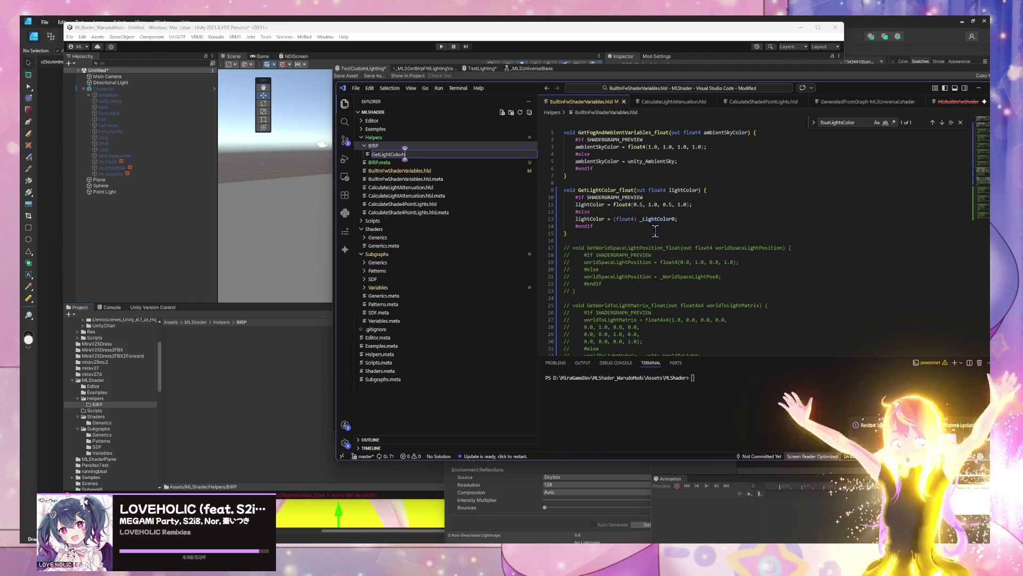
pyautogui.write('.hls')
pyautogui.press('Return')
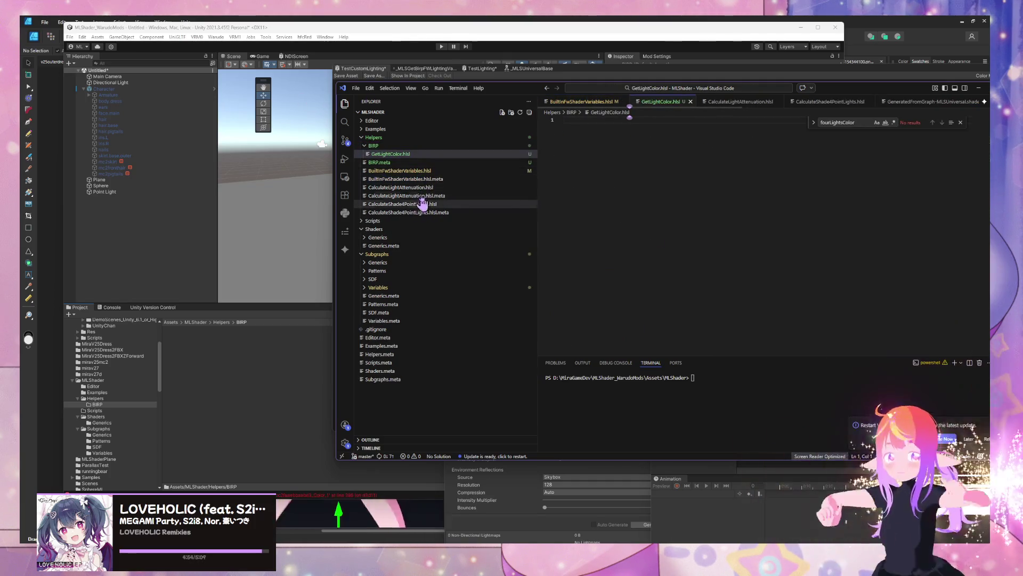
pyautogui.click(410, 163)
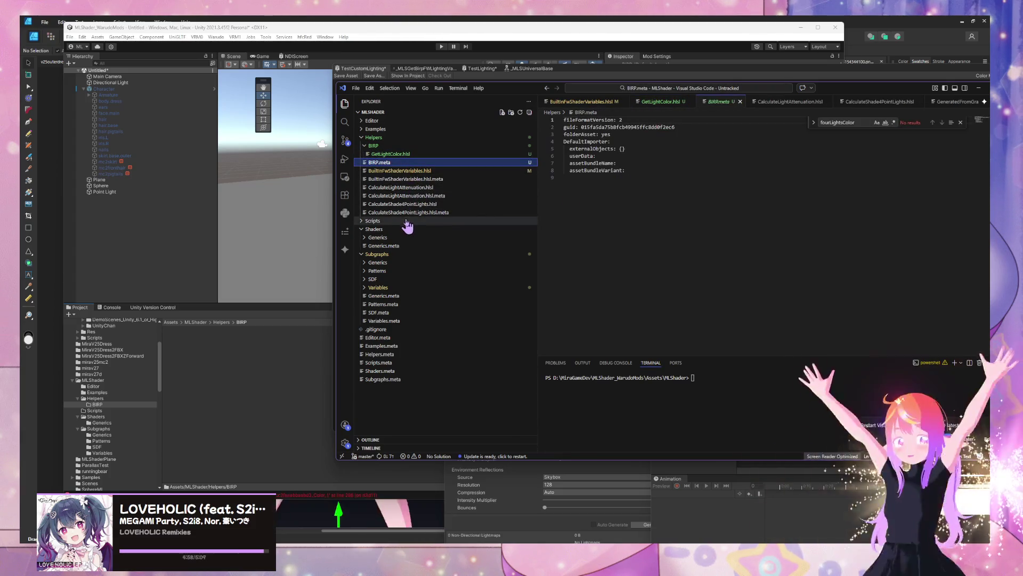
# Step: Copy GetLightColor_float (lines 9–14) from BuiltInFwShaderVariables.hlsl into GetLightColor.hlsl
pyautogui.click(431, 172)
pyautogui.moveTo(596, 230); pyautogui.dragTo(549, 188)
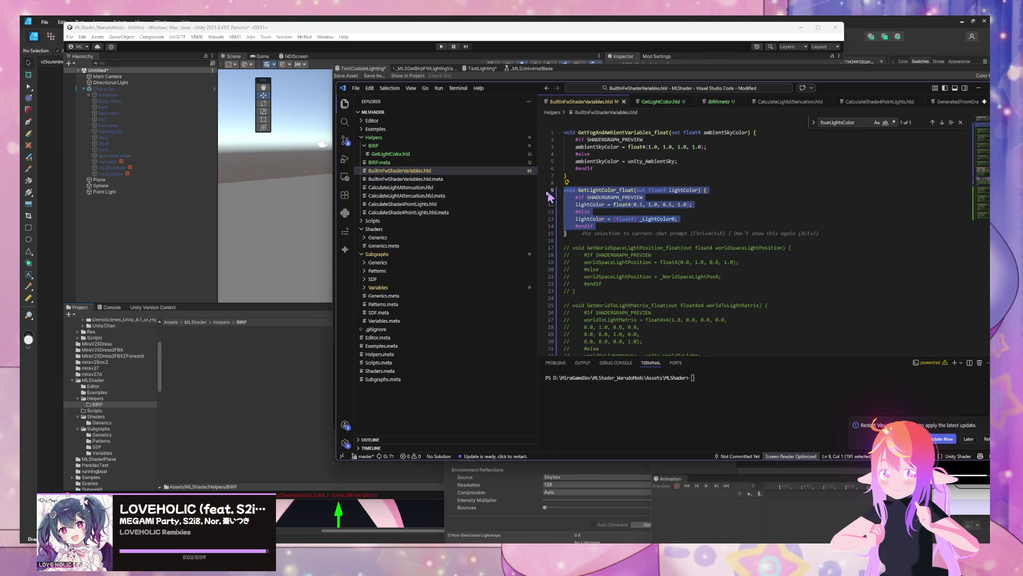
pyautogui.click(392, 154)
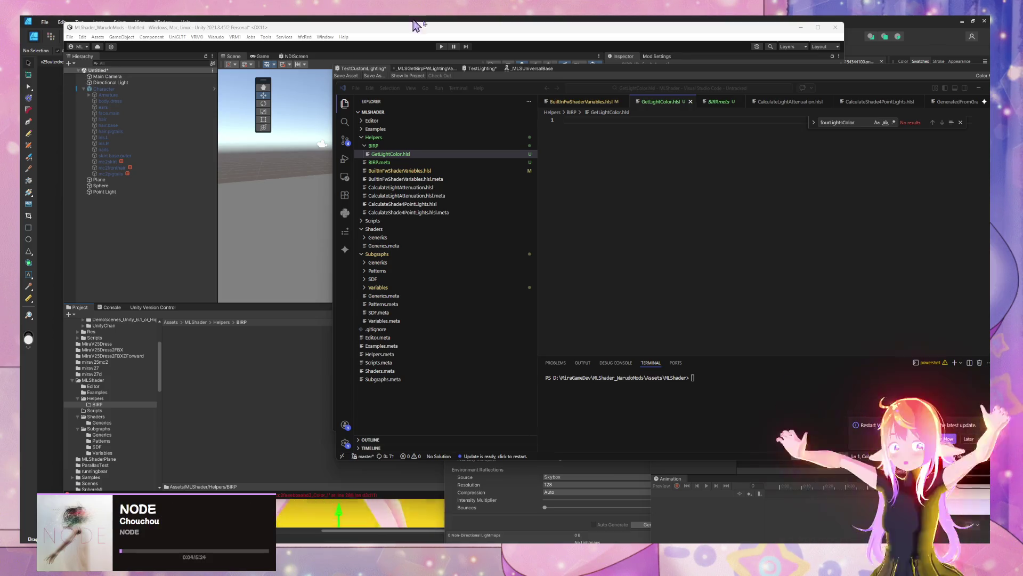
pyautogui.click(654, 127)
pyautogui.hotkey('ctrl', 'v')
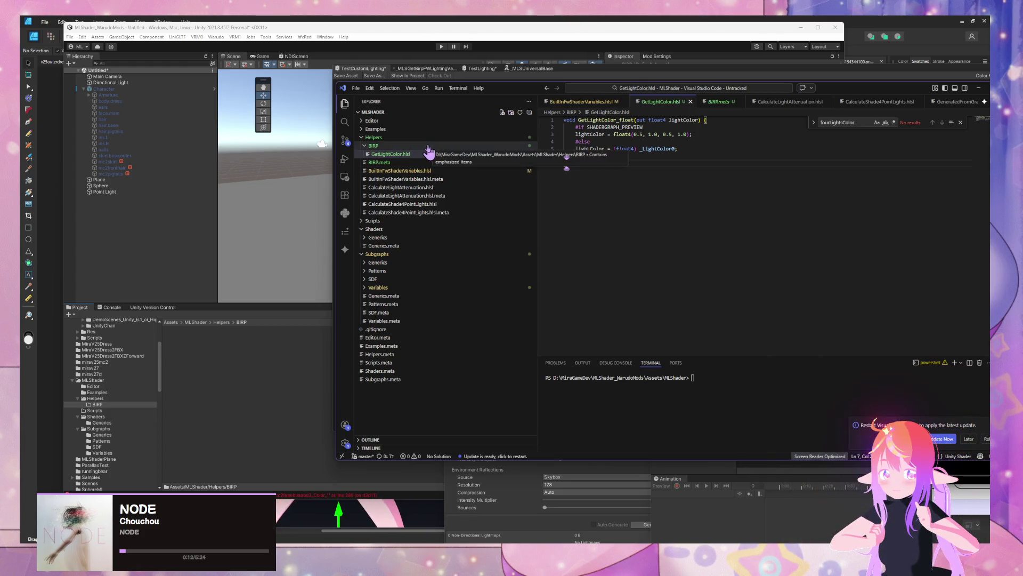
# Step: Open BIRP.meta and collapse or expand the BIRP and Editor folders in the Explorer
pyautogui.rightClick(398, 147)
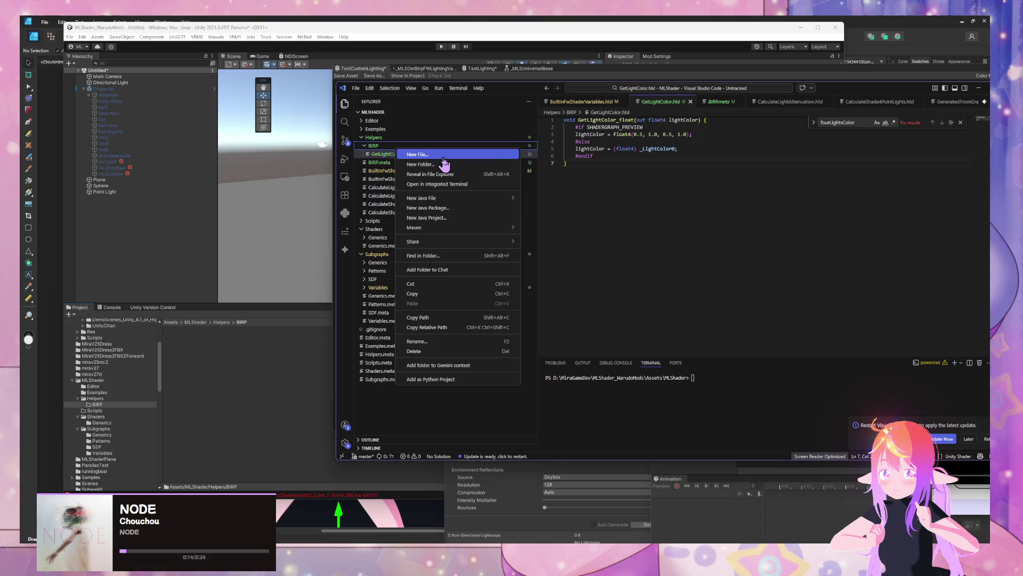
pyautogui.press('Escape')
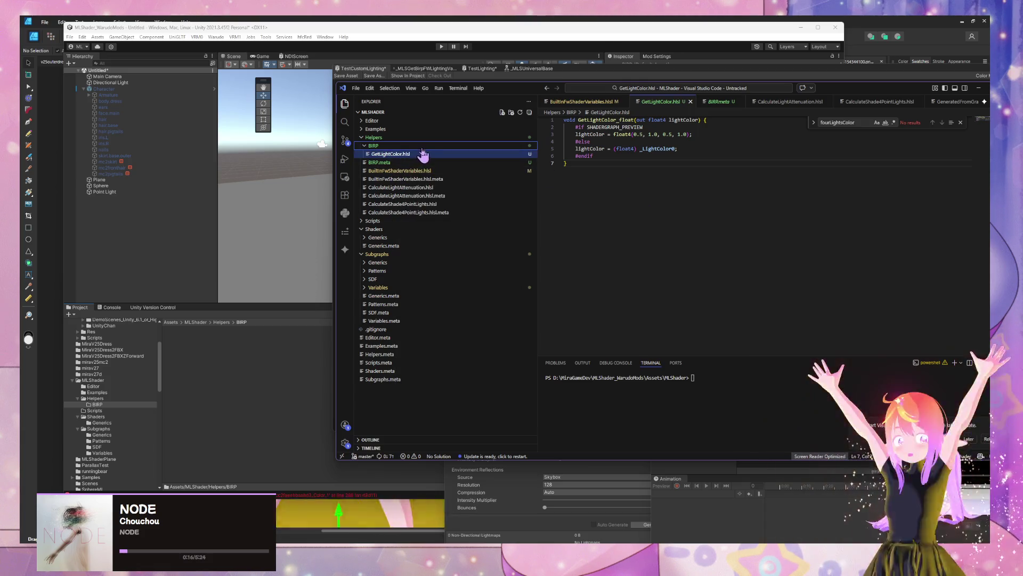
pyautogui.click(422, 162)
pyautogui.press('Up')
pyautogui.press('Left')
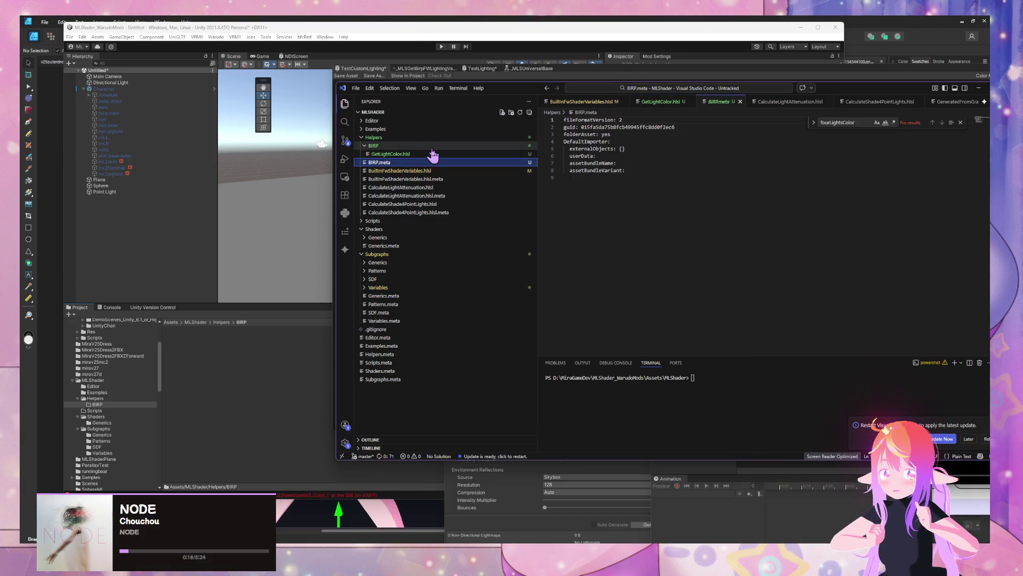
pyautogui.press('Right')
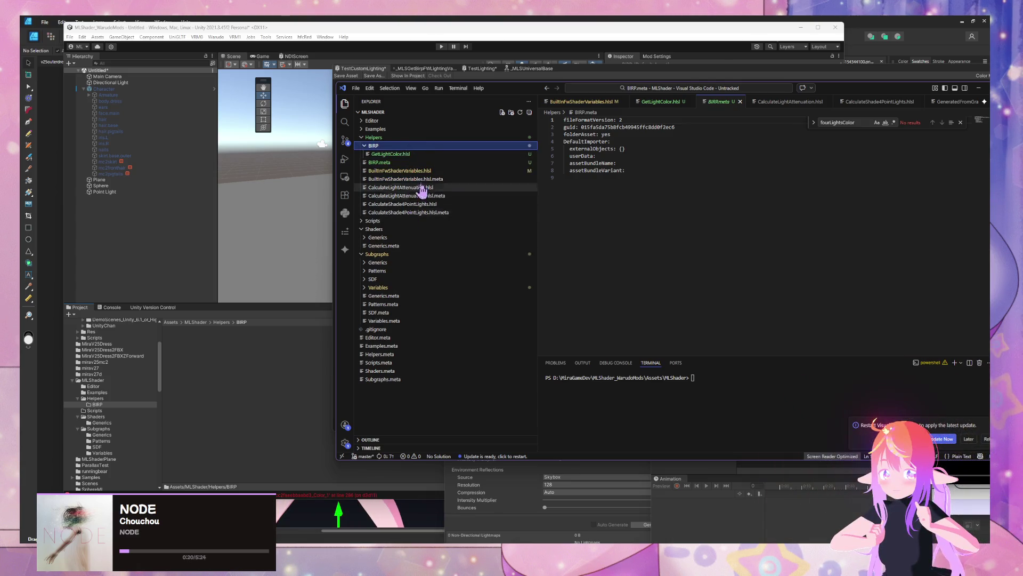
pyautogui.click(388, 121)
pyautogui.press('Left')
pyautogui.press('Left')
pyautogui.press('Left')
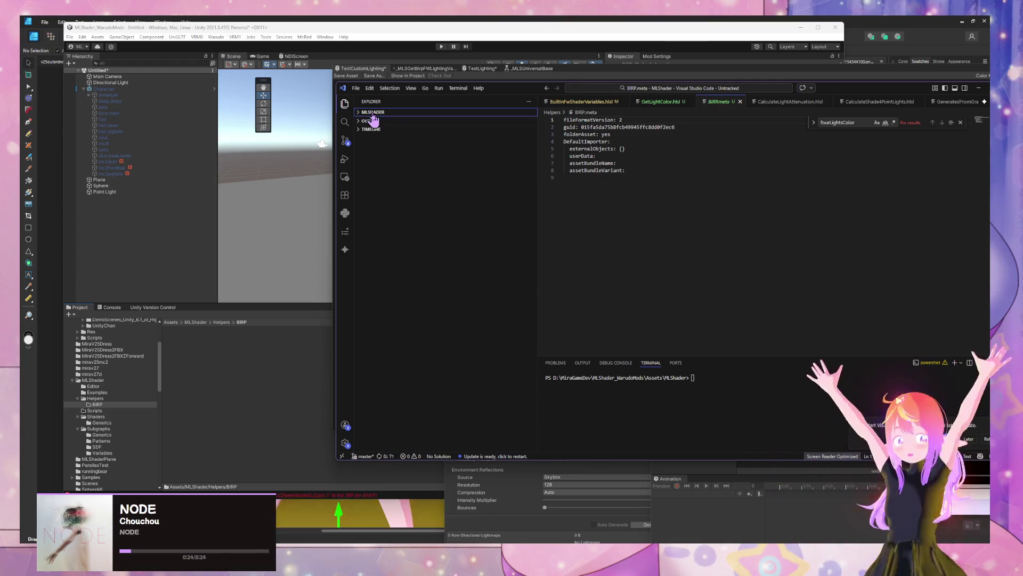
# Step: Open BuiltInFwShaderVariables.hlsl and select the GetFourLightsColor_float function on lines 67–92
pyautogui.press('Right')
pyautogui.click(387, 121)
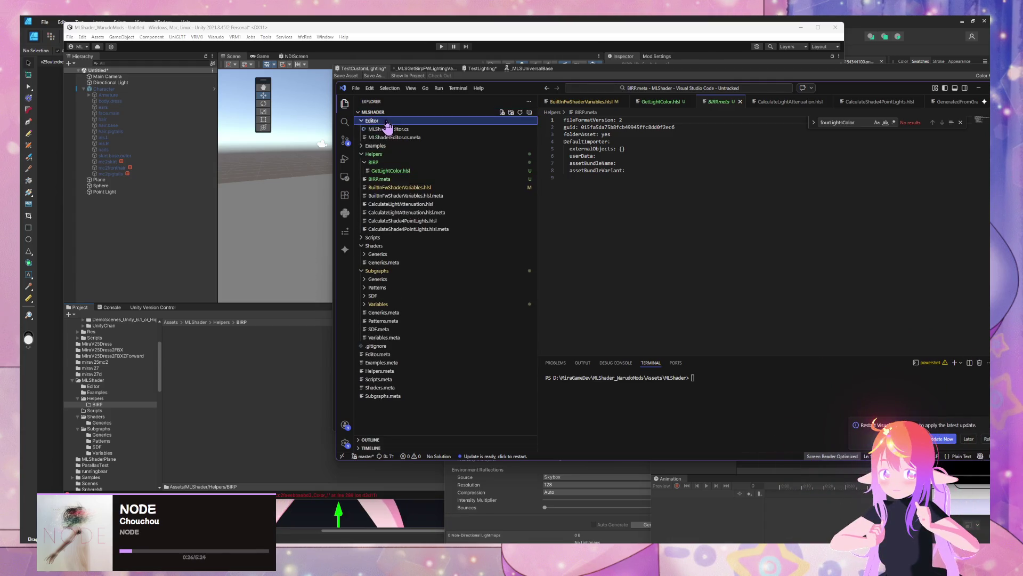
pyautogui.click(367, 119)
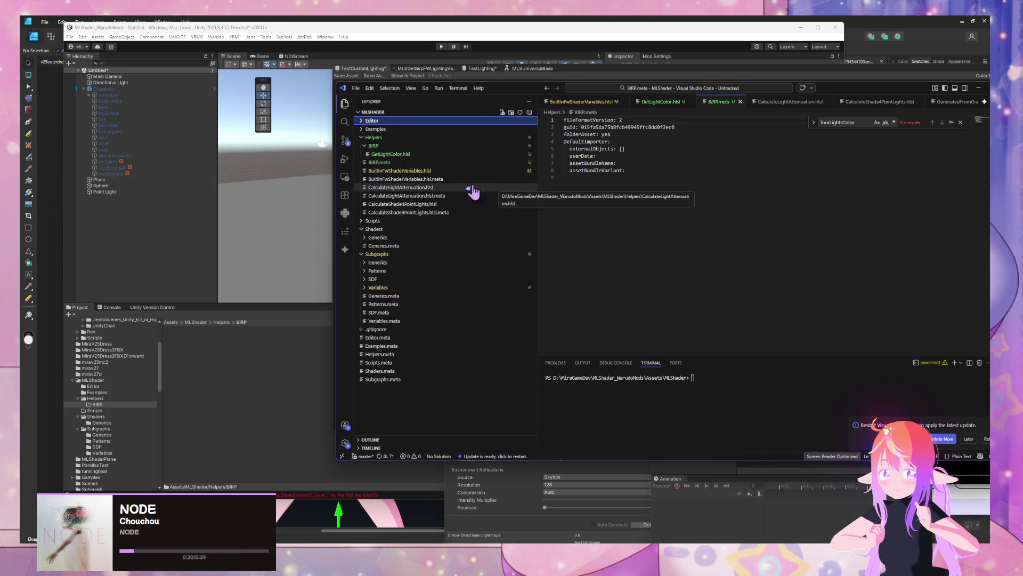
pyautogui.click(421, 170)
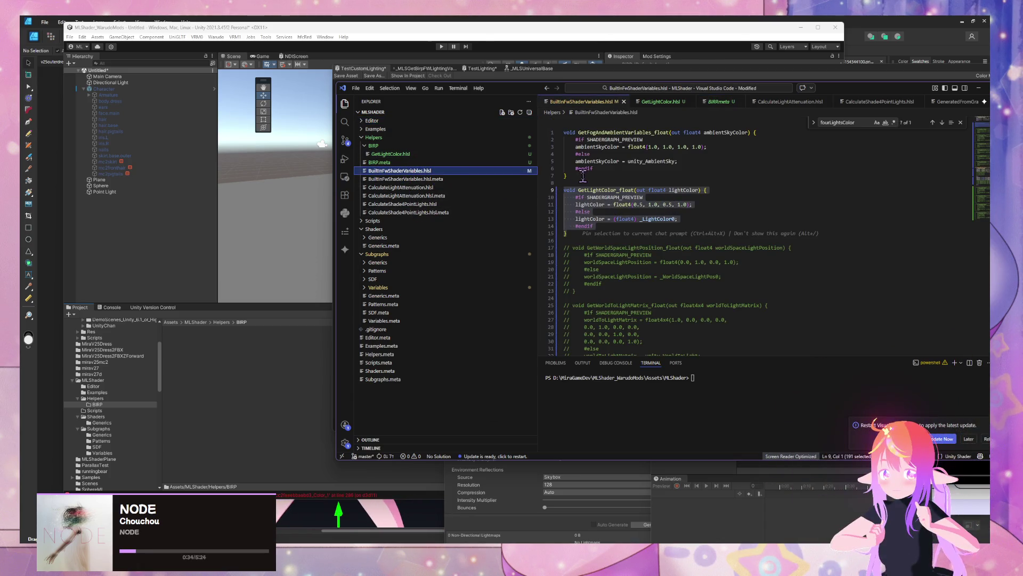
pyautogui.scroll(-10, 588, 169)
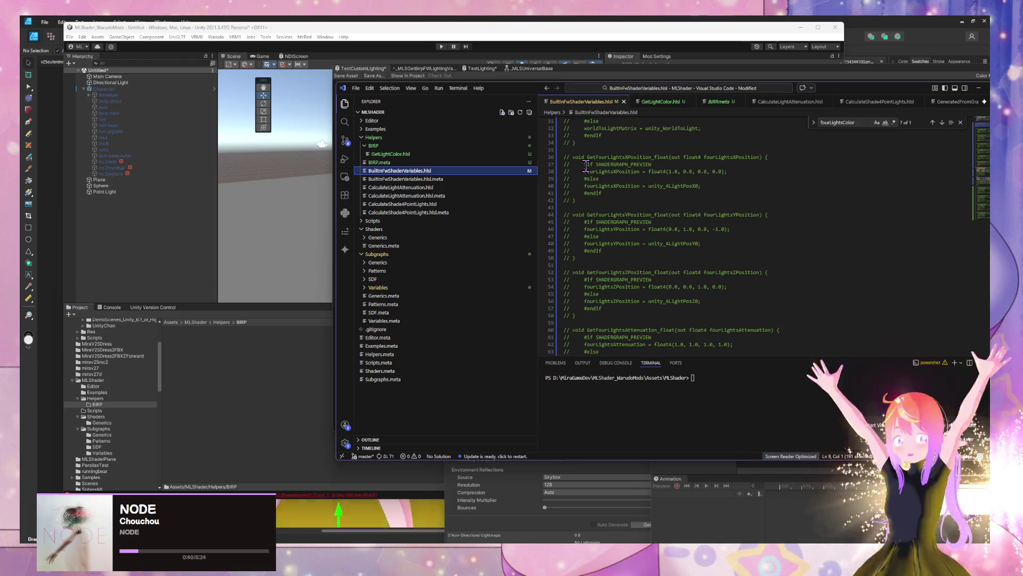
pyautogui.scroll(-8, 682, 203)
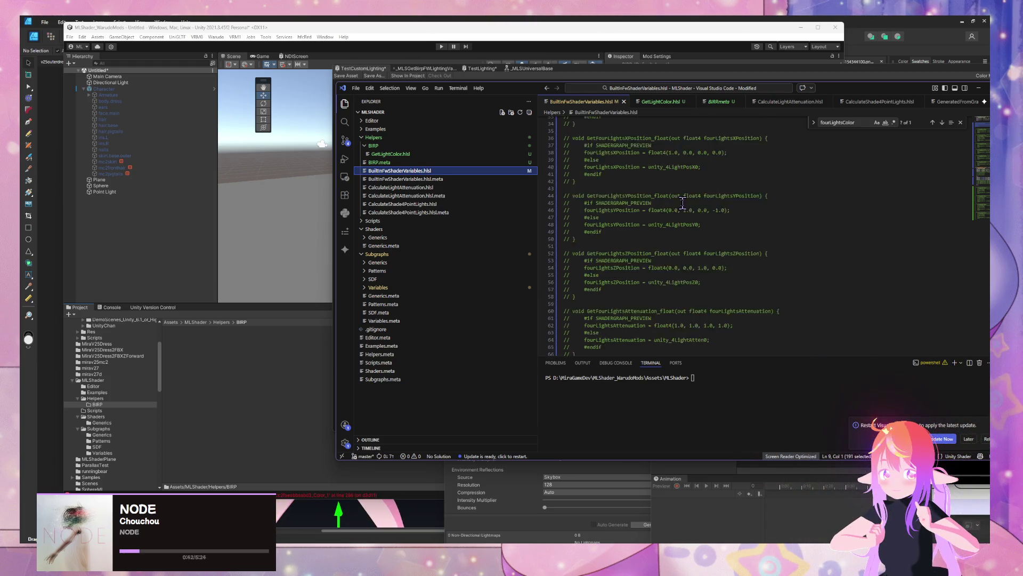
pyautogui.scroll(-4, 682, 200)
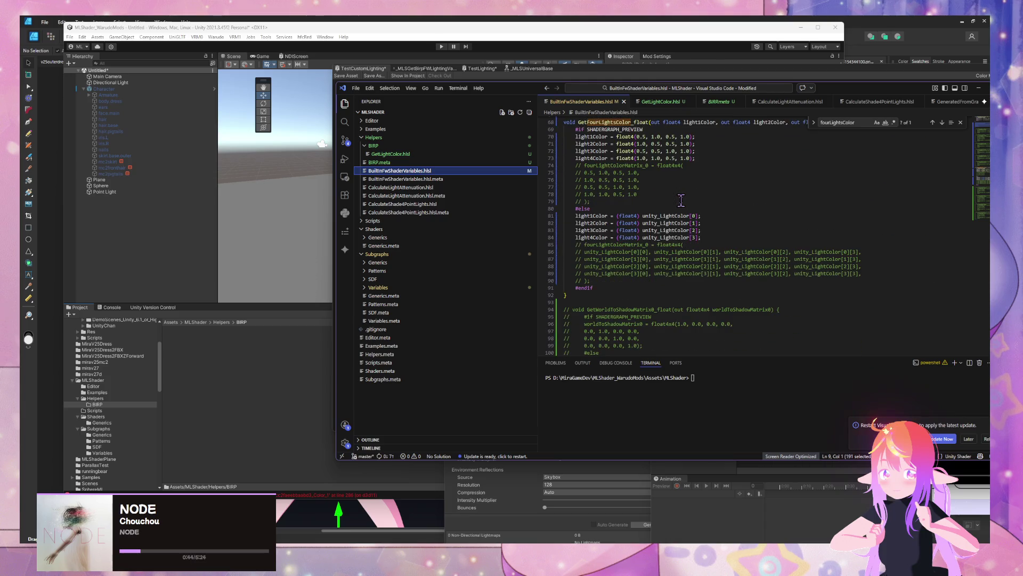
pyautogui.moveTo(570, 299); pyautogui.dragTo(565, 120)
pyautogui.scroll(5, 740, 195)
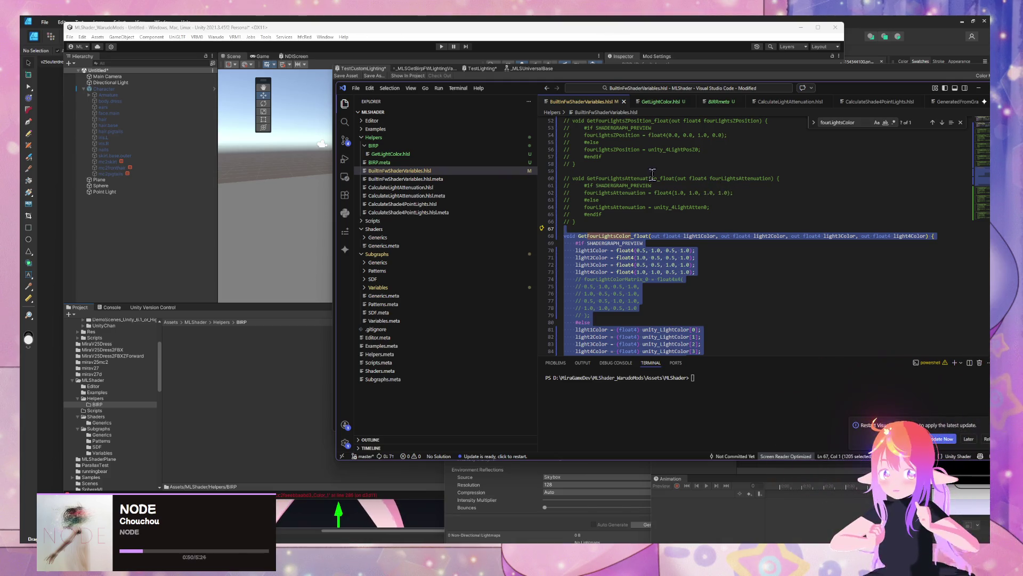
# Step: Create a new file named GetFourLightsColor.hlsl in the BIRP folder
pyautogui.rightClick(431, 146)
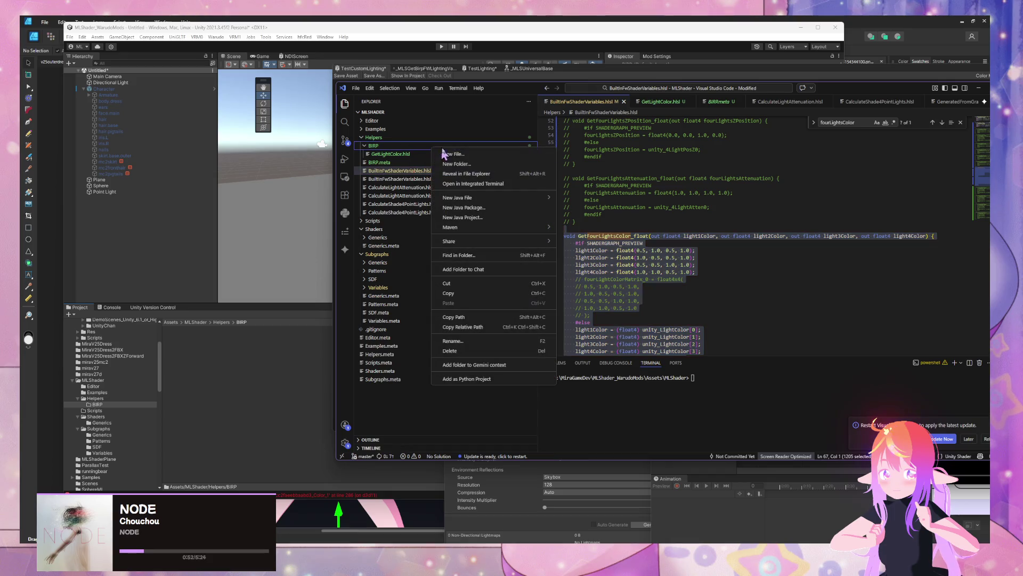
pyautogui.click(542, 168)
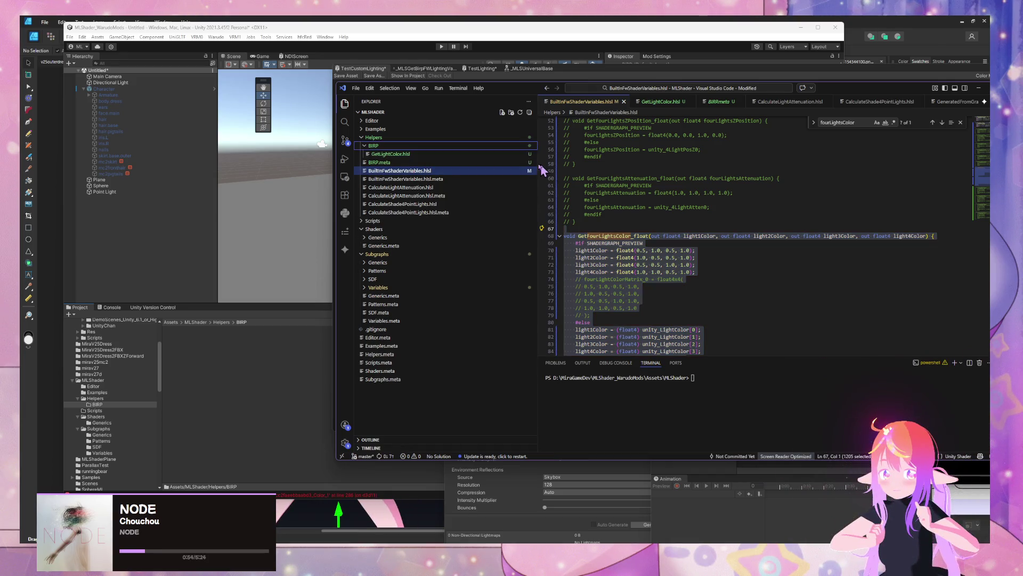
pyautogui.rightClick(452, 154)
pyautogui.click(466, 160)
pyautogui.write('Get')
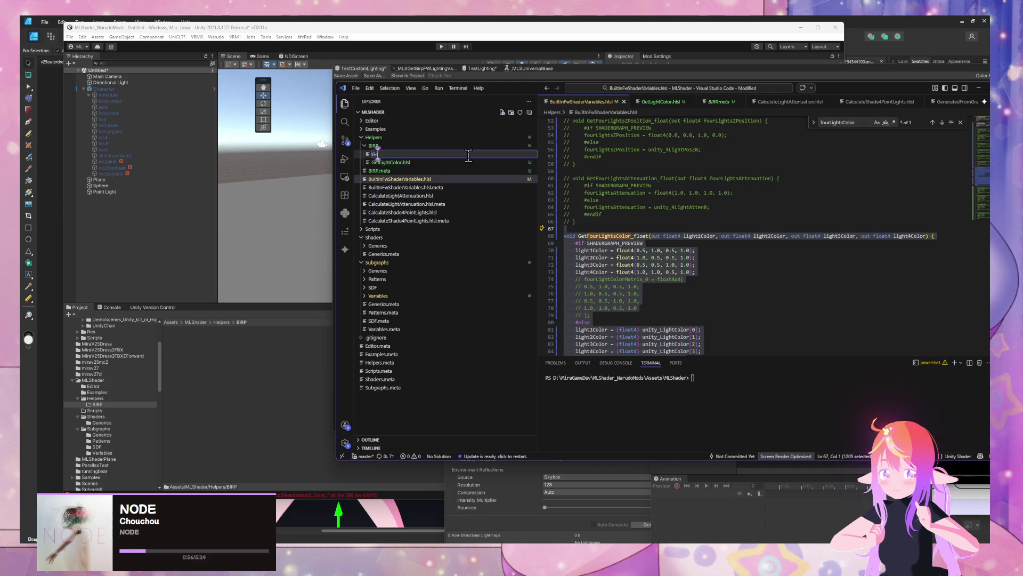
pyautogui.write('FourLightsCo')
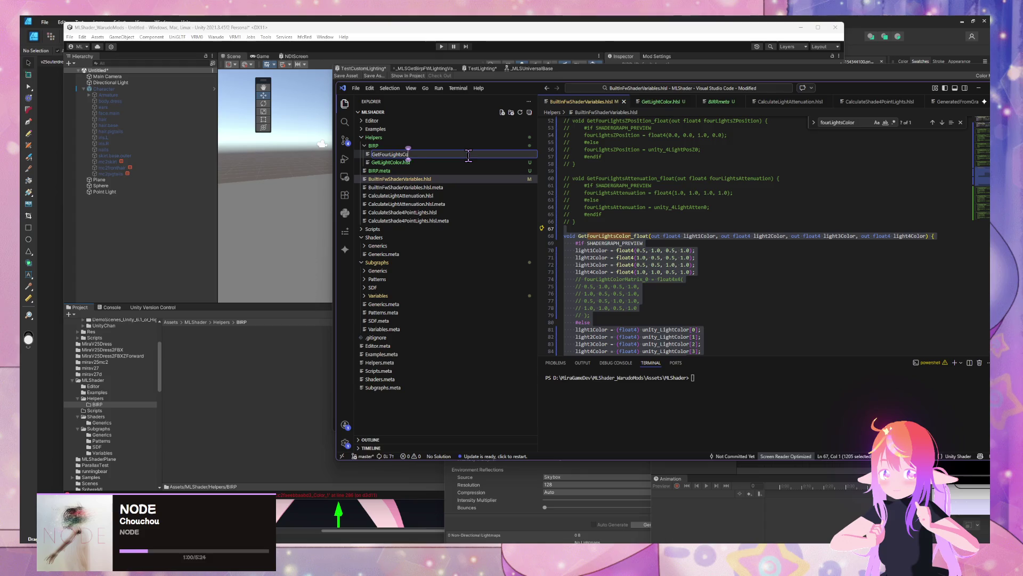
pyautogui.write('lor.hlsl')
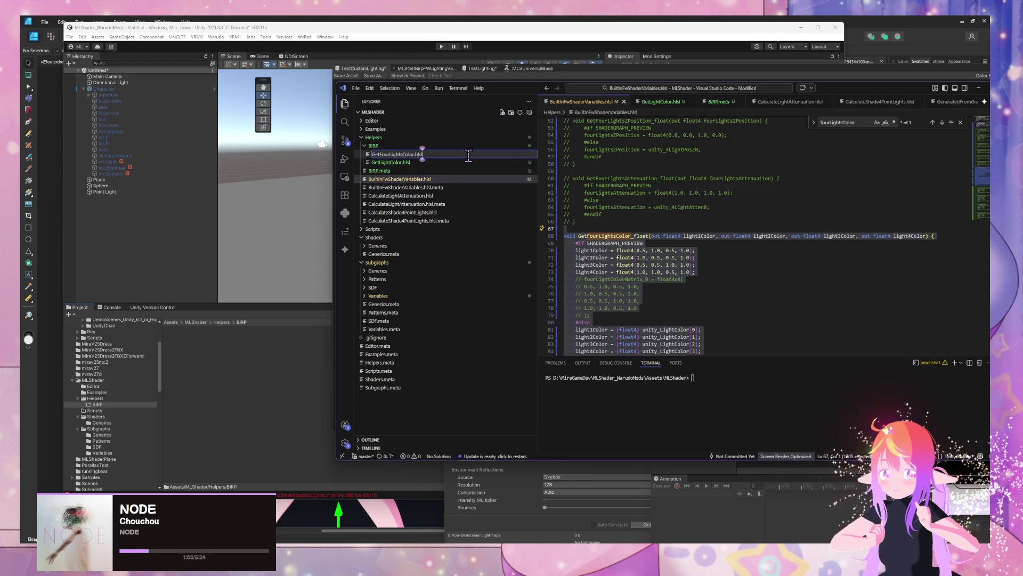
pyautogui.press('Return')
# Step: Paste the GetFourLightsColor_float function into GetFourLightsColor.hlsl and save it
pyautogui.hotkey('ctrl', 'v')
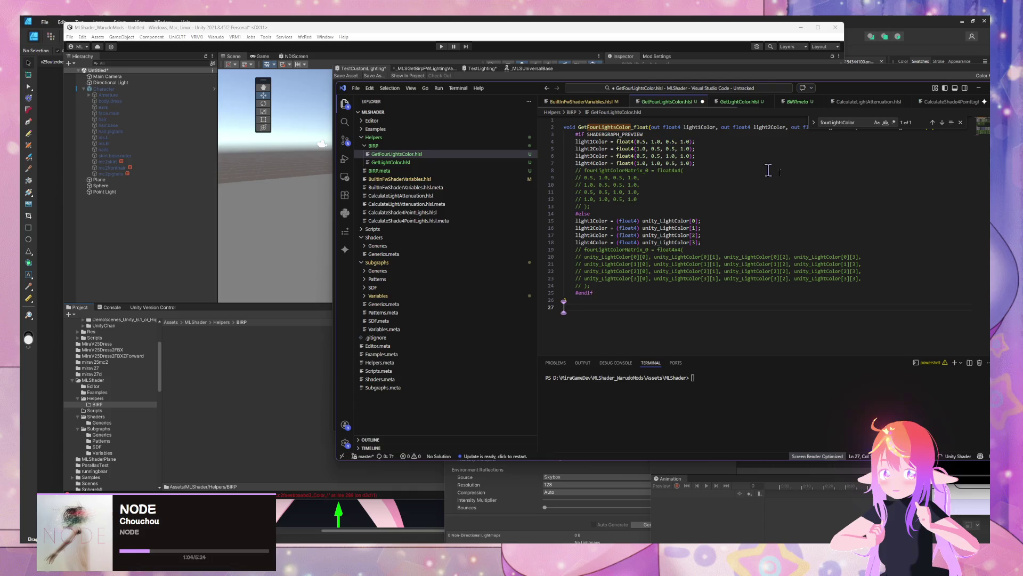
pyautogui.hotkey('ctrl', 's')
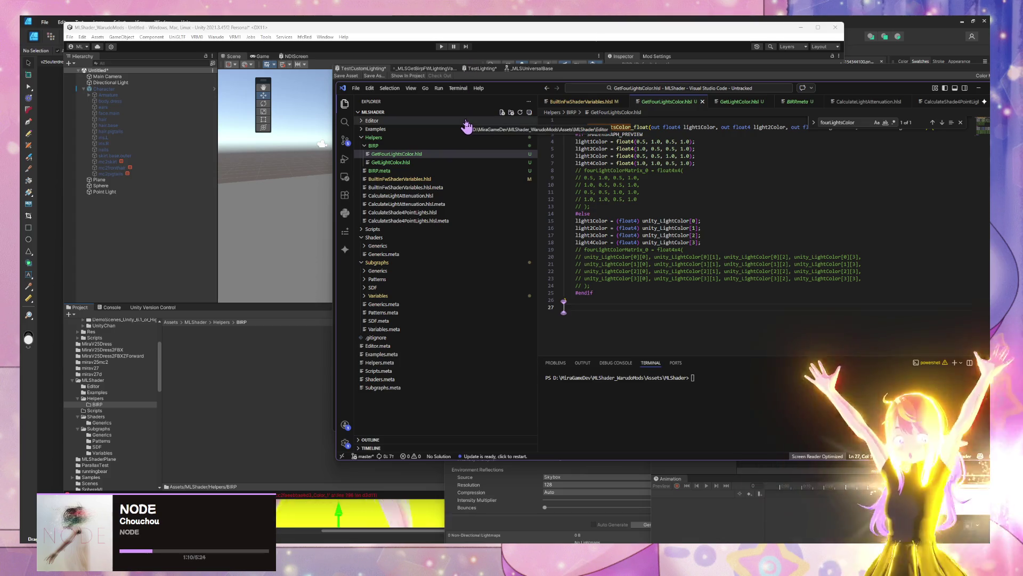
pyautogui.click(439, 196)
pyautogui.click(435, 155)
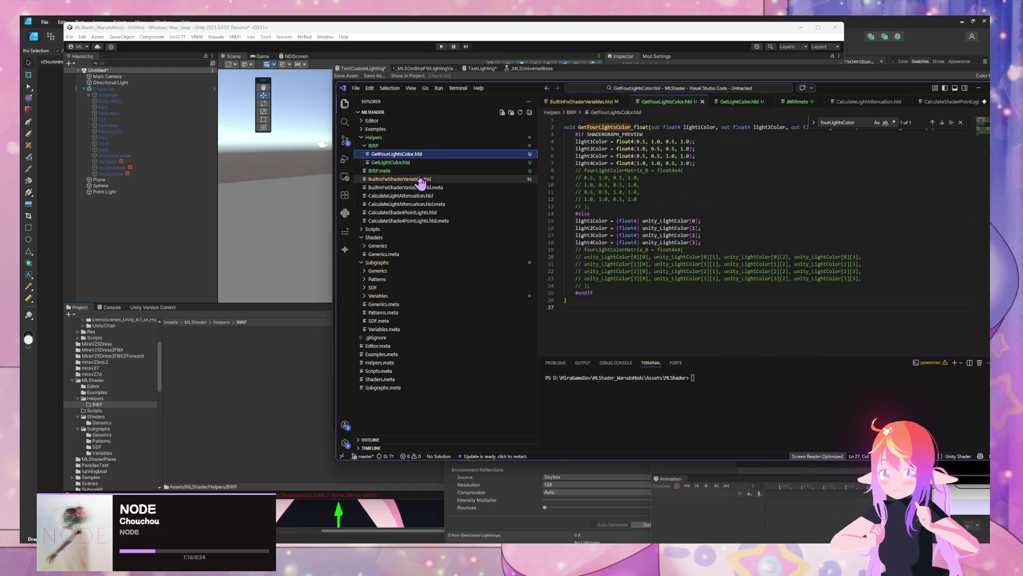
# Step: Switch back to BuiltInFwShaderVariables.hlsl and look through its code
pyautogui.click(421, 179)
pyautogui.scroll(-5, 701, 216)
pyautogui.scroll(-2, 701, 216)
pyautogui.scroll(8, 701, 213)
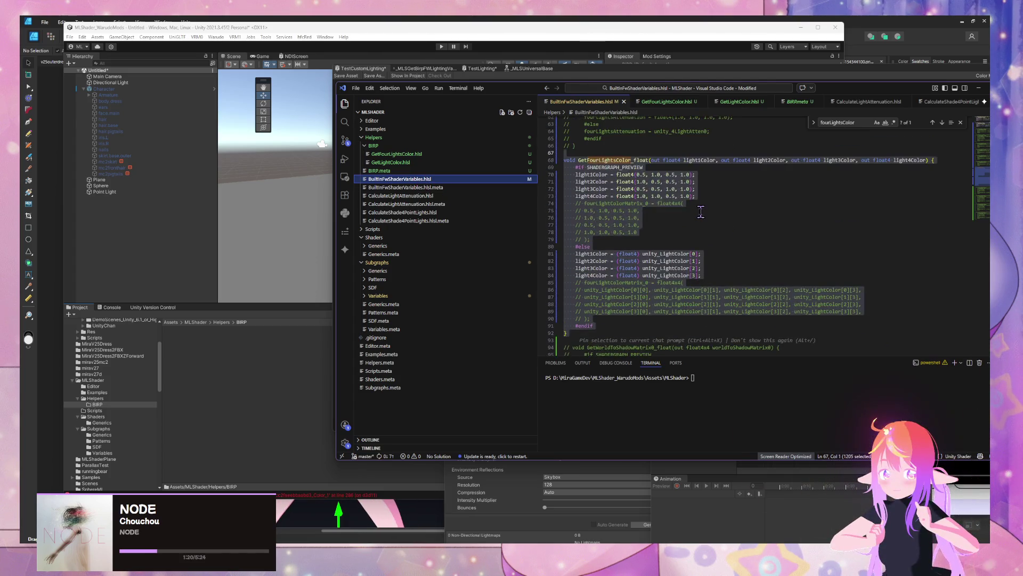
pyautogui.scroll(5, 701, 212)
pyautogui.scroll(7, 701, 211)
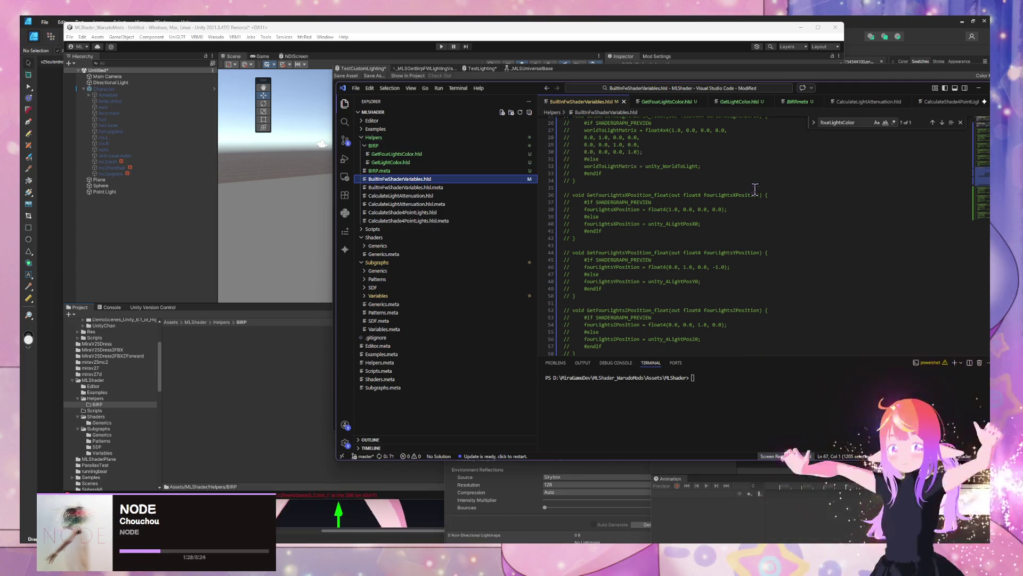
pyautogui.rightClick(390, 146)
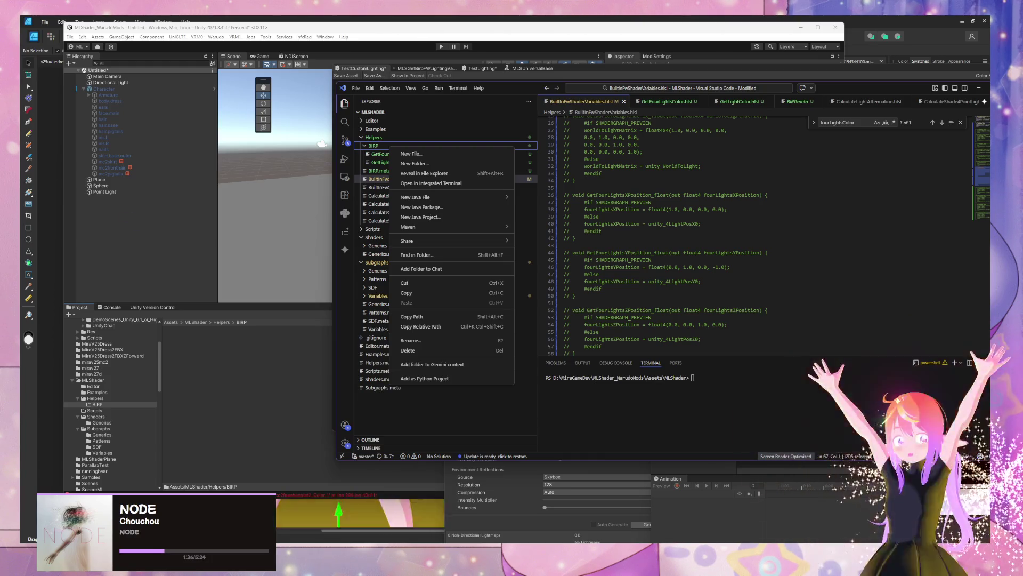
pyautogui.press('Escape')
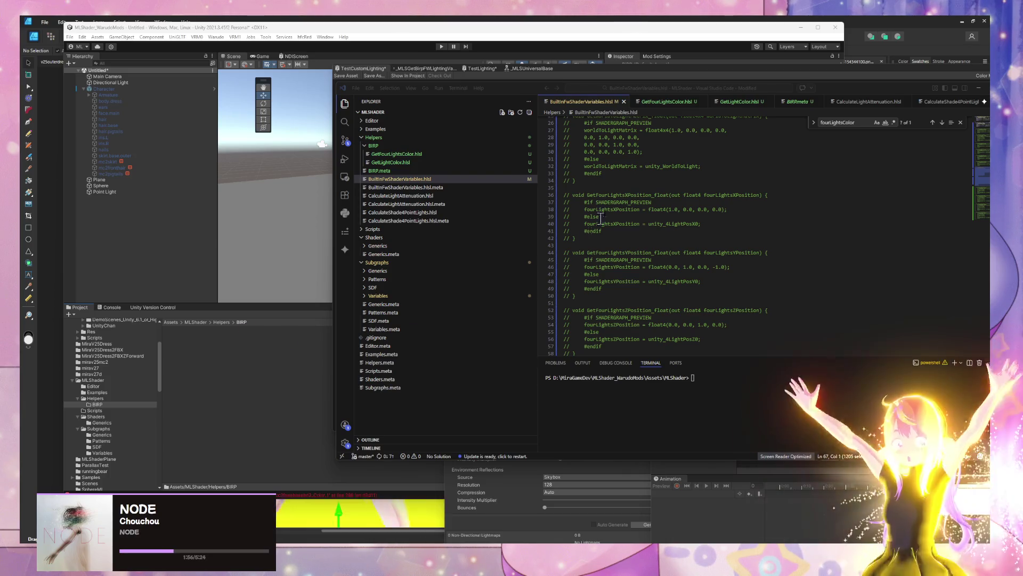
pyautogui.scroll(8, 651, 174)
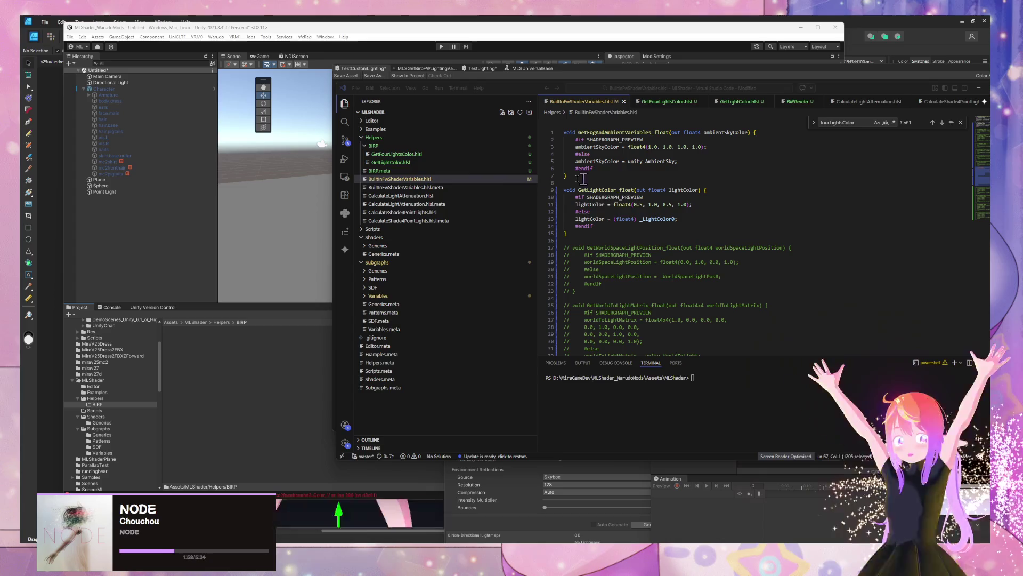
pyautogui.click(426, 156)
pyautogui.click(419, 162)
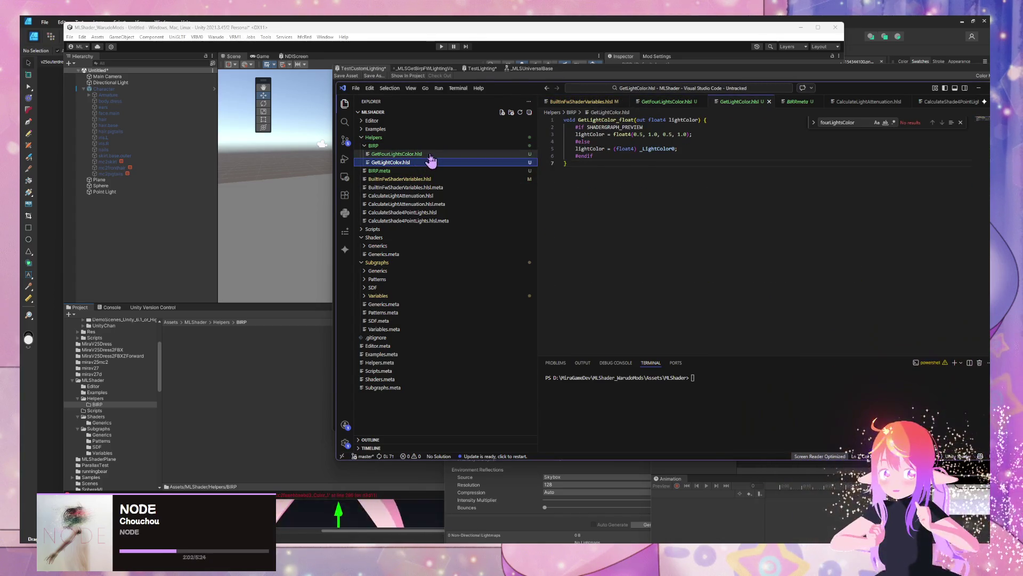
pyautogui.click(430, 155)
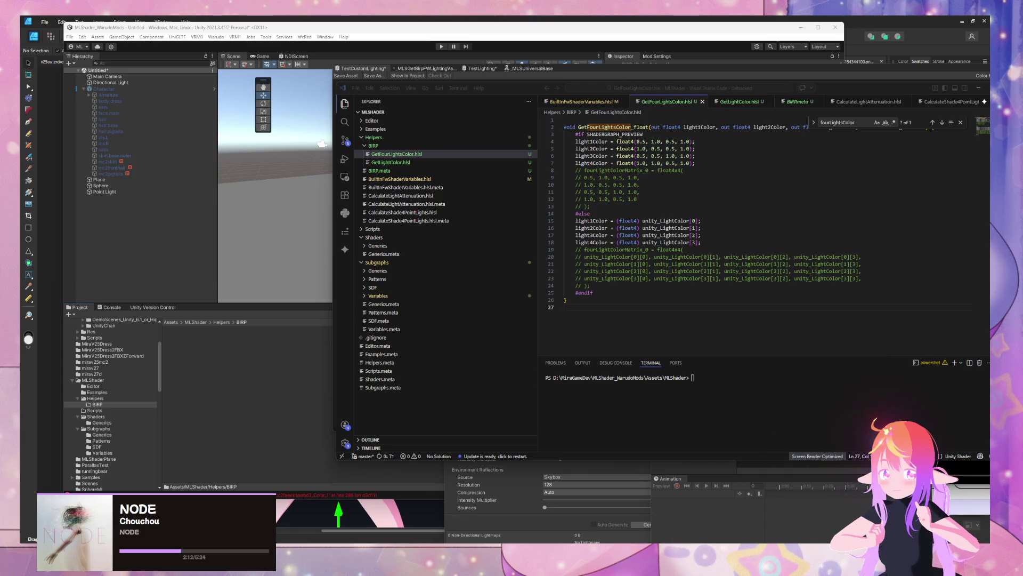
pyautogui.click(429, 180)
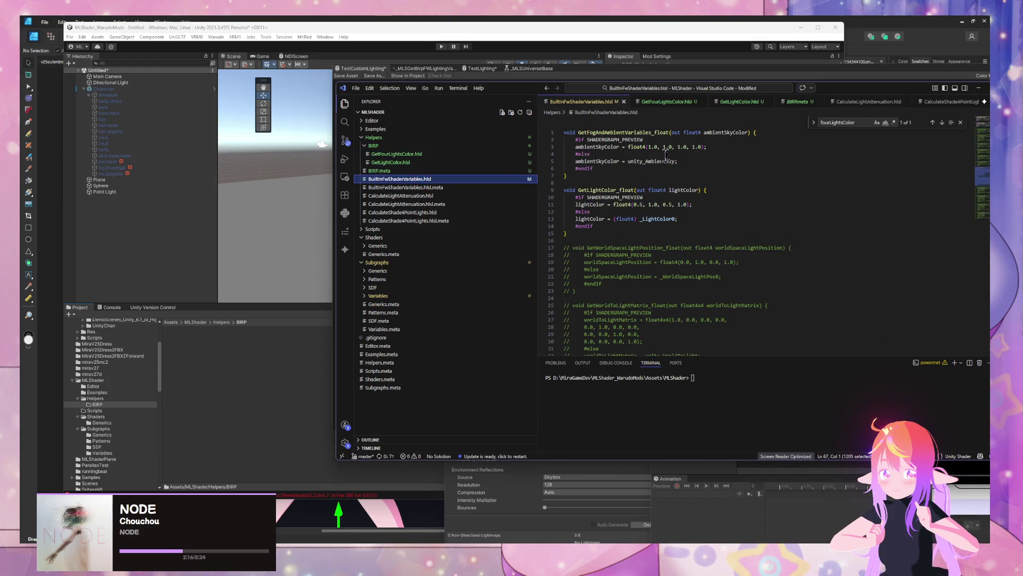
pyautogui.scroll(-4, 669, 155)
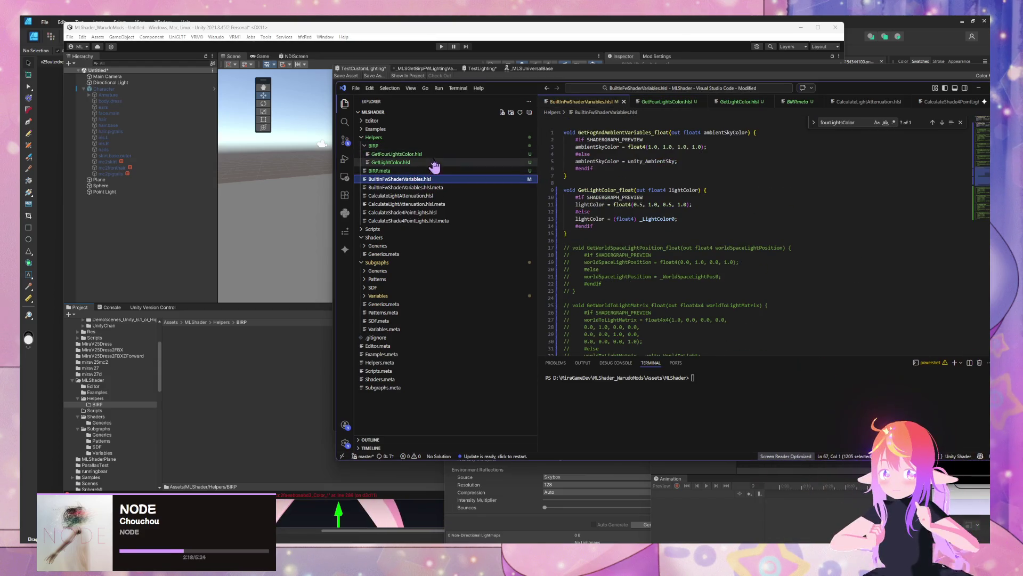
pyautogui.scroll(-10, 635, 165)
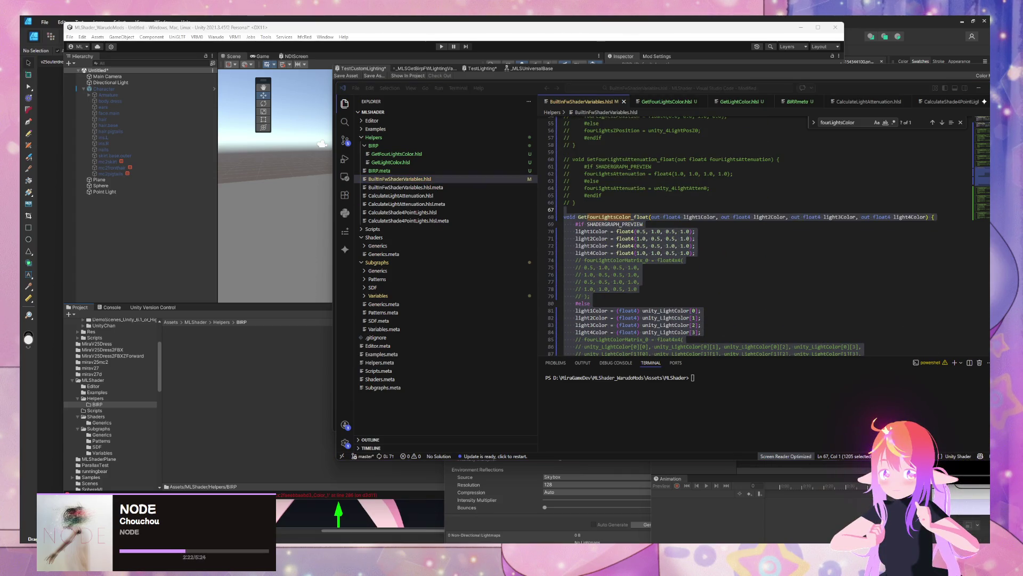
pyautogui.scroll(-3, 641, 212)
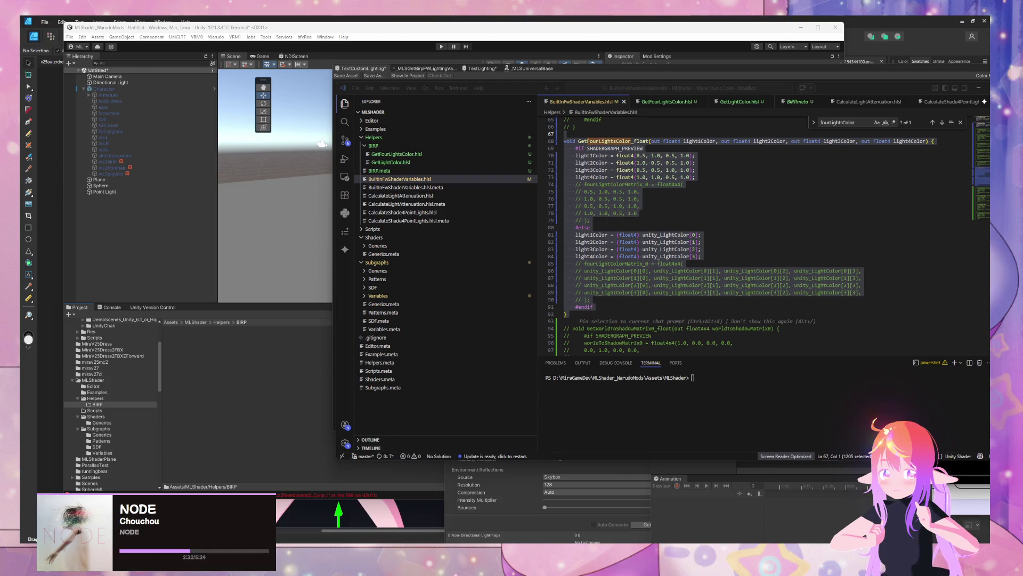
pyautogui.scroll(10, 714, 262)
pyautogui.scroll(12, 714, 263)
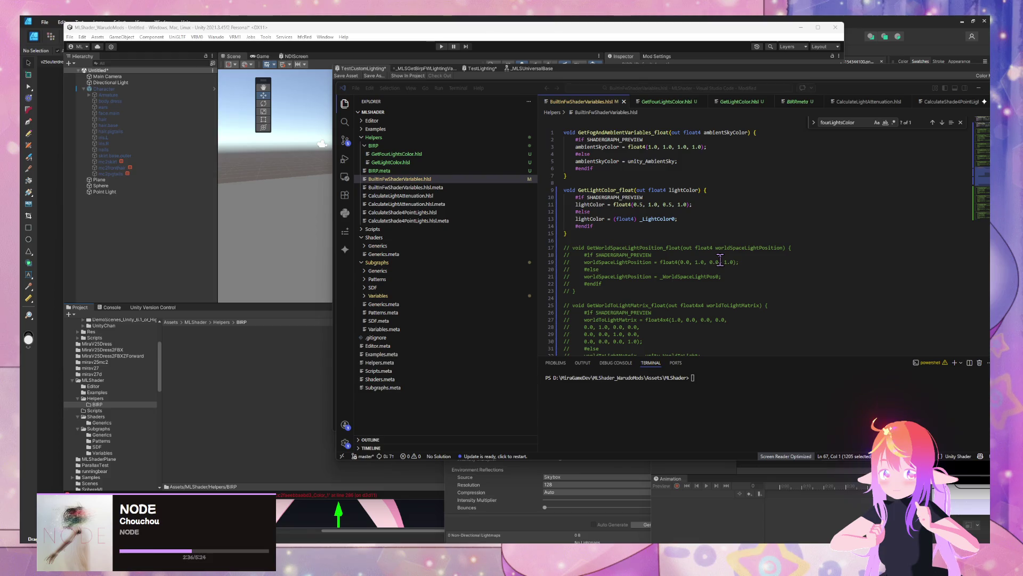
pyautogui.scroll(-18, 721, 259)
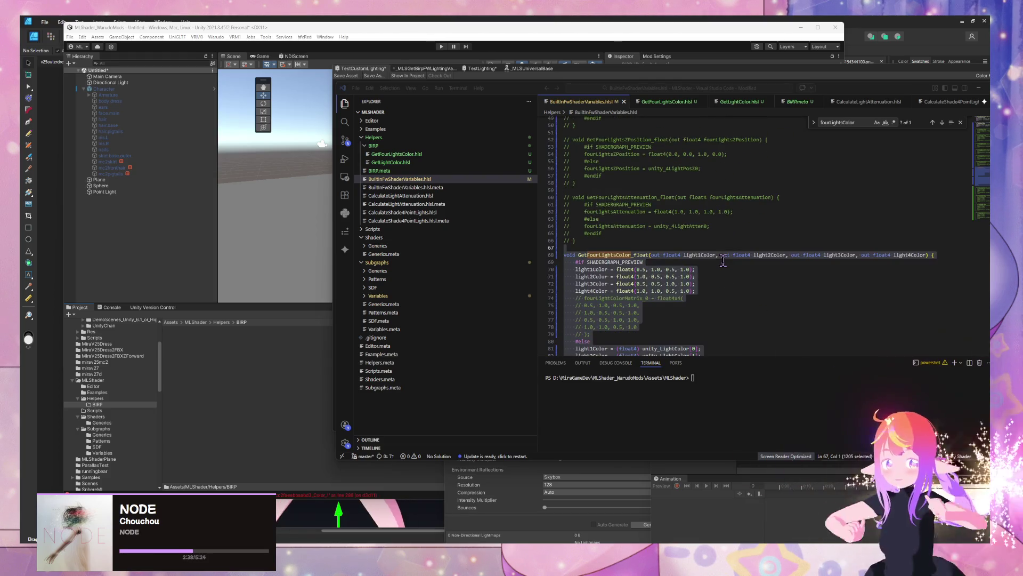
pyautogui.click(433, 154)
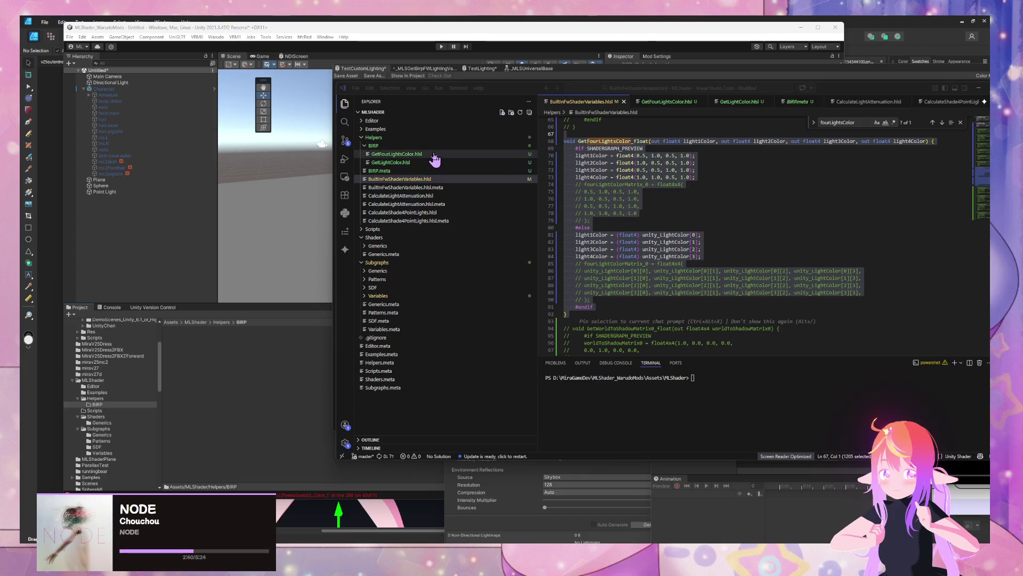
pyautogui.click(401, 179)
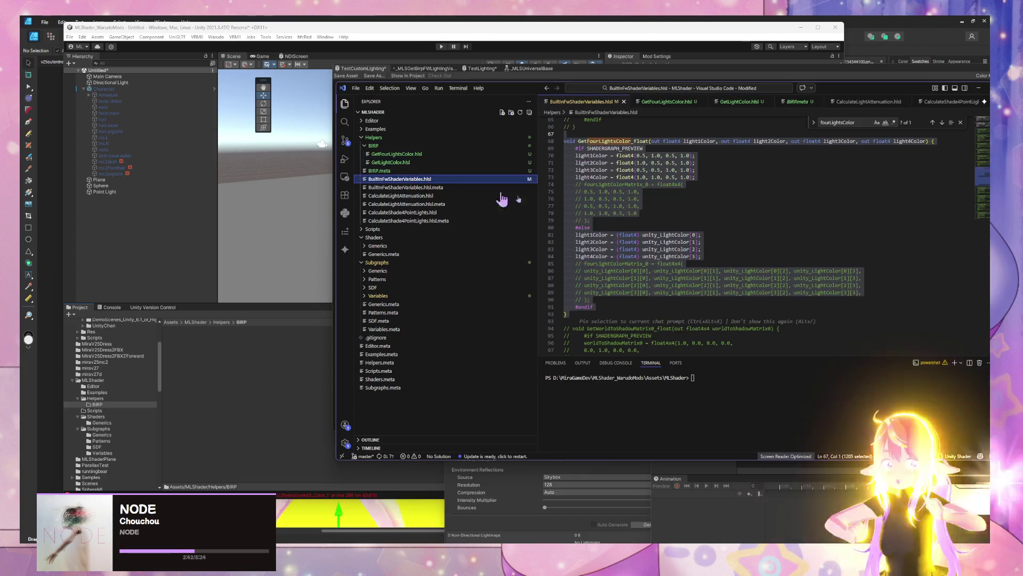
pyautogui.scroll(-10, 728, 234)
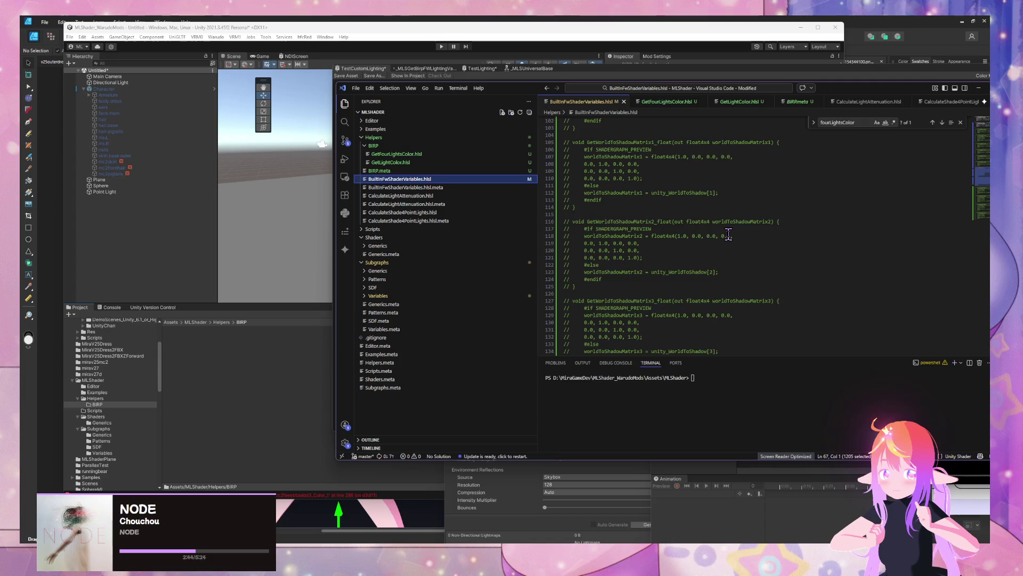
pyautogui.scroll(20, 728, 233)
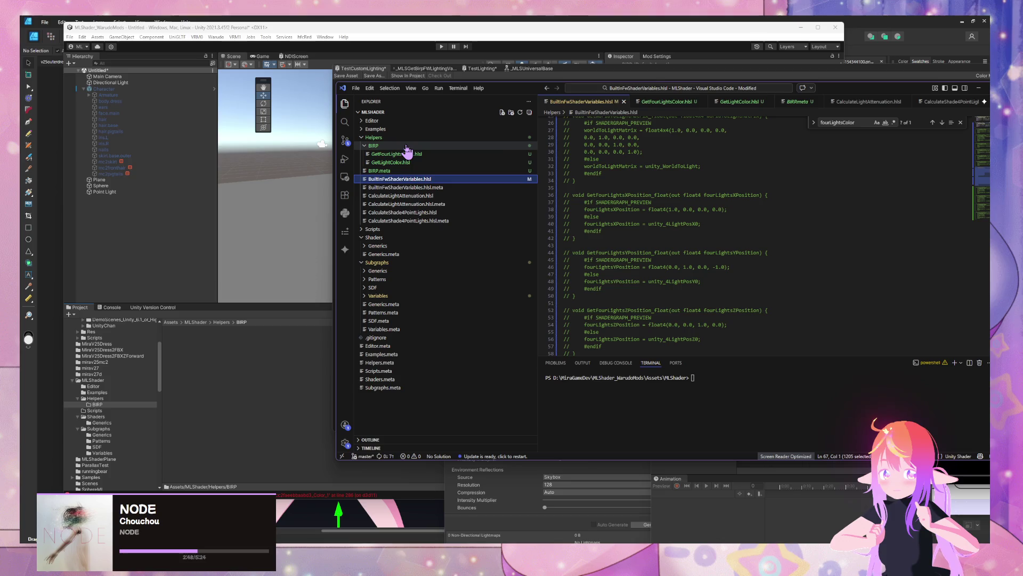
# Step: Create a new file in the BIRP folder named GetFourLightsPositions.hlsl
pyautogui.rightClick(446, 150)
pyautogui.click(476, 154)
pyautogui.write('GetFourLights')
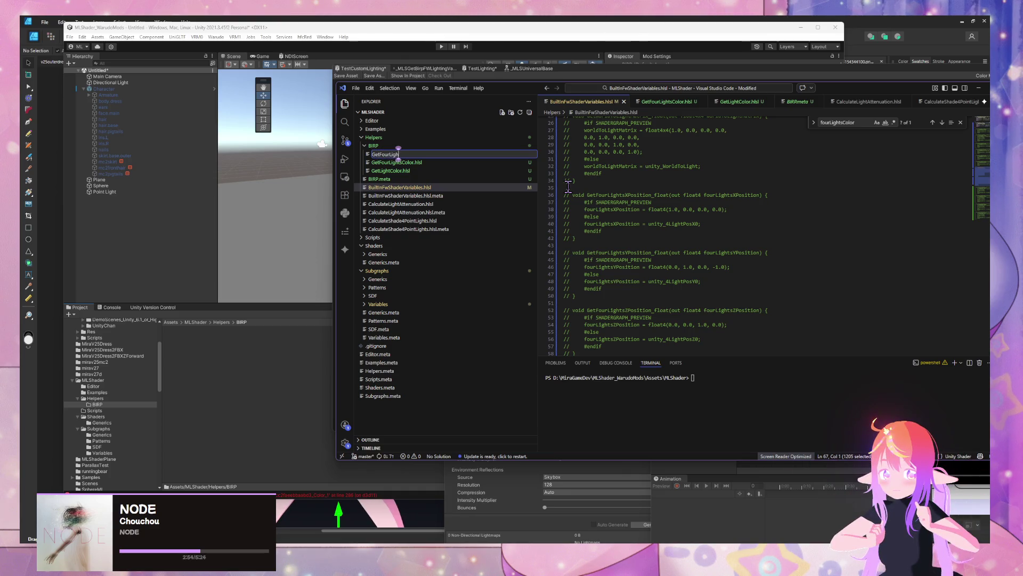
pyautogui.write('Po')
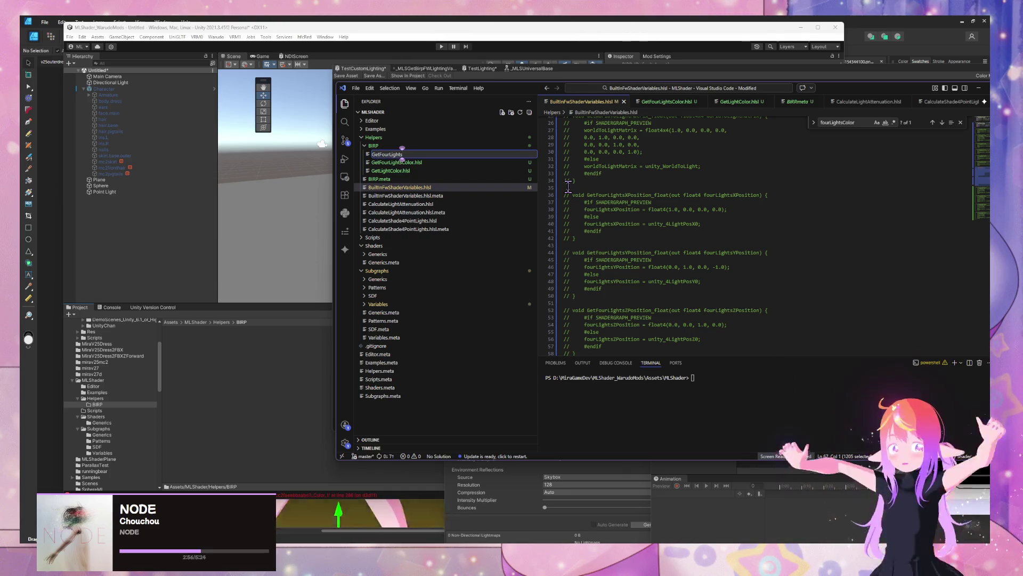
pyautogui.write('sitions')
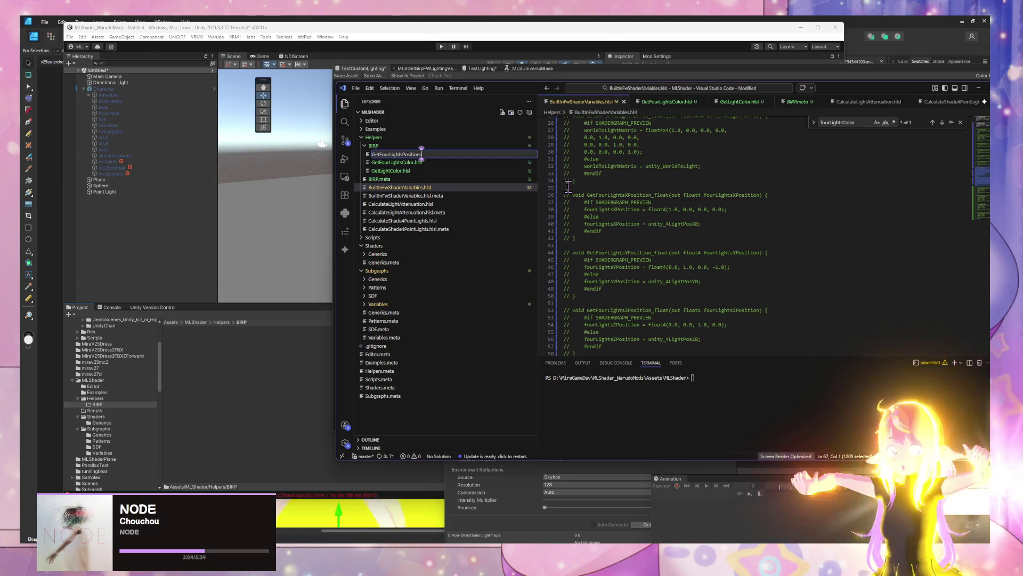
pyautogui.write('.')
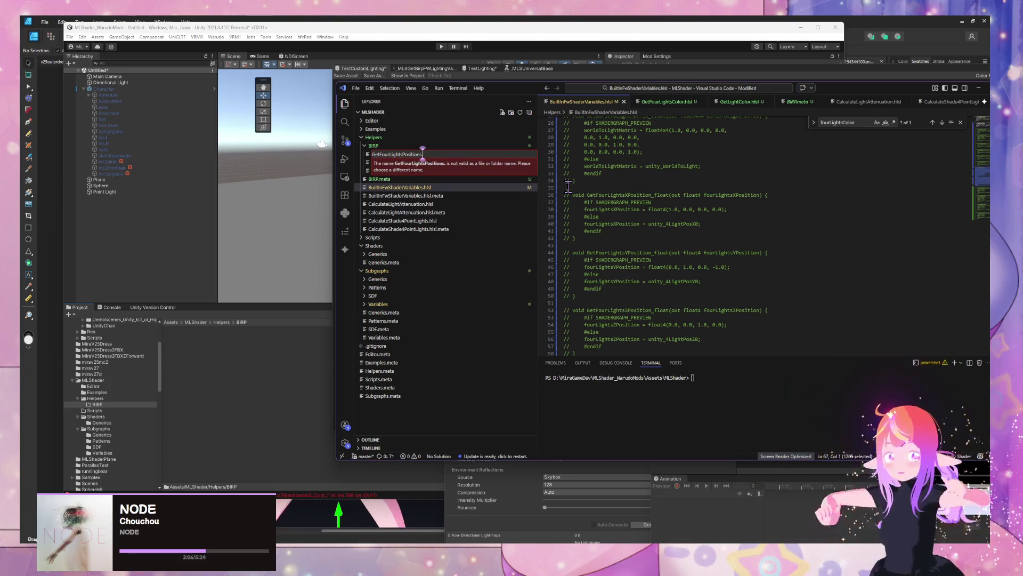
pyautogui.write('hs')
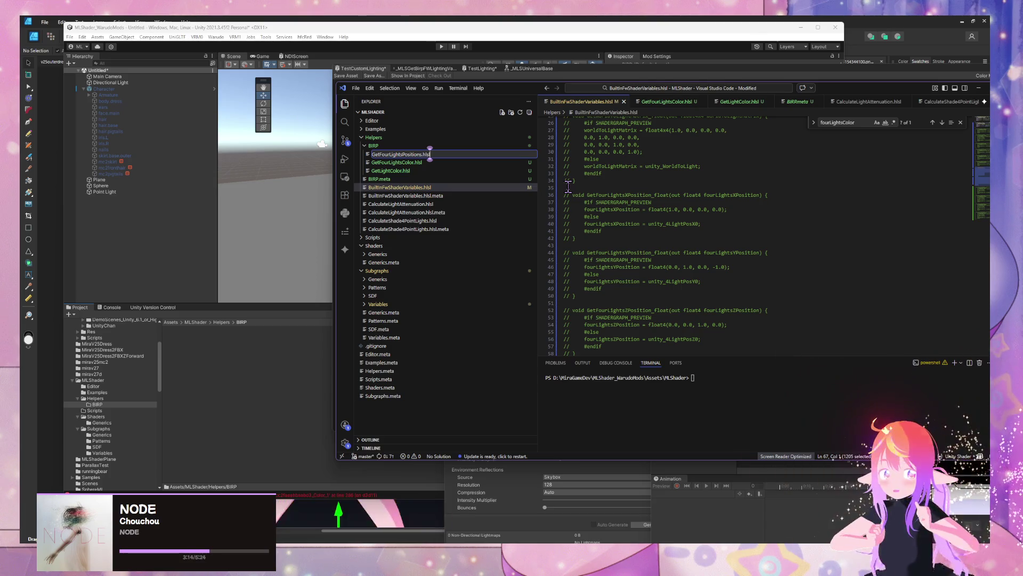
pyautogui.press('Return')
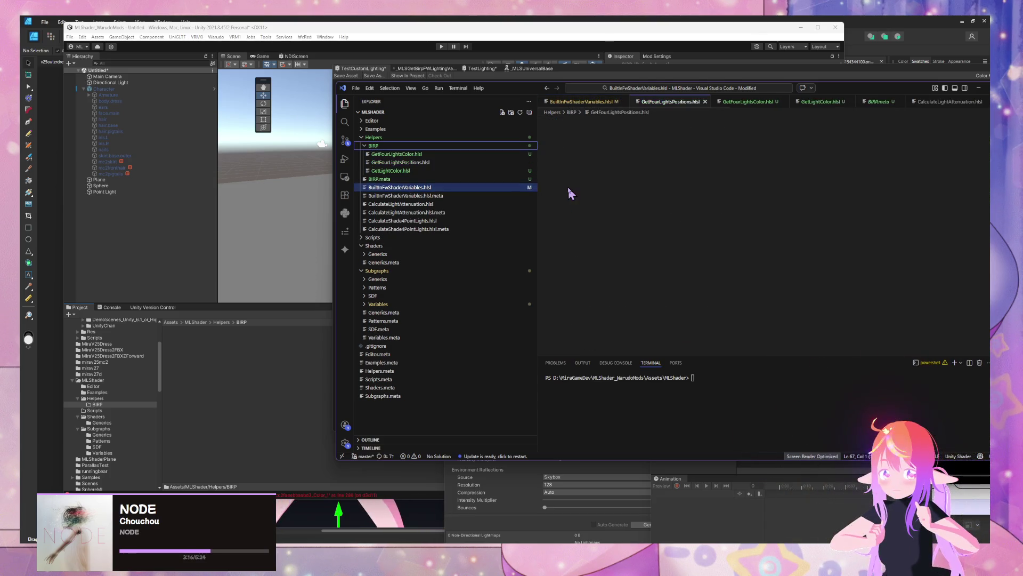
# Step: Look over GetFourLightsColor.hlsl, then switch to BuiltInFwShaderVariables.hlsl
pyautogui.click(430, 154)
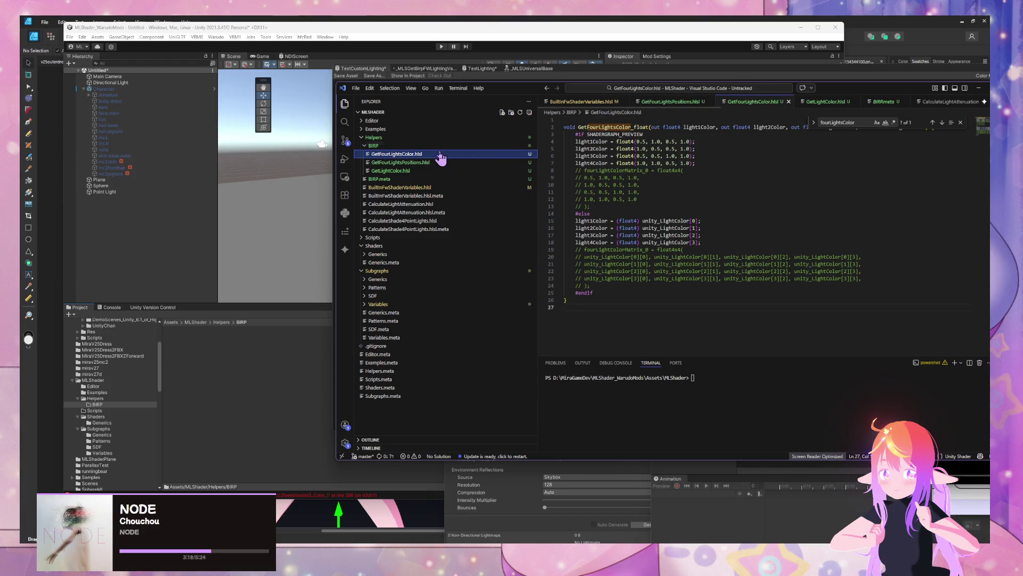
pyautogui.click(437, 163)
pyautogui.click(410, 171)
pyautogui.click(400, 162)
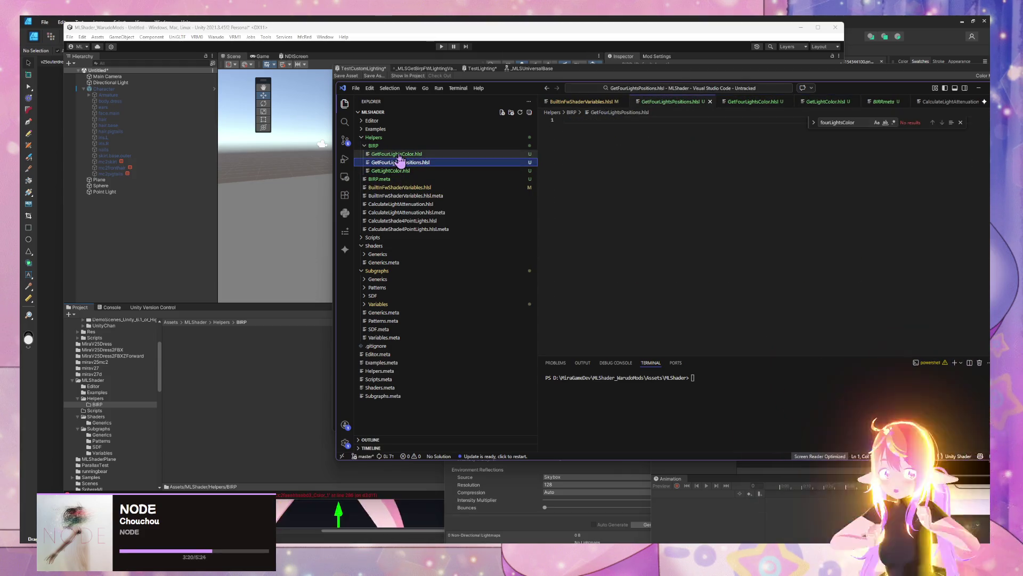
pyautogui.click(398, 155)
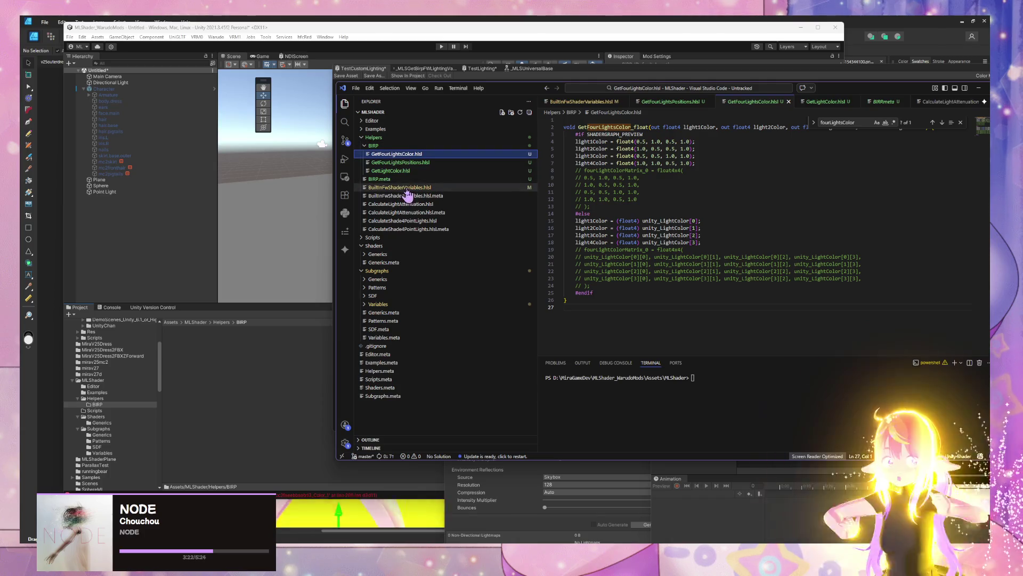
pyautogui.click(406, 188)
# Step: Copy the commented X, Y and Z position functions into GetFourLightsPositions.hlsl
pyautogui.moveTo(659, 276)
pyautogui.mouseDown()
pyautogui.moveTo(568, 237)
pyautogui.moveTo(555, 220)
pyautogui.mouseUp()
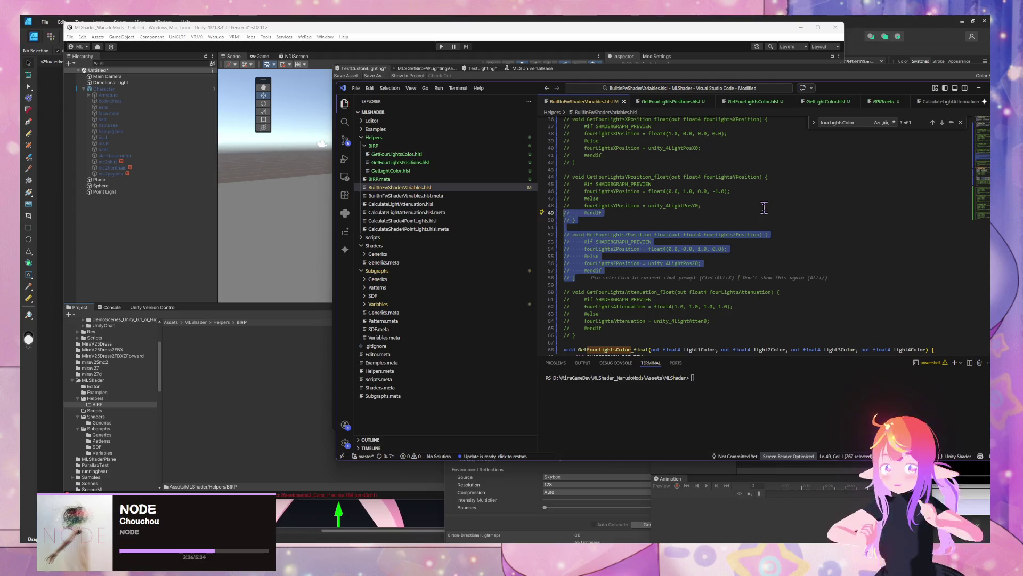
pyautogui.scroll(7, 764, 207)
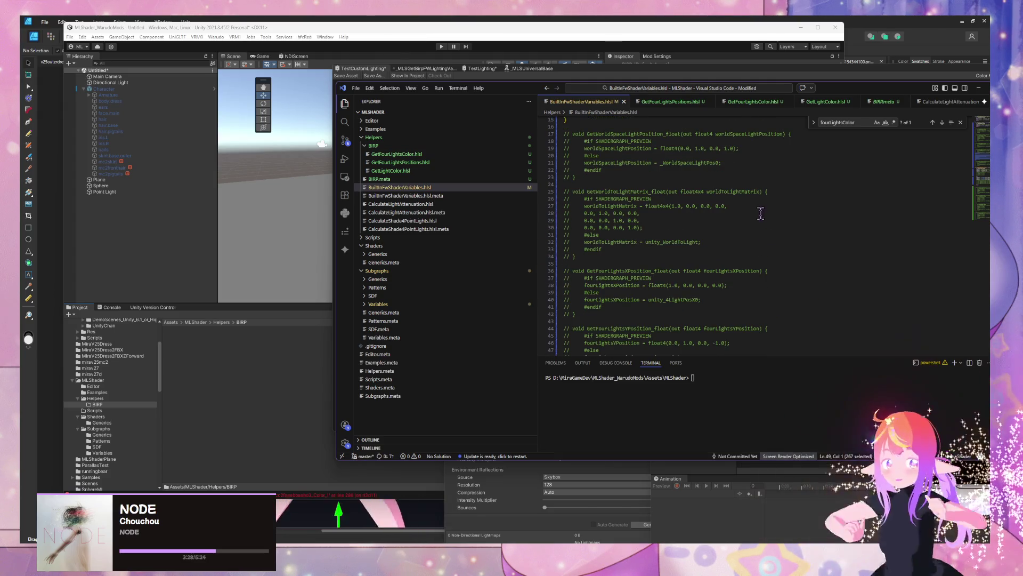
pyautogui.scroll(-3, 681, 215)
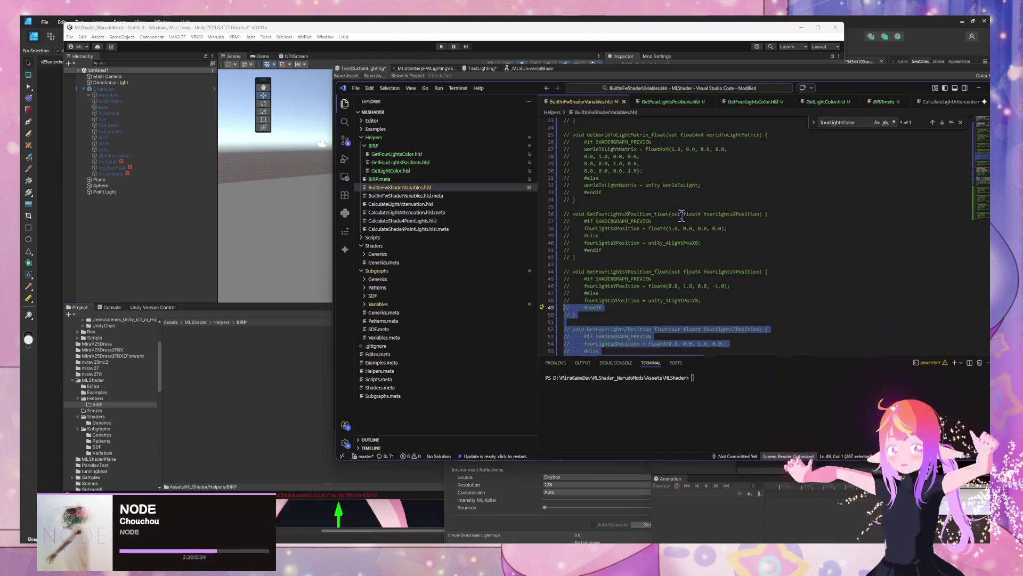
pyautogui.keyDown('shift'); pyautogui.click(567, 214); pyautogui.keyUp('shift')
pyautogui.hotkey('shift', 'Left')
pyautogui.hotkey('shift', 'Left')
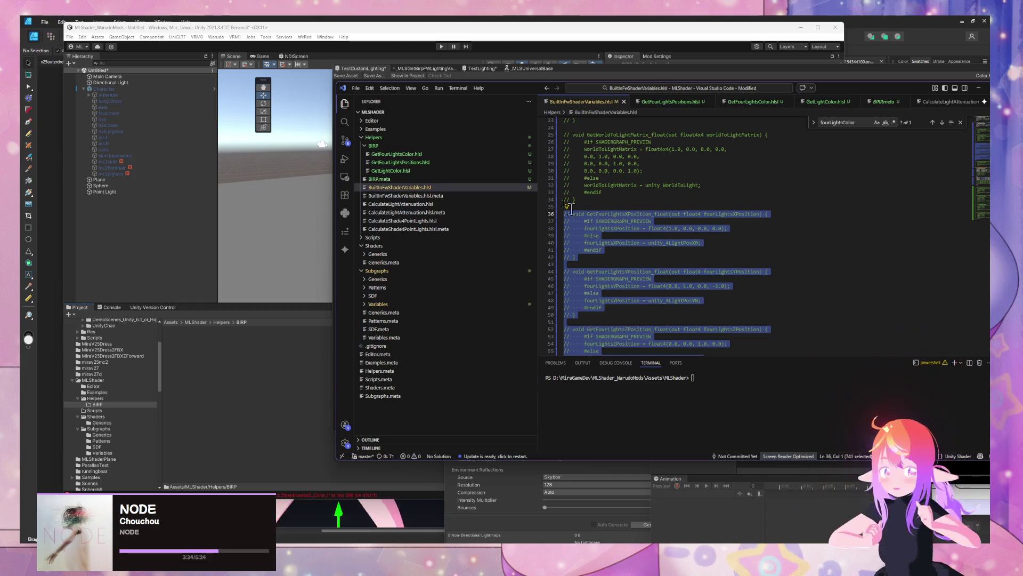
pyautogui.click(418, 162)
pyautogui.write('// void GetFourLightsXPosition_float(out float4 fourLightsXPosition) { //     #if SHADERGRAPH_PREVIEW //     fourLightsXPosition = float4(1.0, 0.0, 0.0, 0.0); //     #else //     fourLightsXPosition = unity_4LightPosX0; //     #endif // }  // void GetFourLightsYPosition_float(out float4 fourLightsYPosition) { //     #if SHADERGRAPH_PREVIEW //     fourLightsYPosition = float4(0.0, 1.0, 0.0, 0.0); //     #else //     fourLightsYPosition = unity_4LightPosY0; //     #endif // }  // void GetFourLightsZPosition_float(out float4 fourLightsZPosition) { //     #if SHADERGRAPH_PREVIEW //     fourLightsZPosition = float4(0.0, 0.0, 1.0, 0.0); //     #else //     fourLightsZPosition = unity_4LightPosZ0; //     #endif // }')
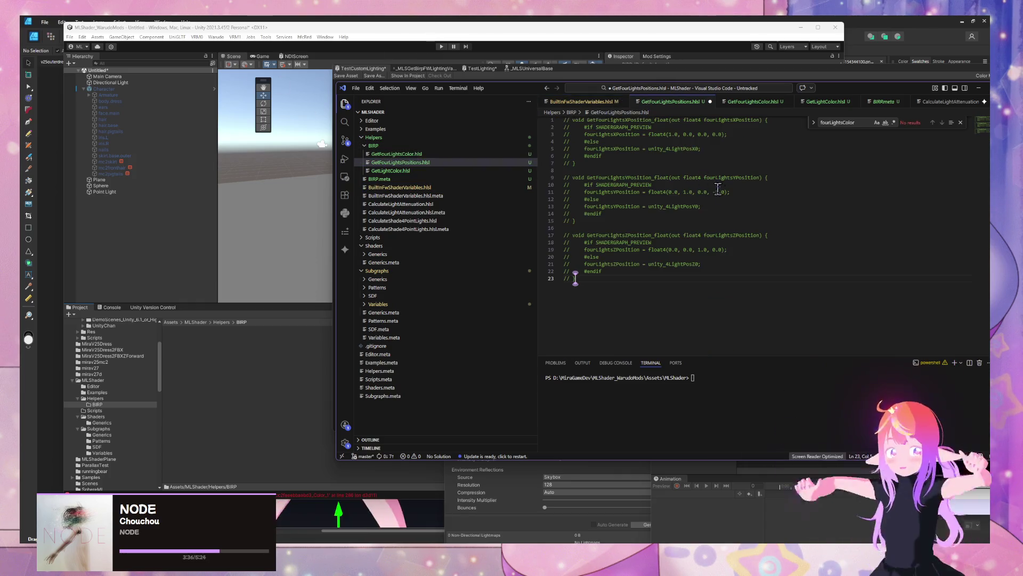
# Step: Save GetFourLightsPositions.hlsl and uncomment all its X, Y and Z position functions
pyautogui.hotkey('ctrl', 'a')
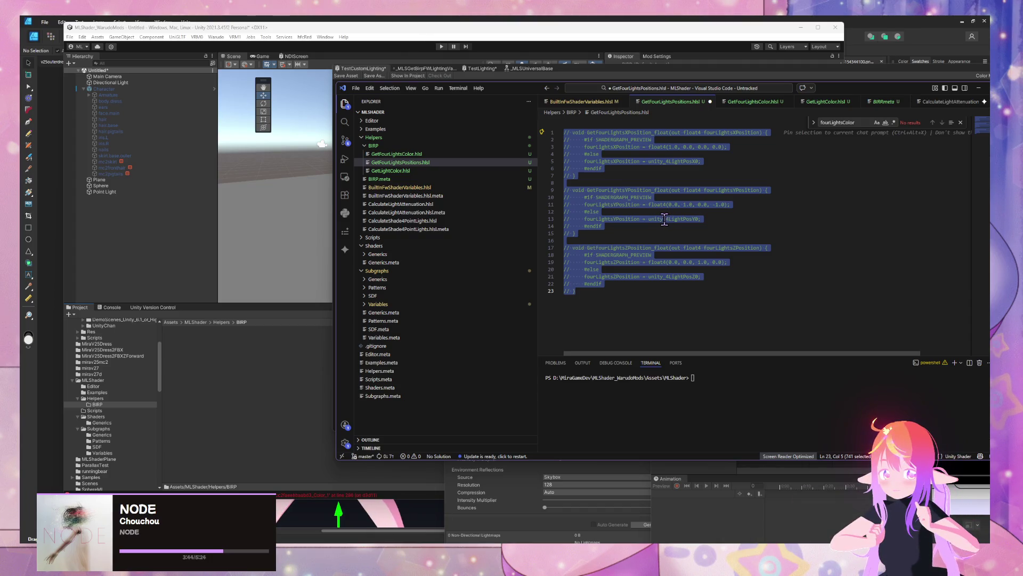
pyautogui.hotkey('ctrl', 's')
pyautogui.click(424, 154)
pyautogui.click(429, 162)
pyautogui.hotkey('ctrl', 'a')
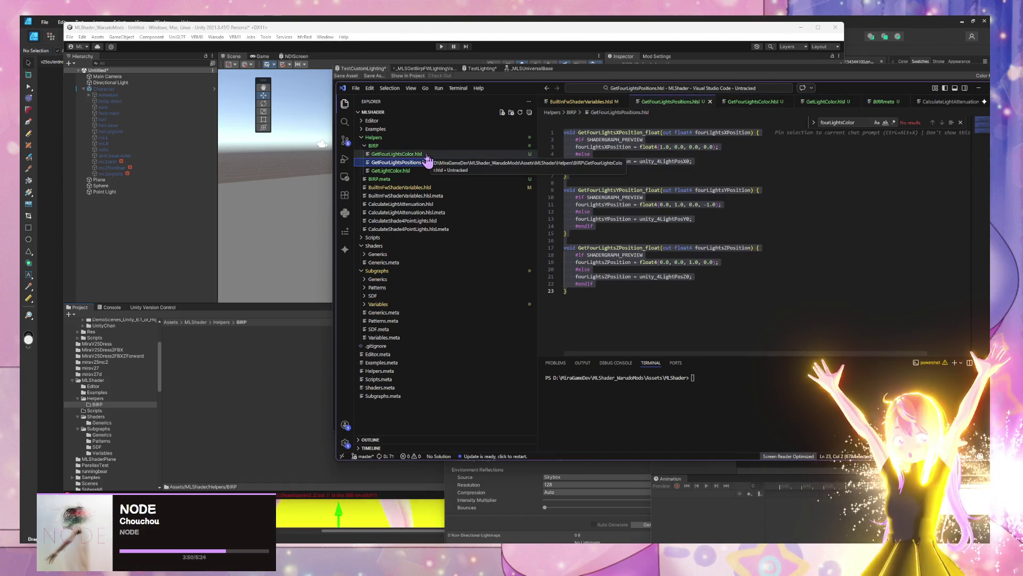
# Step: Compare the positions file against GetFourLightsColor.hlsl and GetLightColor.hlsl
pyautogui.click(424, 154)
pyautogui.click(420, 162)
pyautogui.click(419, 170)
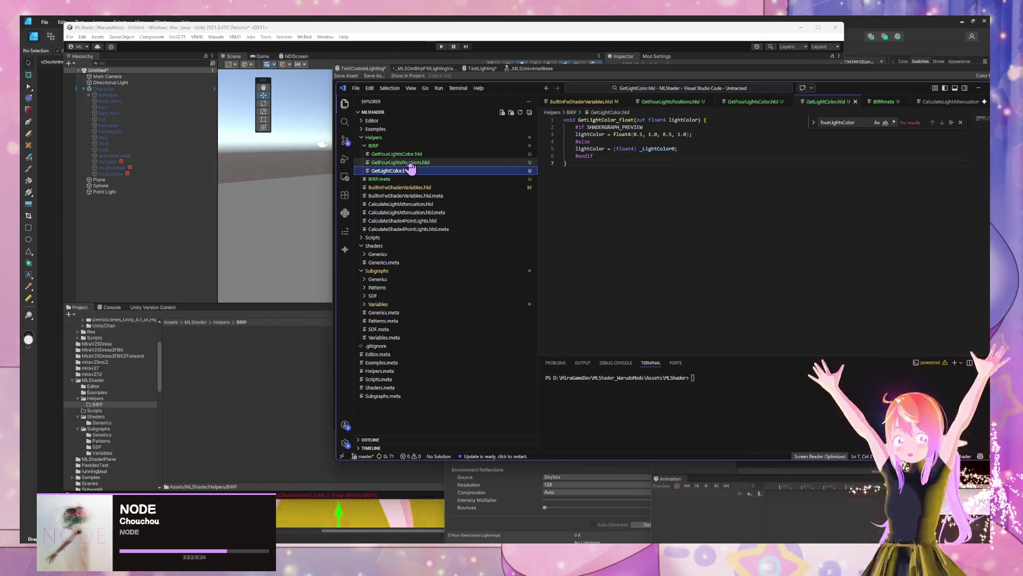
pyautogui.click(447, 162)
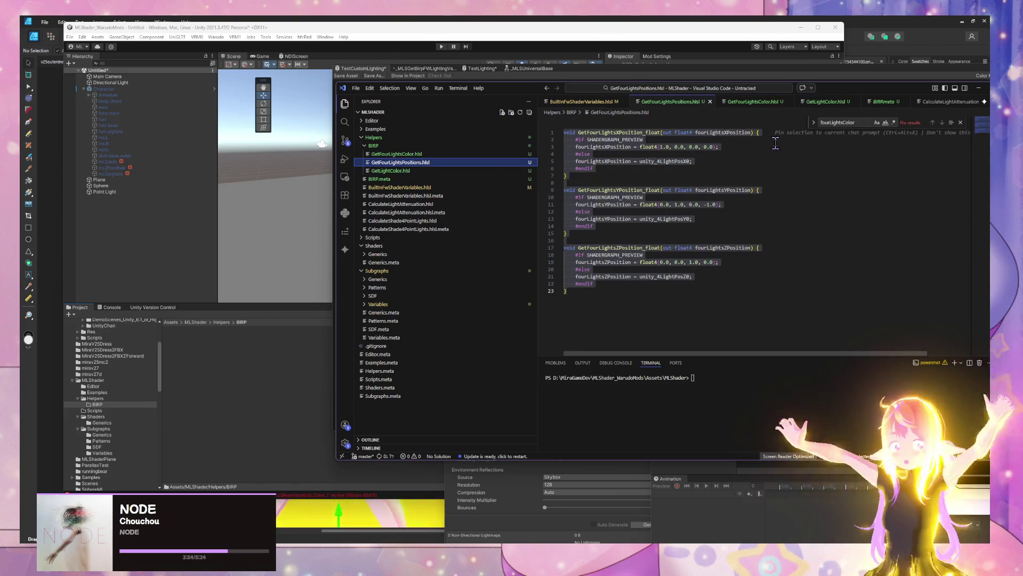
pyautogui.click(772, 141)
pyautogui.click(753, 133)
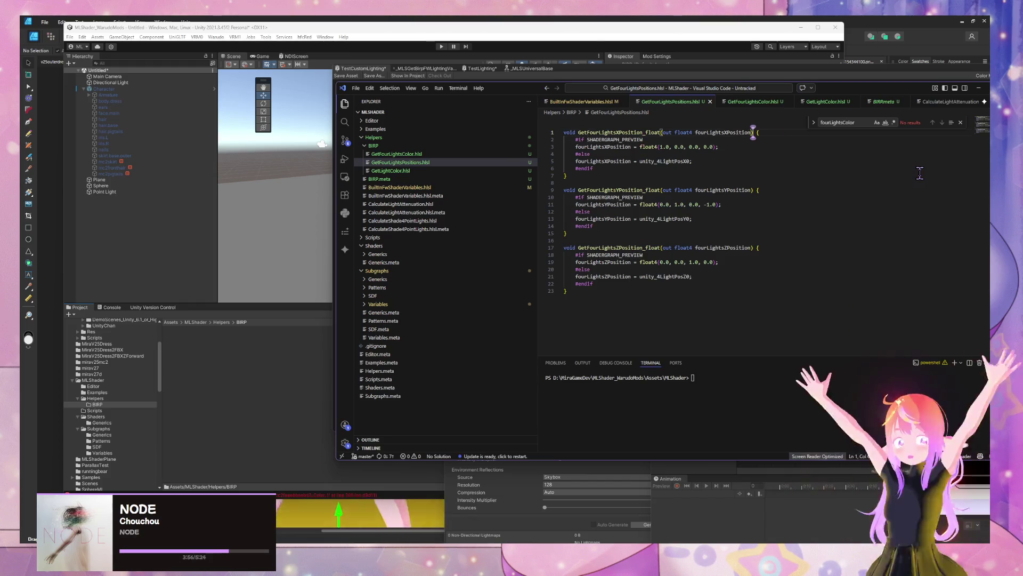
# Step: Rename the X function to GetFourLightsPositions and add Y and Z preview position outputs
pyautogui.press('Left')
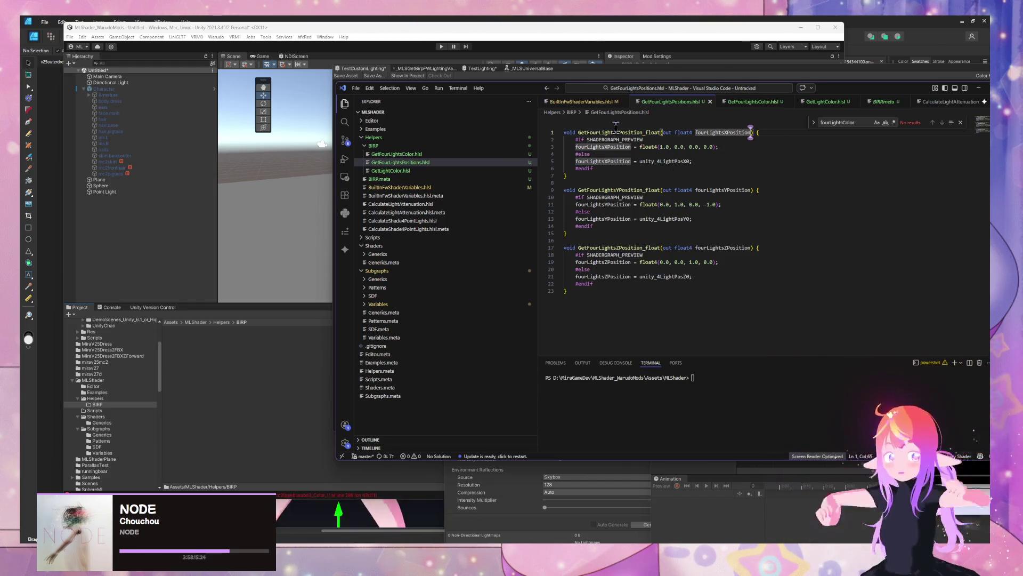
pyautogui.click(404, 162)
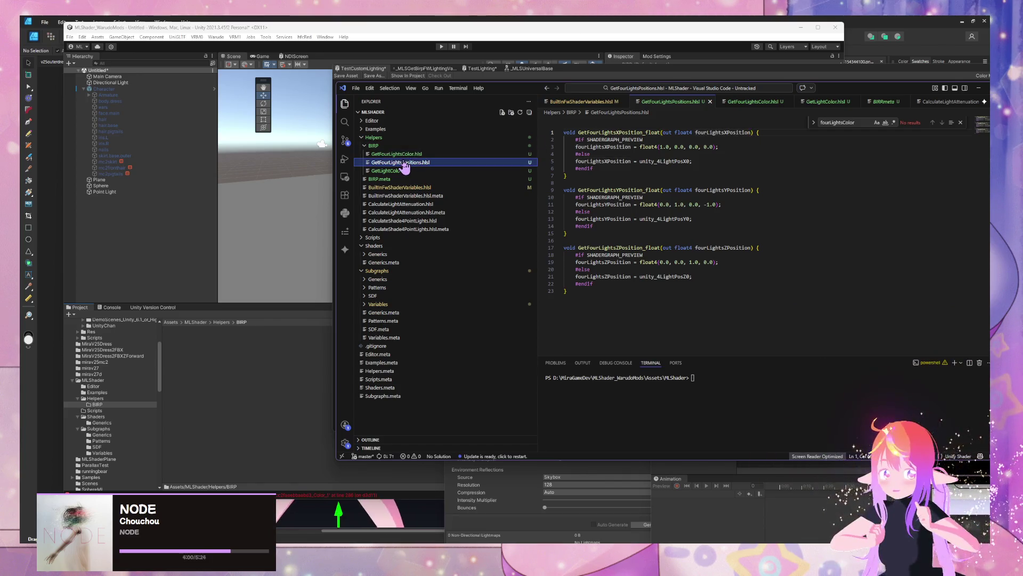
pyautogui.click(660, 132)
pyautogui.press('BackSpace')
pyautogui.press('BackSpace')
pyautogui.press('BackSpace')
pyautogui.write('s')
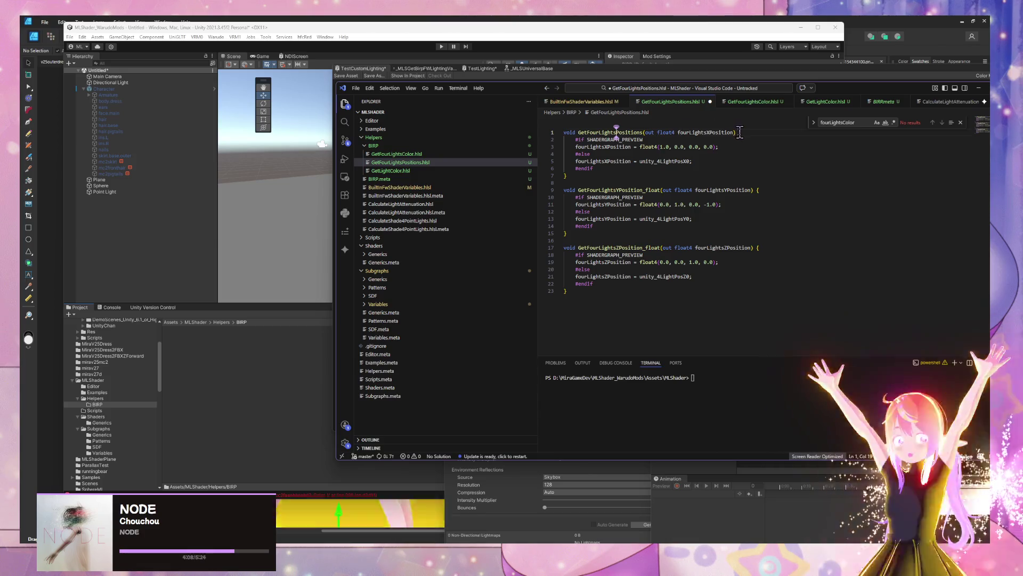
pyautogui.click(734, 132)
pyautogui.write(', 0.0)')
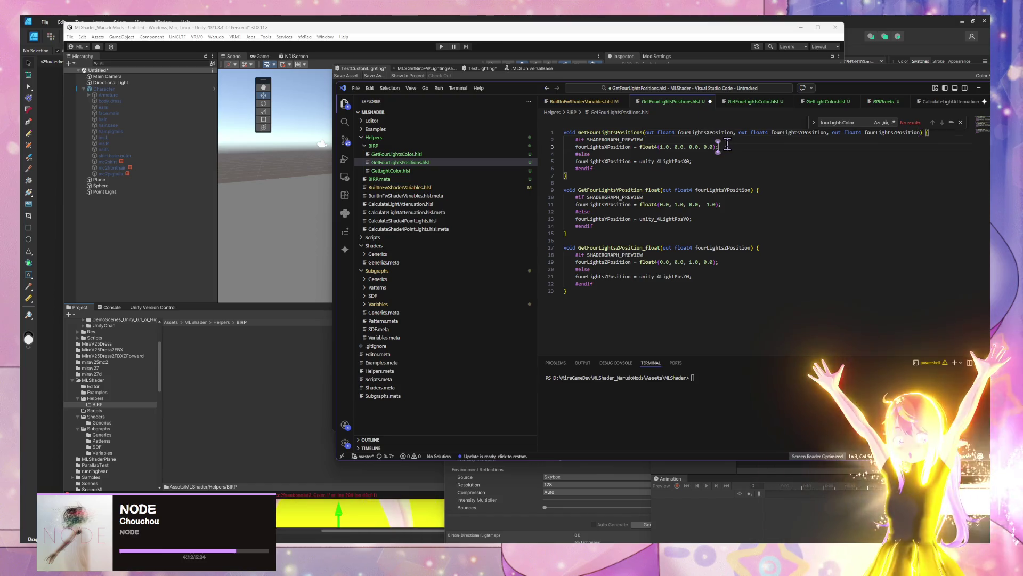
pyautogui.write(';')
pyautogui.press('Return')
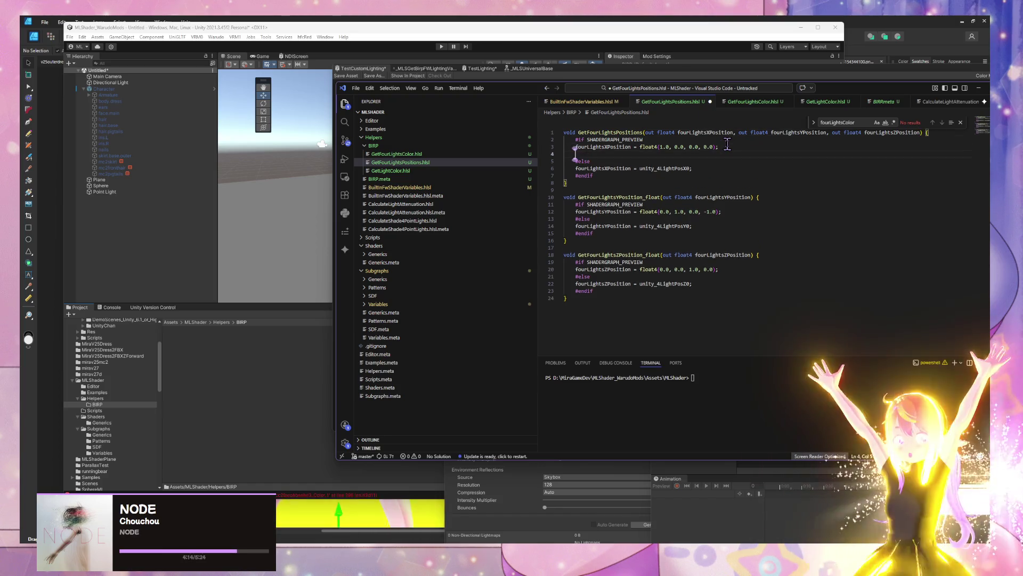
pyautogui.write('float')
pyautogui.press('BackSpace')
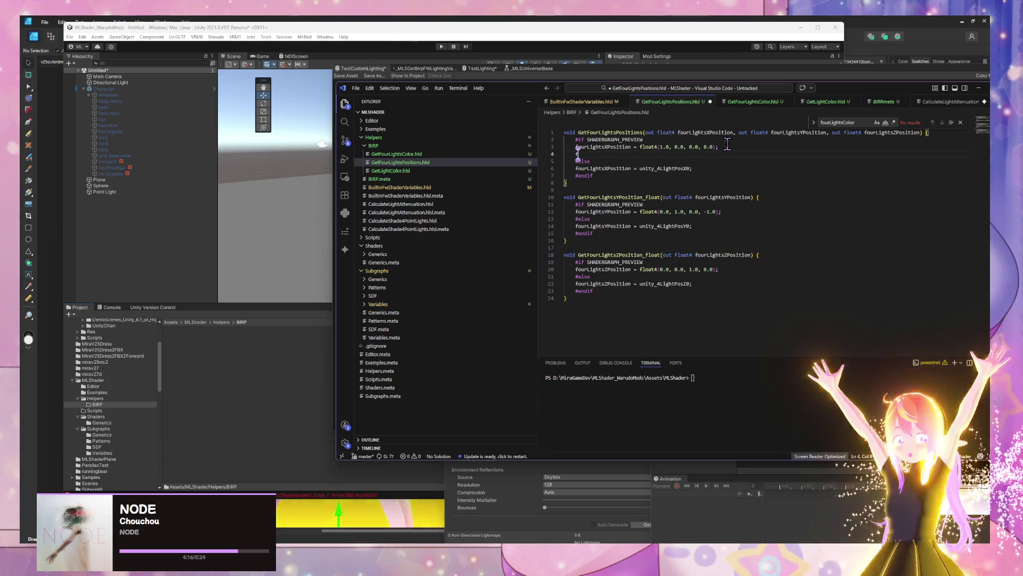
pyautogui.write('ourLightsYPosition = float4(0.0, 1.0, 0.0, -1.0);')
pyautogui.press('Return')
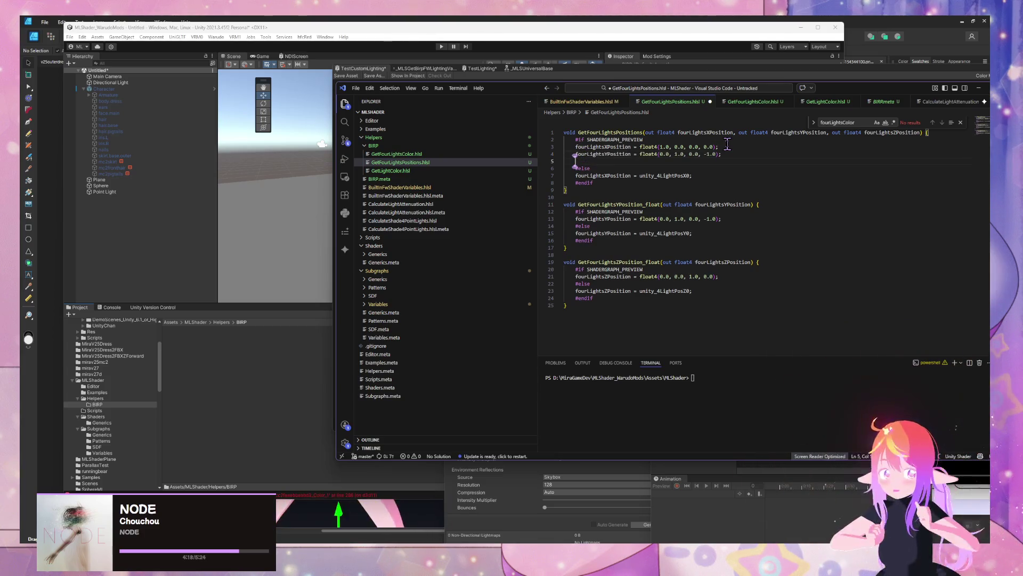
pyautogui.press('Tab')
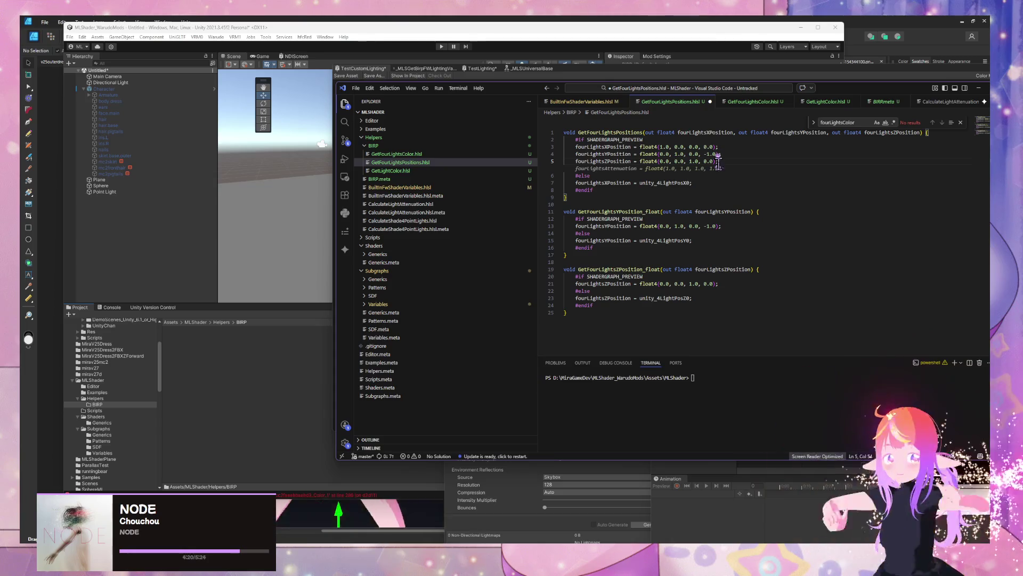
# Step: Add runtime Y and Z position assignments below the X position line
pyautogui.click(705, 182)
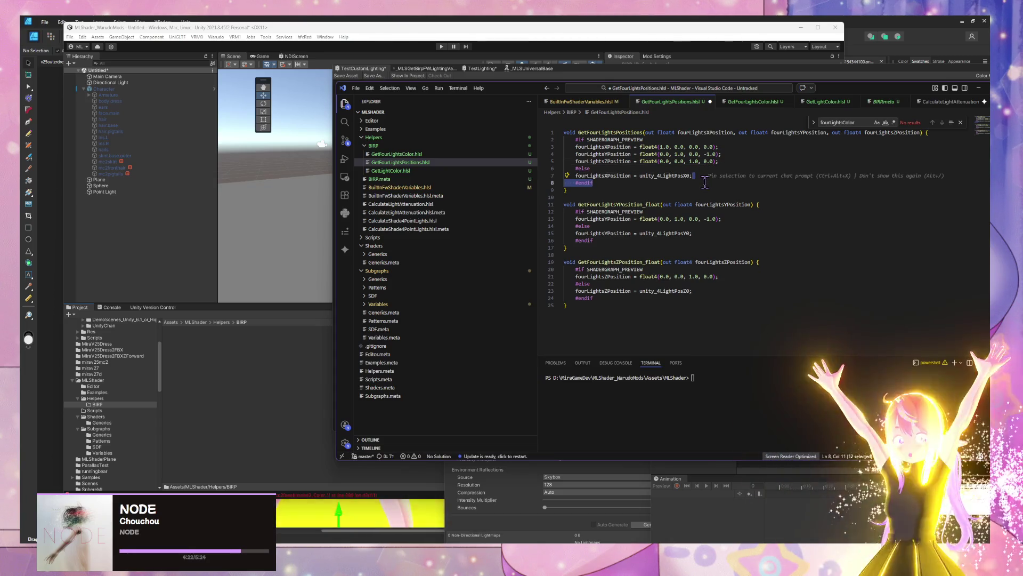
pyautogui.click(711, 175)
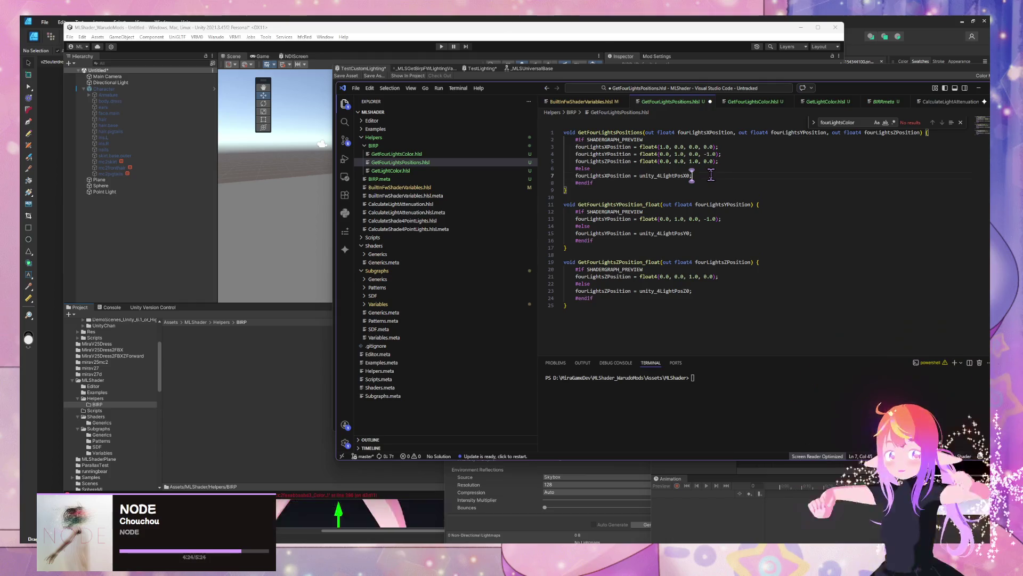
pyautogui.press('Return')
pyautogui.press('Tab')
pyautogui.press('Return')
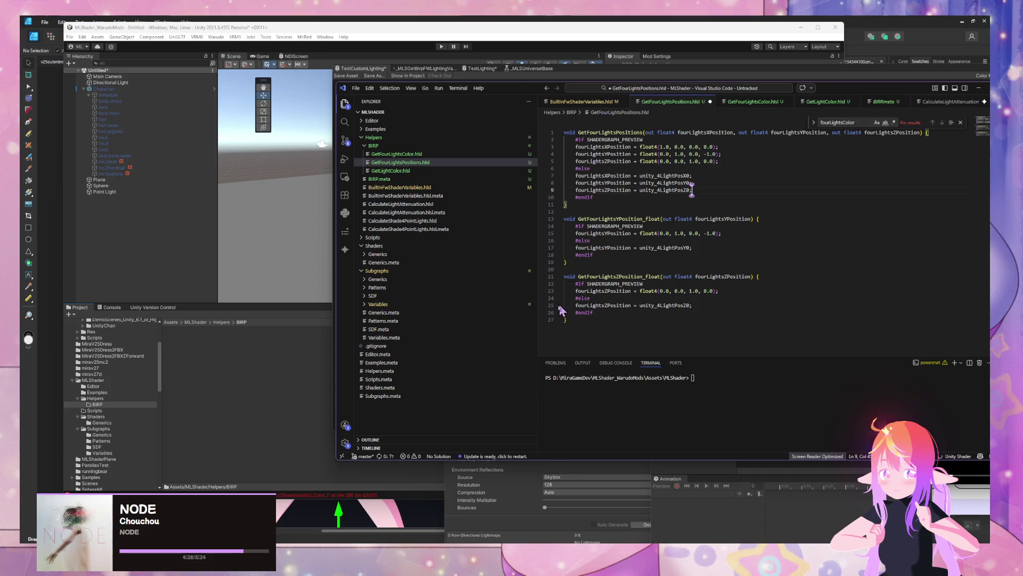
# Step: Delete the separate Y and Z functions and save GetFourLightsPositions.hlsl
pyautogui.moveTo(575, 313); pyautogui.dragTo(540, 217)
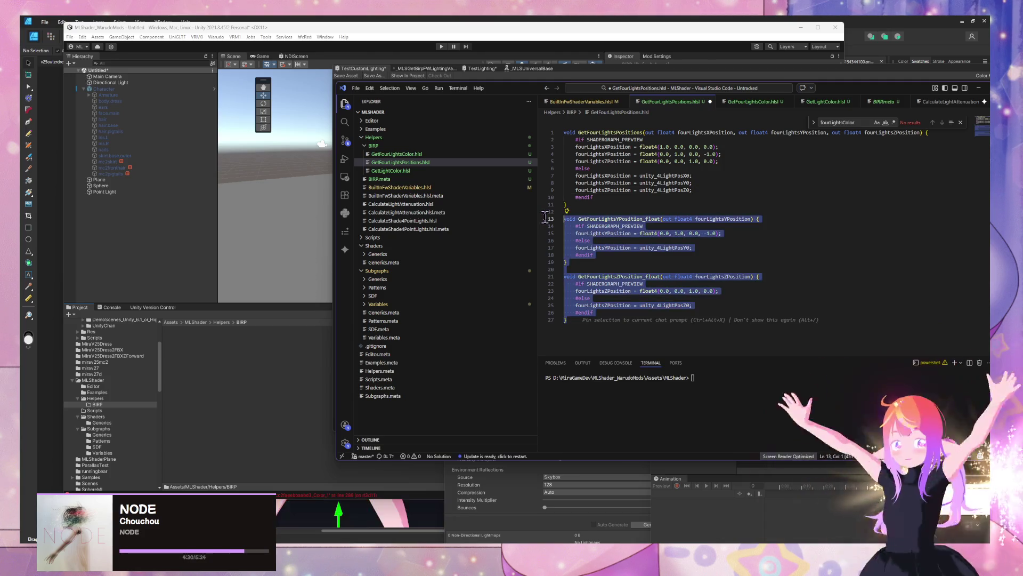
pyautogui.press('BackSpace')
pyautogui.press('BackSpace')
pyautogui.press('BackSpace')
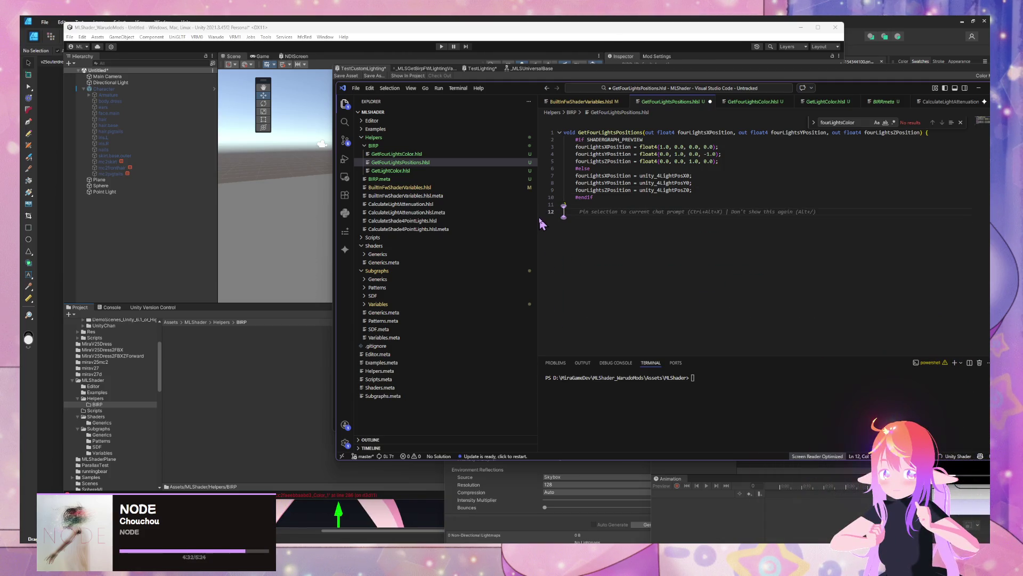
pyautogui.hotkey('ctrl', 's')
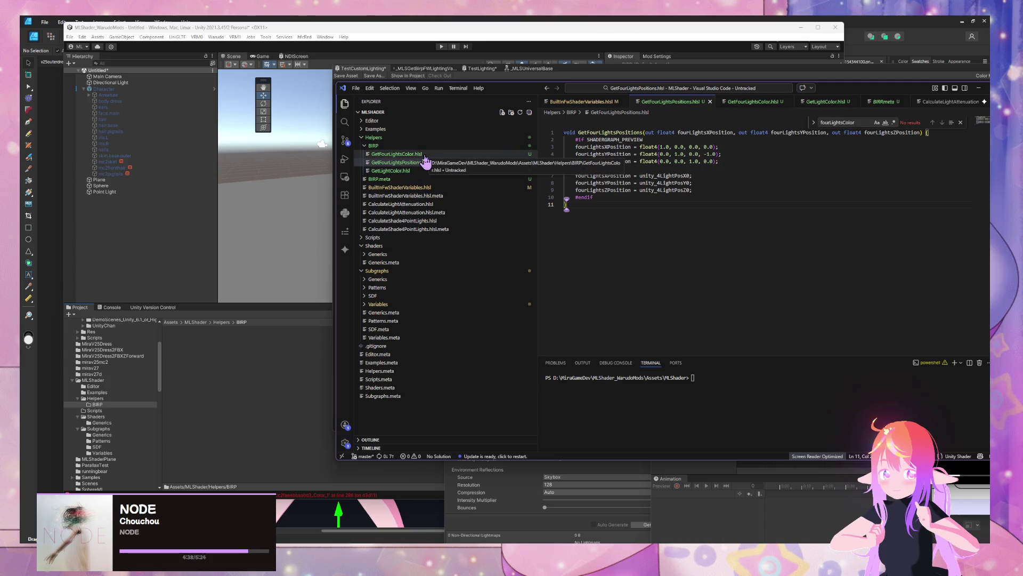
pyautogui.click(447, 188)
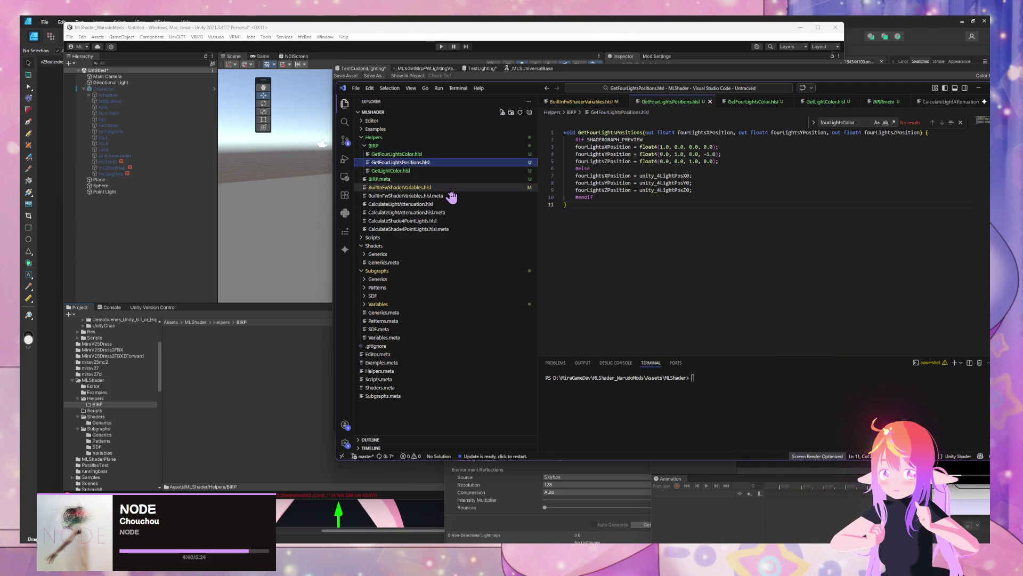
# Step: Add a '// DEPRECATED' comment as the first line of BuiltInFwShaderVariables.hlsl
pyautogui.scroll(5, 731, 232)
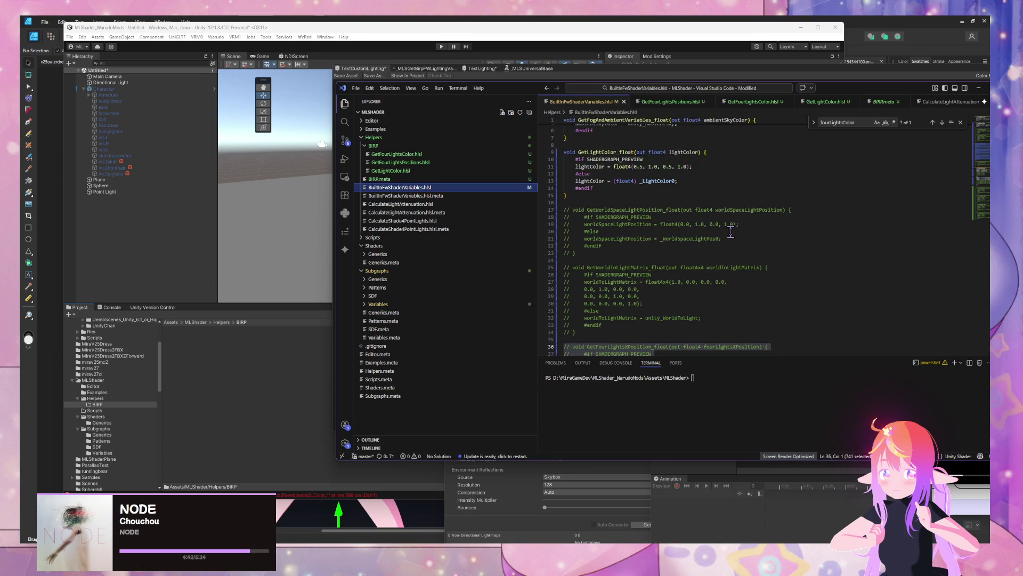
pyautogui.scroll(-10, 730, 232)
pyautogui.scroll(8, 731, 232)
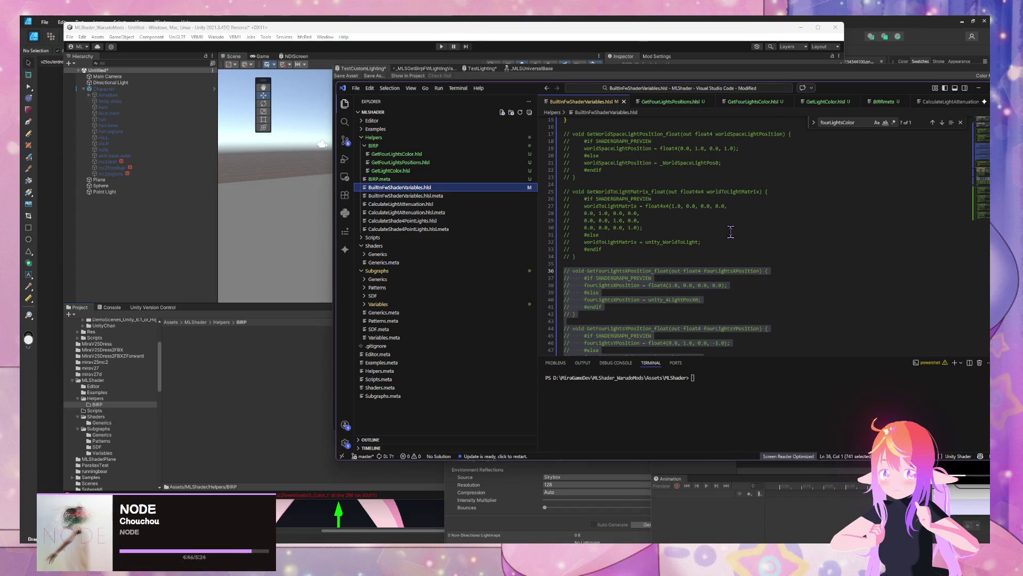
pyautogui.scroll(5, 723, 247)
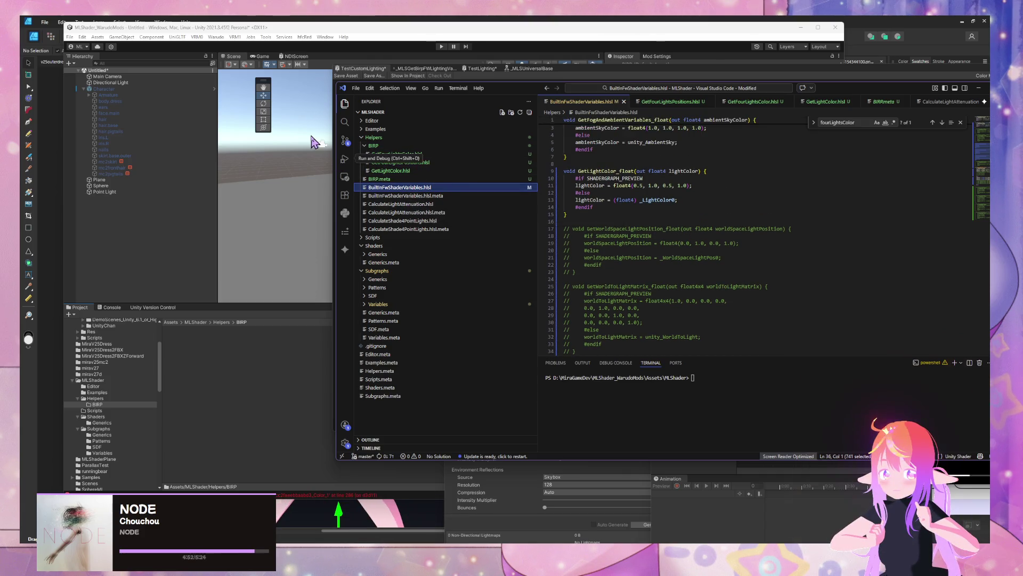
pyautogui.scroll(1, 796, 227)
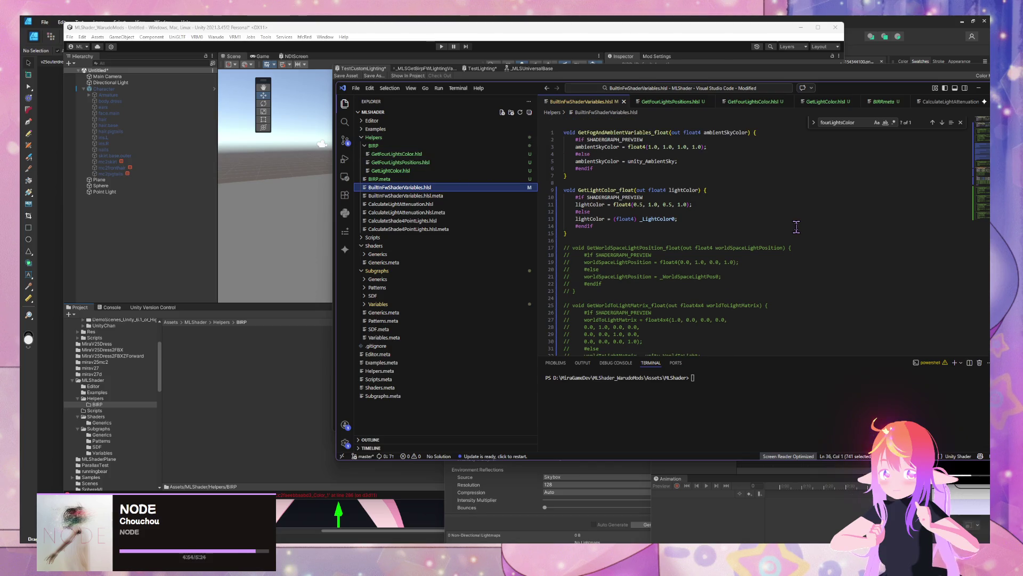
pyautogui.scroll(-4, 796, 227)
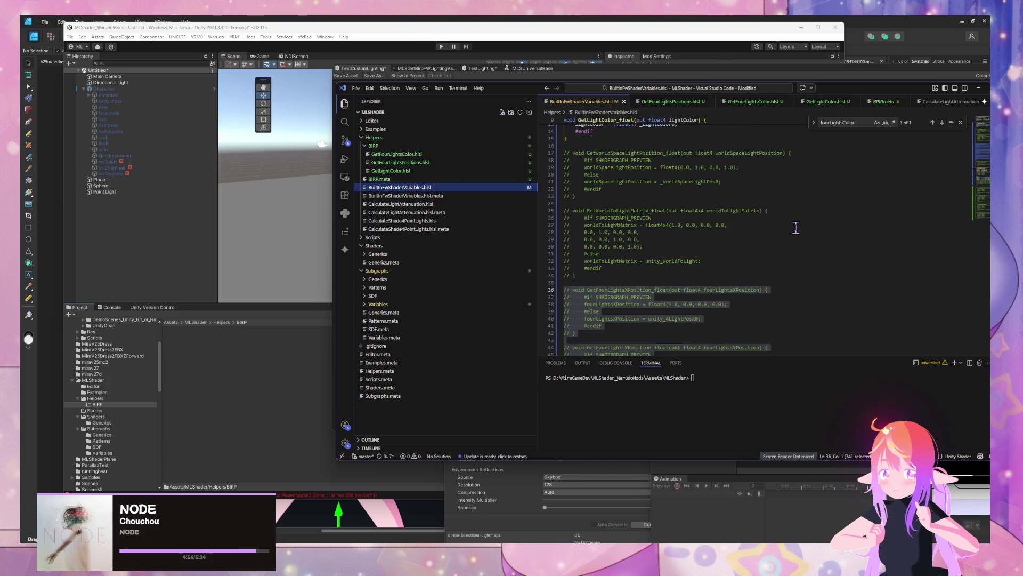
pyautogui.scroll(4, 796, 228)
pyautogui.click(565, 132)
pyautogui.press('Return')
pyautogui.press('Return')
pyautogui.press('Up')
pyautogui.press('Up')
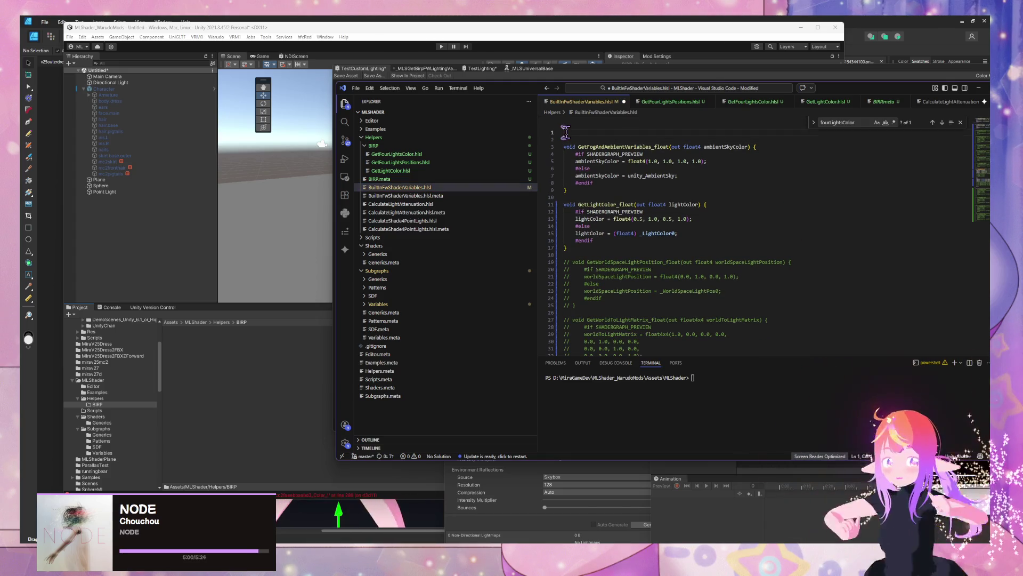
pyautogui.write('DEPRECAT')
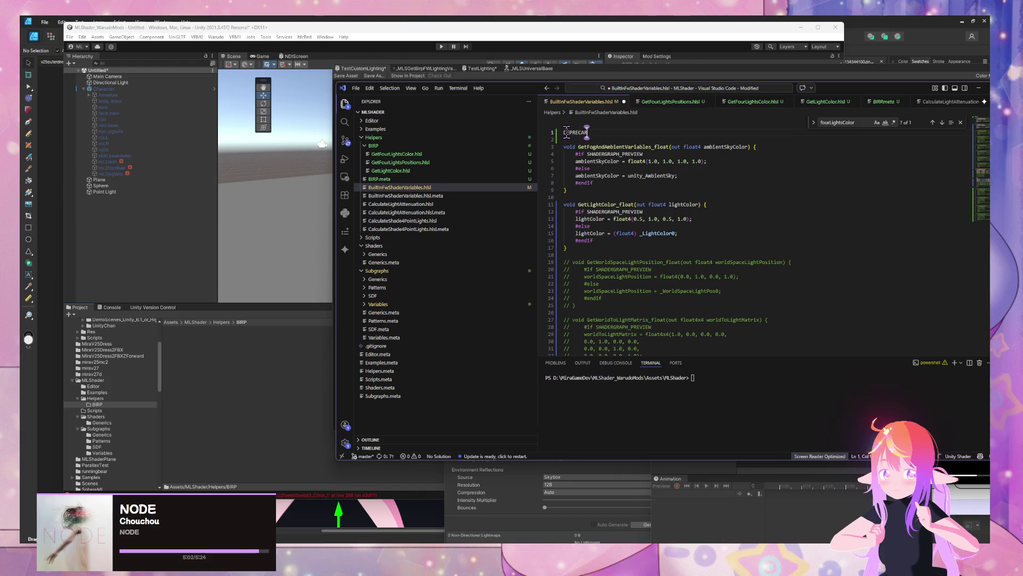
pyautogui.write('ED')
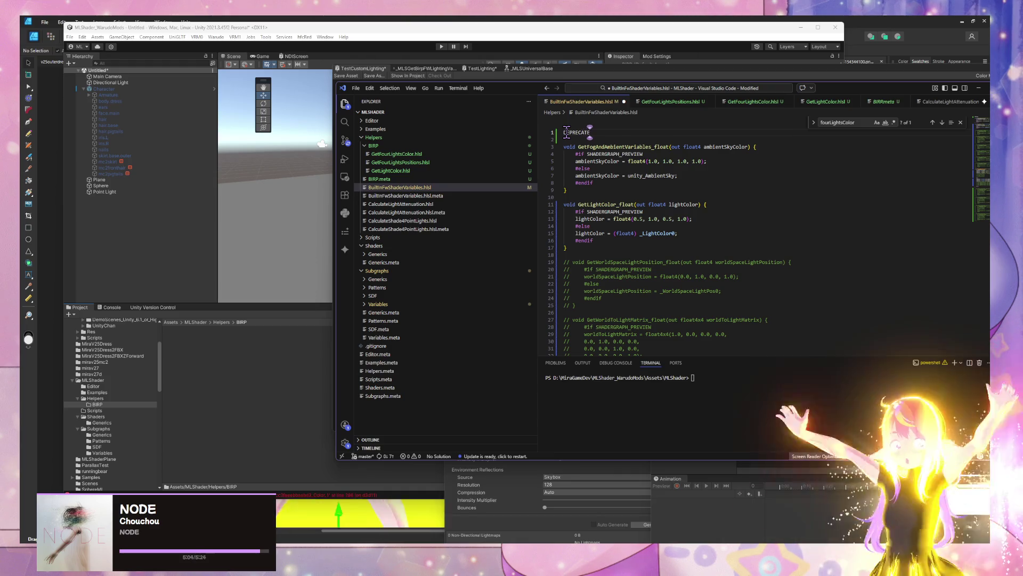
pyautogui.hotkey('ctrl', '/')
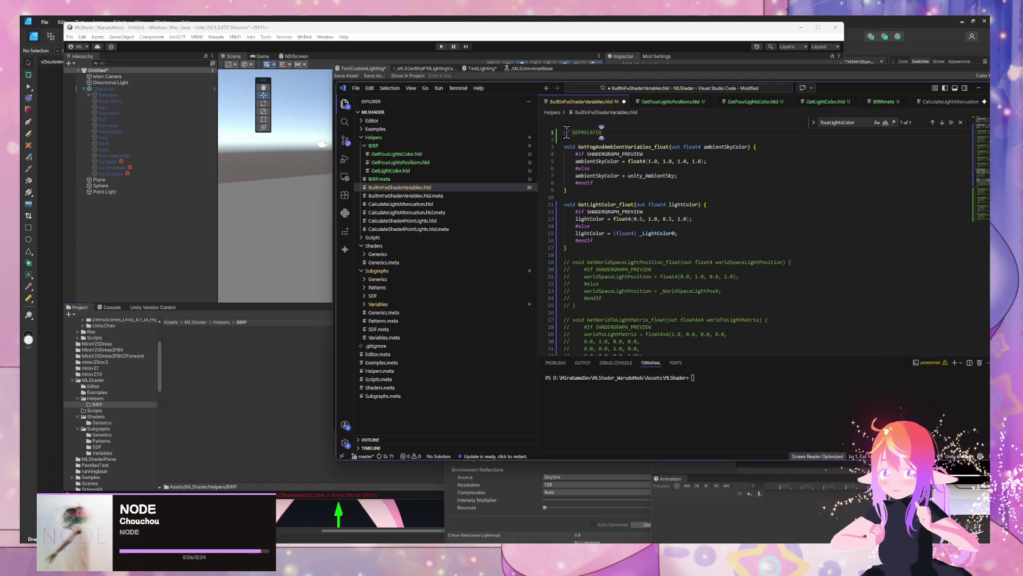
# Step: Review the GetFourLightsColor, GetFourLightsPositions and GetLightColor.hlsl helper files
pyautogui.click(425, 163)
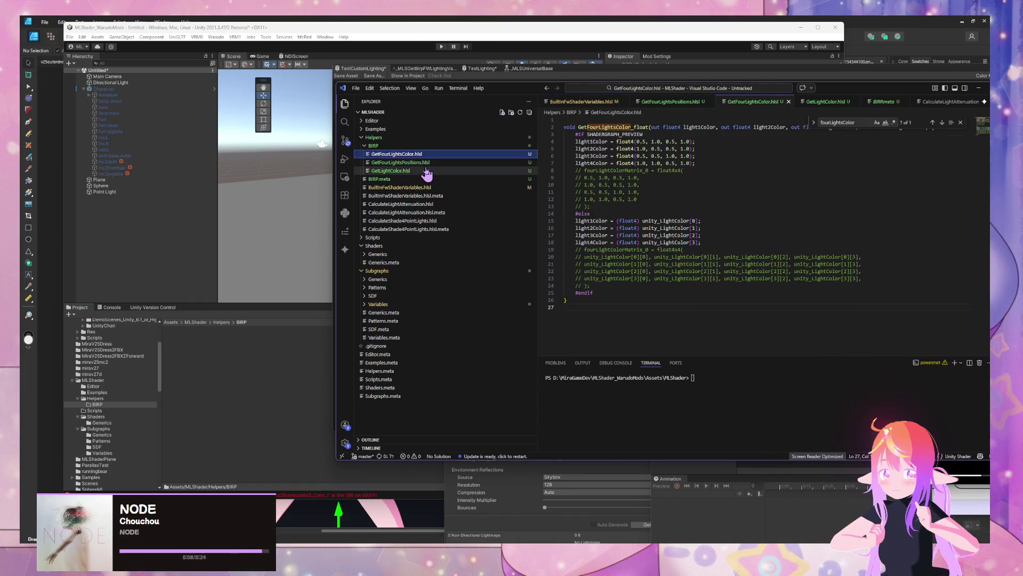
pyautogui.click(420, 171)
pyautogui.click(420, 164)
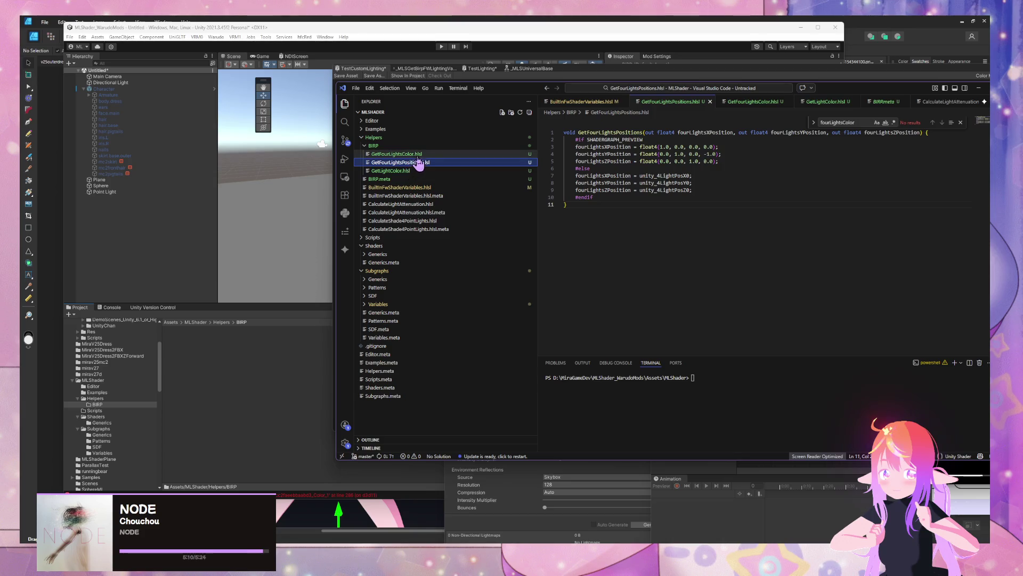
pyautogui.click(420, 156)
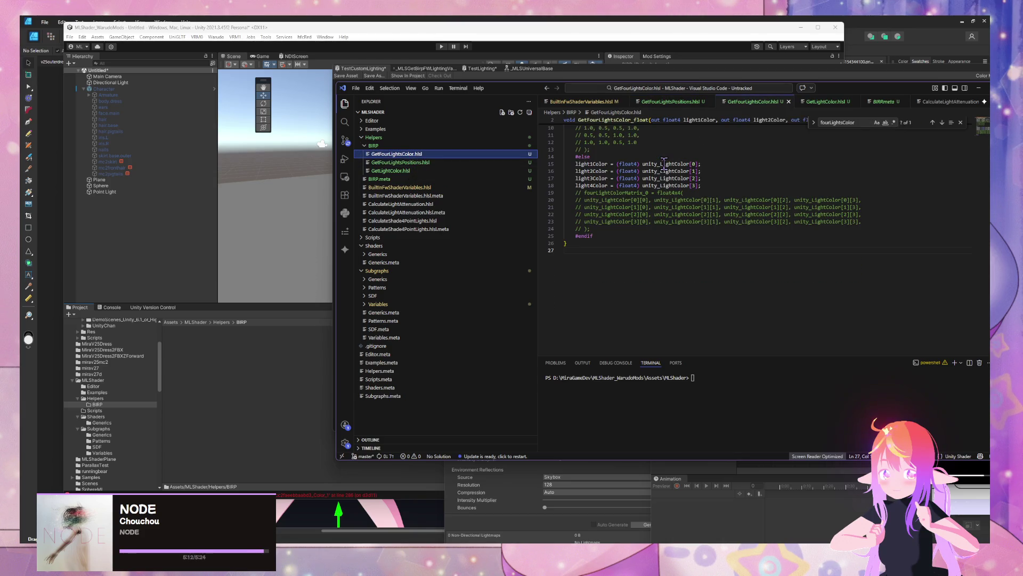
pyautogui.scroll(1, 664, 165)
pyautogui.click(418, 172)
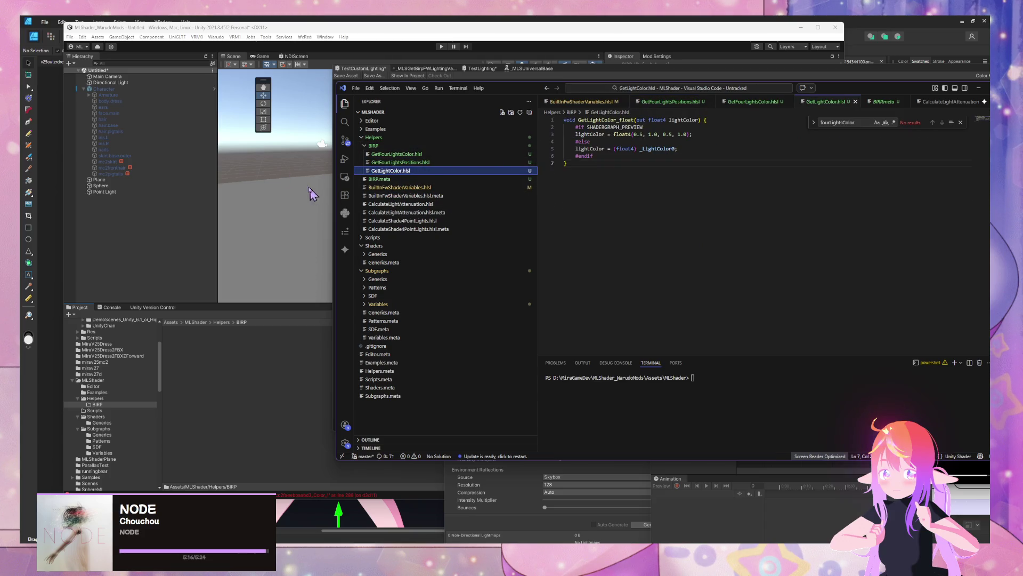
pyautogui.hotkey('alt', 'Tab')
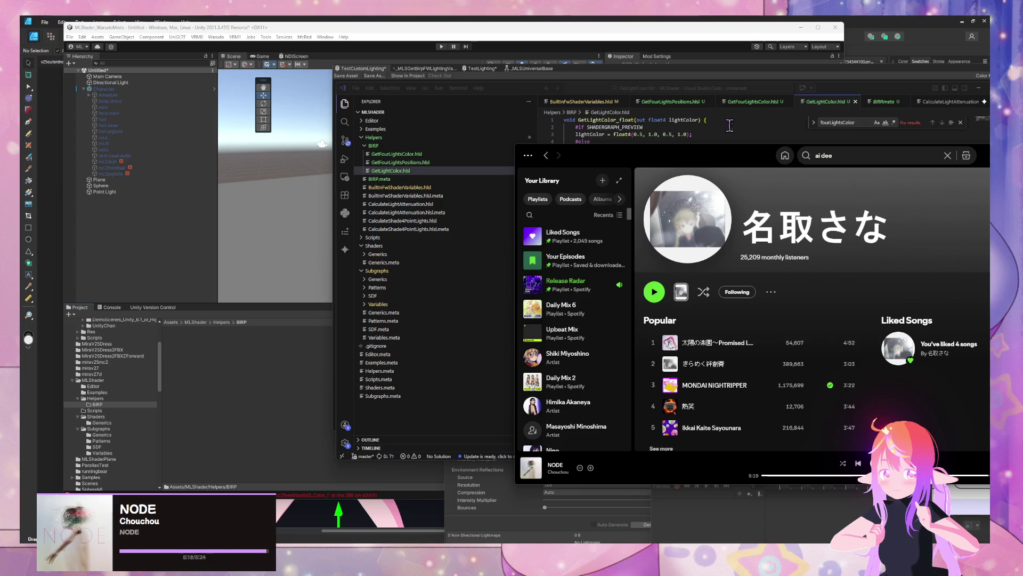
# Step: Search Spotify for Kenshi Yonezu's donut hole and play ドーナツホール - COVER
pyautogui.click(858, 156)
pyautogui.write('don')
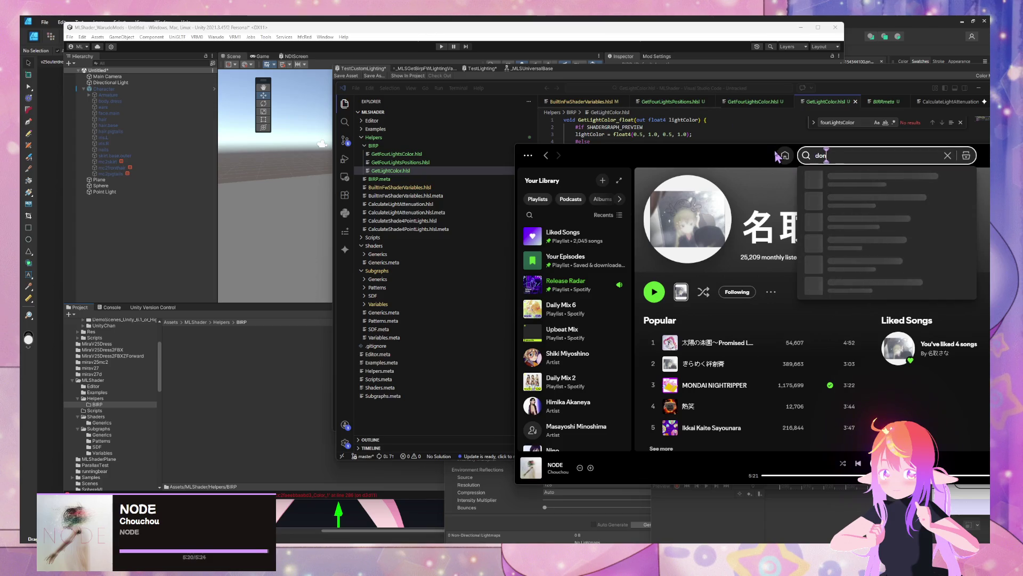
pyautogui.write('ut hole')
pyautogui.press('Return')
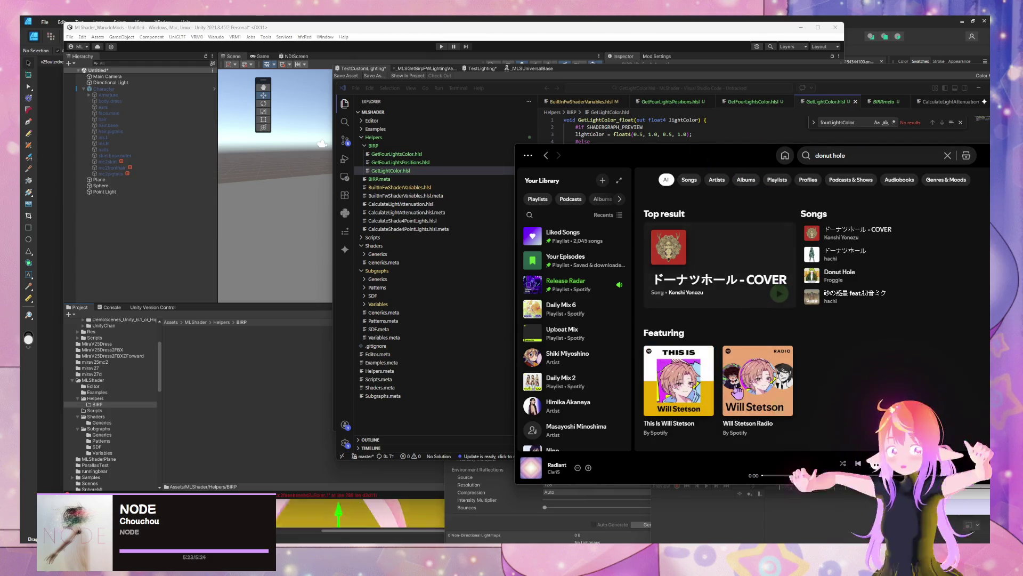
pyautogui.click(877, 160)
pyautogui.hotkey('ctrl', 'v')
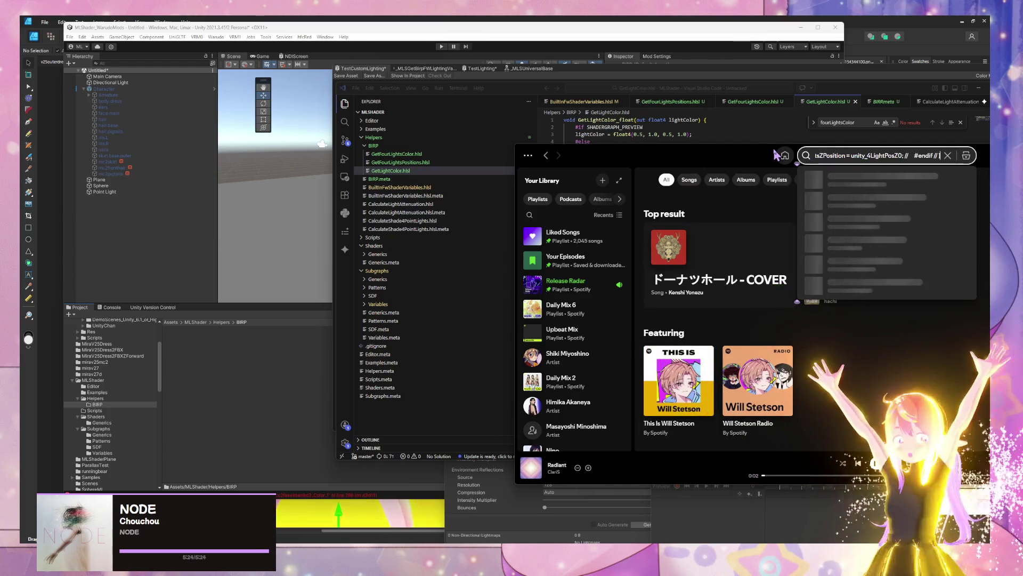
pyautogui.hotkey('ctrl', 'a')
pyautogui.press('BackSpace')
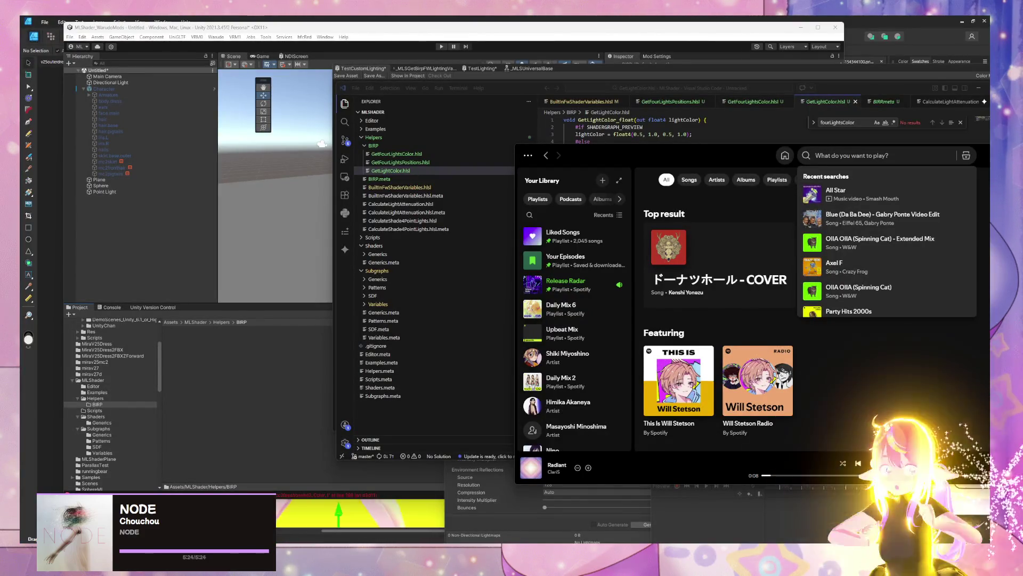
pyautogui.write('kesnhi yonezu donut hole')
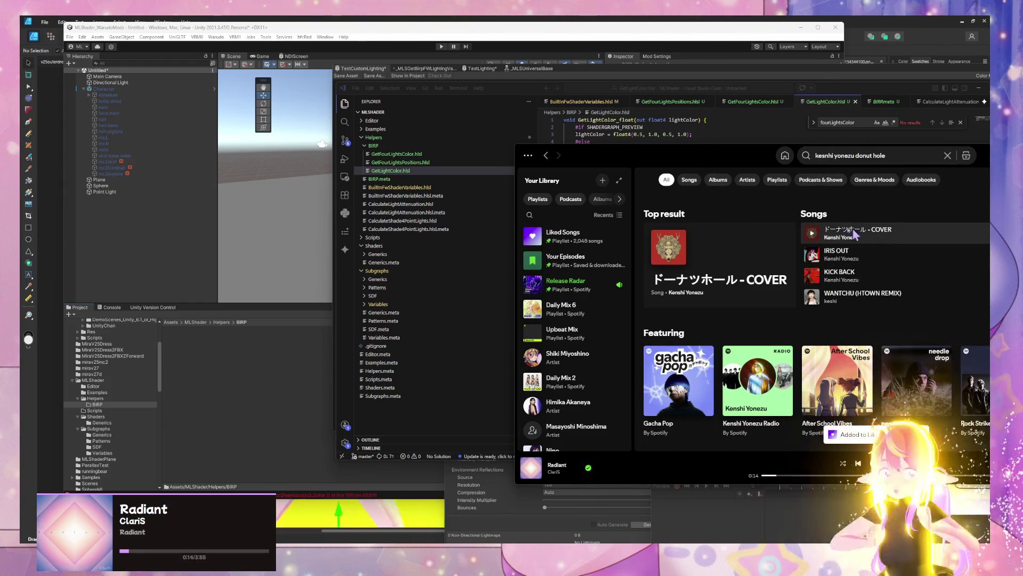
pyautogui.click(812, 233)
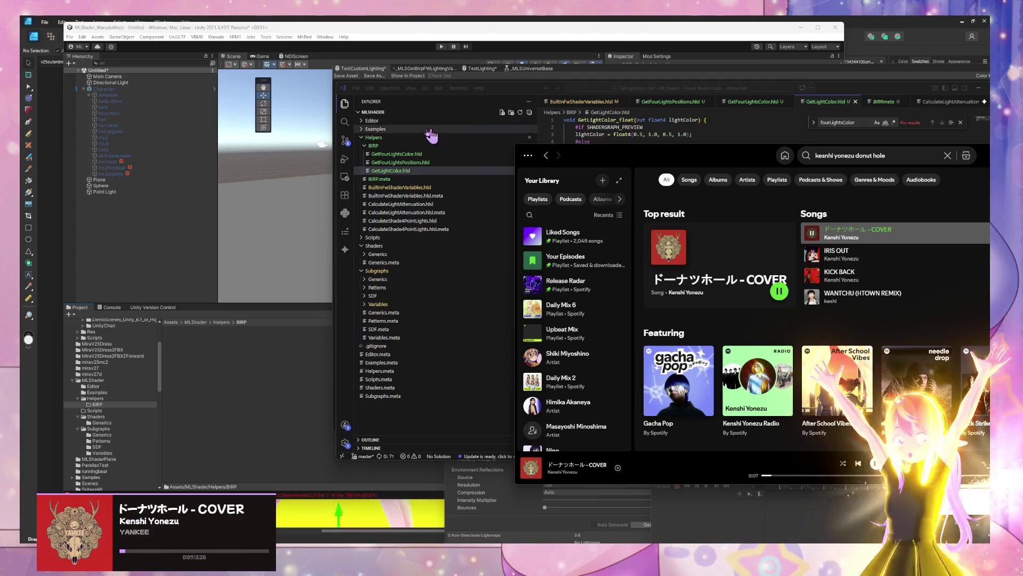
# Step: Return to Unity's Shader Graph, then bring up Warudo's scene asset list
pyautogui.scroll(-5, 767, 298)
pyautogui.scroll(-5, 768, 298)
pyautogui.scroll(10, 768, 298)
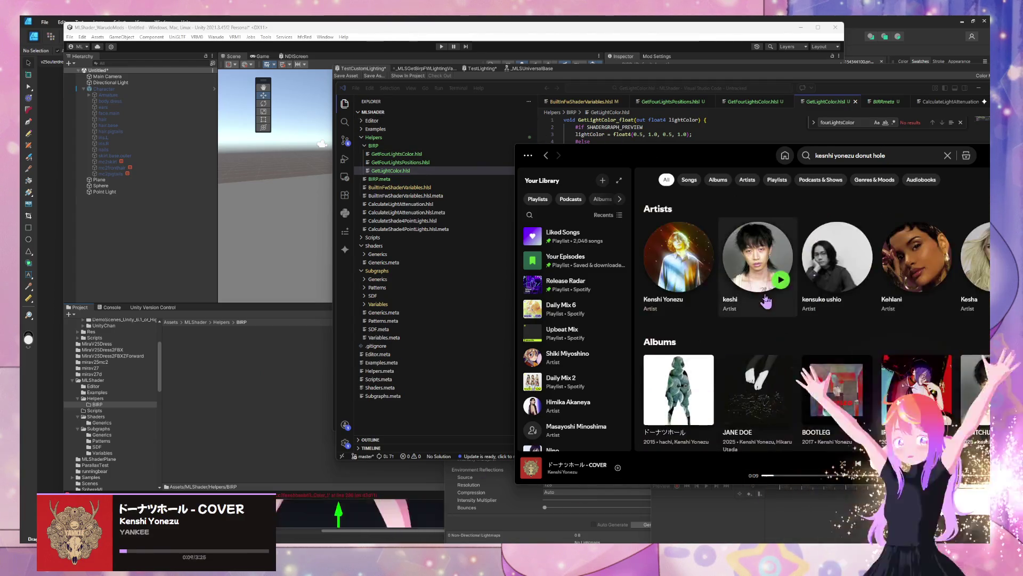
pyautogui.click(580, 78)
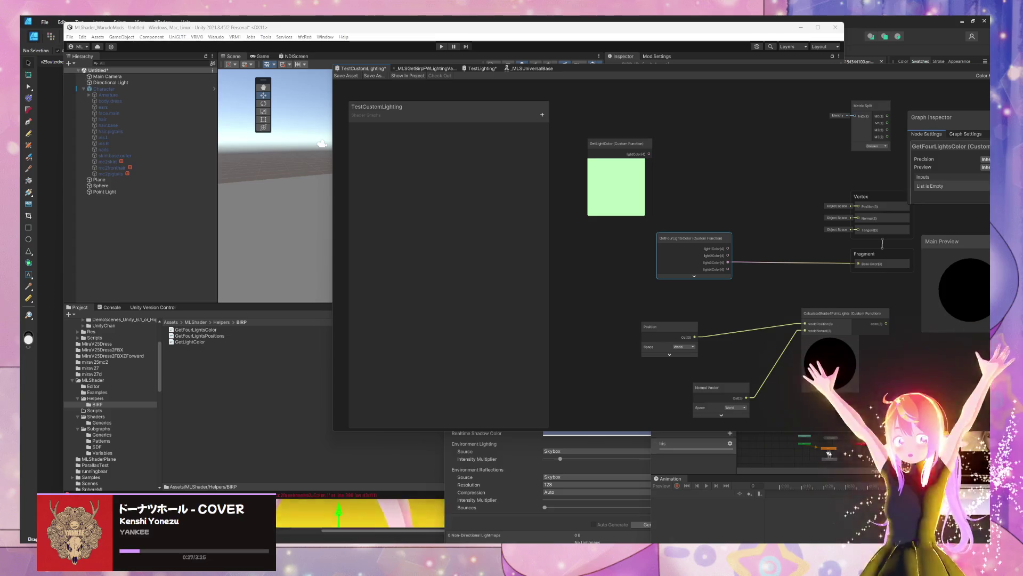
pyautogui.hotkey('alt', 'Tab')
pyautogui.click(362, 224)
# Step: Change Point Light's colour to green and adjust its intensity and range
pyautogui.scroll(-3, 421, 283)
pyautogui.click(418, 219)
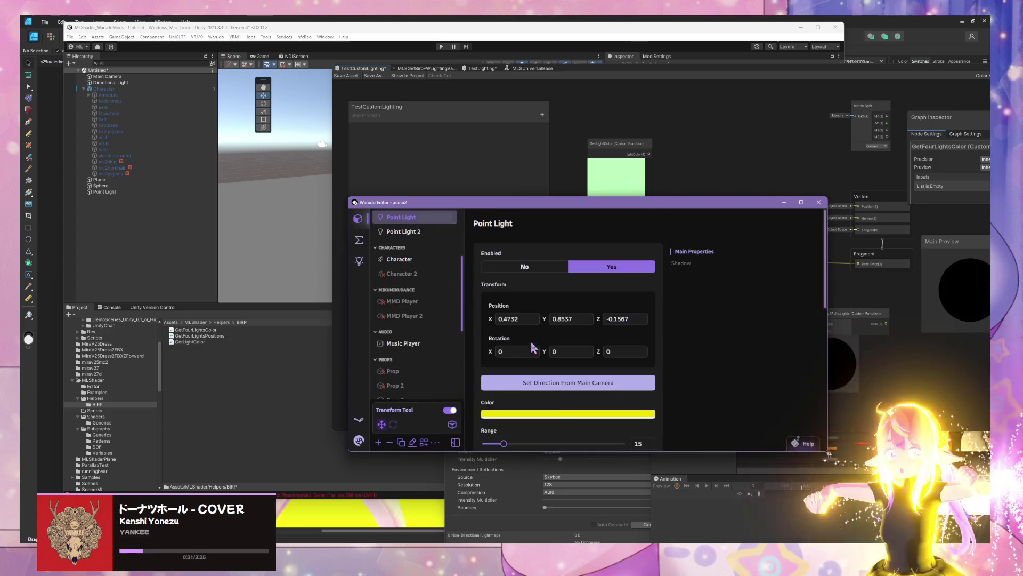
pyautogui.click(556, 415)
pyautogui.click(568, 393)
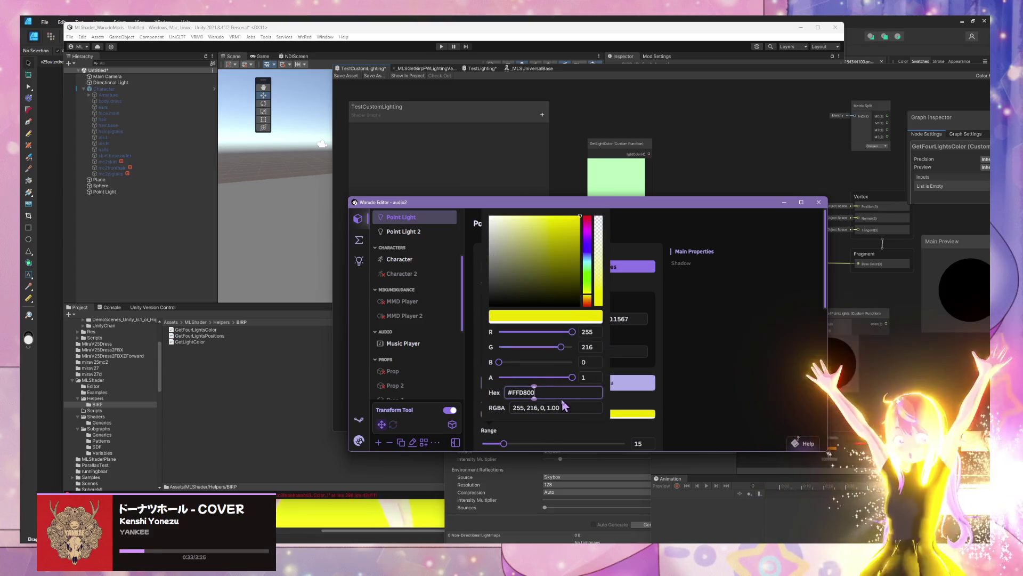
pyautogui.moveTo(588, 296)
pyautogui.mouseDown()
pyautogui.moveTo(588, 262)
pyautogui.moveTo(588, 271)
pyautogui.mouseUp()
pyautogui.click(659, 344)
pyautogui.click(531, 355)
pyautogui.scroll(-3, 533, 330)
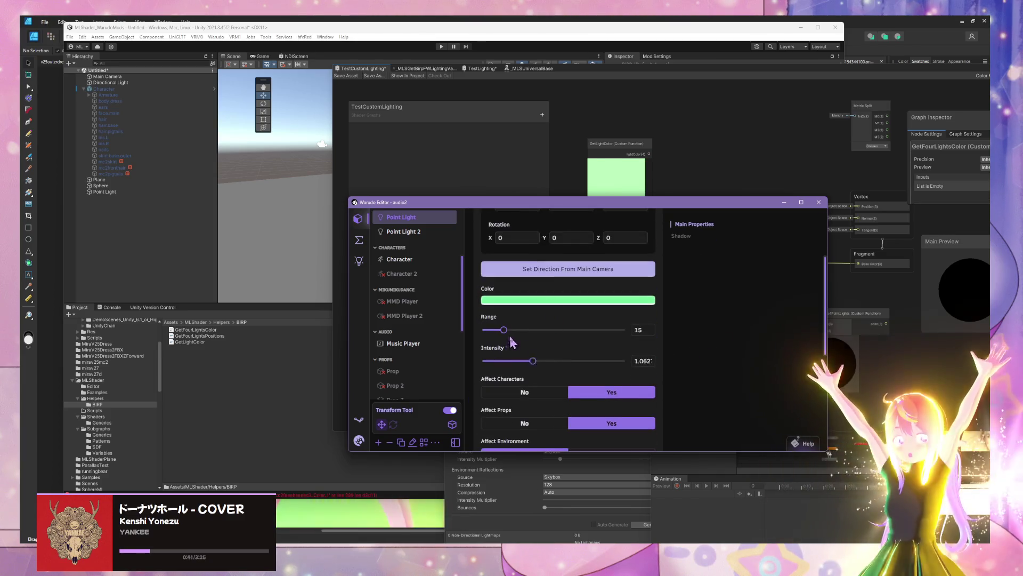
pyautogui.moveTo(535, 359)
pyautogui.mouseDown()
pyautogui.moveTo(482, 360)
pyautogui.moveTo(518, 329)
pyautogui.moveTo(508, 329)
pyautogui.mouseUp()
# Step: Make Point Light 2 red, then recolour Point Light red as well
pyautogui.click(421, 233)
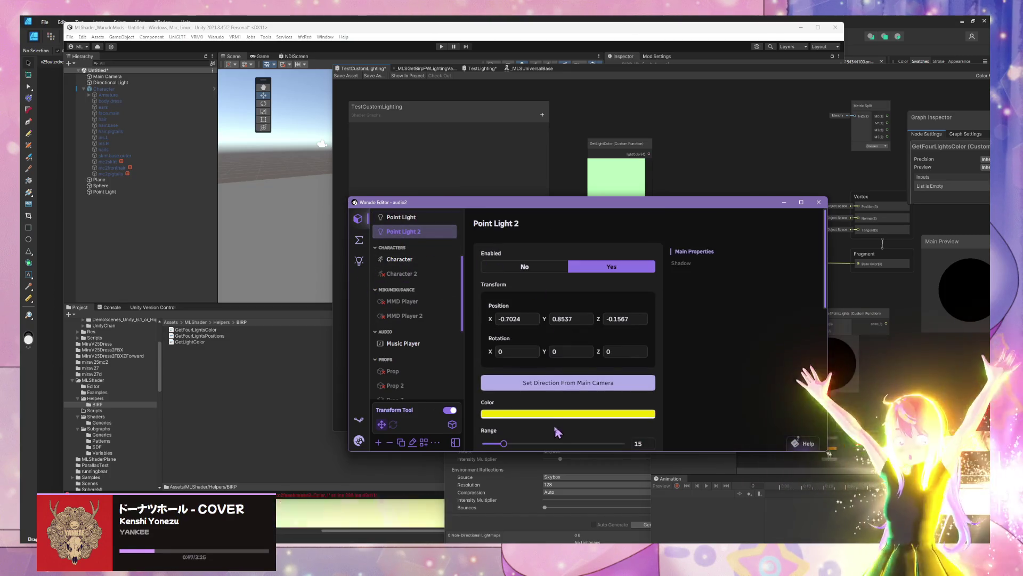
pyautogui.click(567, 416)
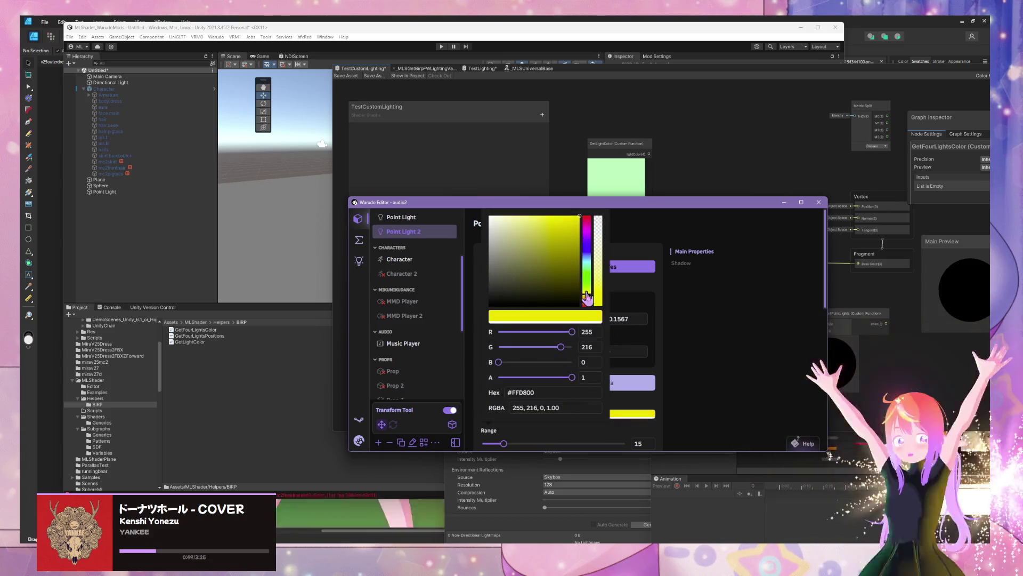
pyautogui.moveTo(589, 303); pyautogui.dragTo(587, 176)
pyautogui.click(688, 332)
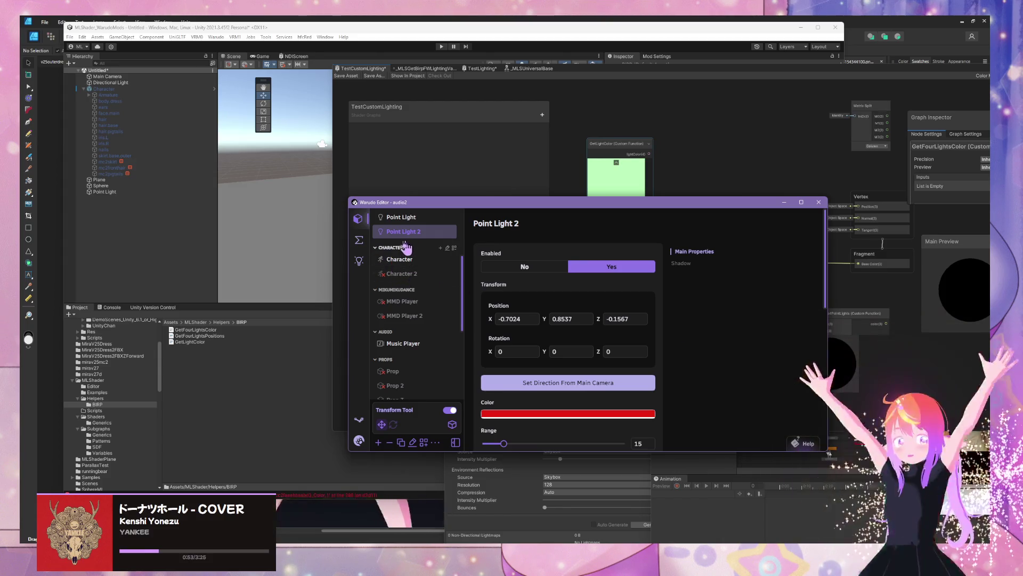
pyautogui.click(408, 218)
pyautogui.click(574, 353)
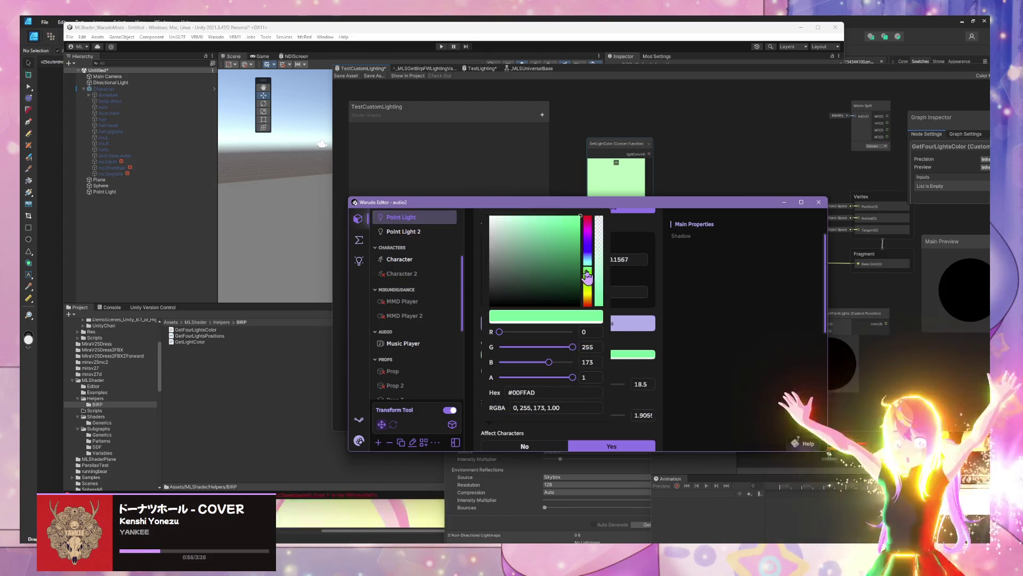
pyautogui.moveTo(588, 274); pyautogui.dragTo(586, 213)
pyautogui.click(701, 344)
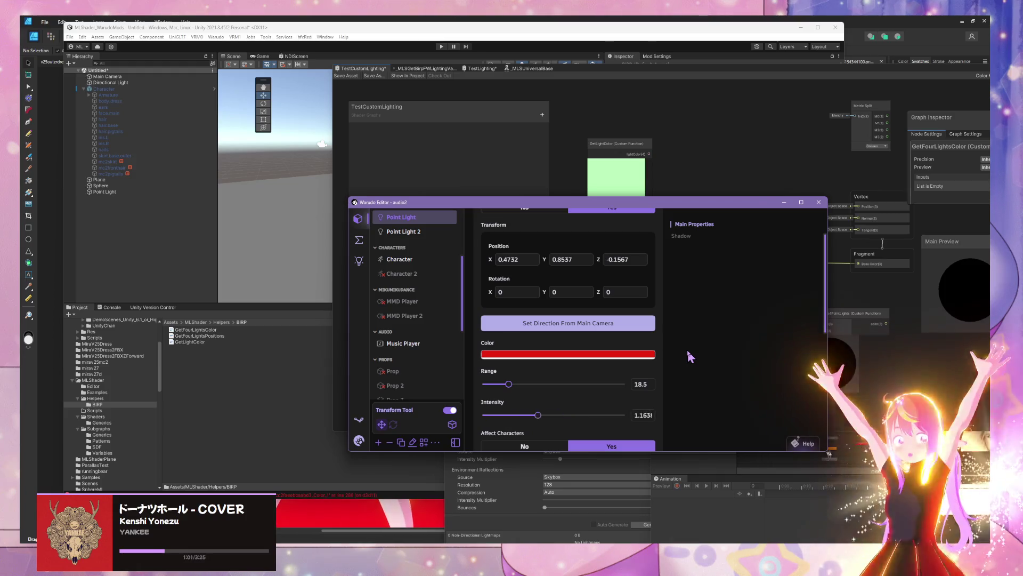
# Step: Lower the ML Shader Controller's global rim light colour hue offset
pyautogui.click(360, 241)
pyautogui.click(399, 297)
pyautogui.click(358, 219)
pyautogui.scroll(-5, 426, 325)
pyautogui.click(405, 309)
pyautogui.scroll(-10, 533, 309)
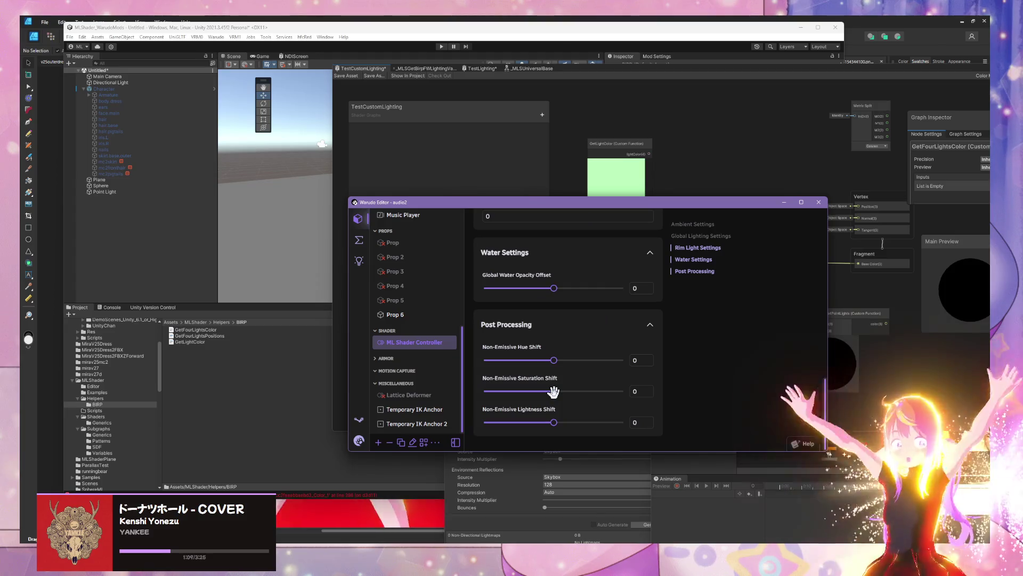
pyautogui.scroll(5, 554, 389)
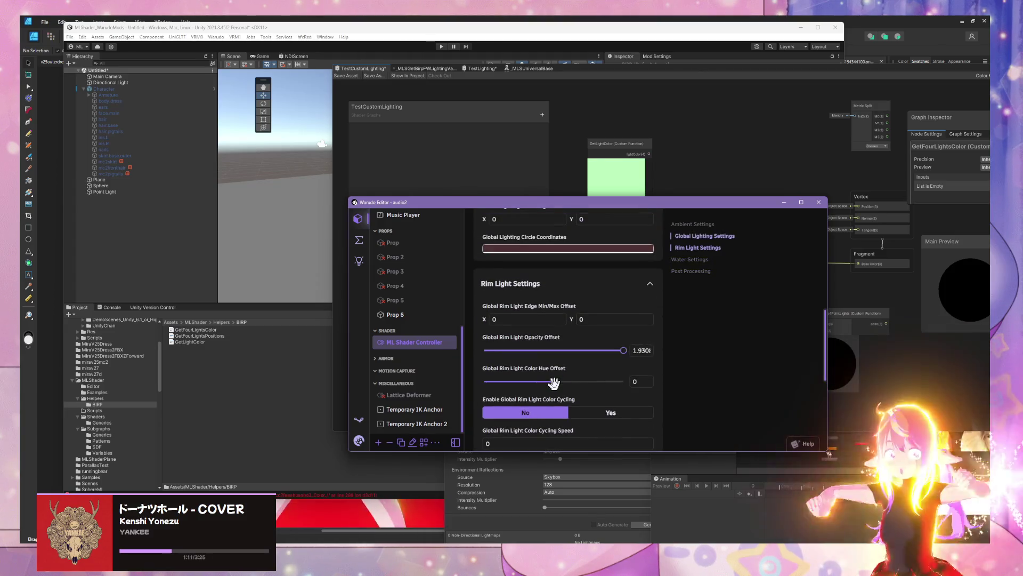
pyautogui.moveTo(554, 383)
pyautogui.mouseDown()
pyautogui.moveTo(468, 385)
pyautogui.moveTo(628, 379)
pyautogui.moveTo(591, 381)
pyautogui.moveTo(609, 390)
pyautogui.moveTo(542, 393)
pyautogui.mouseUp()
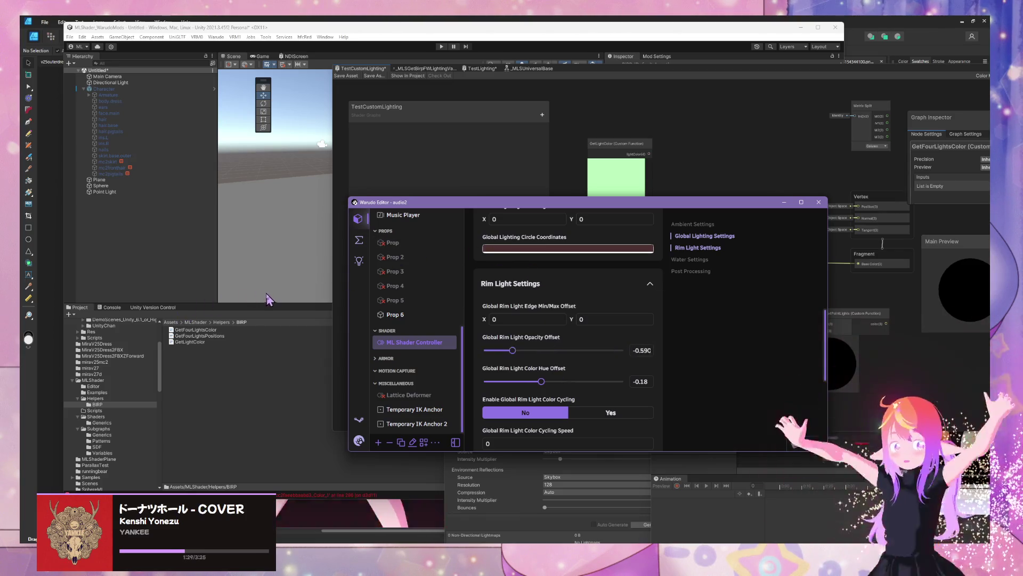
pyautogui.click(474, 156)
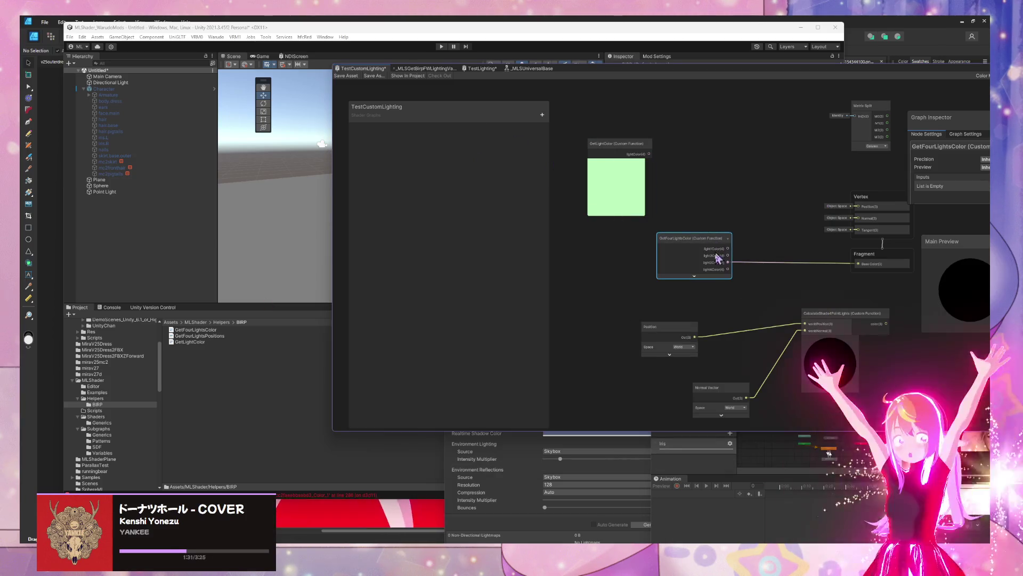
# Step: Place GetFourLightsColor below GetLightColor and set its Source file to GetFourLightsColor
pyautogui.moveTo(589, 75)
pyautogui.mouseDown()
pyautogui.moveTo(796, 139)
pyautogui.moveTo(570, 100)
pyautogui.mouseUp()
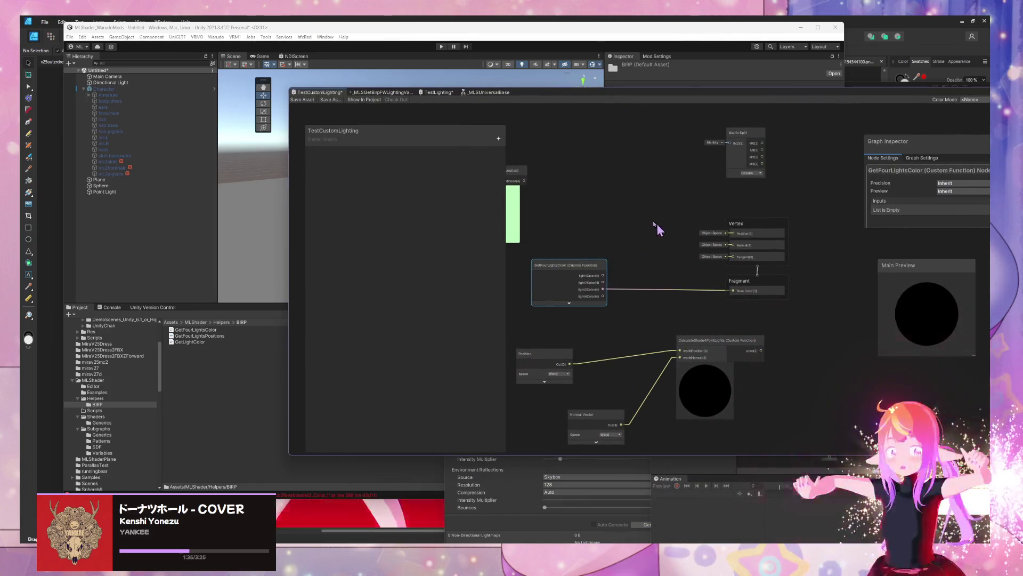
pyautogui.moveTo(606, 286); pyautogui.dragTo(536, 281)
pyautogui.scroll(-3, 933, 219)
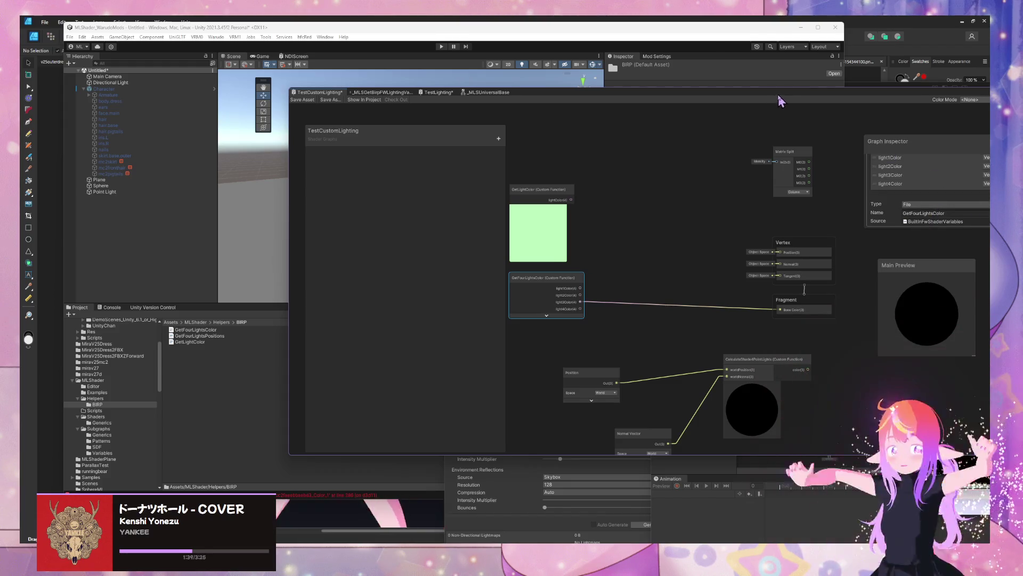
pyautogui.moveTo(778, 94); pyautogui.dragTo(631, 92)
pyautogui.click(936, 219)
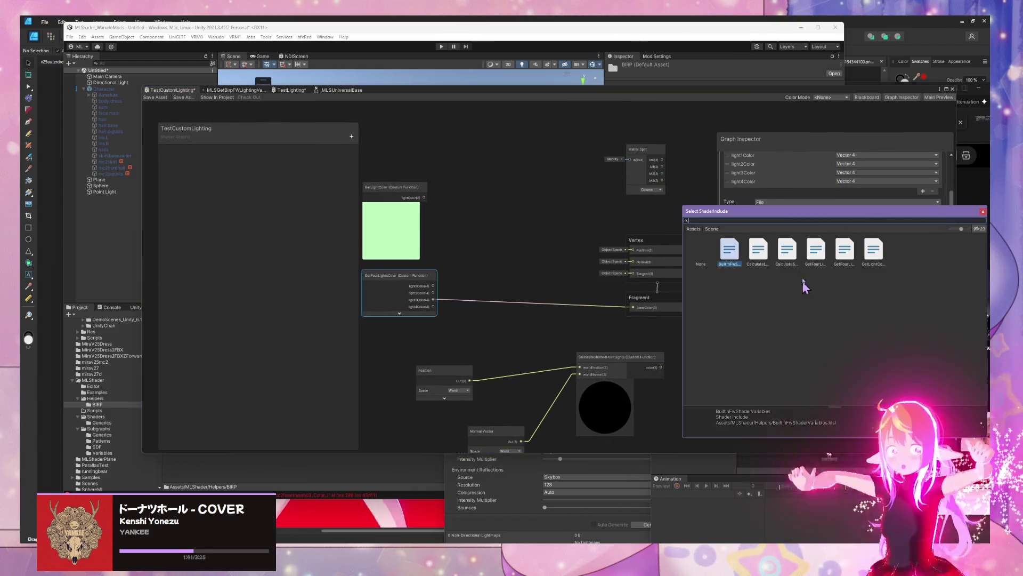
pyautogui.press('Right')
pyautogui.press('Right')
pyautogui.press('Right')
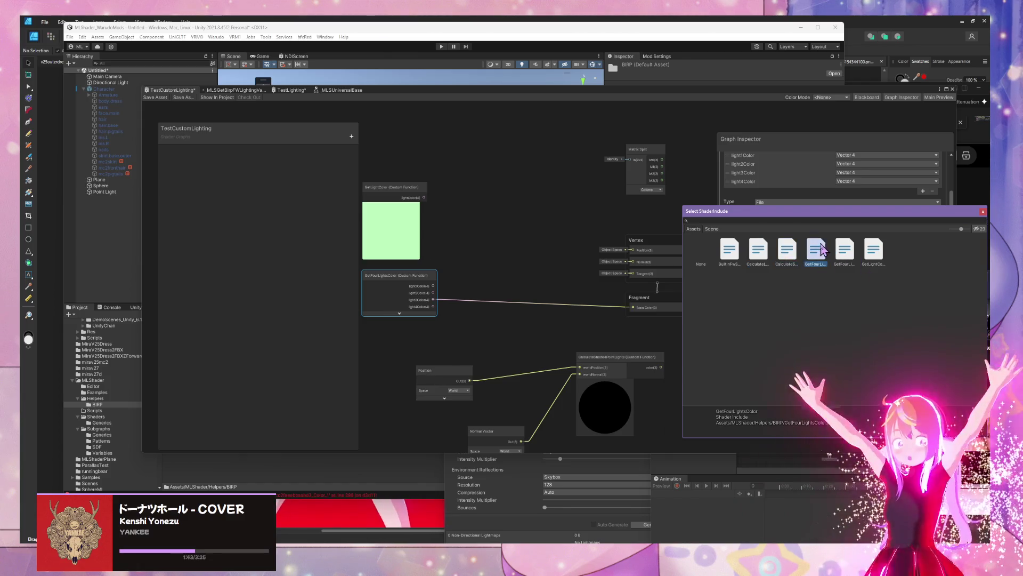
pyautogui.press('Return')
# Step: Collapse and reposition the GetLightColor node's preview, then save the shader graph
pyautogui.moveTo(402, 250); pyautogui.dragTo(533, 262)
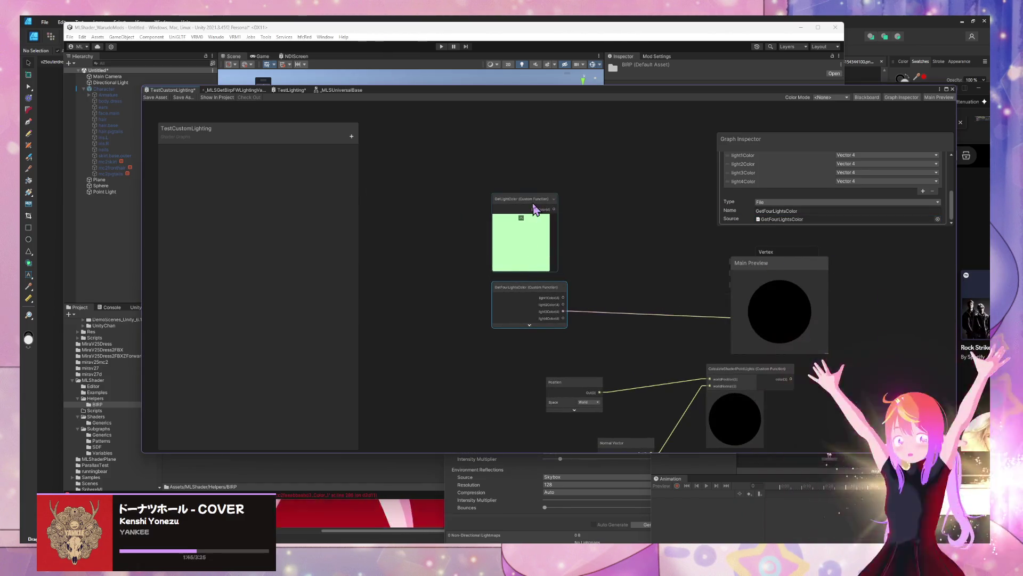
pyautogui.click(523, 219)
pyautogui.moveTo(528, 206); pyautogui.dragTo(530, 246)
pyautogui.click(586, 303)
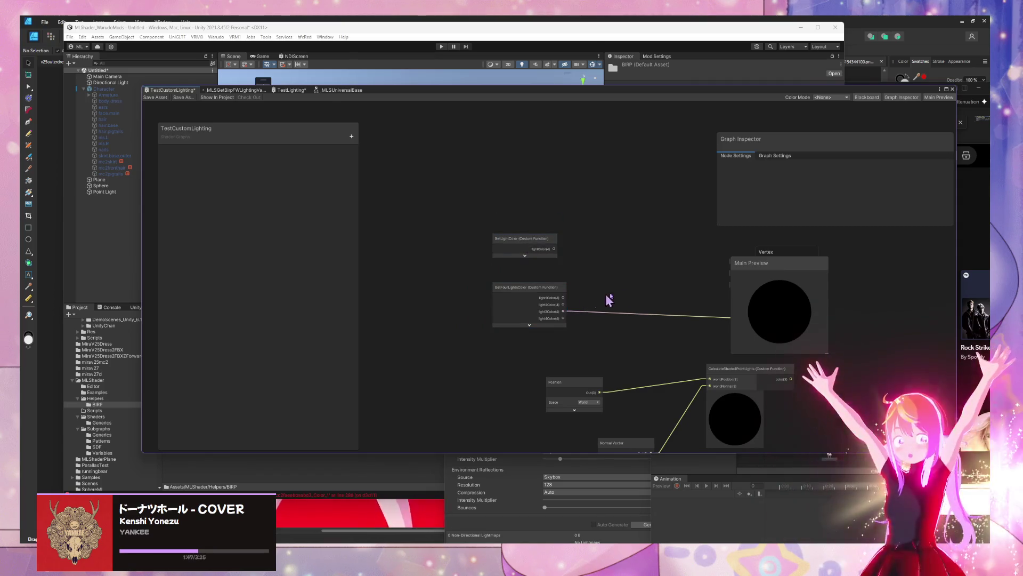
pyautogui.moveTo(606, 297); pyautogui.dragTo(538, 310)
pyautogui.click(446, 273)
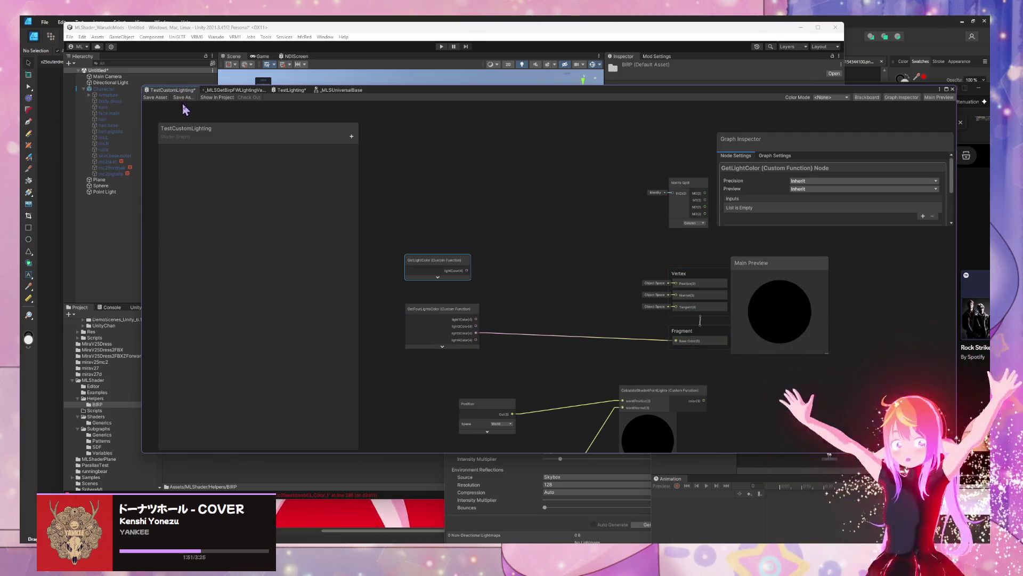
pyautogui.click(160, 97)
# Step: Slide the point light to X 0.017 and show GetFourLightsColor's pale green preview
pyautogui.moveTo(424, 90)
pyautogui.mouseDown()
pyautogui.moveTo(775, 148)
pyautogui.moveTo(801, 141)
pyautogui.mouseUp()
pyautogui.click(393, 177)
pyautogui.moveTo(393, 177)
pyautogui.mouseDown()
pyautogui.moveTo(411, 143)
pyautogui.moveTo(413, 195)
pyautogui.moveTo(391, 194)
pyautogui.moveTo(437, 184)
pyautogui.moveTo(407, 187)
pyautogui.moveTo(425, 191)
pyautogui.mouseUp()
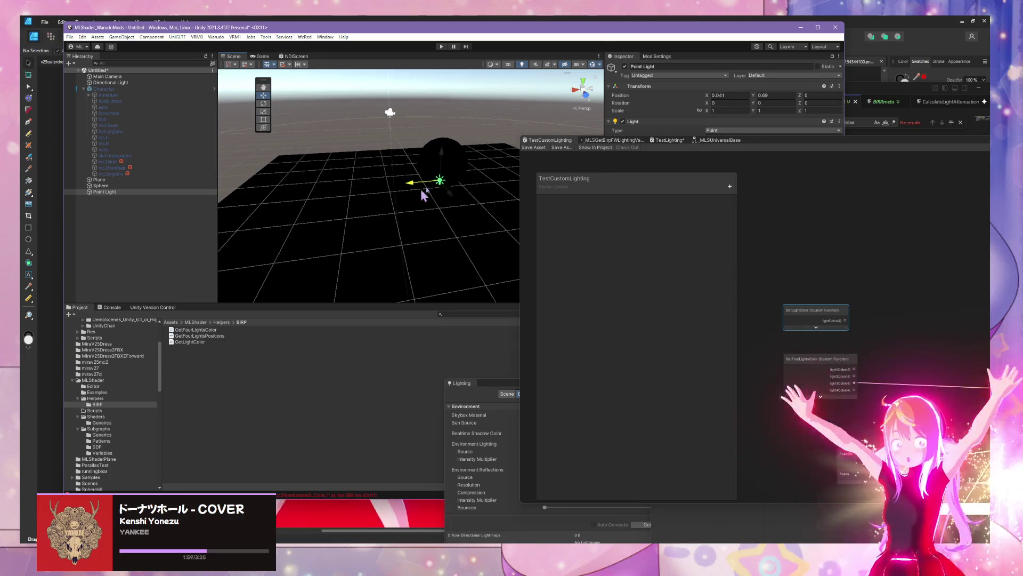
pyautogui.moveTo(766, 141)
pyautogui.mouseDown()
pyautogui.moveTo(698, 184)
pyautogui.moveTo(359, 270)
pyautogui.mouseUp()
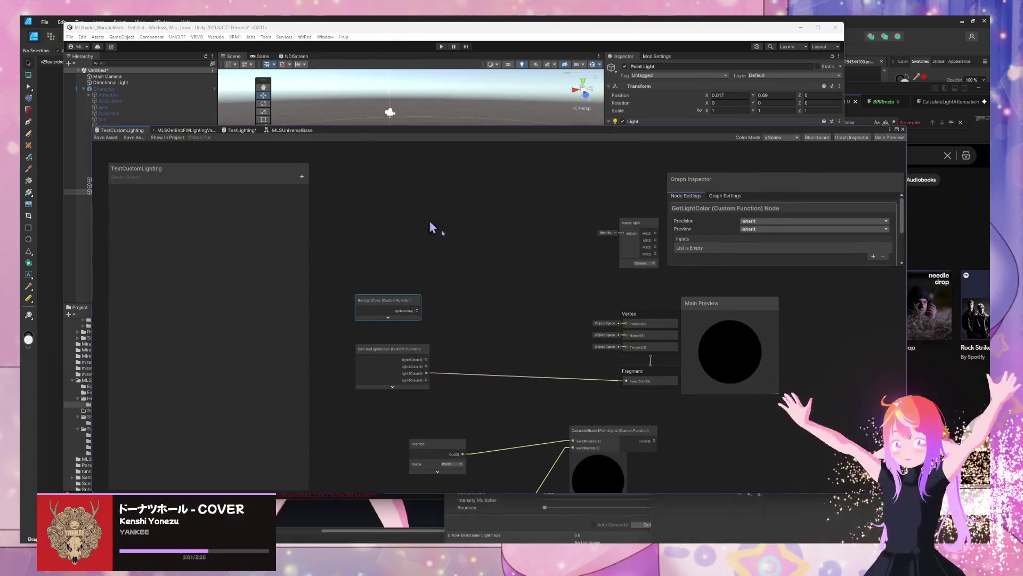
pyautogui.click(399, 361)
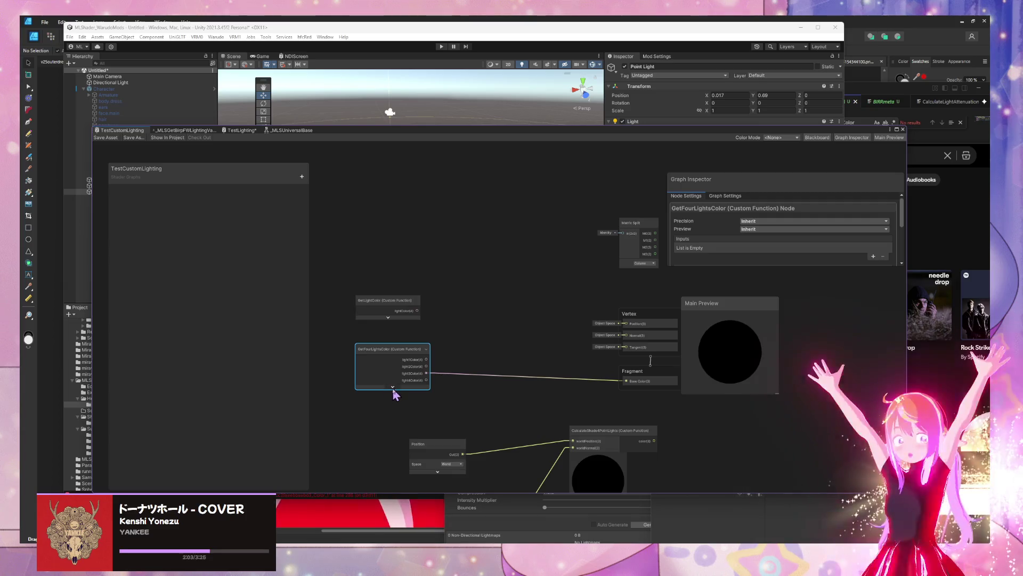
pyautogui.click(392, 387)
pyautogui.moveTo(414, 357); pyautogui.dragTo(405, 342)
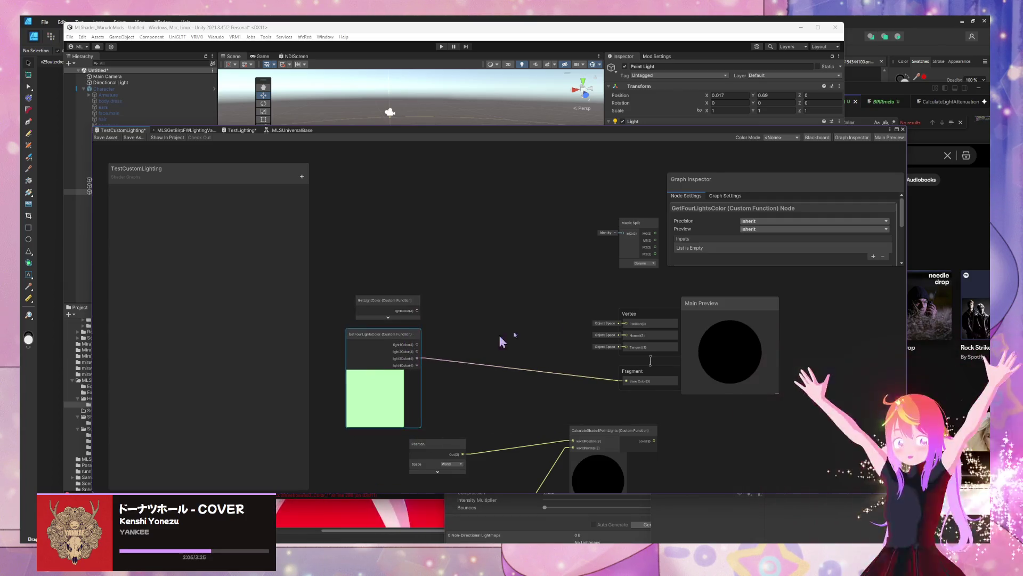
pyautogui.scroll(-5, 834, 235)
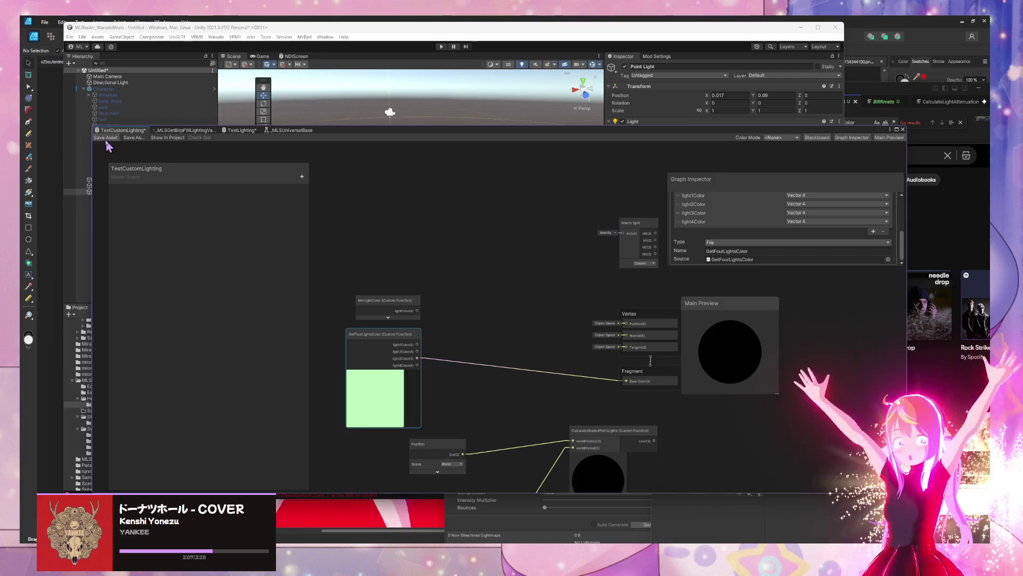
pyautogui.moveTo(406, 133)
pyautogui.mouseDown()
pyautogui.moveTo(605, 272)
pyautogui.moveTo(461, 189)
pyautogui.moveTo(449, 148)
pyautogui.moveTo(473, 129)
pyautogui.moveTo(483, 134)
pyautogui.mouseUp()
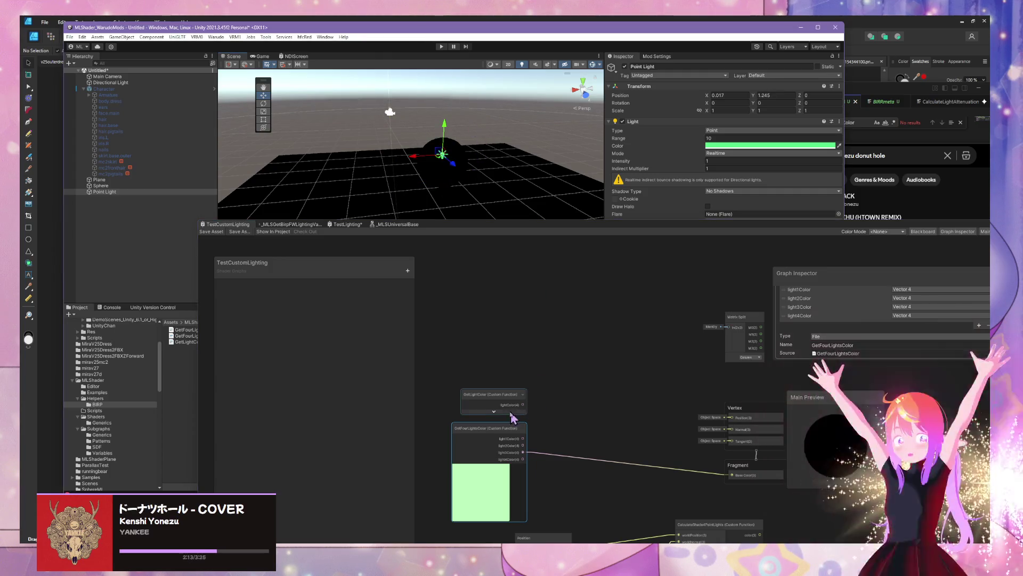
pyautogui.click(492, 434)
pyautogui.moveTo(590, 539)
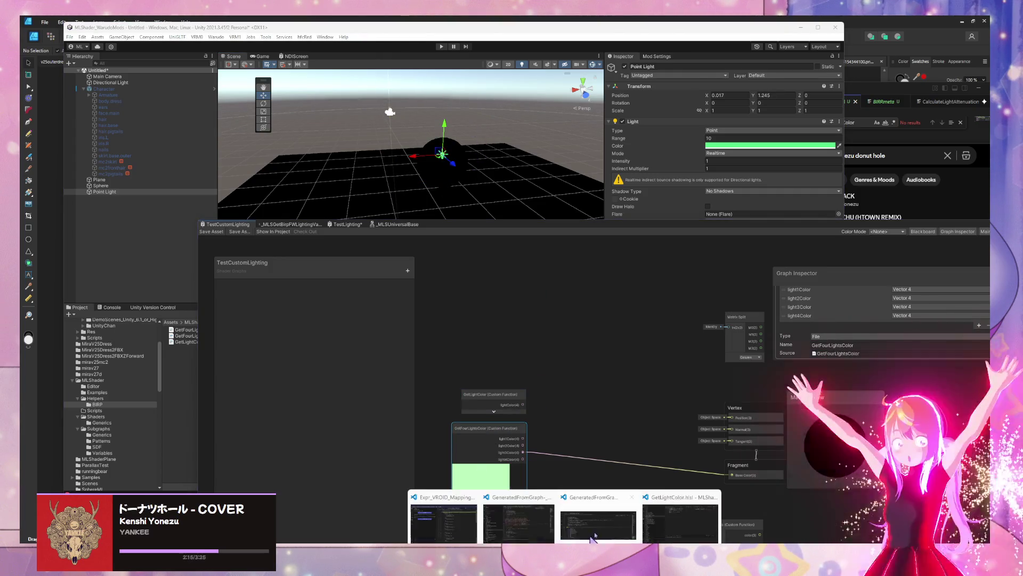
pyautogui.click(670, 517)
pyautogui.click(740, 104)
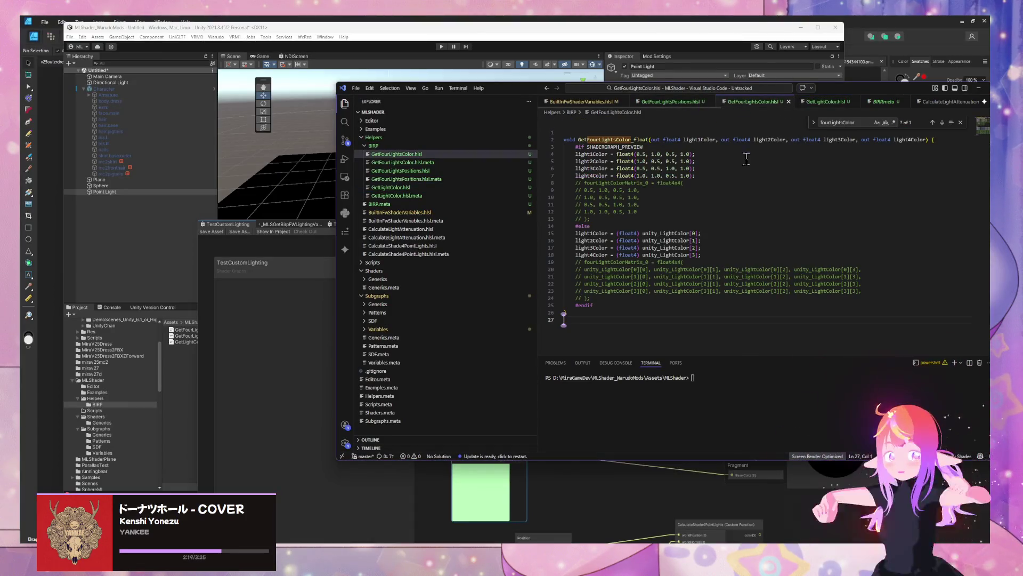
pyautogui.click(284, 373)
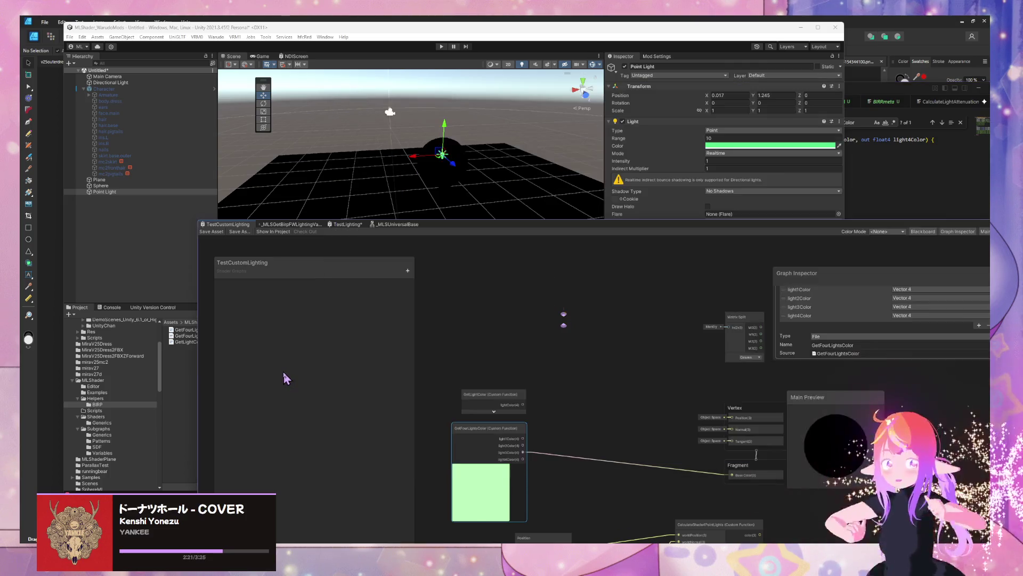
# Step: Wire GetLightColor's lightColor output into Fragment Base Color and save, turning the plane pink
pyautogui.moveTo(545, 411)
pyautogui.mouseDown()
pyautogui.moveTo(500, 354)
pyautogui.moveTo(688, 418)
pyautogui.mouseUp()
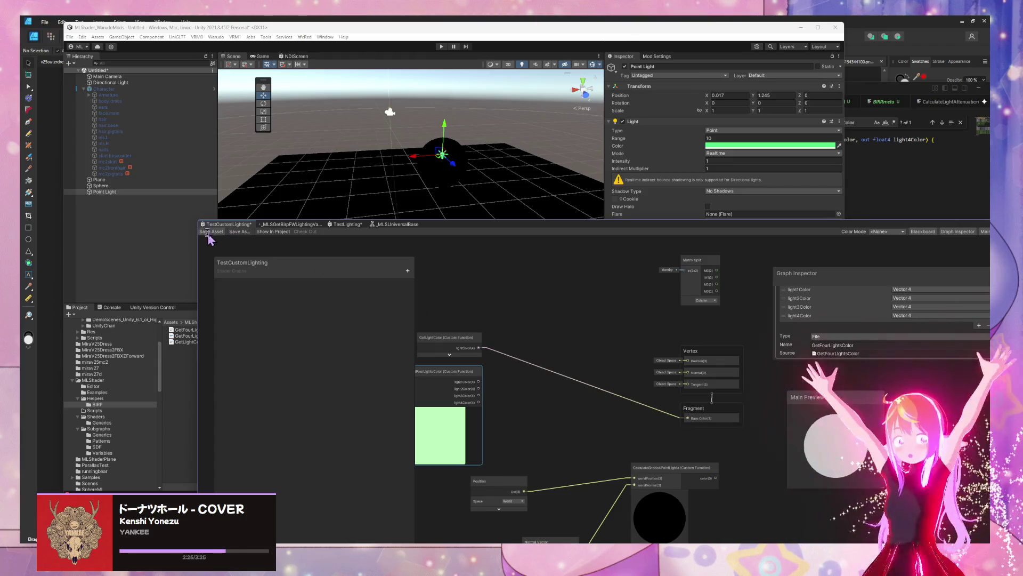
pyautogui.hotkey('ctrl', 's')
pyautogui.moveTo(533, 160)
pyautogui.mouseDown()
pyautogui.moveTo(612, 187)
pyautogui.moveTo(383, 174)
pyautogui.moveTo(466, 178)
pyautogui.moveTo(478, 149)
pyautogui.moveTo(450, 167)
pyautogui.mouseUp()
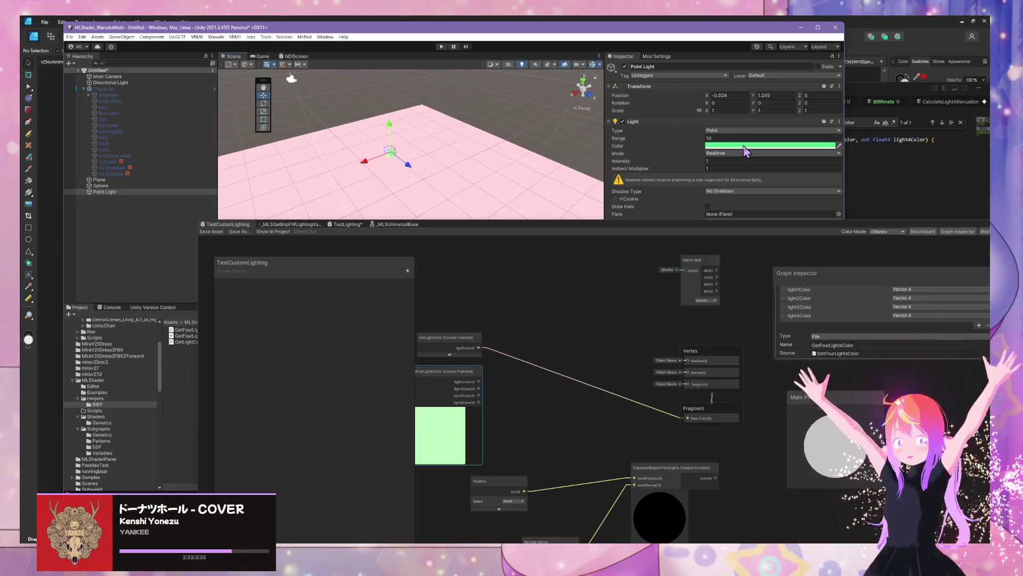
# Step: Move the point light along X and duplicate it as Point Light (1)
pyautogui.moveTo(585, 384); pyautogui.dragTo(539, 354)
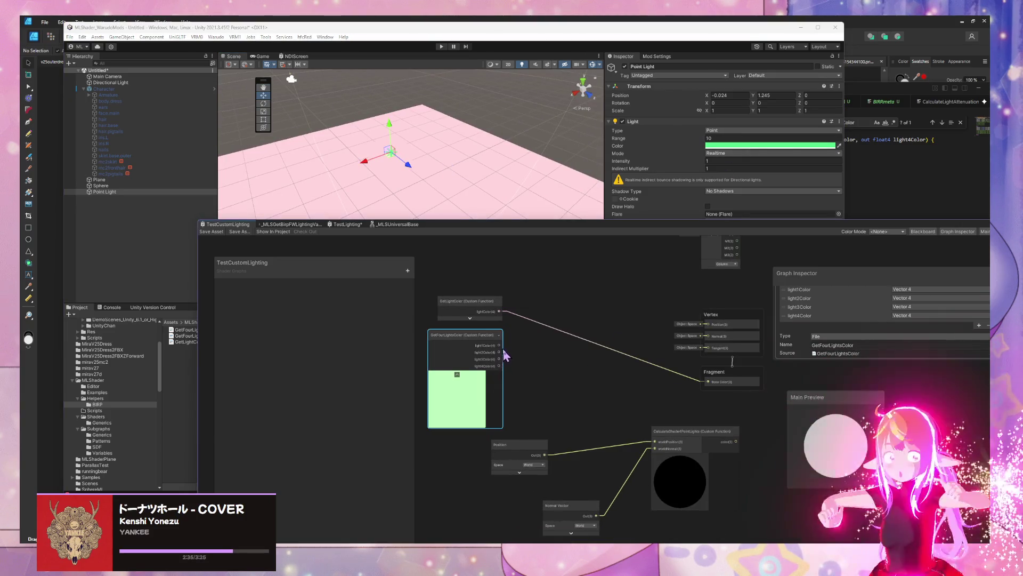
pyautogui.moveTo(376, 160); pyautogui.dragTo(315, 192)
pyautogui.hotkey('ctrl', 'd')
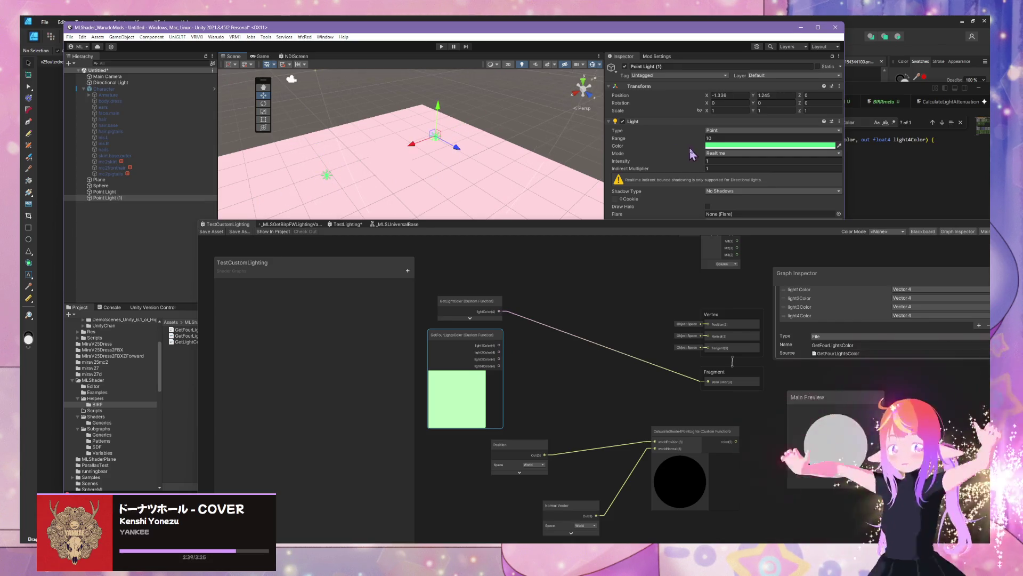
# Step: Recolour Point Light (1) to fully saturated blue and move it across the plane
pyautogui.click(714, 146)
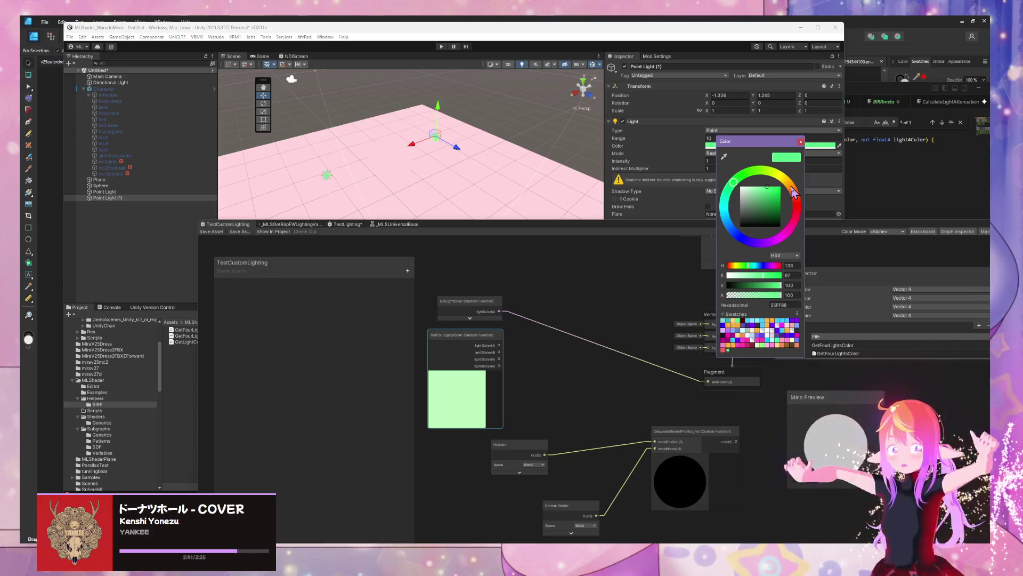
pyautogui.moveTo(747, 272); pyautogui.dragTo(725, 273)
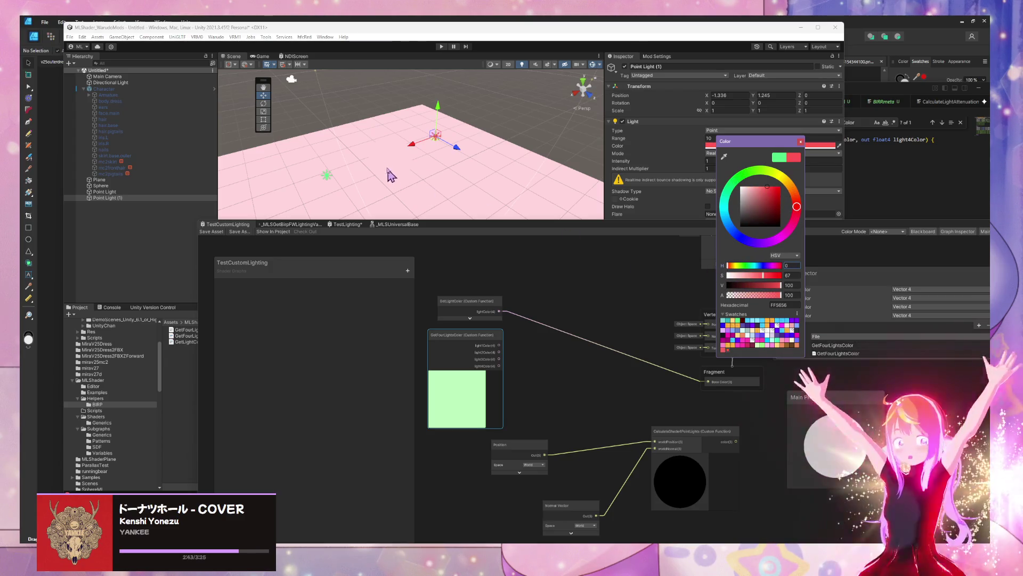
pyautogui.moveTo(434, 143)
pyautogui.mouseDown()
pyautogui.moveTo(417, 181)
pyautogui.moveTo(402, 173)
pyautogui.mouseUp()
pyautogui.click(770, 146)
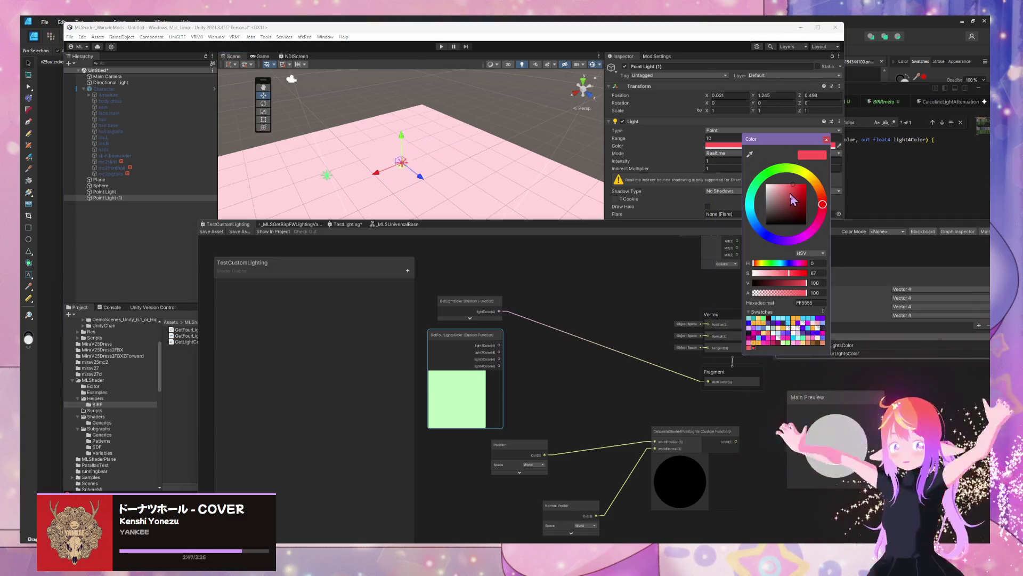
pyautogui.moveTo(766, 235); pyautogui.dragTo(771, 240)
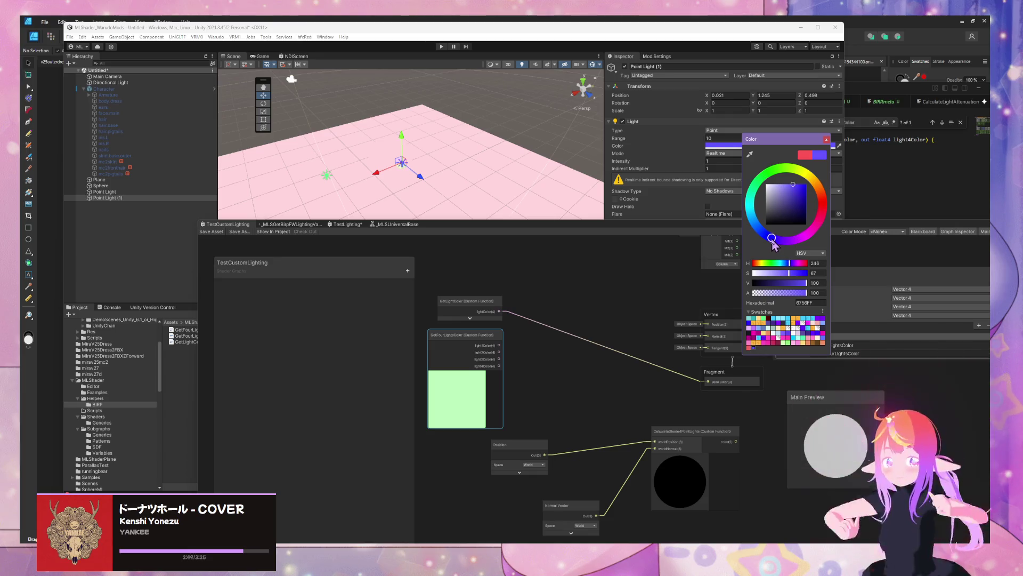
pyautogui.moveTo(797, 188); pyautogui.dragTo(825, 172)
pyautogui.moveTo(424, 184)
pyautogui.mouseDown()
pyautogui.moveTo(405, 181)
pyautogui.moveTo(475, 187)
pyautogui.moveTo(501, 151)
pyautogui.mouseUp()
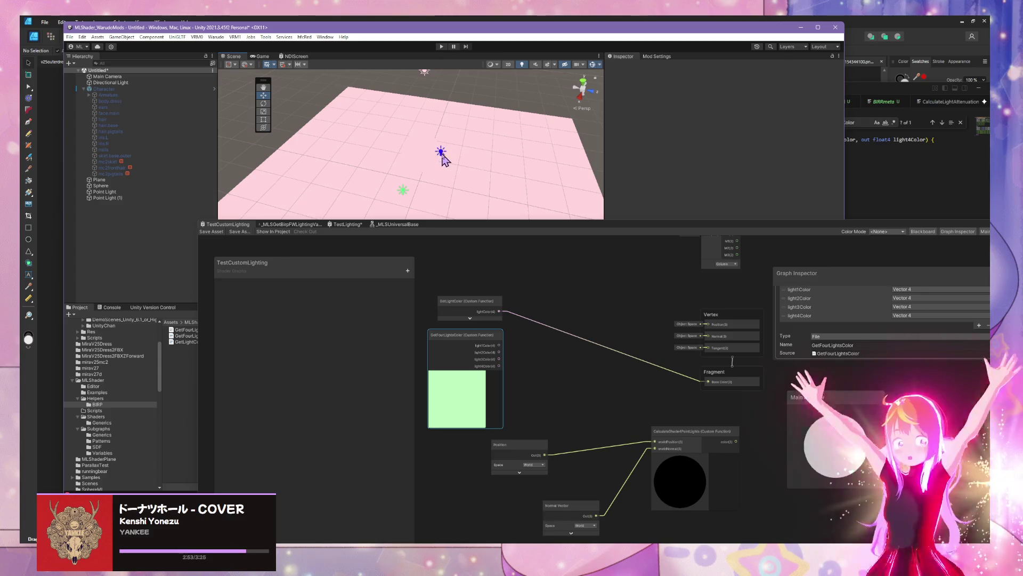
# Step: Move the green point light across the plane and duplicate the blue Point Light (1)
pyautogui.click(151, 192)
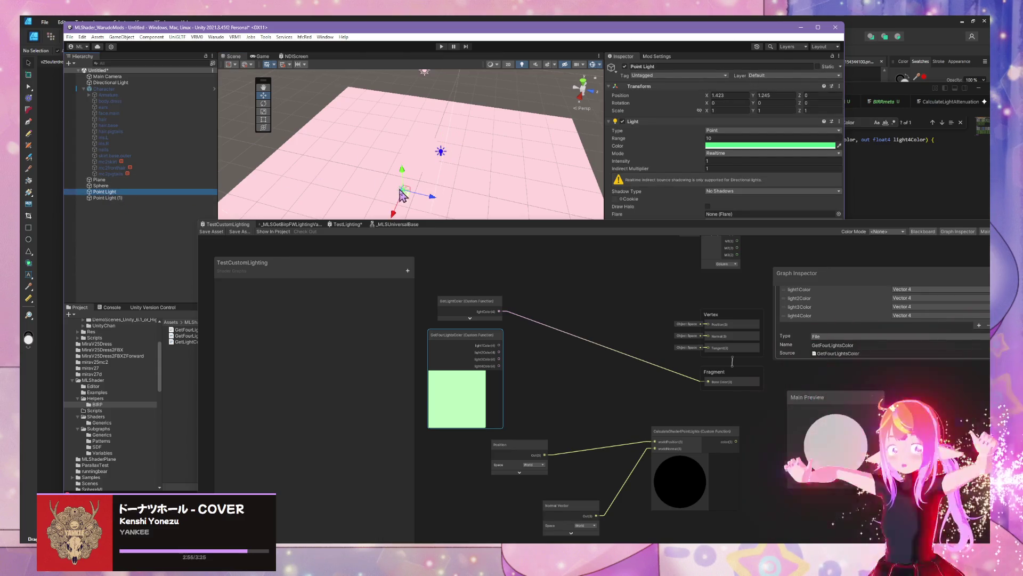
pyautogui.moveTo(409, 197); pyautogui.dragTo(386, 160)
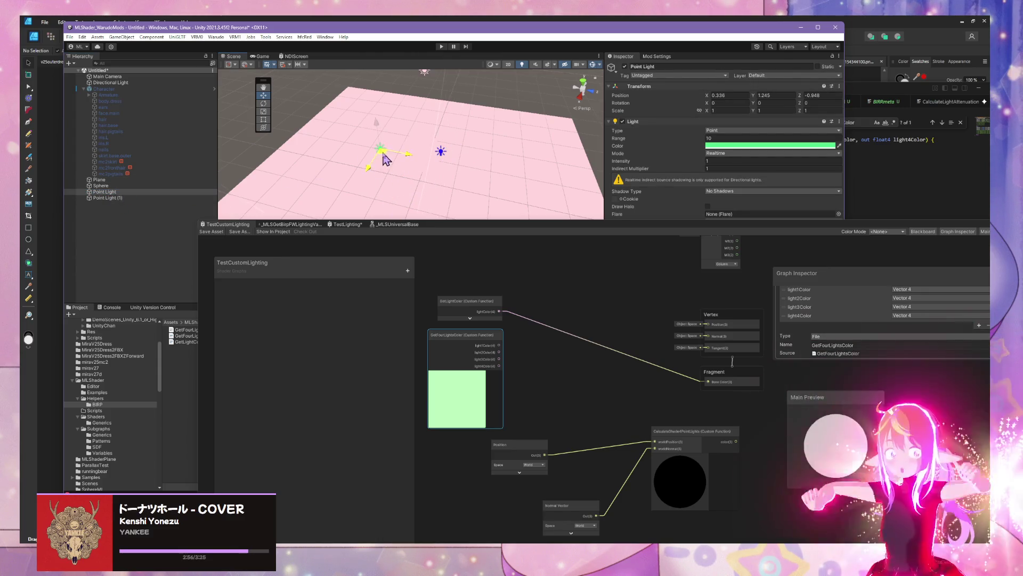
pyautogui.click(441, 152)
pyautogui.moveTo(469, 165)
pyautogui.mouseDown()
pyautogui.moveTo(344, 137)
pyautogui.moveTo(388, 141)
pyautogui.moveTo(433, 169)
pyautogui.moveTo(331, 181)
pyautogui.moveTo(433, 161)
pyautogui.moveTo(434, 176)
pyautogui.moveTo(529, 178)
pyautogui.moveTo(602, 144)
pyautogui.moveTo(491, 128)
pyautogui.mouseUp()
pyautogui.click(149, 197)
pyautogui.hotkey('ctrl', 'd')
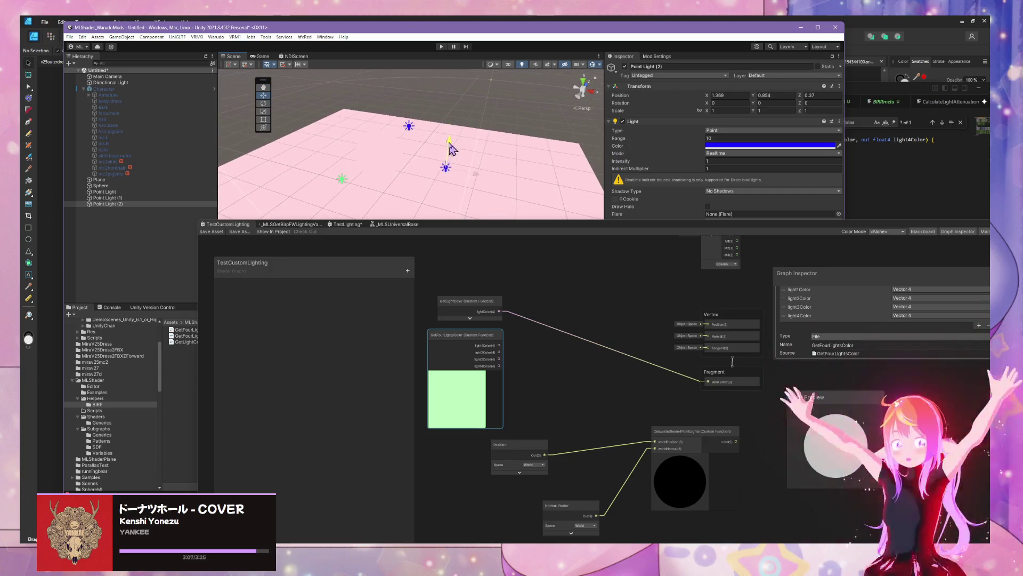
# Step: Move the new Point Light (2) to the right and colour it red
pyautogui.moveTo(436, 185); pyautogui.dragTo(444, 186)
pyautogui.click(755, 146)
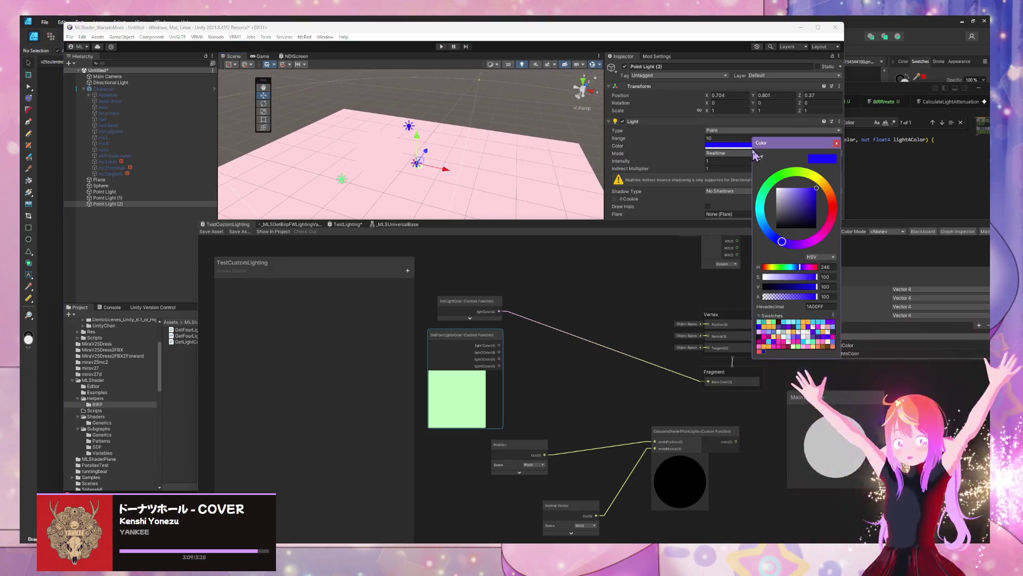
pyautogui.click(834, 214)
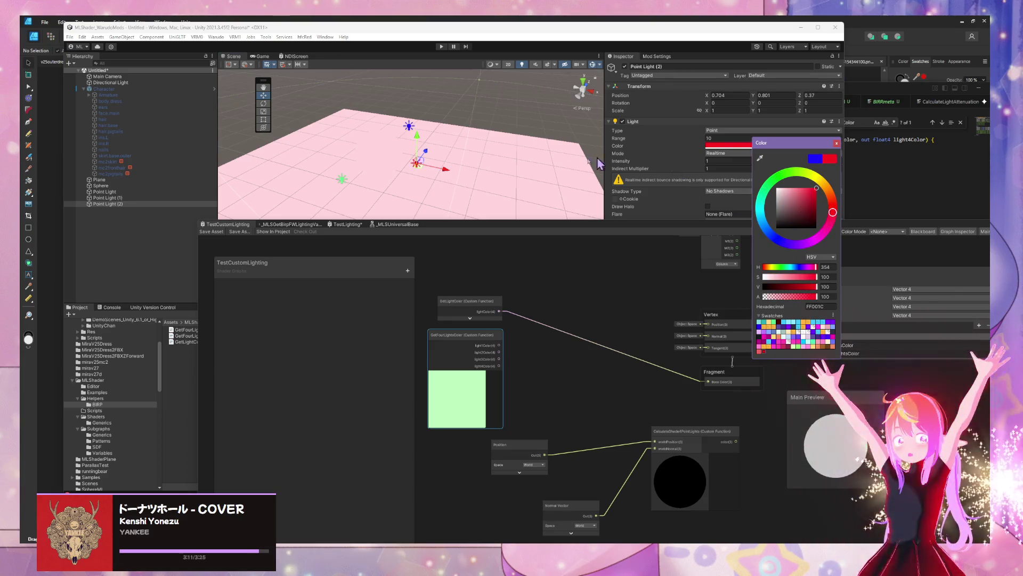
pyautogui.press('Escape')
# Step: Duplicate it as Point Light (3), move it left to X -1.65, and colour it yellow
pyautogui.hotkey('ctrl', 'd')
pyautogui.moveTo(372, 174); pyautogui.dragTo(331, 170)
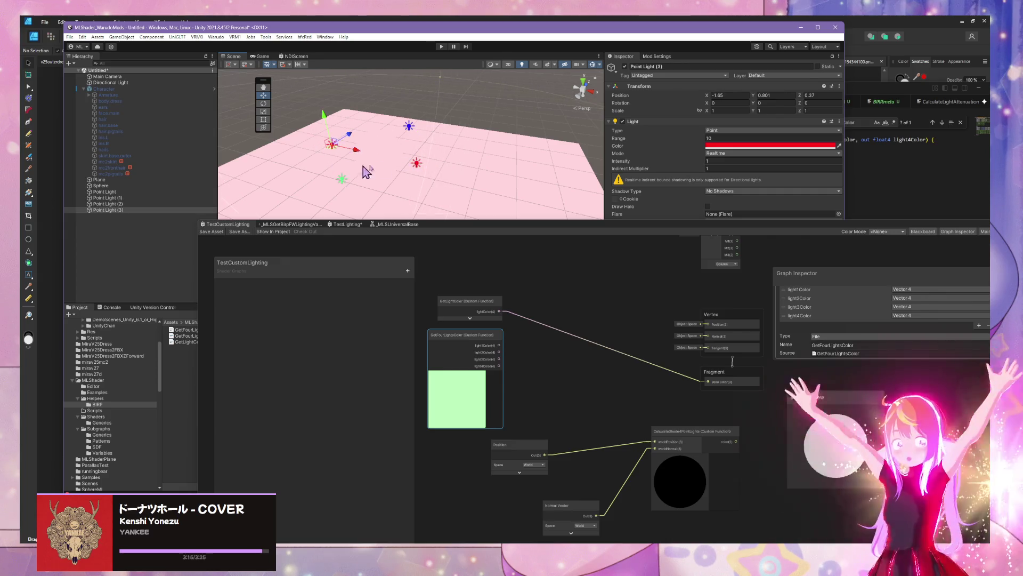
pyautogui.click(740, 146)
pyautogui.click(806, 184)
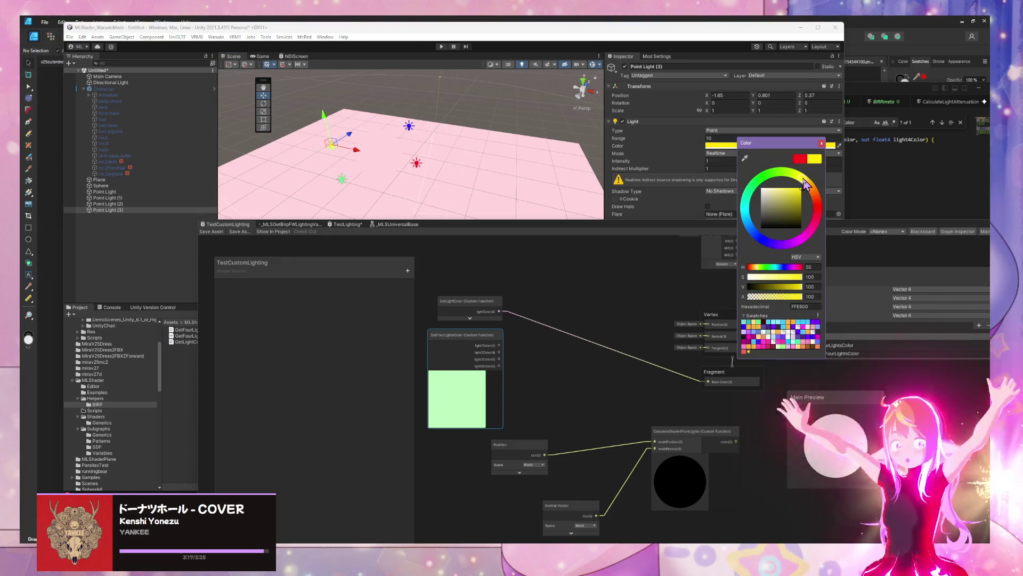
pyautogui.press('Escape')
pyautogui.moveTo(373, 160)
pyautogui.mouseDown()
pyautogui.moveTo(236, 127)
pyautogui.moveTo(445, 160)
pyautogui.moveTo(444, 187)
pyautogui.mouseUp()
pyautogui.click(429, 156)
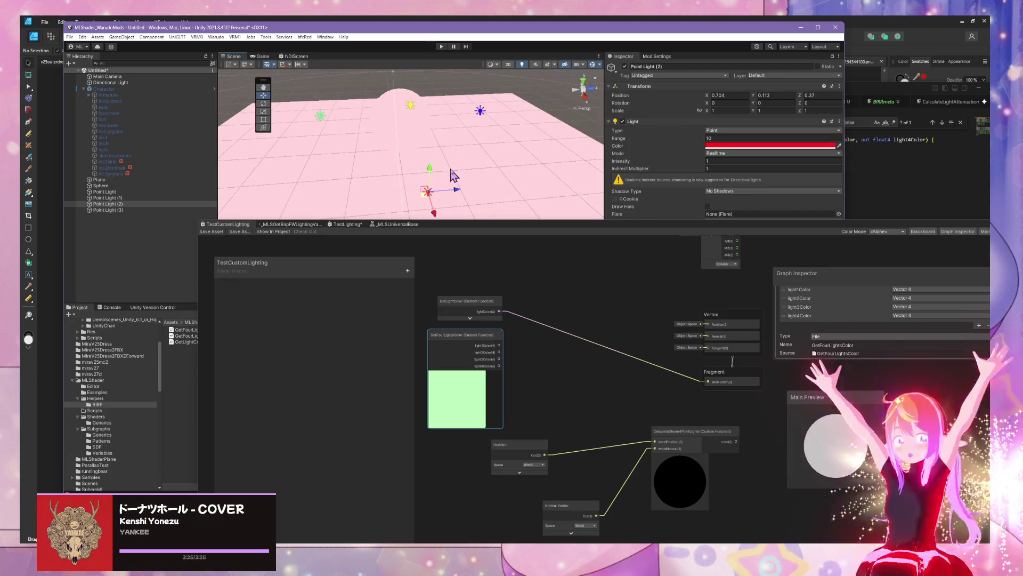
# Step: Save the test shader graph asset
pyautogui.scroll(-3, 452, 175)
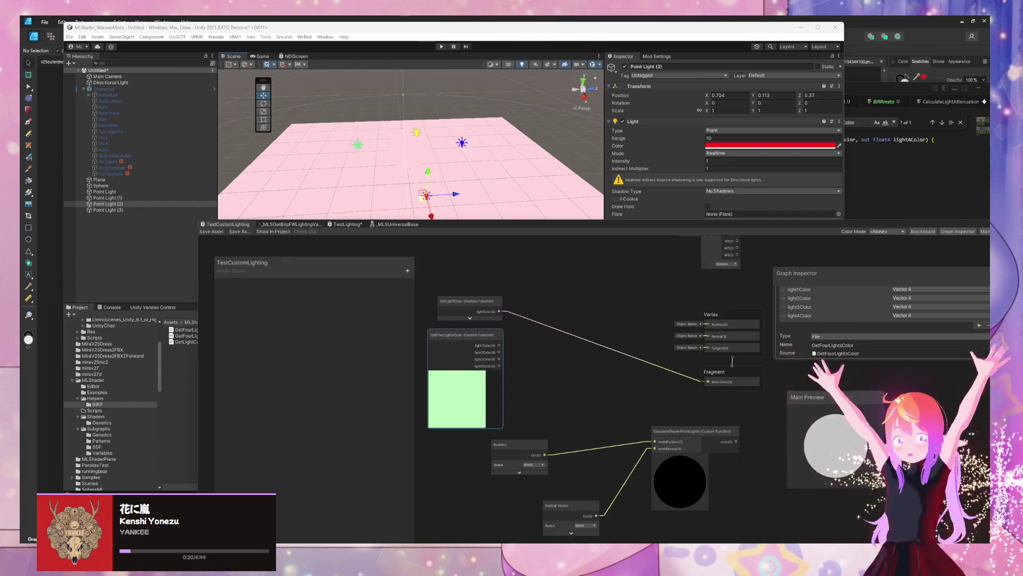
pyautogui.moveTo(514, 187)
pyautogui.mouseDown()
pyautogui.moveTo(384, 198)
pyautogui.moveTo(288, 180)
pyautogui.moveTo(366, 165)
pyautogui.moveTo(405, 203)
pyautogui.mouseUp()
pyautogui.moveTo(498, 345)
pyautogui.mouseDown()
pyautogui.moveTo(661, 364)
pyautogui.moveTo(708, 382)
pyautogui.mouseUp()
pyautogui.click(216, 233)
# Step: Lower the blue Point Light (1) closer to the sphere
pyautogui.moveTo(447, 211)
pyautogui.mouseDown()
pyautogui.moveTo(529, 210)
pyautogui.moveTo(532, 171)
pyautogui.moveTo(384, 192)
pyautogui.mouseUp()
pyautogui.click(387, 174)
pyautogui.click(387, 173)
pyautogui.moveTo(416, 182)
pyautogui.mouseDown()
pyautogui.moveTo(437, 208)
pyautogui.moveTo(530, 219)
pyautogui.moveTo(635, 158)
pyautogui.mouseUp()
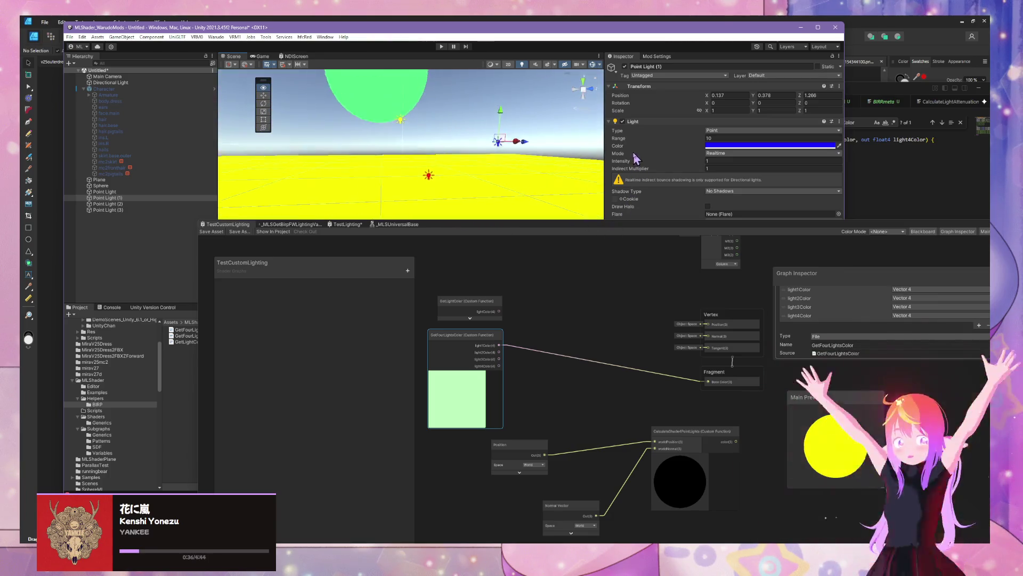
pyautogui.moveTo(501, 112)
pyautogui.mouseDown()
pyautogui.moveTo(503, 176)
pyautogui.moveTo(494, 148)
pyautogui.mouseUp()
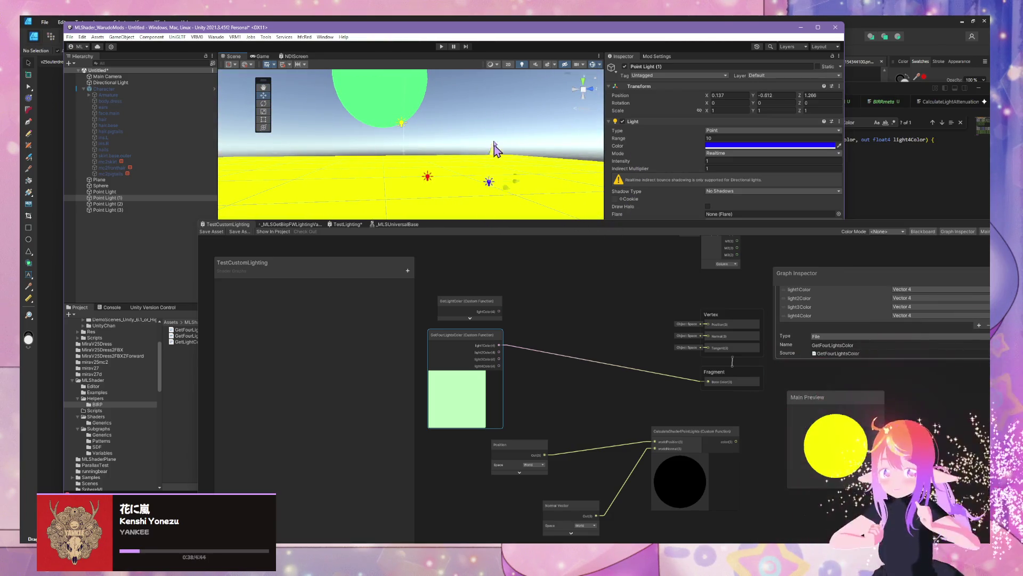
pyautogui.click(433, 181)
pyautogui.click(429, 177)
pyautogui.moveTo(431, 147)
pyautogui.mouseDown()
pyautogui.moveTo(453, 133)
pyautogui.moveTo(429, 107)
pyautogui.mouseUp()
# Step: Reduce ranges: Point Light (3) to 0.48, Point Light (1) to 8.49, green light to 0.52
pyautogui.click(433, 140)
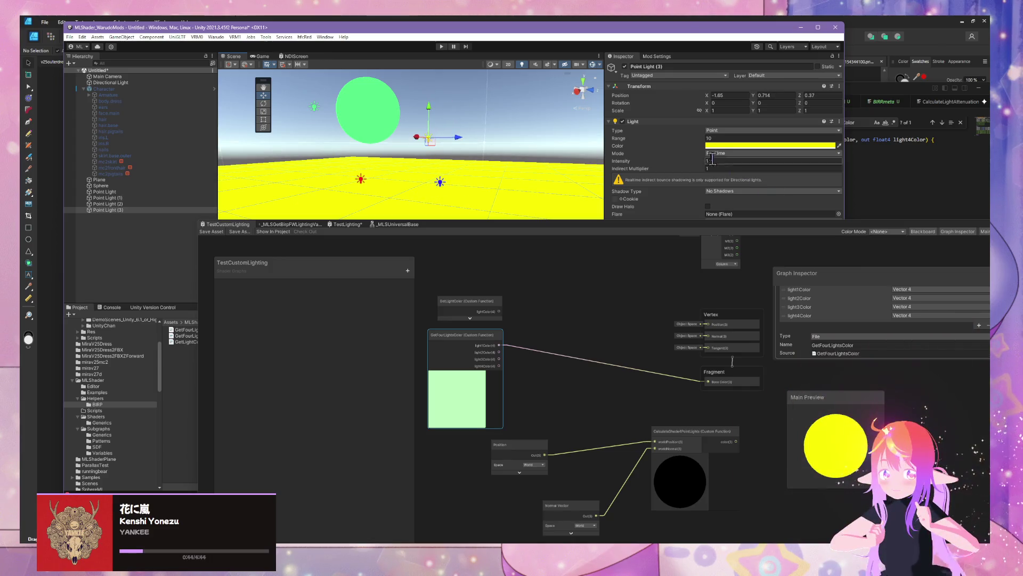
pyautogui.moveTo(688, 137); pyautogui.dragTo(535, 147)
pyautogui.click(440, 183)
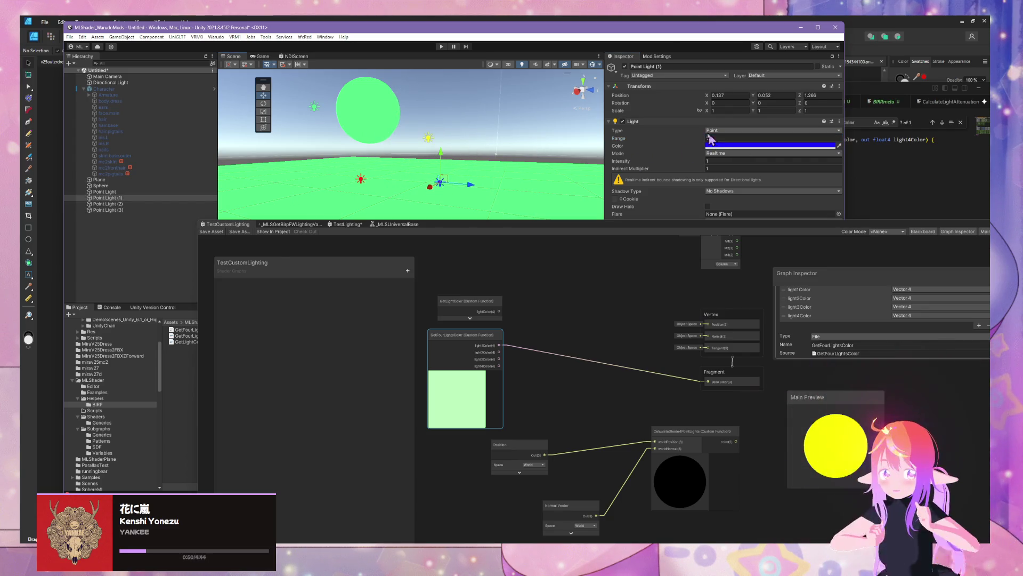
pyautogui.moveTo(700, 138); pyautogui.dragTo(642, 139)
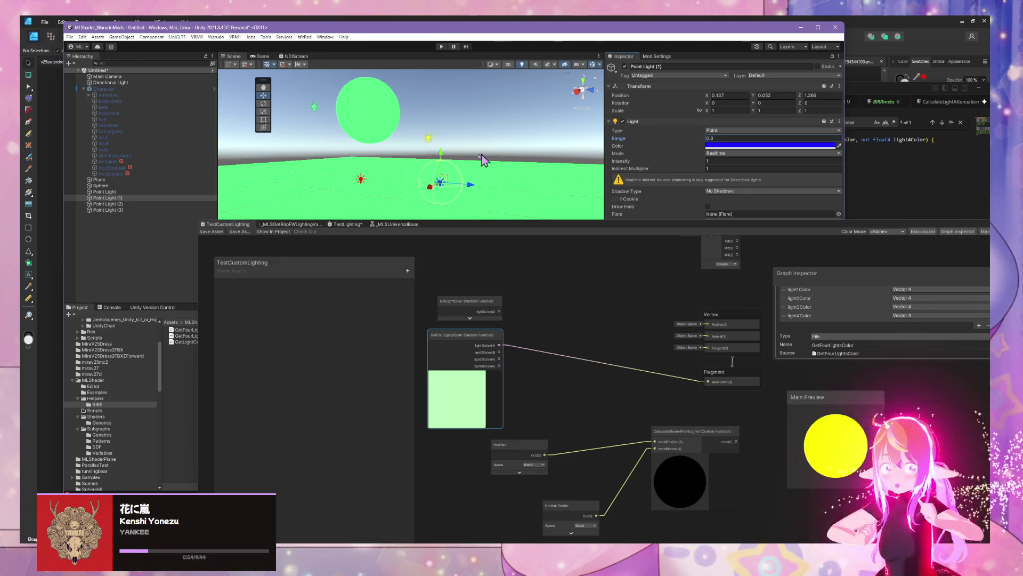
pyautogui.click(360, 180)
pyautogui.click(315, 109)
pyautogui.moveTo(661, 139); pyautogui.dragTo(693, 138)
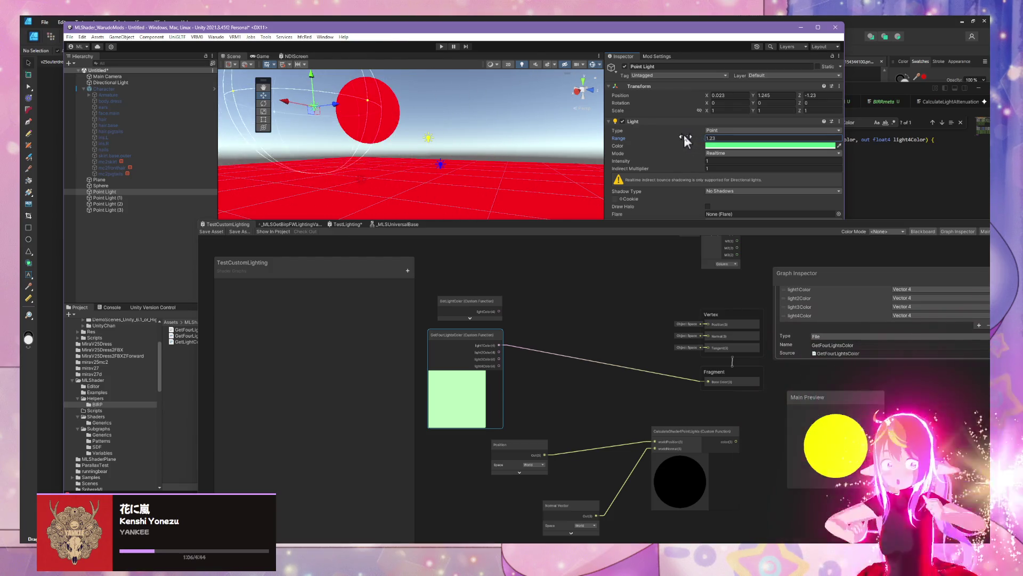
# Step: Set the green light's range to 1.14 and Point Light (3)'s intensity to 2.64, making the preview sphere red
pyautogui.moveTo(469, 178)
pyautogui.mouseDown()
pyautogui.moveTo(469, 146)
pyautogui.moveTo(452, 176)
pyautogui.moveTo(417, 187)
pyautogui.mouseUp()
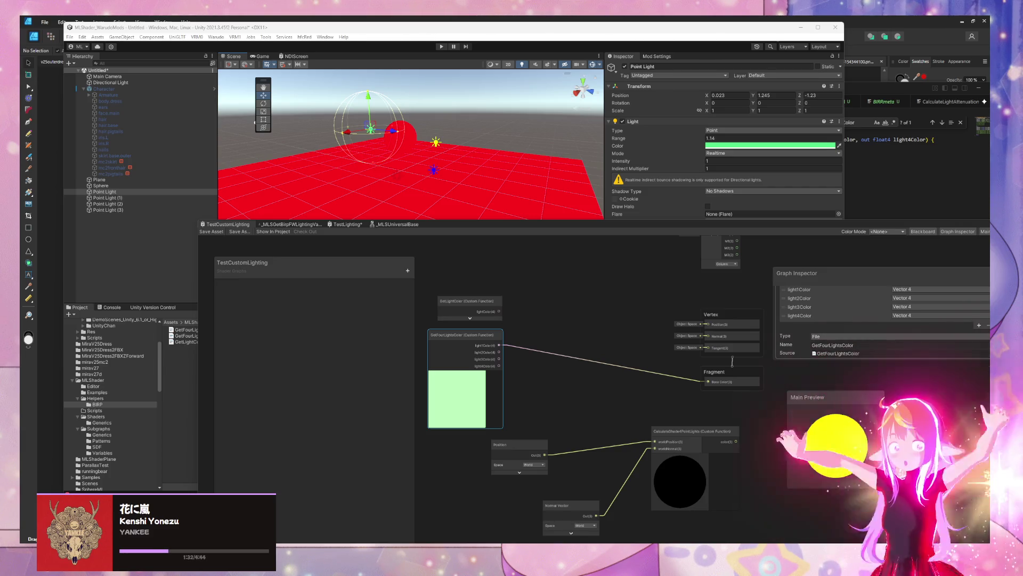
pyautogui.scroll(5, 432, 147)
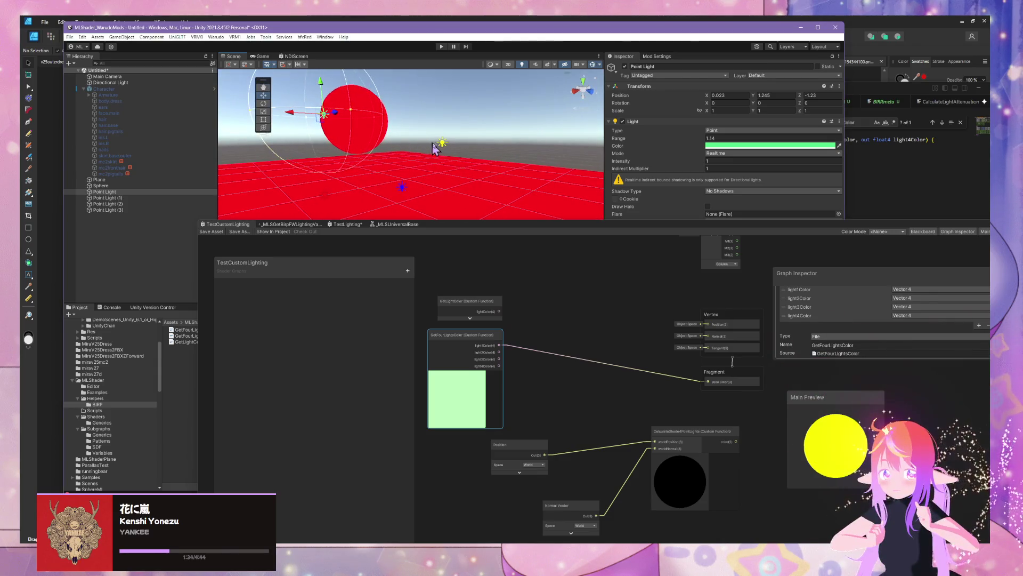
pyautogui.click(442, 142)
pyautogui.moveTo(442, 143)
pyautogui.mouseDown()
pyautogui.moveTo(479, 139)
pyautogui.moveTo(411, 141)
pyautogui.moveTo(437, 140)
pyautogui.mouseUp()
pyautogui.moveTo(706, 163); pyautogui.dragTo(721, 164)
pyautogui.moveTo(788, 166)
pyautogui.mouseDown()
pyautogui.moveTo(695, 164)
pyautogui.moveTo(712, 139)
pyautogui.moveTo(744, 141)
pyautogui.moveTo(706, 139)
pyautogui.moveTo(600, 286)
pyautogui.moveTo(621, 302)
pyautogui.mouseUp()
pyautogui.click(600, 290)
# Step: Move both light colour nodes up and delete the light1Color link into Base Color
pyautogui.moveTo(540, 314); pyautogui.dragTo(531, 300)
pyautogui.moveTo(534, 345); pyautogui.dragTo(533, 332)
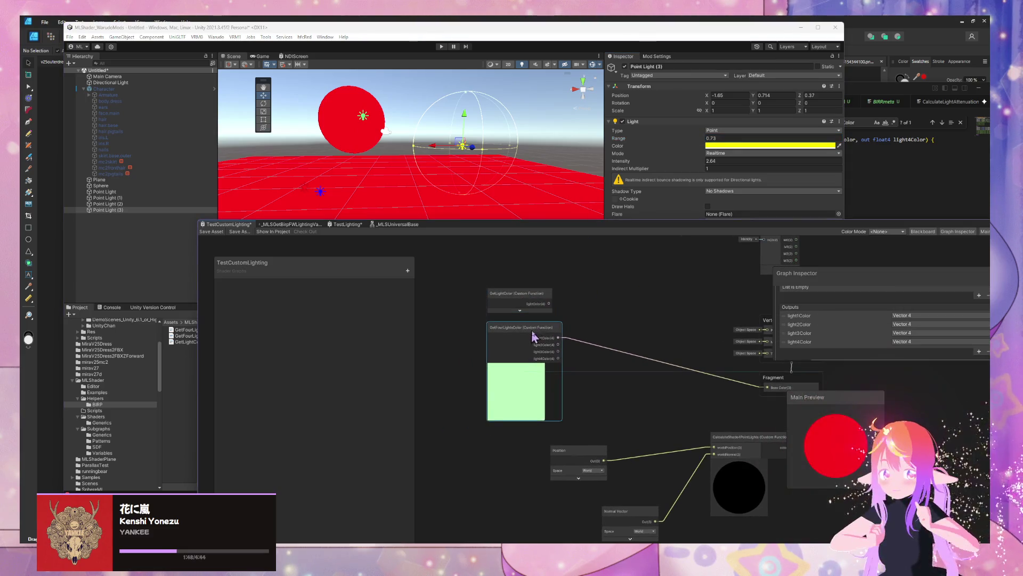
pyautogui.click(631, 297)
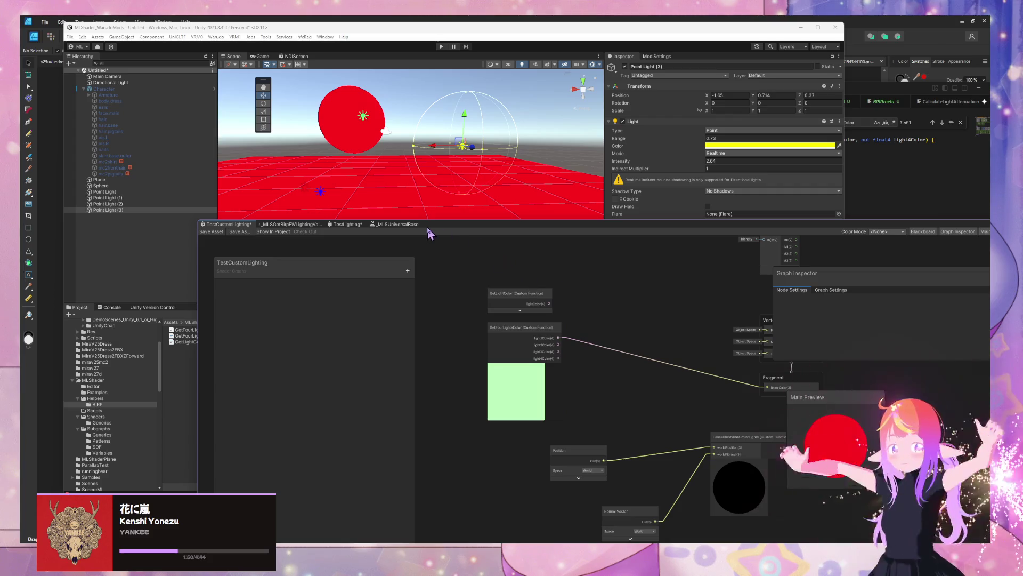
pyautogui.moveTo(454, 277)
pyautogui.mouseDown()
pyautogui.moveTo(535, 418)
pyautogui.moveTo(580, 424)
pyautogui.mouseUp()
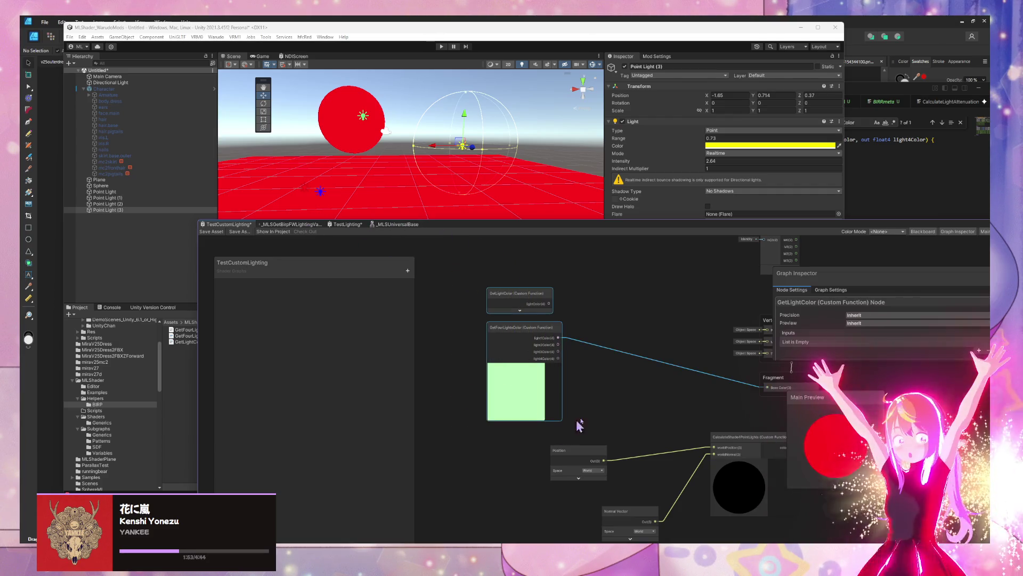
pyautogui.click(596, 320)
pyautogui.click(599, 348)
pyautogui.press('Delete')
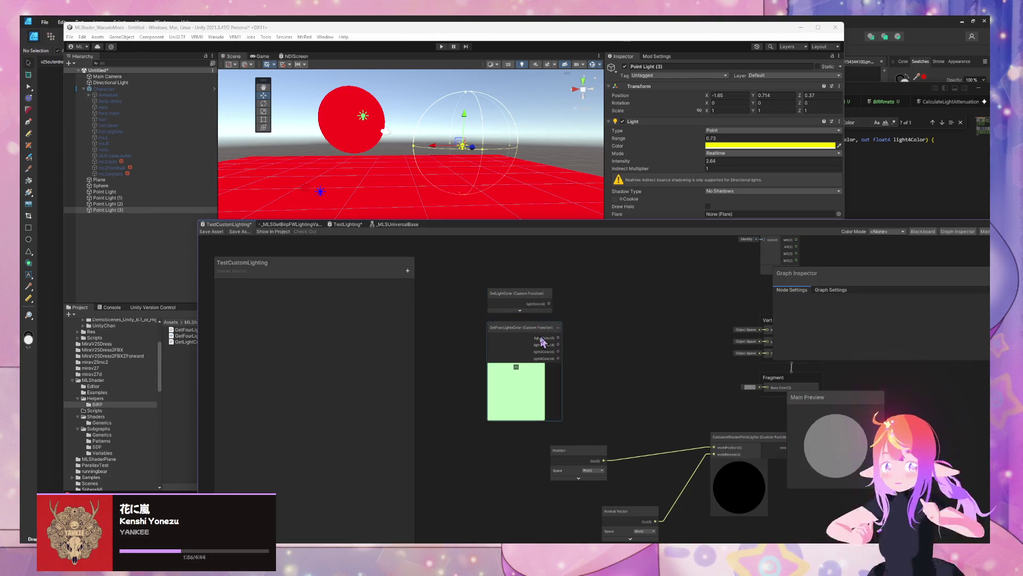
pyautogui.click(291, 225)
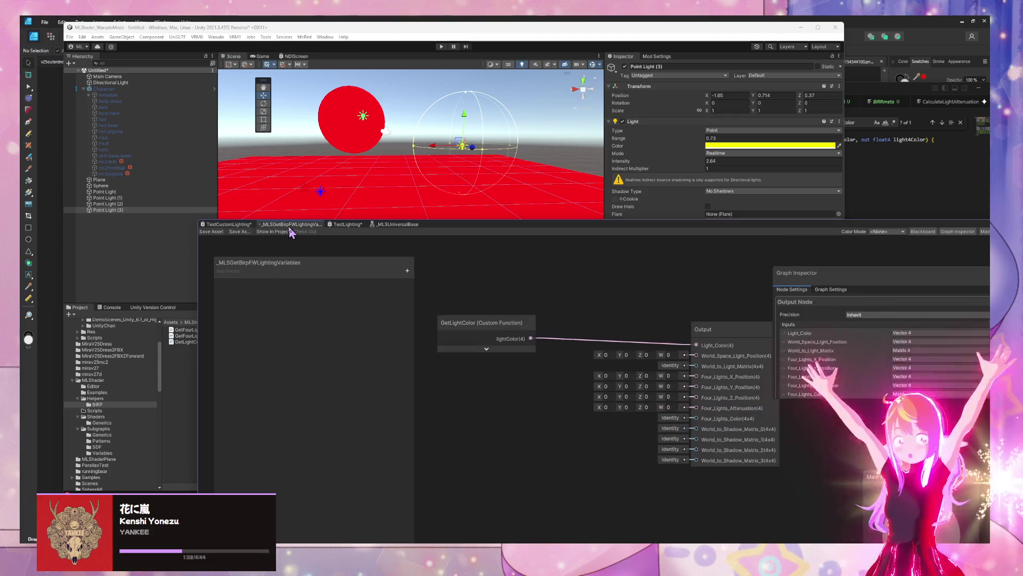
# Step: Paste the copied nodes, delete the extra GetLightColor, and place GetFourLightsColor beside Output
pyautogui.moveTo(486, 322); pyautogui.dragTo(509, 262)
pyautogui.moveTo(533, 365); pyautogui.dragTo(628, 350)
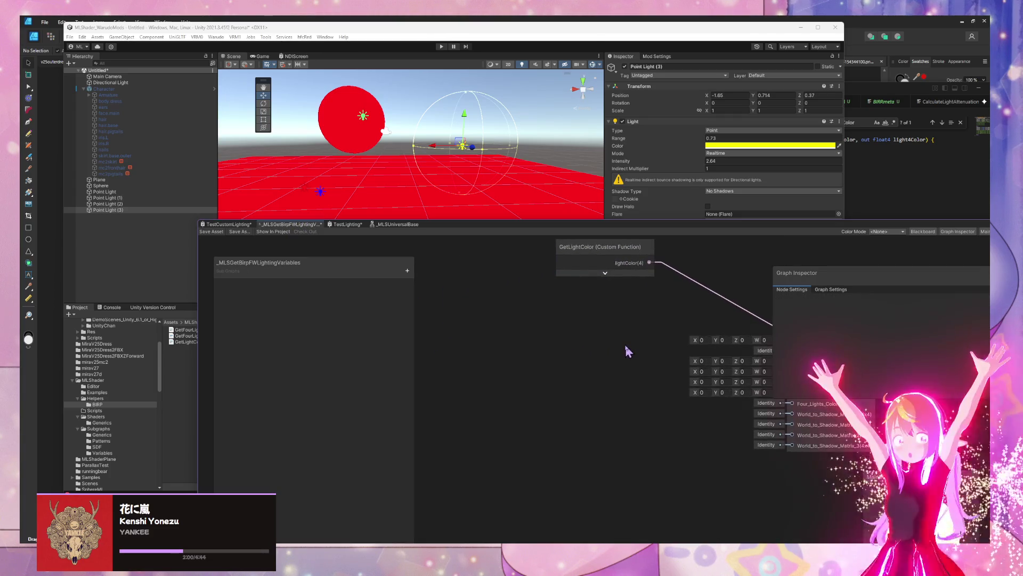
pyautogui.hotkey('ctrl', 'v')
pyautogui.moveTo(700, 370)
pyautogui.mouseDown()
pyautogui.moveTo(587, 347)
pyautogui.moveTo(571, 306)
pyautogui.mouseUp()
pyautogui.click(581, 314)
pyautogui.press('Delete')
pyautogui.moveTo(699, 330)
pyautogui.mouseDown()
pyautogui.moveTo(531, 320)
pyautogui.moveTo(651, 361)
pyautogui.mouseUp()
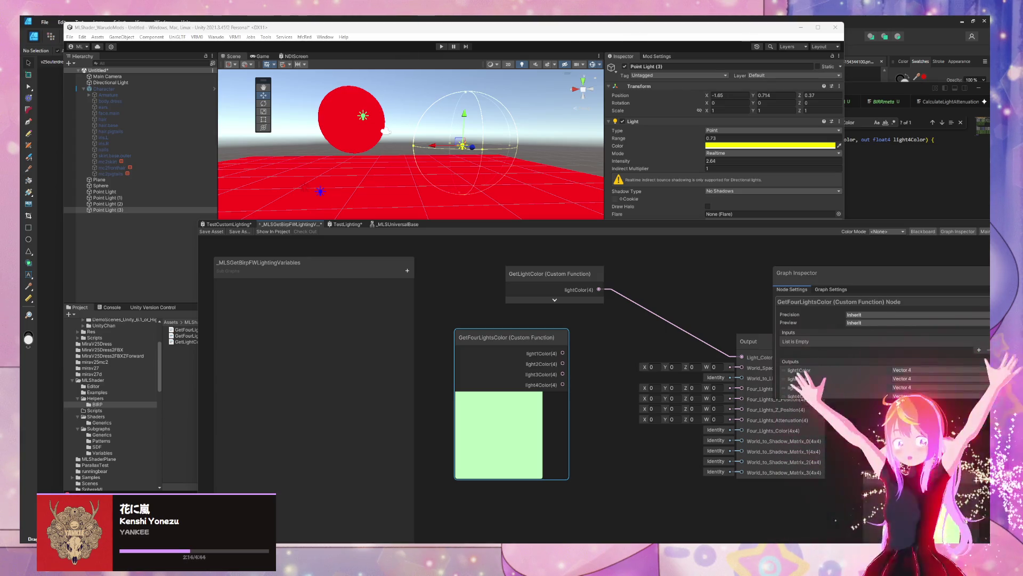
pyautogui.moveTo(630, 367)
pyautogui.mouseDown()
pyautogui.moveTo(623, 309)
pyautogui.moveTo(639, 356)
pyautogui.mouseUp()
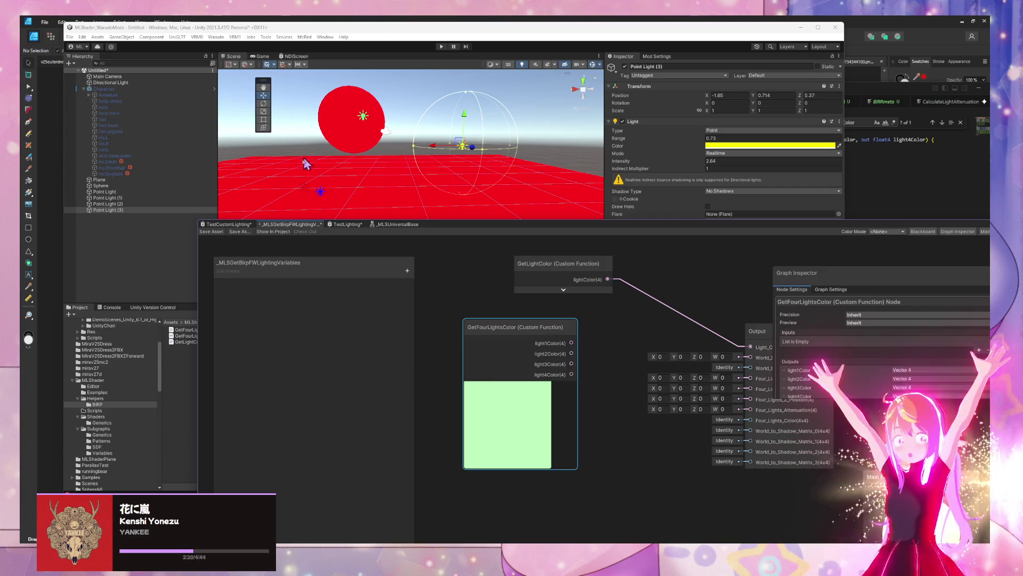
pyautogui.moveTo(421, 181)
pyautogui.mouseDown()
pyautogui.moveTo(430, 104)
pyautogui.moveTo(423, 214)
pyautogui.moveTo(418, 171)
pyautogui.moveTo(426, 176)
pyautogui.mouseUp()
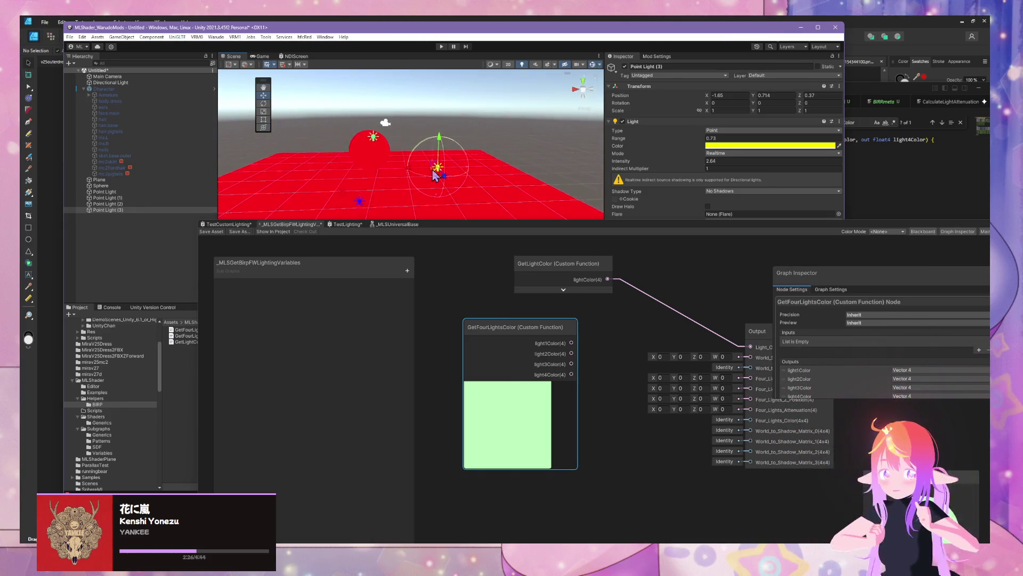
pyautogui.click(535, 320)
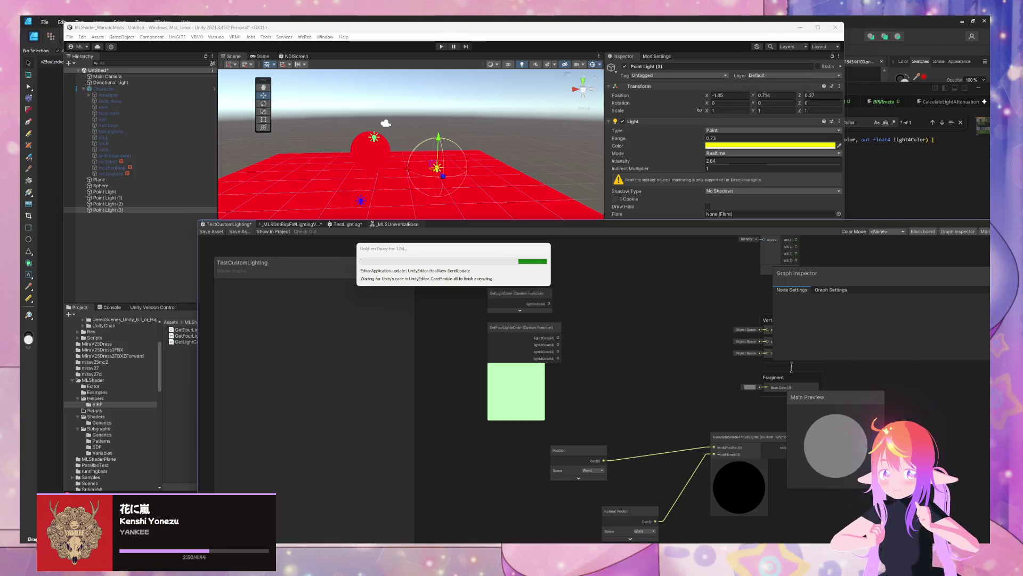
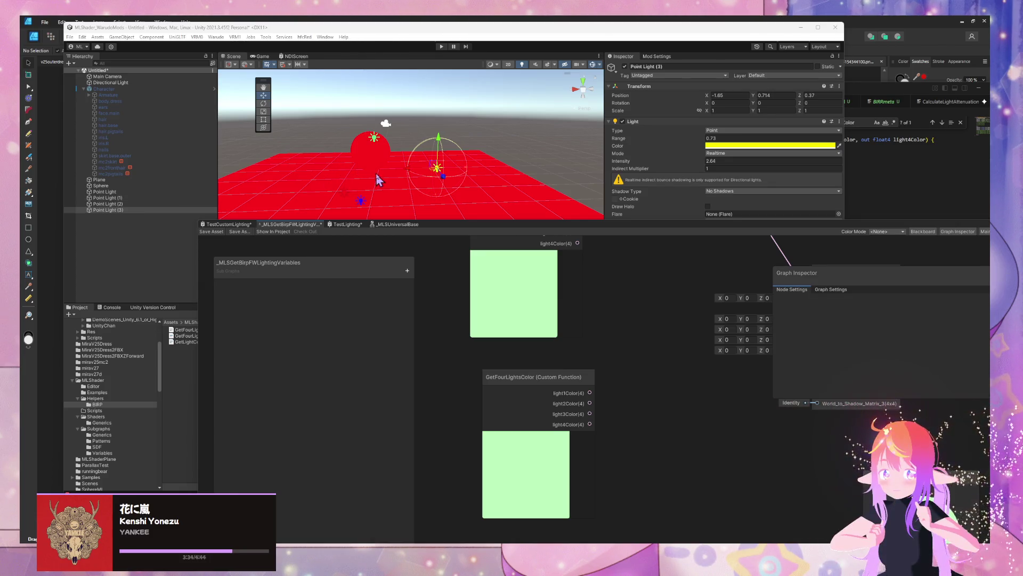
# Step: Orbit the Scene view around the red sphere and point lights, then select the duplicate four-lights node
pyautogui.moveTo(452, 176)
pyautogui.mouseDown()
pyautogui.moveTo(392, 153)
pyautogui.moveTo(341, 155)
pyautogui.mouseUp()
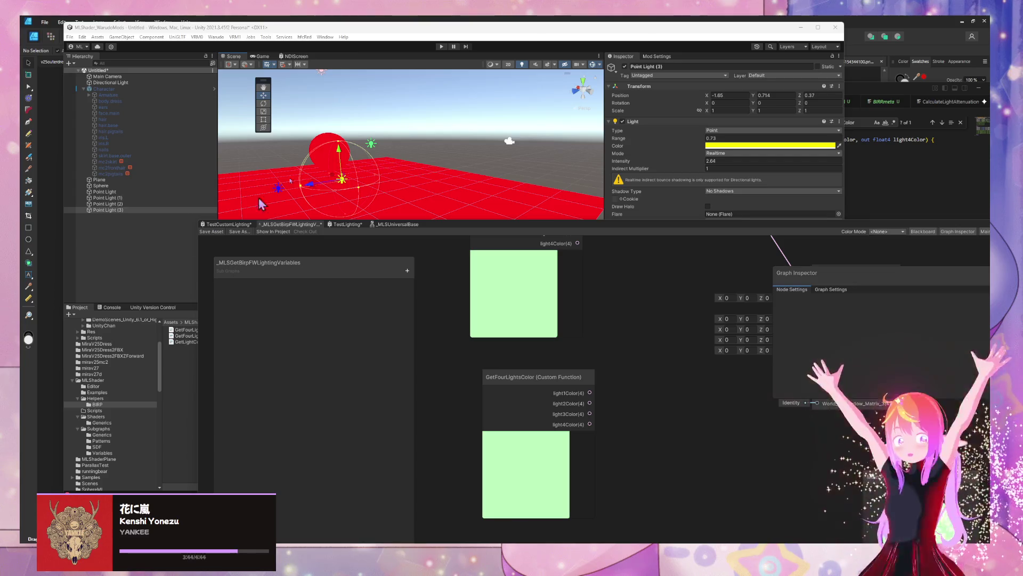
pyautogui.moveTo(331, 121)
pyautogui.mouseDown()
pyautogui.moveTo(282, 120)
pyautogui.moveTo(314, 139)
pyautogui.mouseUp()
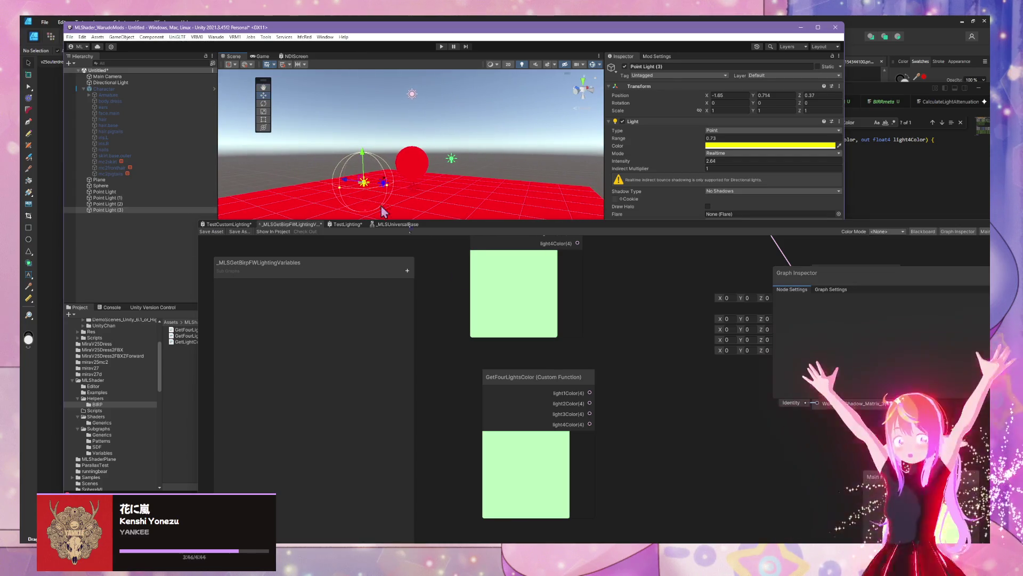
pyautogui.scroll(-3, 578, 336)
pyautogui.click(586, 358)
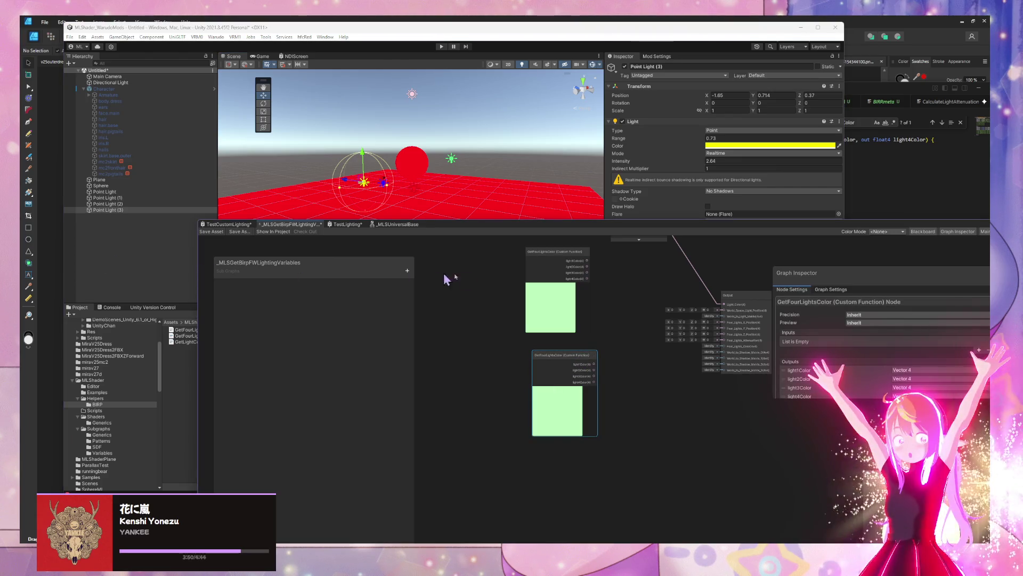
# Step: Set the duplicate custom function node's Source to the GetFourLightsPositions file
pyautogui.moveTo(601, 230); pyautogui.dragTo(429, 164)
pyautogui.scroll(-3, 715, 263)
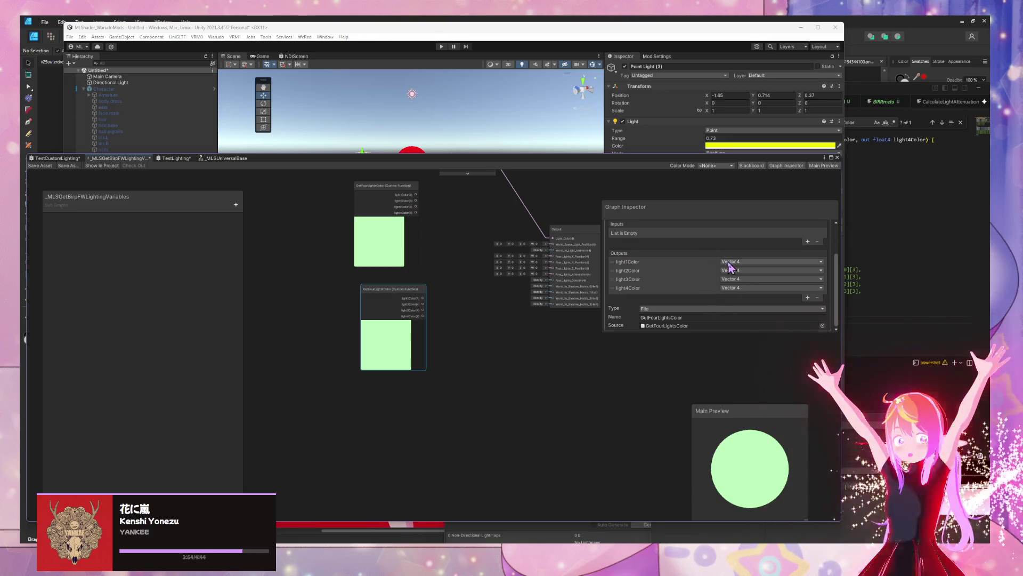
pyautogui.doubleClick(631, 261)
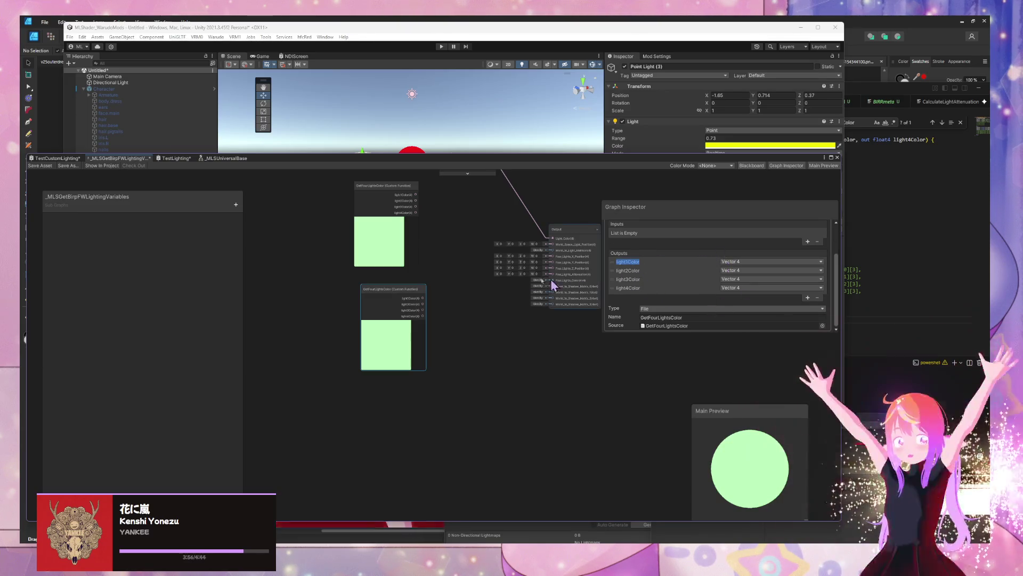
pyautogui.click(822, 326)
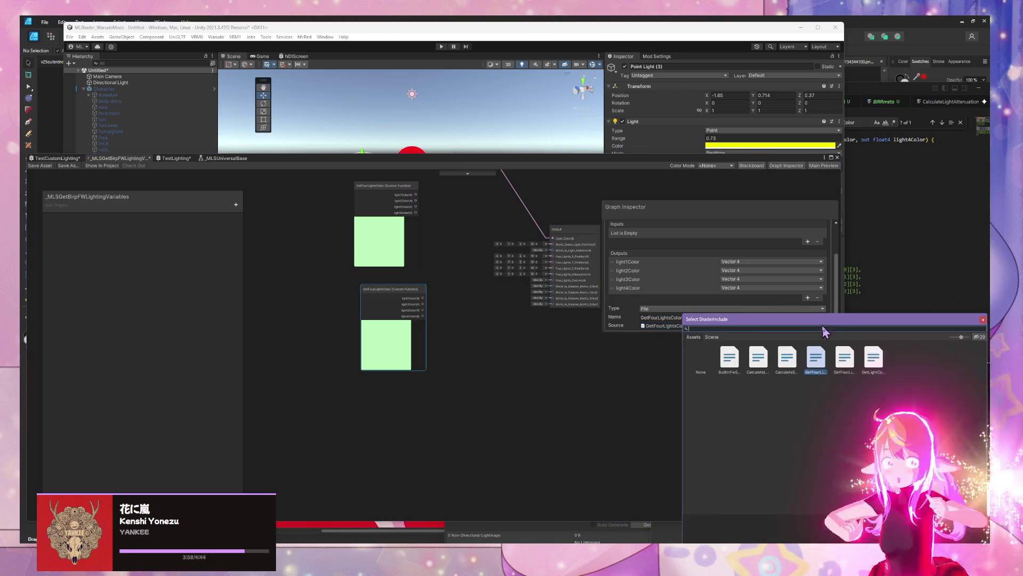
pyautogui.click(844, 360)
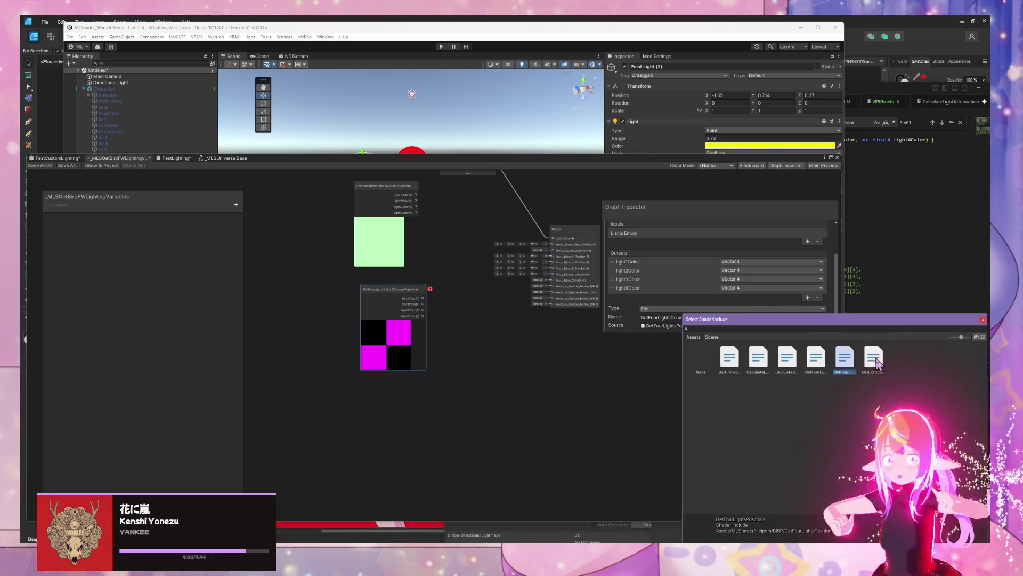
pyautogui.doubleClick(848, 363)
# Step: Rename the function to GetFourLightsPositions and remove the light4Color output
pyautogui.click(690, 316)
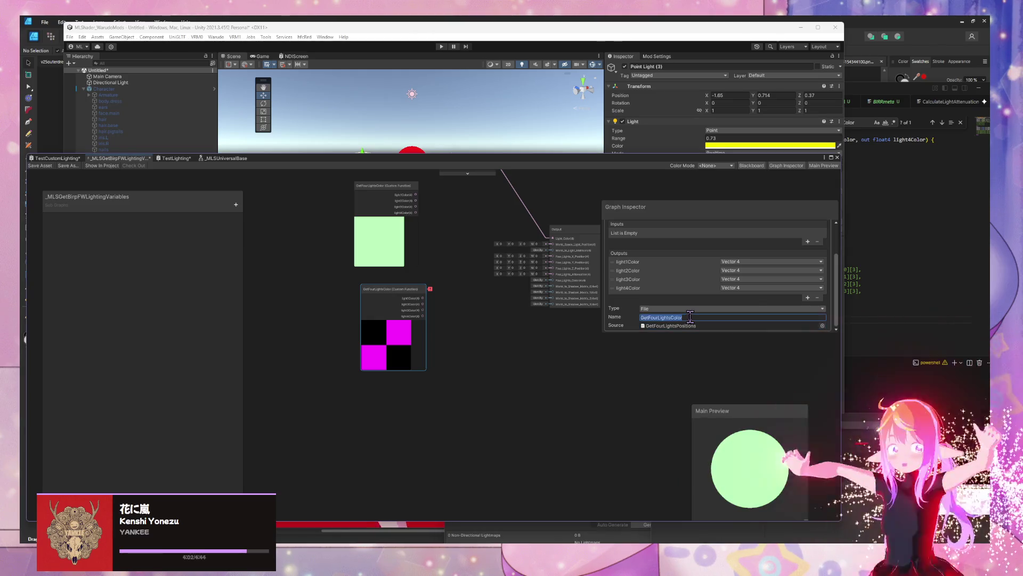
pyautogui.press('BackSpace')
pyautogui.press('BackSpace')
pyautogui.press('BackSpace')
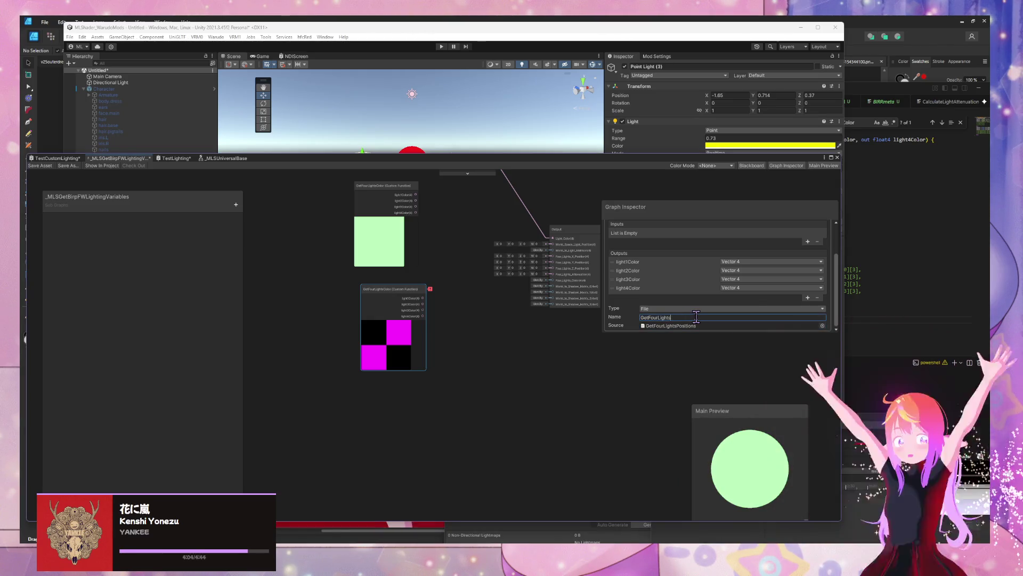
pyautogui.write('Positions')
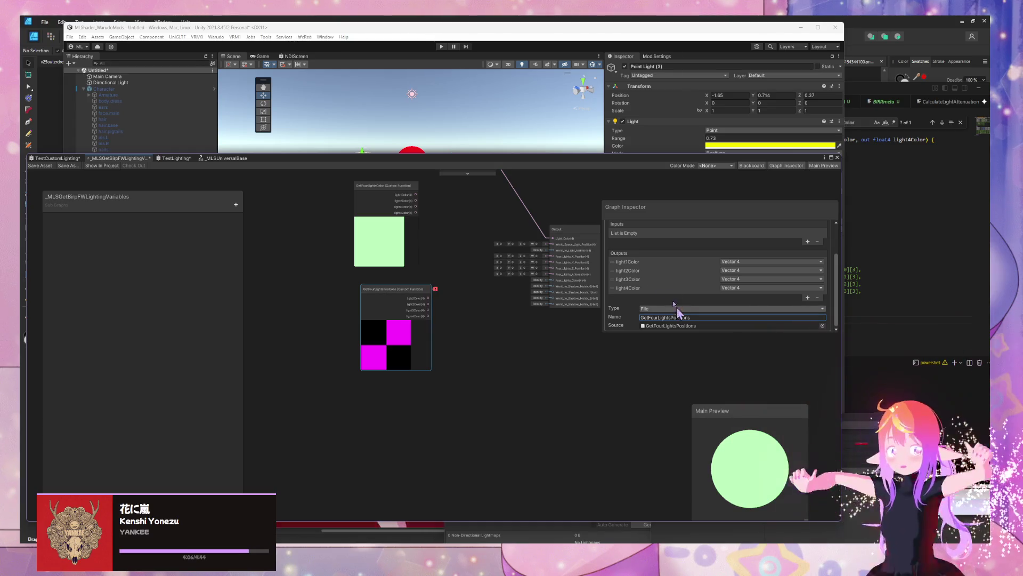
pyautogui.click(617, 288)
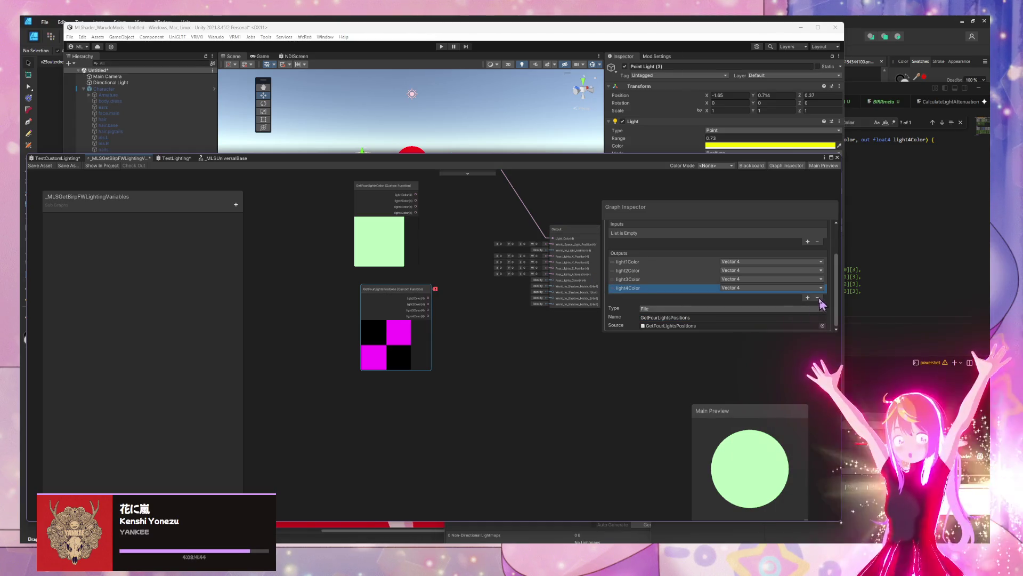
pyautogui.click(818, 298)
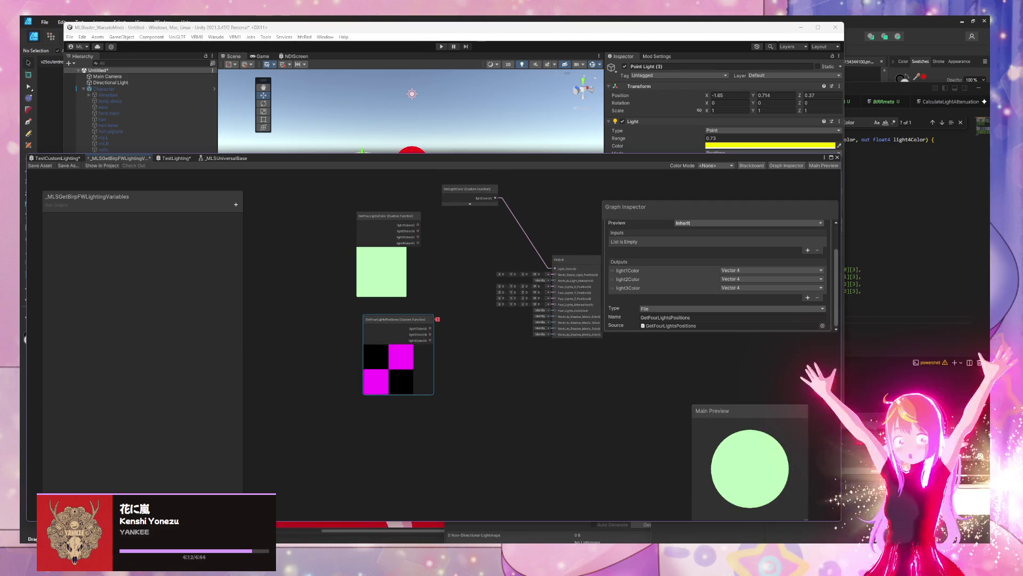
# Step: Check the output names in GetFourLightsPositions.hlsl in VS Code, then reselect the GetFourLightsPositions node
pyautogui.moveTo(663, 555)
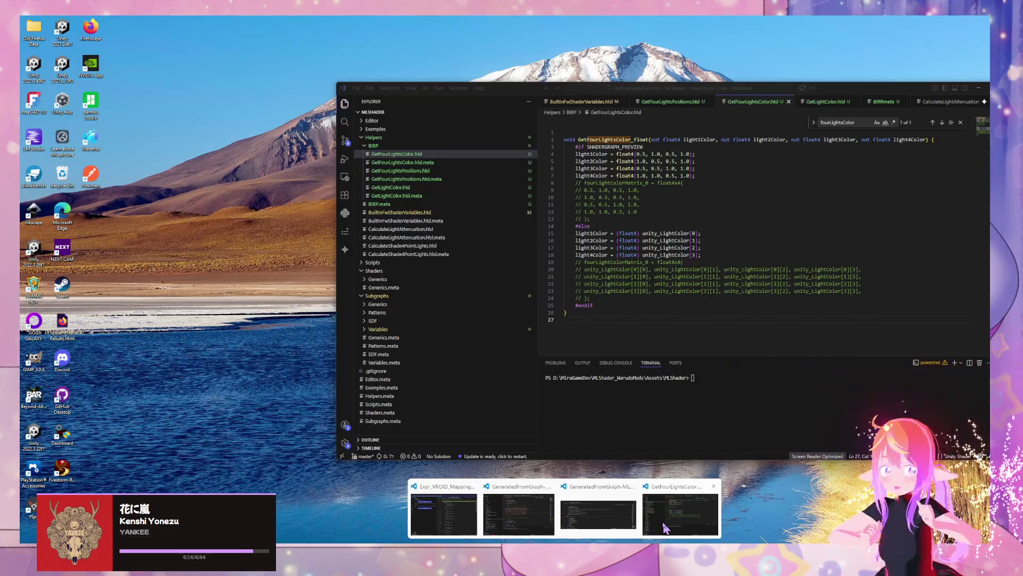
pyautogui.click(712, 509)
pyautogui.click(668, 103)
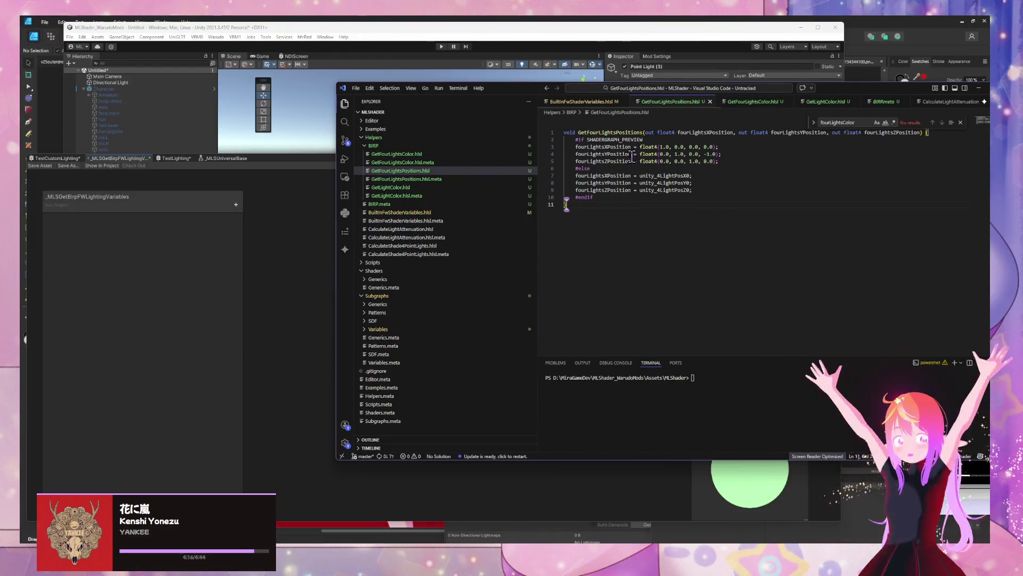
pyautogui.click(612, 150)
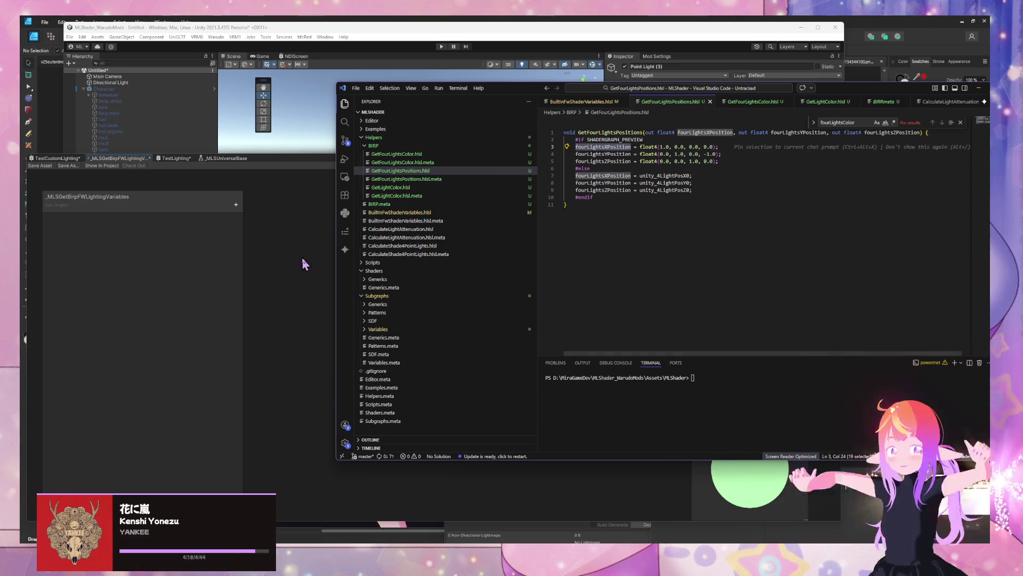
pyautogui.click(320, 264)
pyautogui.click(388, 259)
pyautogui.scroll(3, 453, 271)
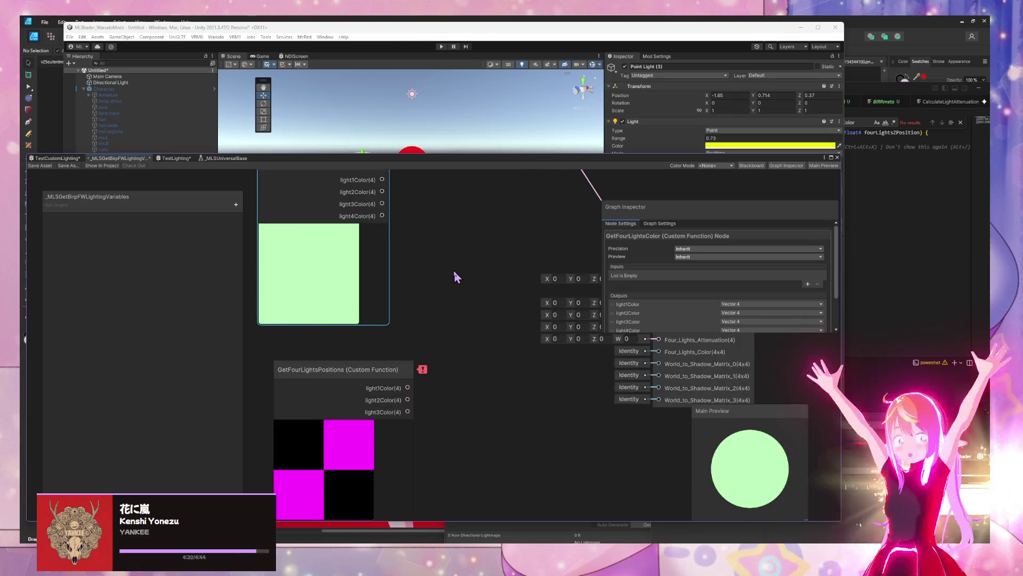
pyautogui.click(431, 346)
pyautogui.write('fourLightsXPosition')
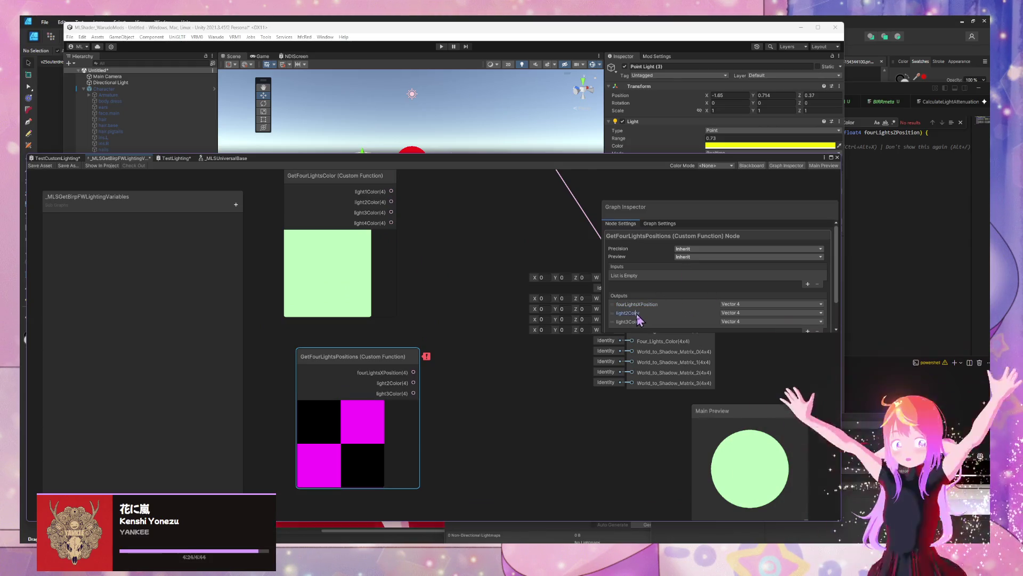
# Step: Rename the first two outputs to fourLightsXPosition and fourLightsYPosition, matching the code
pyautogui.click(667, 304)
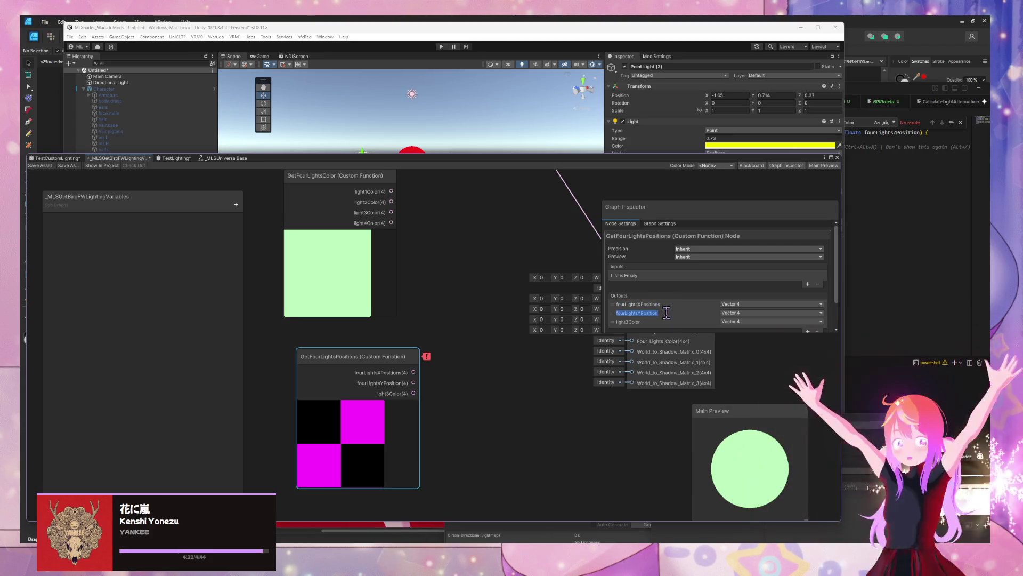
pyautogui.press('Return')
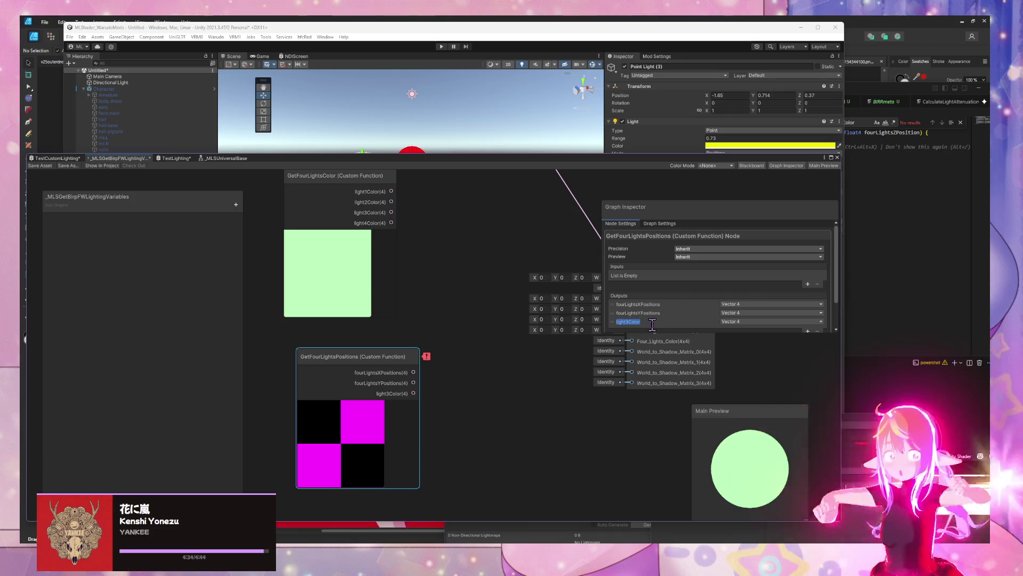
pyautogui.hotkey('alt', 'Tab')
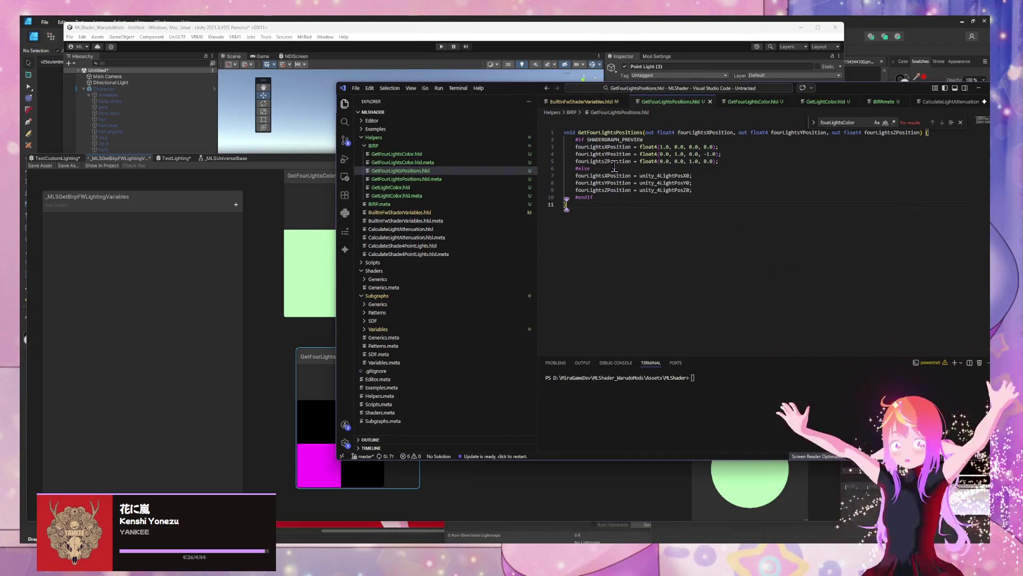
pyautogui.doubleClick(615, 161)
pyautogui.hotkey('ctrl', 'c')
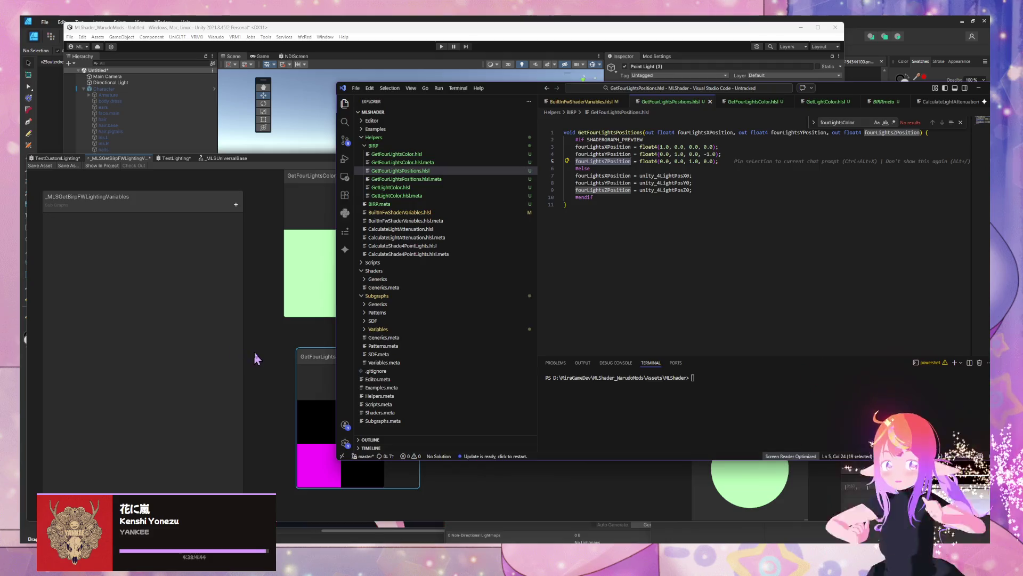
pyautogui.hotkey('alt', 'Tab')
pyautogui.click(343, 402)
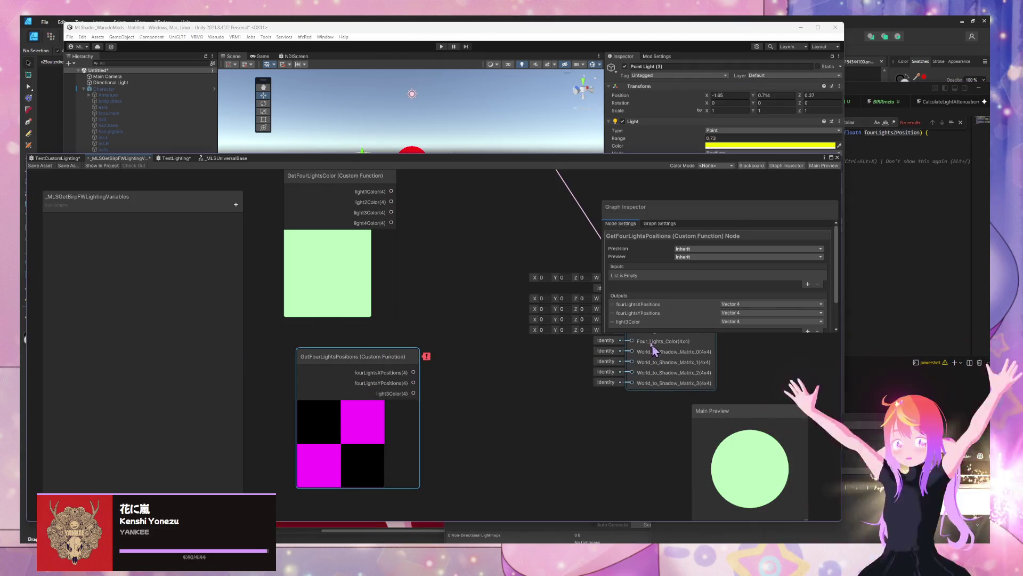
pyautogui.click(667, 305)
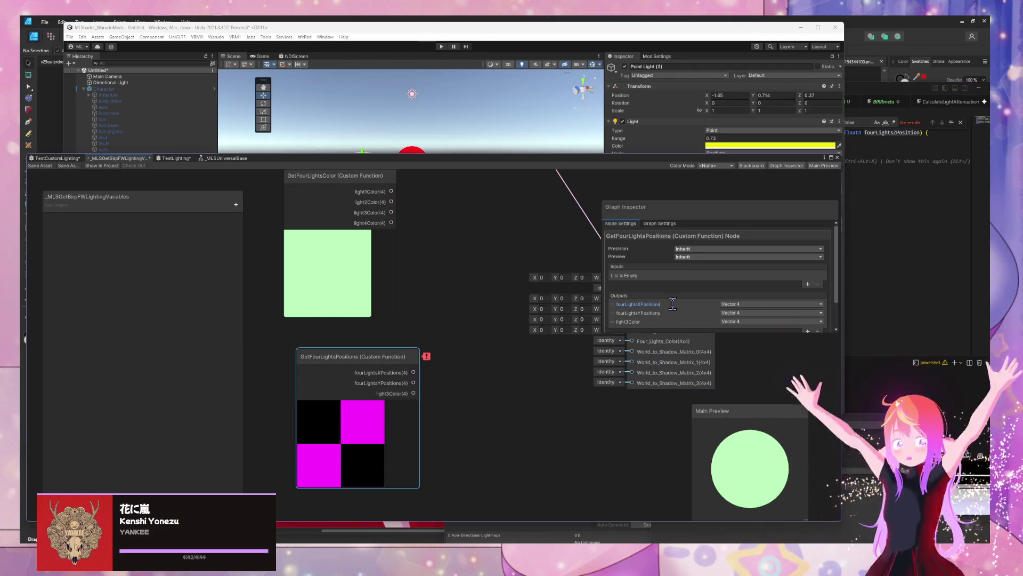
pyautogui.press('BackSpace')
pyautogui.press('Return')
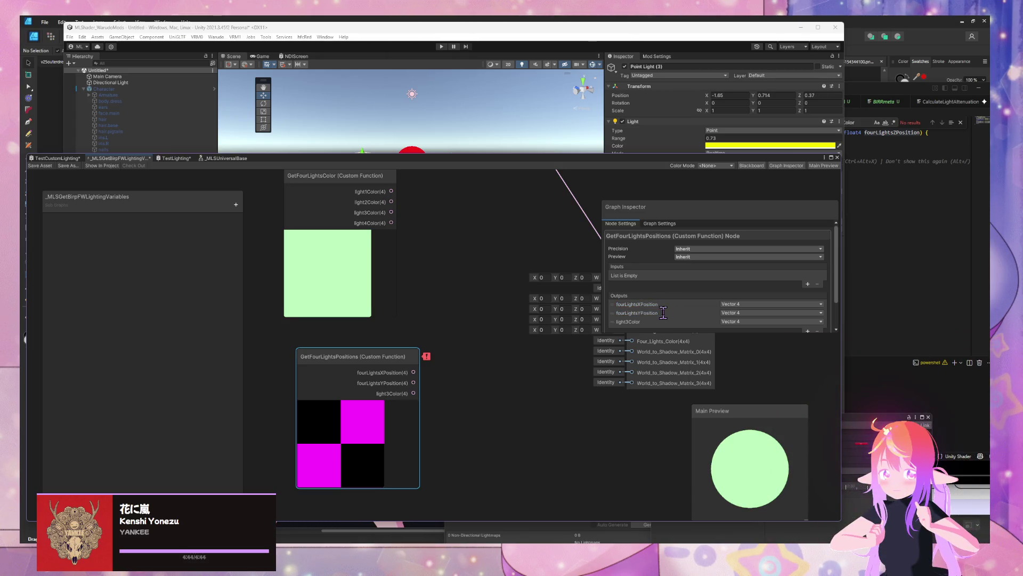
# Step: Rename light3Color to fourLightsZPosition and confirm the function name so the node recompiles
pyautogui.hotkey('ctrl', 'v')
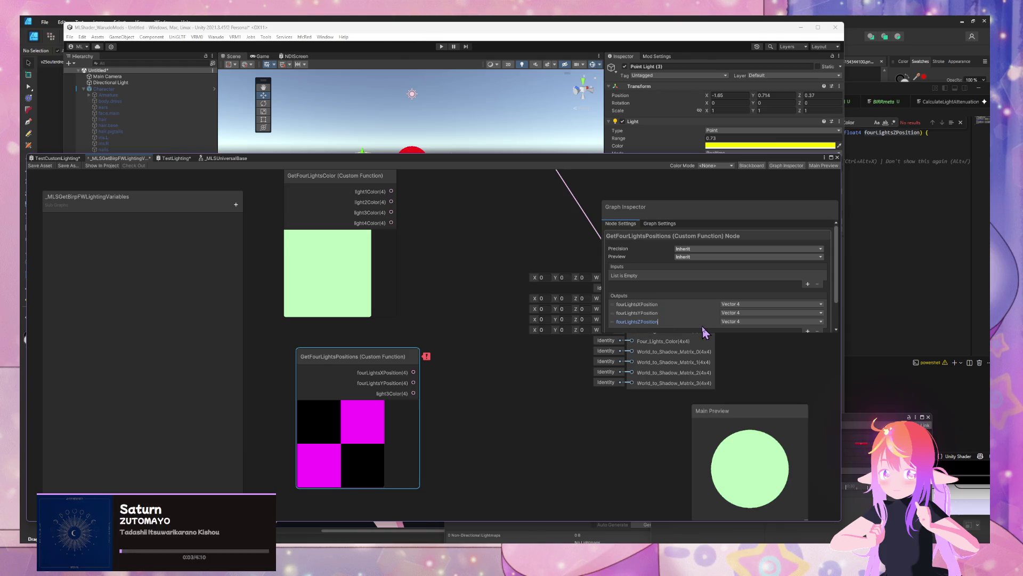
pyautogui.scroll(-2, 736, 306)
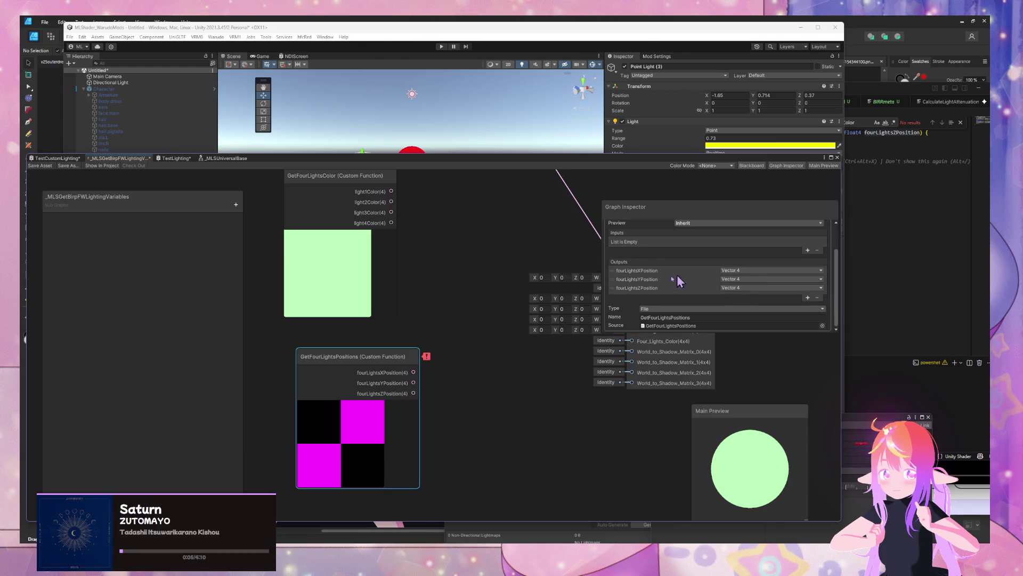
pyautogui.click(684, 319)
pyautogui.press('Return')
pyautogui.moveTo(427, 361)
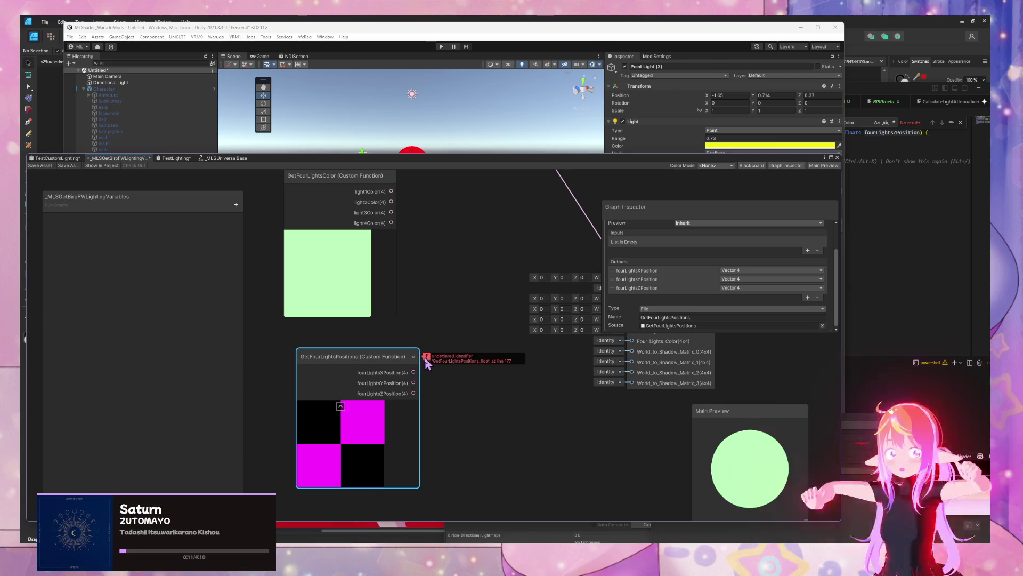
# Step: Rename the HLSL function to GetFourLightsPositions_float and save the file
pyautogui.click(925, 266)
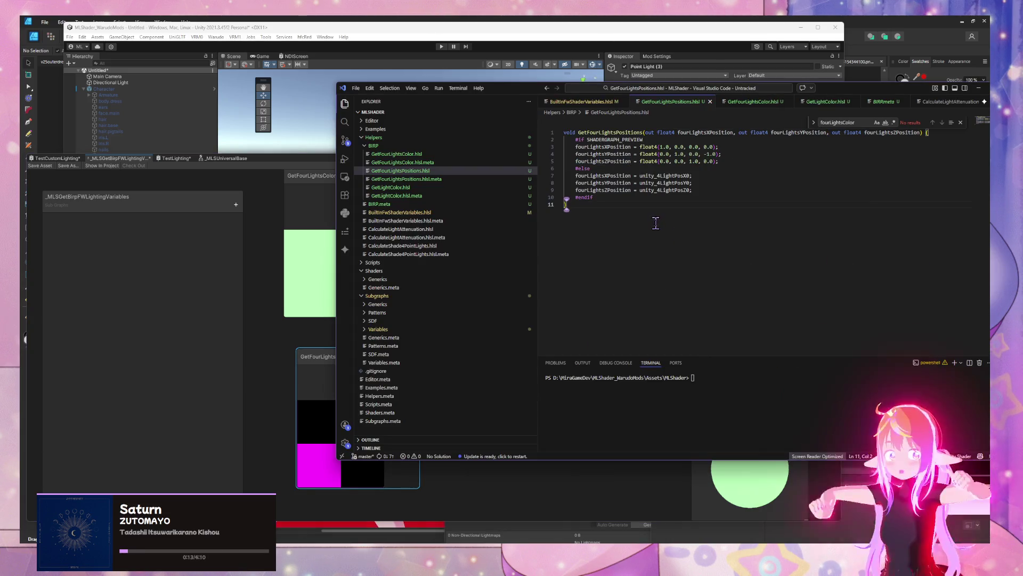
pyautogui.click(645, 132)
pyautogui.write('_fl')
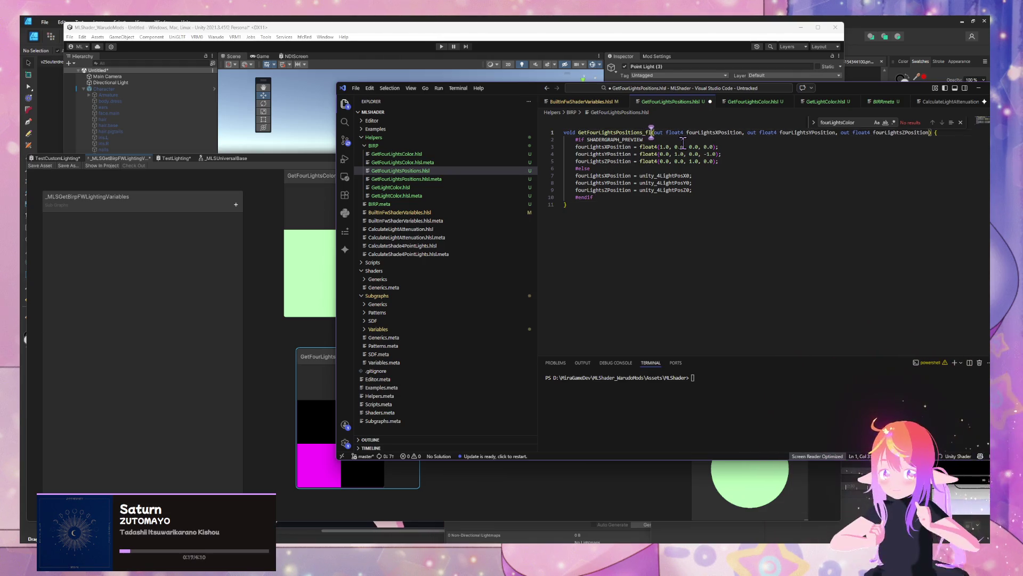
pyautogui.write('oat')
pyautogui.hotkey('ctrl', 's')
pyautogui.click(314, 346)
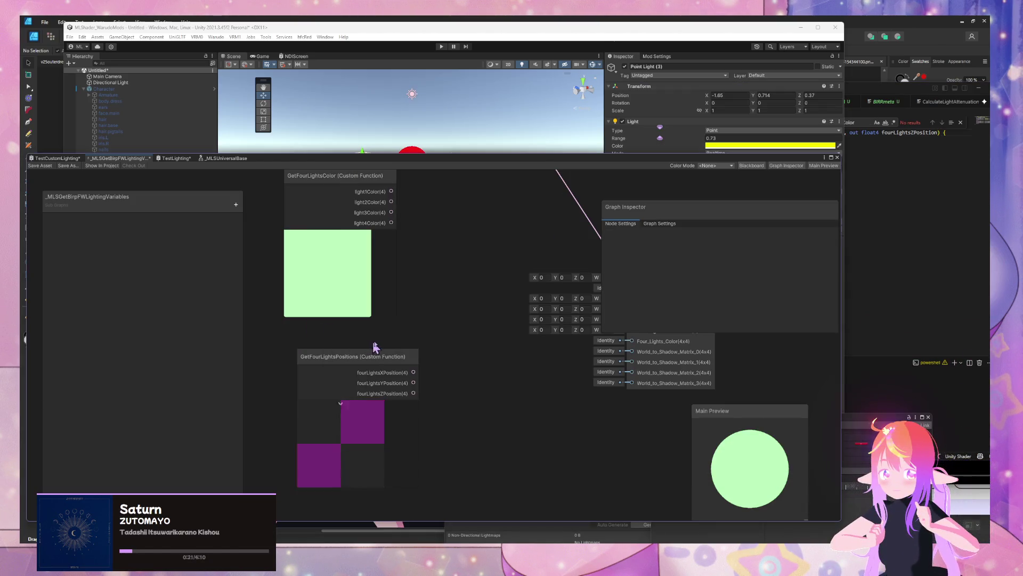
# Step: Arrange the nodes and wire the position outputs into Output's Four_Lights_X/Y/Z_Position inputs
pyautogui.click(388, 359)
pyautogui.scroll(-5, 464, 296)
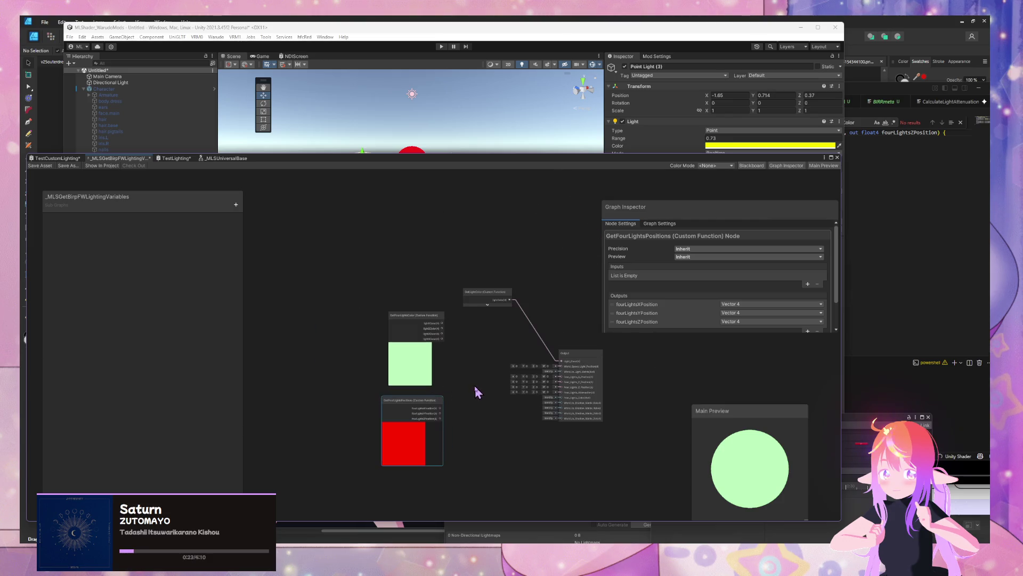
pyautogui.scroll(3, 456, 368)
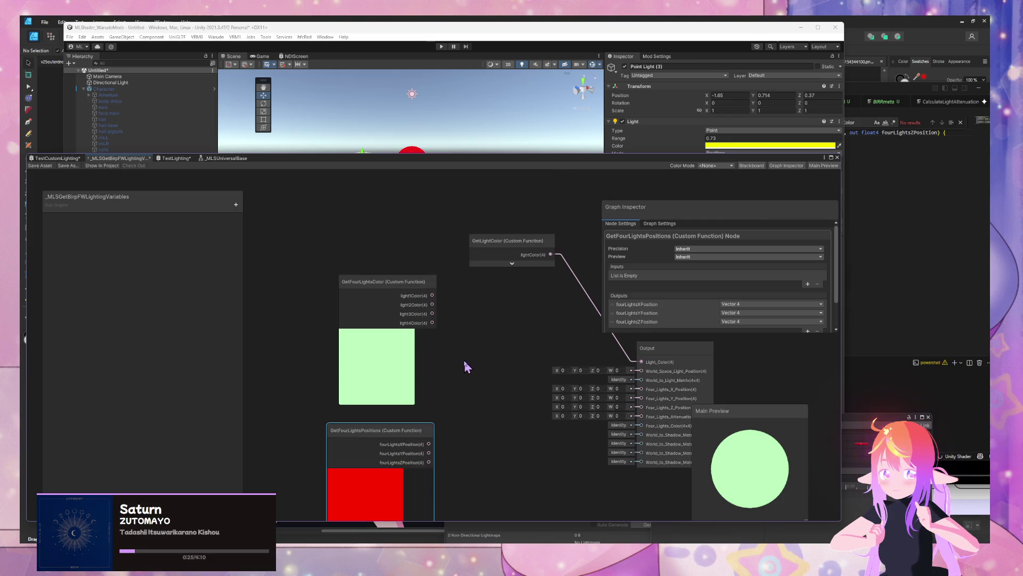
pyautogui.moveTo(519, 237); pyautogui.dragTo(395, 234)
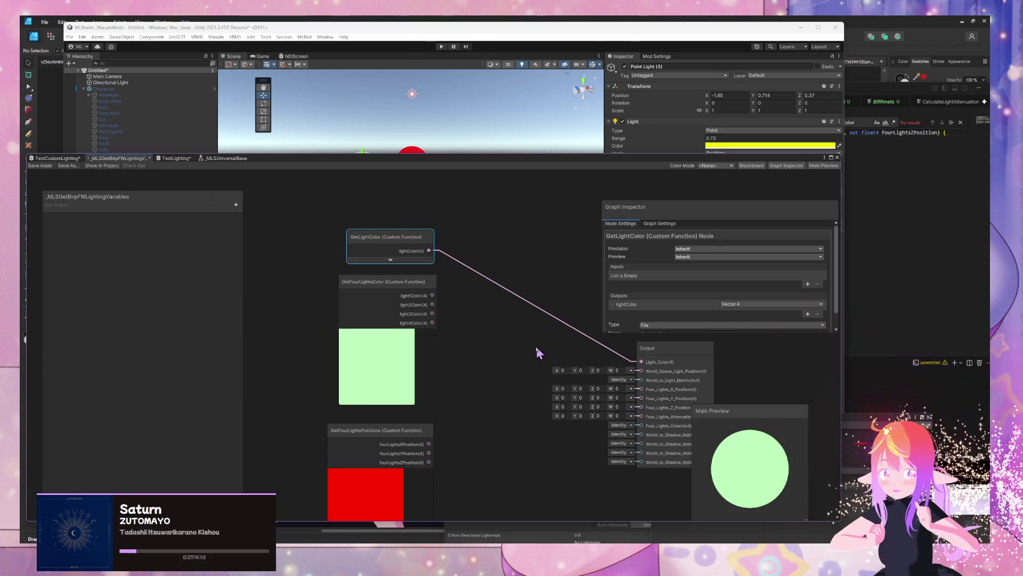
pyautogui.moveTo(539, 352); pyautogui.dragTo(434, 290)
pyautogui.moveTo(580, 312)
pyautogui.mouseDown()
pyautogui.moveTo(556, 262)
pyautogui.moveTo(556, 277)
pyautogui.mouseUp()
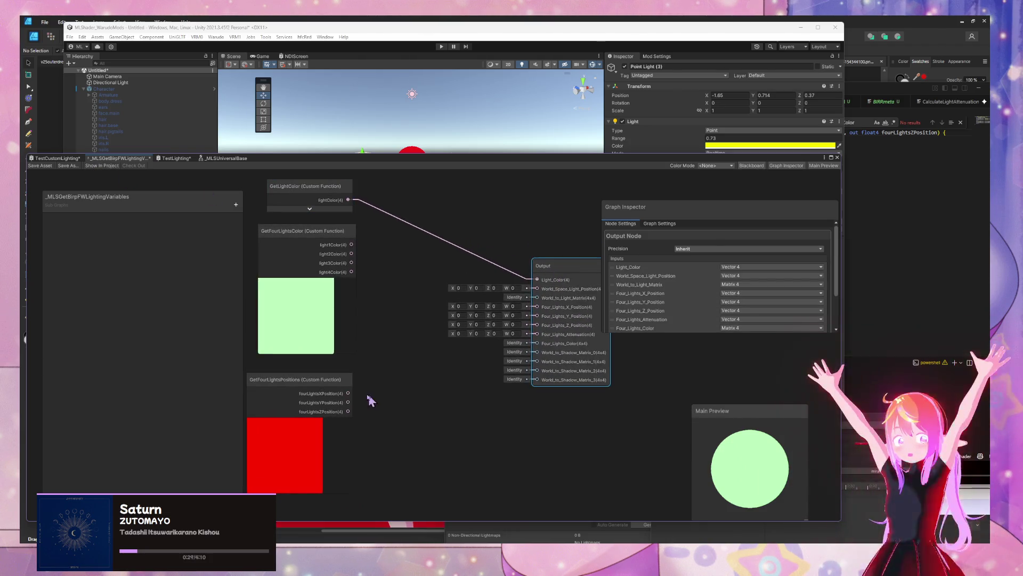
pyautogui.moveTo(348, 393); pyautogui.dragTo(538, 307)
pyautogui.moveTo(348, 402)
pyautogui.mouseDown()
pyautogui.moveTo(537, 316)
pyautogui.moveTo(490, 347)
pyautogui.moveTo(537, 325)
pyautogui.mouseUp()
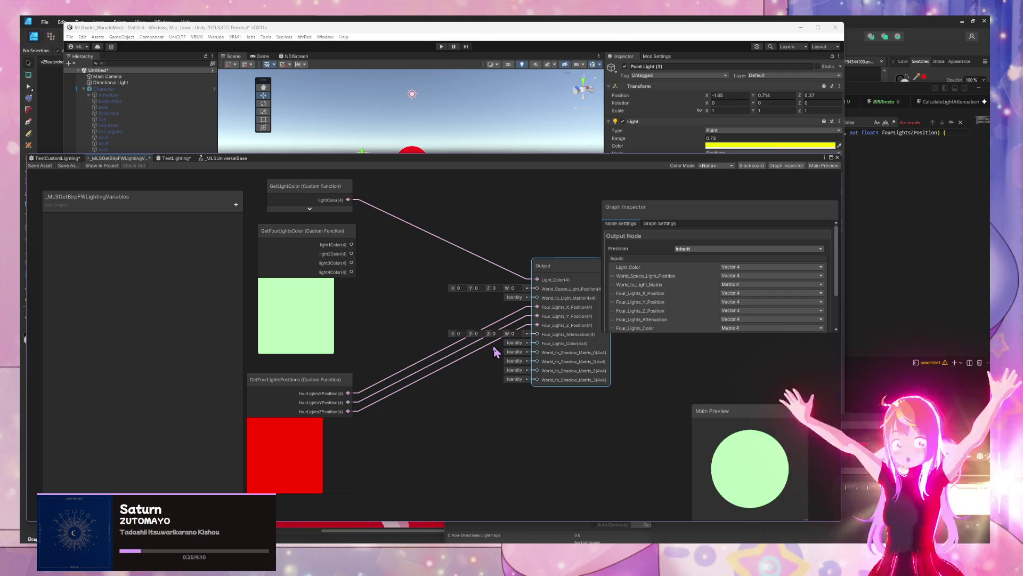
pyautogui.click(385, 267)
pyautogui.press('space')
# Step: Add a Matrix 4x4 node and move GetFourLightsColor to the left
pyautogui.write('mat')
pyautogui.press('Down')
pyautogui.press('Down')
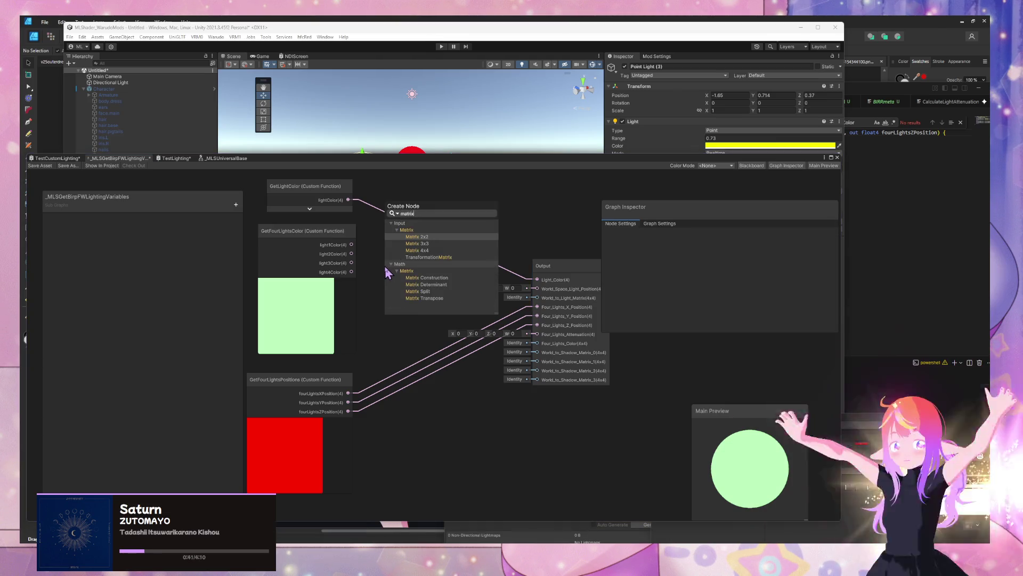
pyautogui.press('Return')
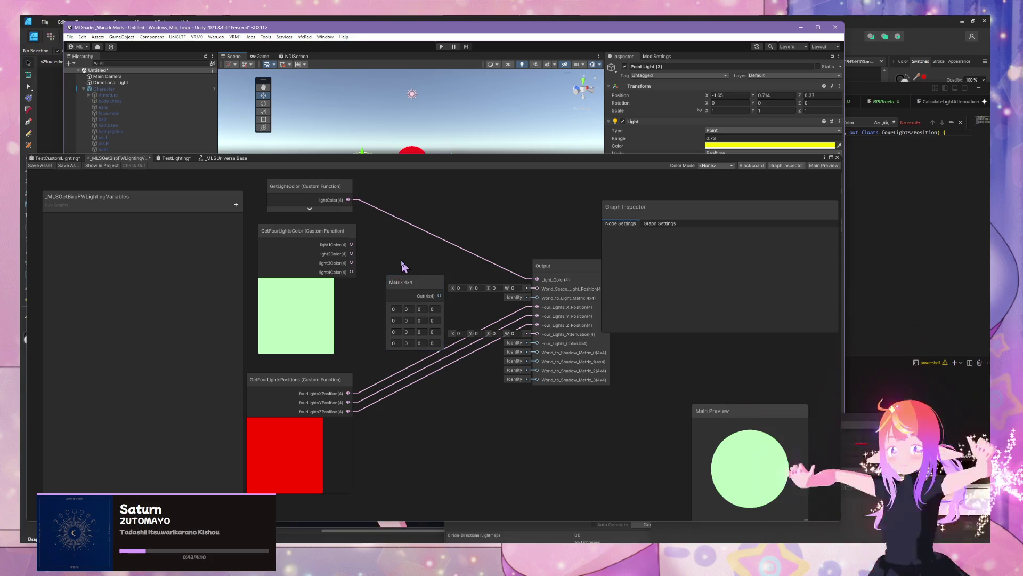
pyautogui.click(411, 283)
pyautogui.moveTo(302, 231); pyautogui.dragTo(212, 228)
pyautogui.moveTo(331, 252); pyautogui.dragTo(438, 254)
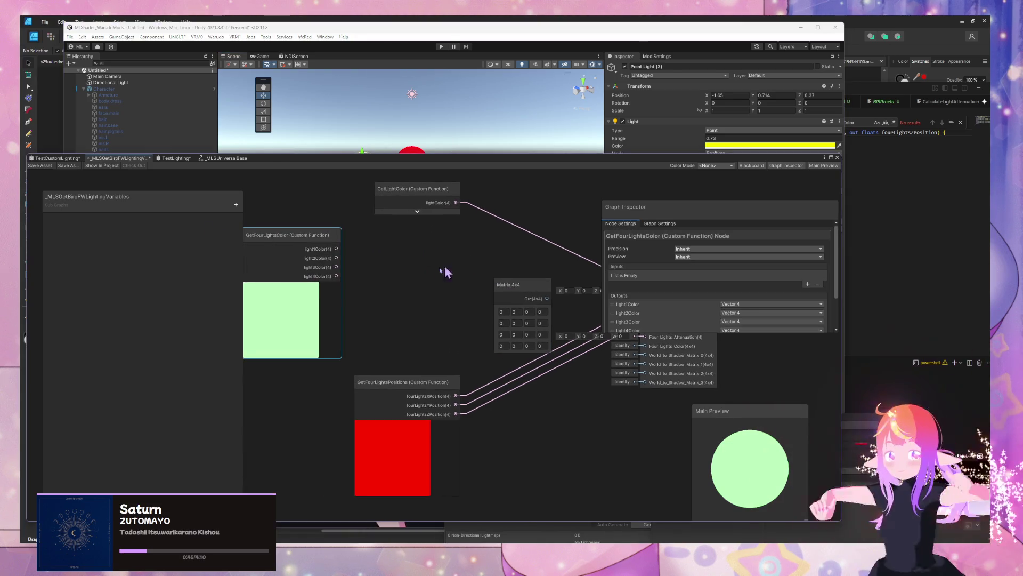
# Step: Add a Matrix Construction node and wire light1–light4Color into its M0–M3 rows
pyautogui.press('space')
pyautogui.write('matr')
pyautogui.press('Down')
pyautogui.press('Down')
pyautogui.press('Down')
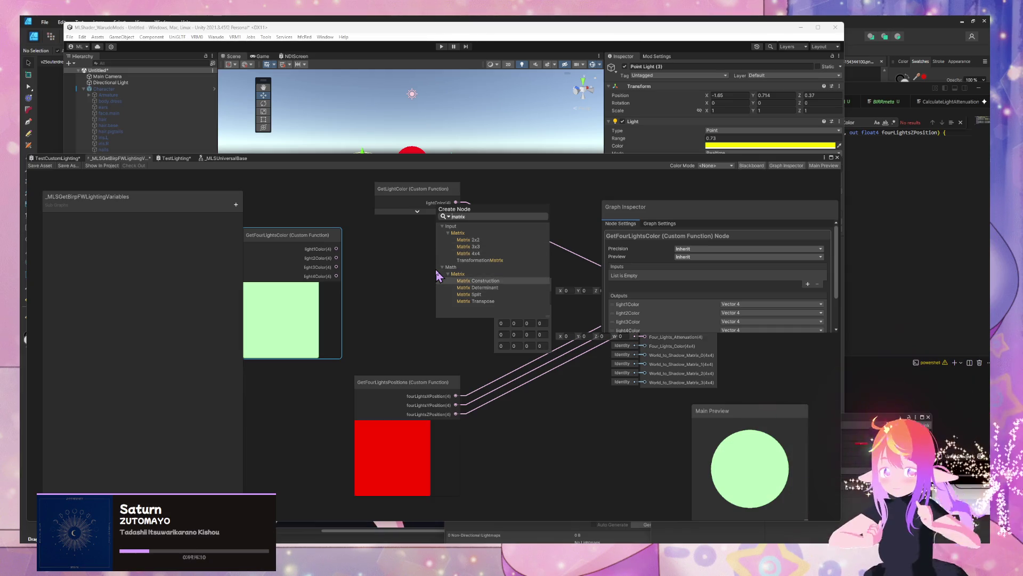
pyautogui.press('Return')
pyautogui.moveTo(457, 296); pyautogui.dragTo(446, 279)
pyautogui.moveTo(336, 248)
pyautogui.mouseDown()
pyautogui.moveTo(424, 294)
pyautogui.moveTo(430, 282)
pyautogui.mouseUp()
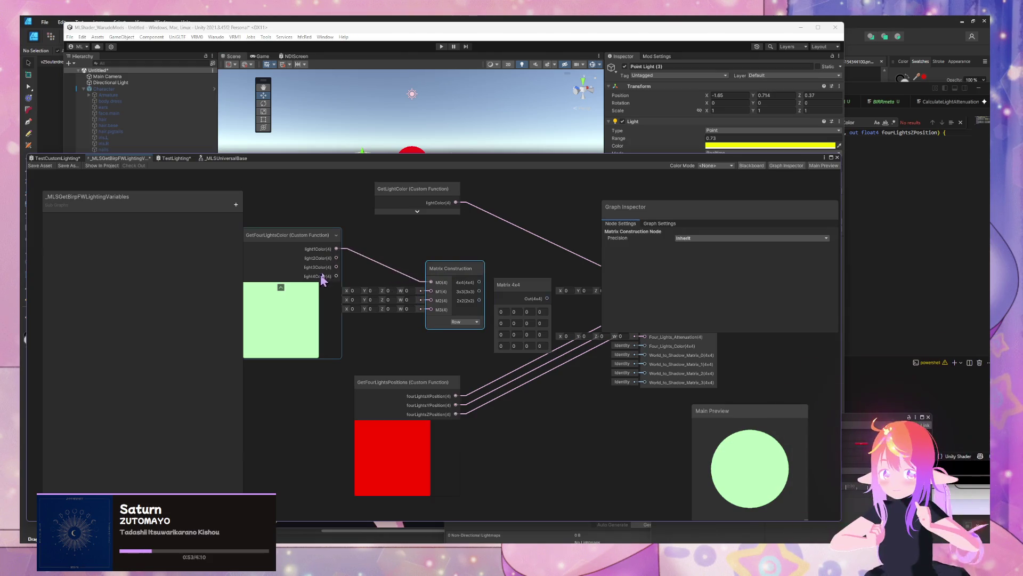
pyautogui.moveTo(336, 258)
pyautogui.mouseDown()
pyautogui.moveTo(431, 291)
pyautogui.moveTo(431, 300)
pyautogui.mouseUp()
pyautogui.moveTo(336, 276); pyautogui.dragTo(431, 310)
# Step: Delete the unused Matrix 4x4 node and place GetFourLightsColor beside Matrix Construction
pyautogui.click(500, 297)
pyautogui.press('Delete')
pyautogui.moveTo(486, 281)
pyautogui.mouseDown()
pyautogui.moveTo(416, 305)
pyautogui.moveTo(440, 317)
pyautogui.mouseUp()
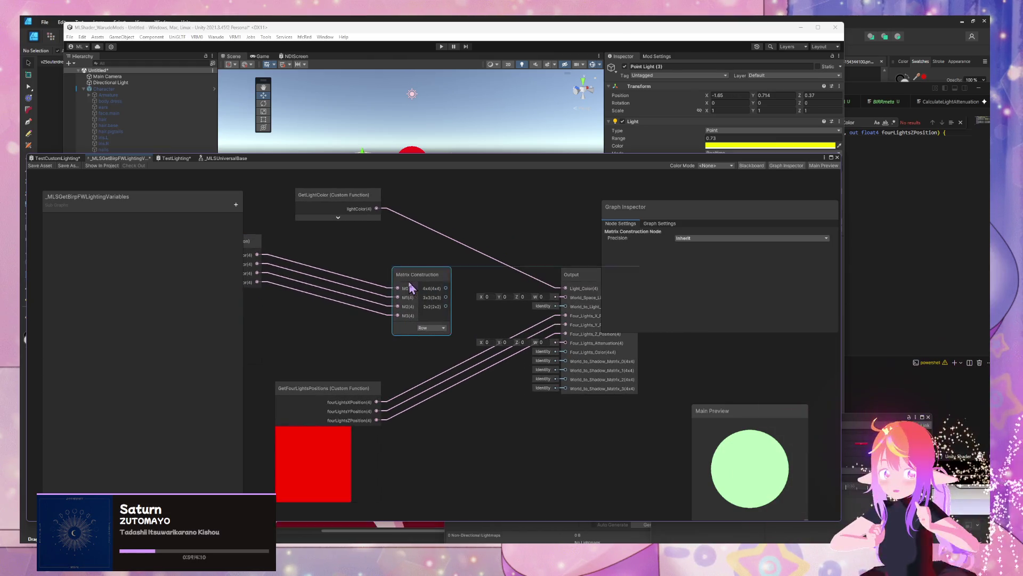
pyautogui.moveTo(326, 279); pyautogui.dragTo(393, 278)
pyautogui.moveTo(300, 307); pyautogui.dragTo(402, 319)
pyautogui.click(388, 308)
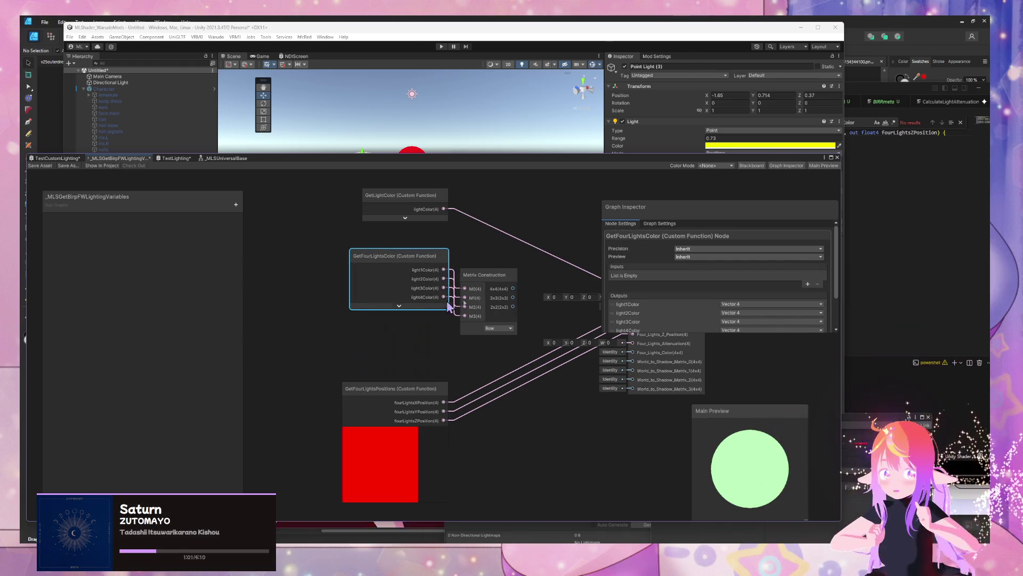
pyautogui.moveTo(394, 256); pyautogui.dragTo(356, 275)
pyautogui.moveTo(462, 275)
pyautogui.mouseDown()
pyautogui.moveTo(464, 293)
pyautogui.moveTo(400, 274)
pyautogui.mouseUp()
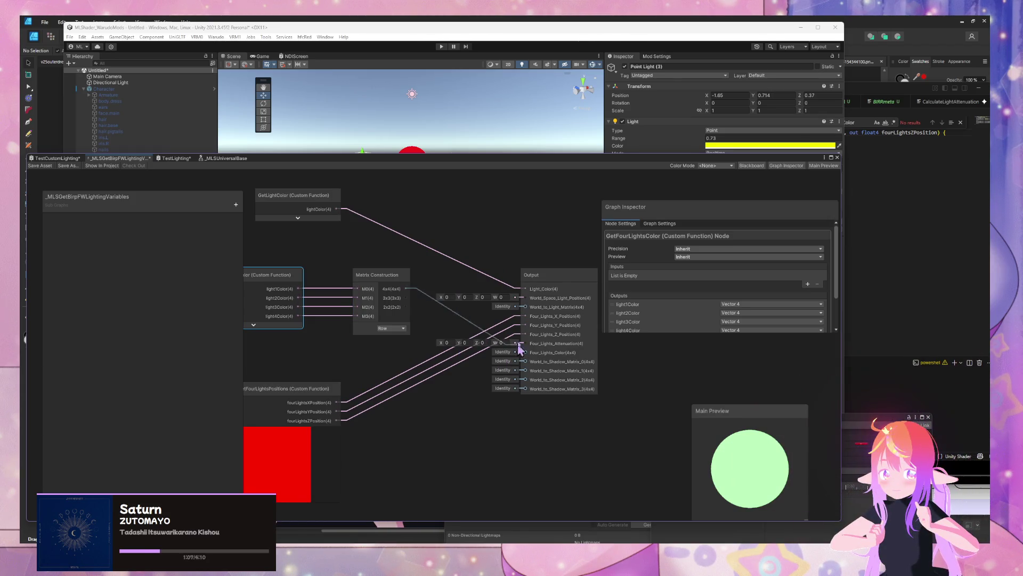
# Step: Test the 4x4 matrix output on World_to_Light_Matrix, then on Four_Lights_Color
pyautogui.moveTo(522, 343); pyautogui.dragTo(507, 295)
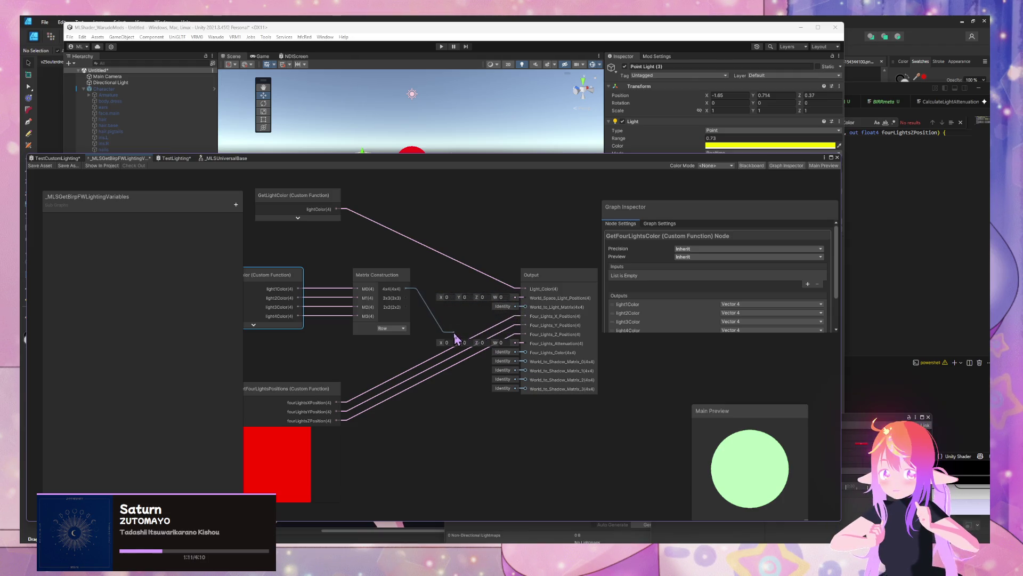
pyautogui.moveTo(520, 301)
pyautogui.mouseDown()
pyautogui.moveTo(521, 315)
pyautogui.moveTo(526, 307)
pyautogui.mouseUp()
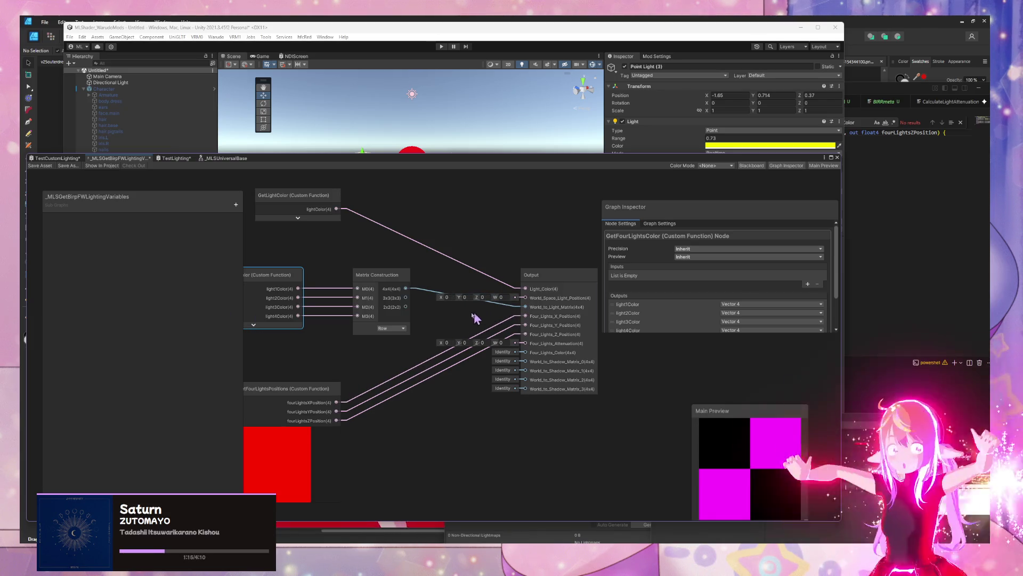
pyautogui.moveTo(435, 301)
pyautogui.mouseDown()
pyautogui.moveTo(416, 290)
pyautogui.moveTo(482, 338)
pyautogui.moveTo(501, 371)
pyautogui.moveTo(519, 352)
pyautogui.mouseUp()
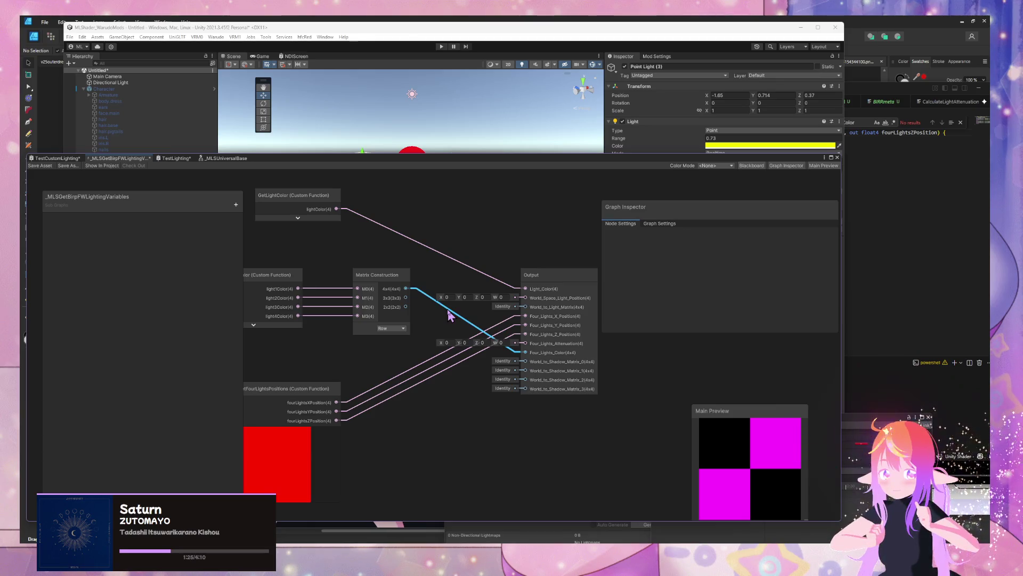
pyautogui.moveTo(427, 327); pyautogui.dragTo(487, 342)
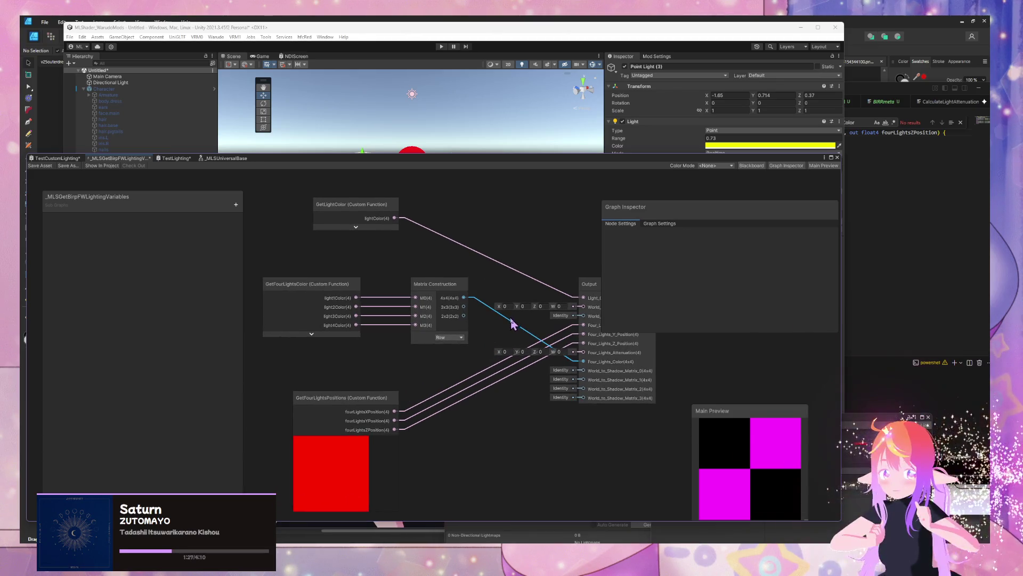
# Step: Delete the matrix wire into Four_Lights_Color and shift both nodes left
pyautogui.click(312, 291)
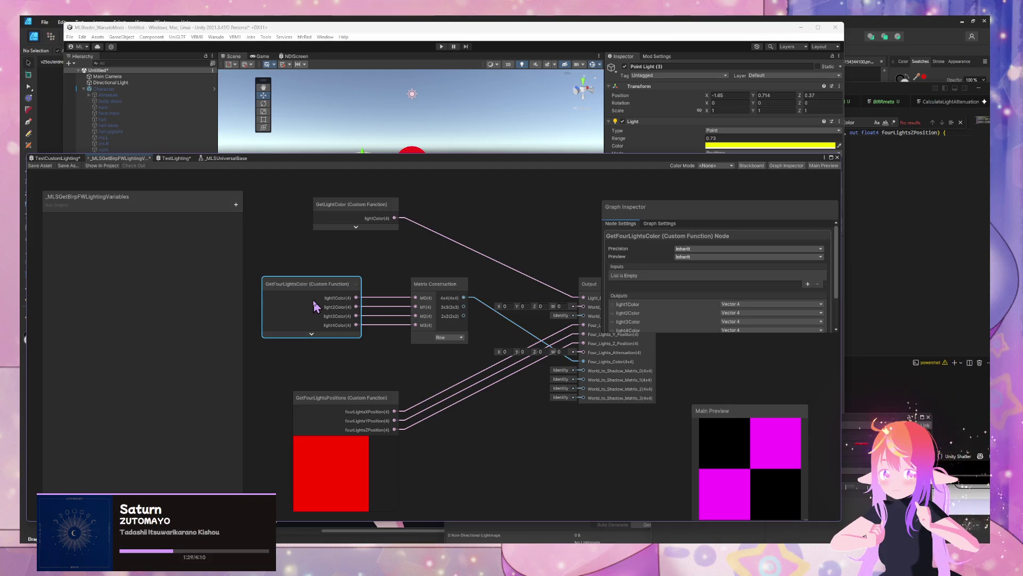
pyautogui.click(532, 336)
pyautogui.press('Delete')
pyautogui.moveTo(313, 283); pyautogui.dragTo(224, 288)
pyautogui.moveTo(433, 283); pyautogui.dragTo(380, 283)
pyautogui.press('space')
# Step: Add a Split node from the 4x4 matrix output, then delete it
pyautogui.write('split')
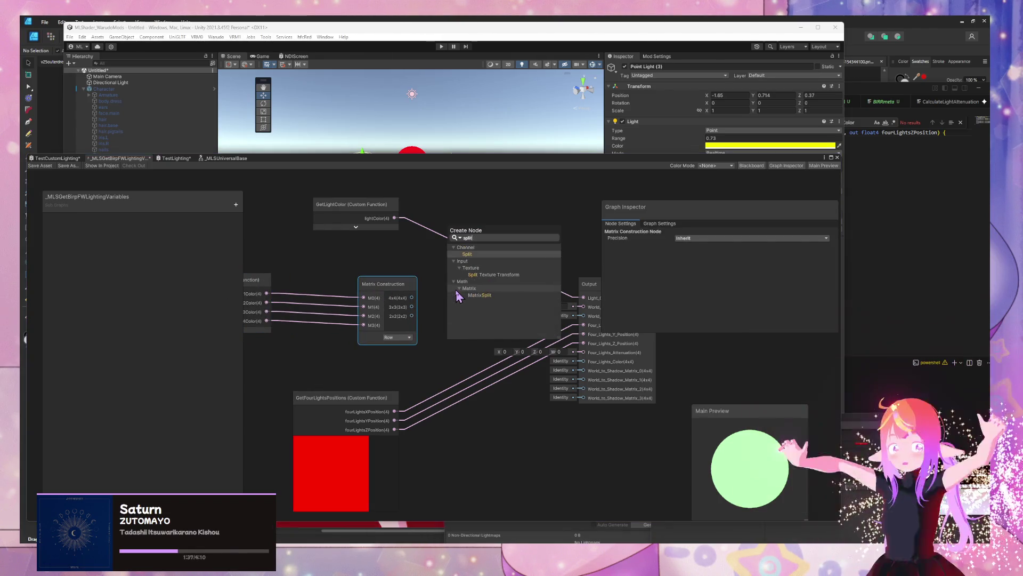
pyautogui.press('Return')
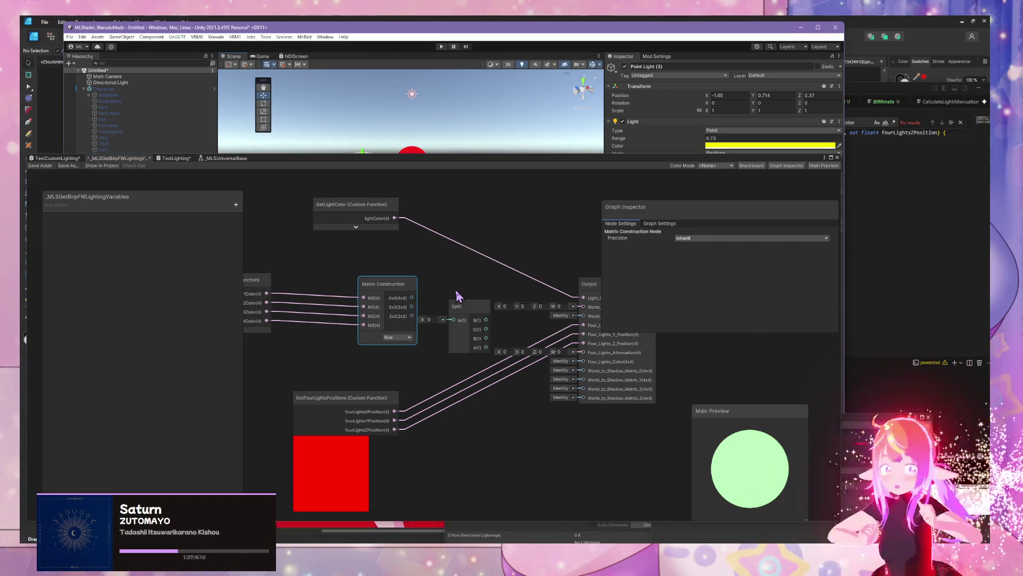
pyautogui.moveTo(412, 297); pyautogui.dragTo(450, 320)
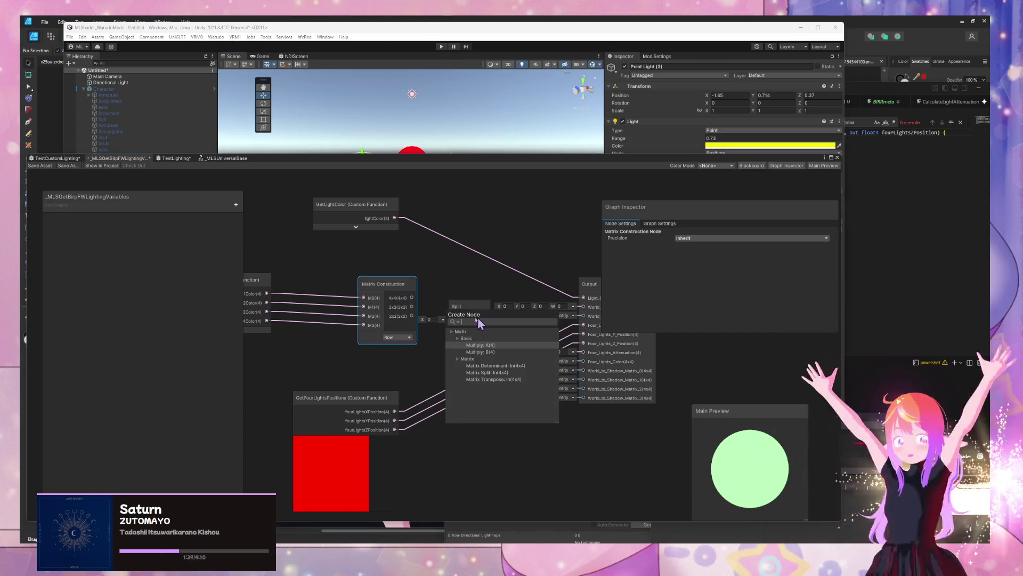
pyautogui.press('Escape')
pyautogui.click(458, 305)
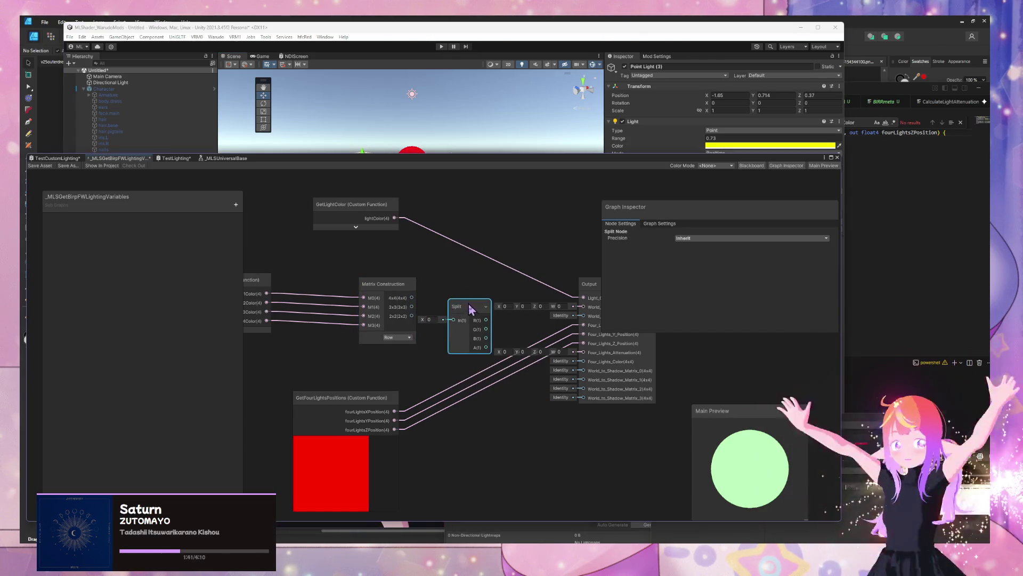
pyautogui.press('Delete')
# Step: Add a Matrix Split node beside Matrix Construction
pyautogui.press('space')
pyautogui.write('matrix')
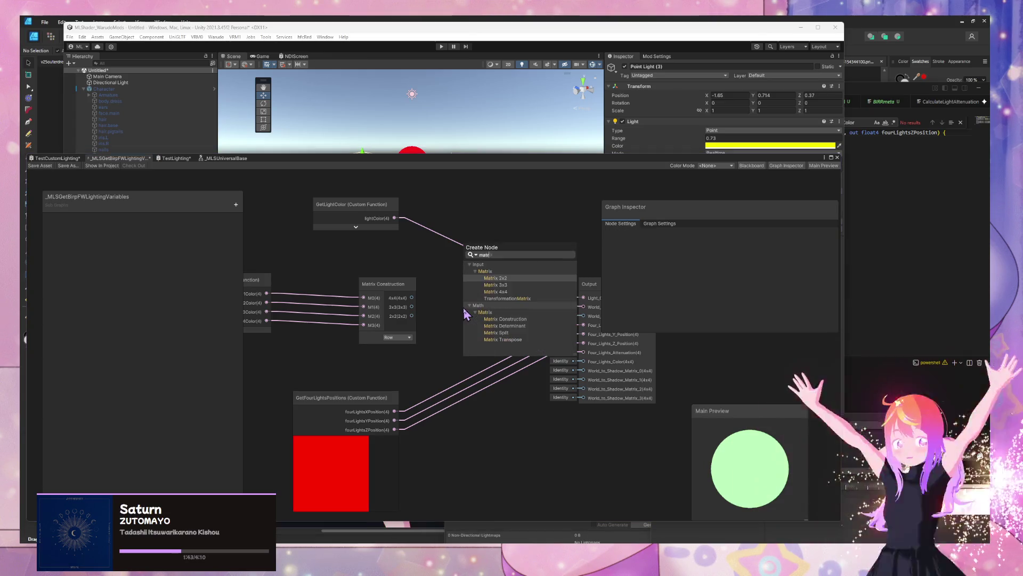
pyautogui.press('Down')
pyautogui.press('Down')
pyautogui.press('Down')
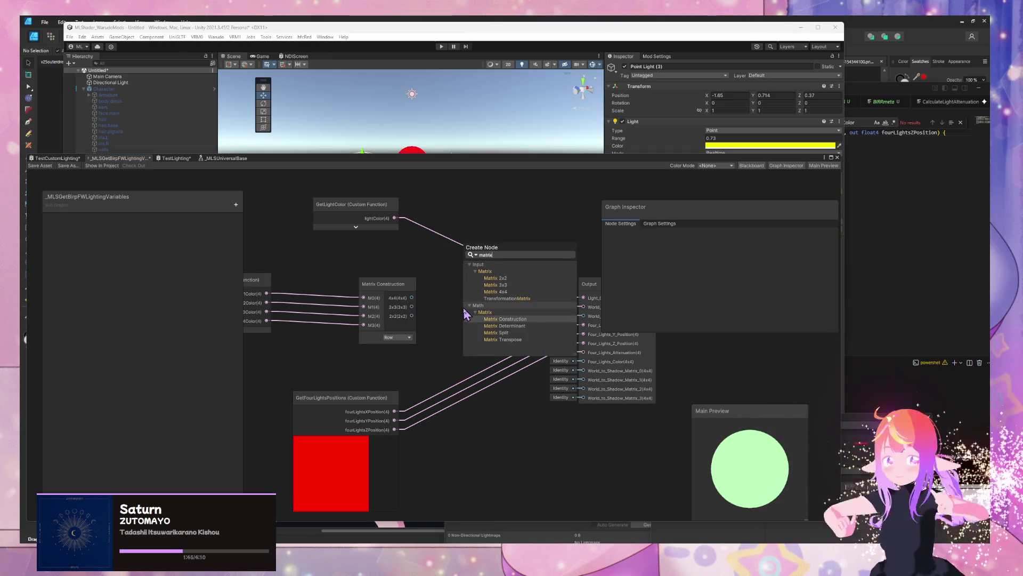
pyautogui.press('Return')
pyautogui.moveTo(474, 323)
pyautogui.mouseDown()
pyautogui.moveTo(450, 284)
pyautogui.moveTo(381, 302)
pyautogui.moveTo(450, 296)
pyautogui.moveTo(419, 301)
pyautogui.mouseUp()
# Step: Preview Matrix Split's M0 with a Preview node, delete it, and inspect Matrix Split and GetFourLightsColor
pyautogui.press('space')
pyautogui.write('preview')
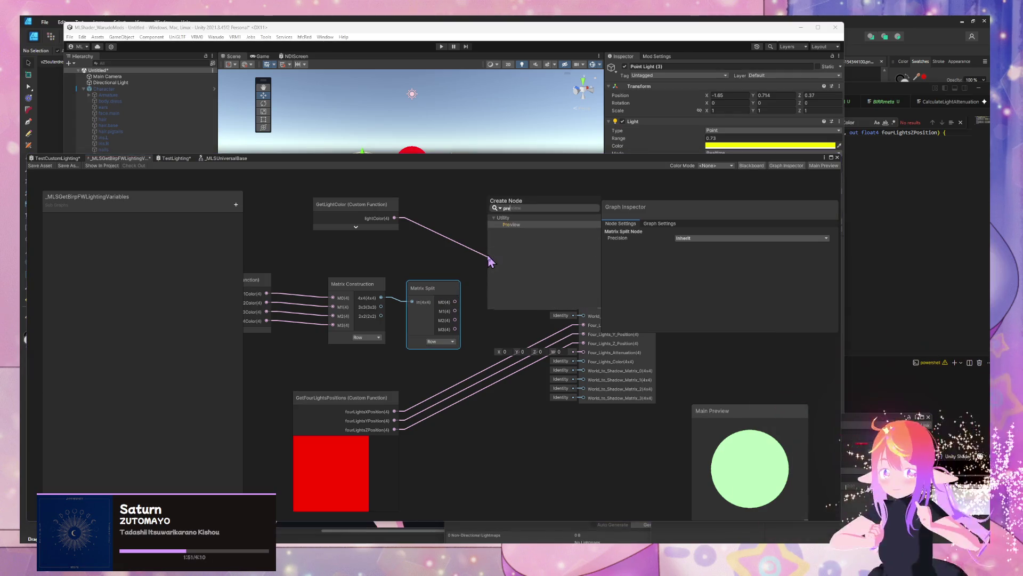
pyautogui.press('Return')
pyautogui.moveTo(456, 303); pyautogui.dragTo(496, 291)
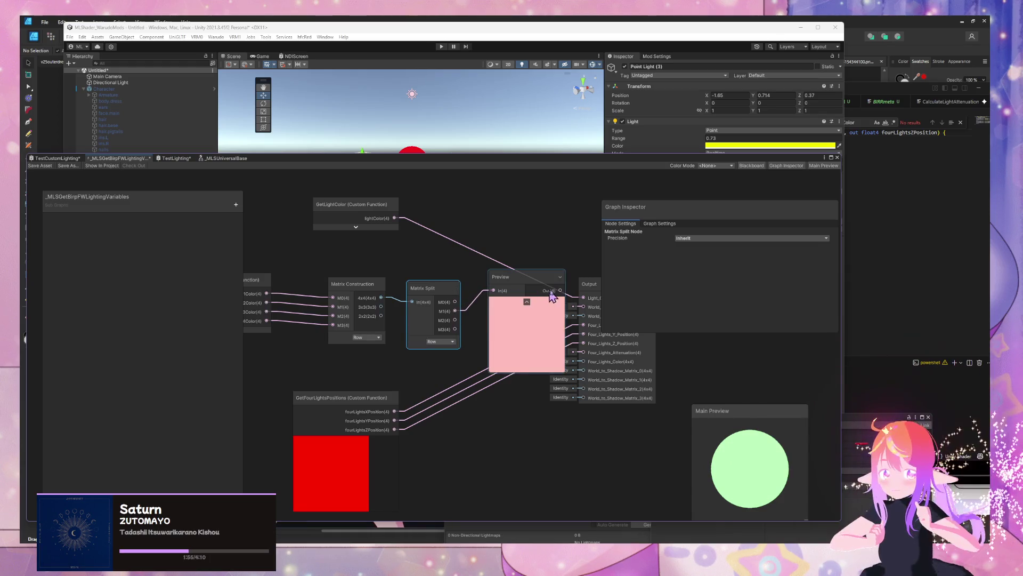
pyautogui.click(541, 284)
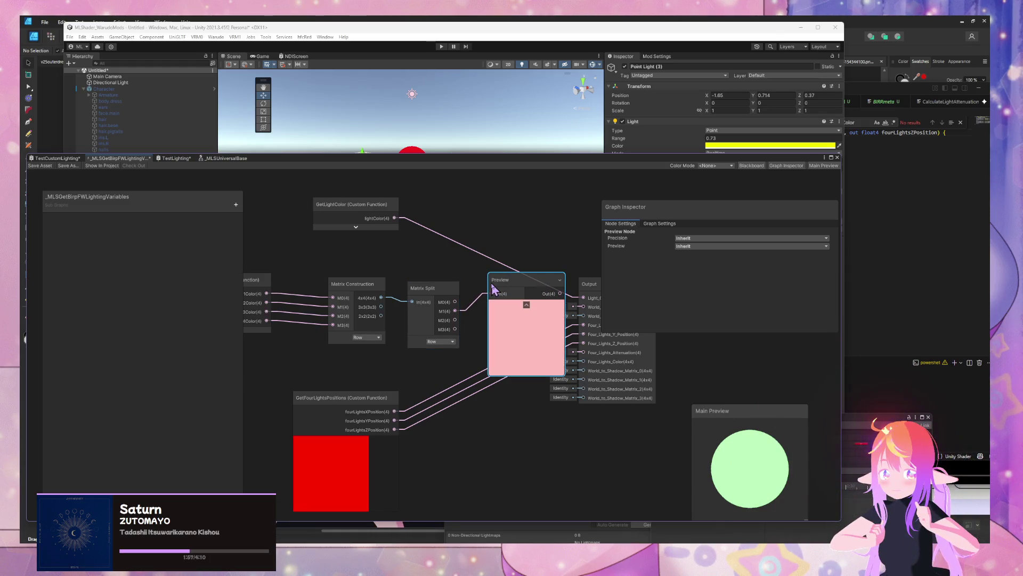
pyautogui.press('Delete')
pyautogui.click(458, 312)
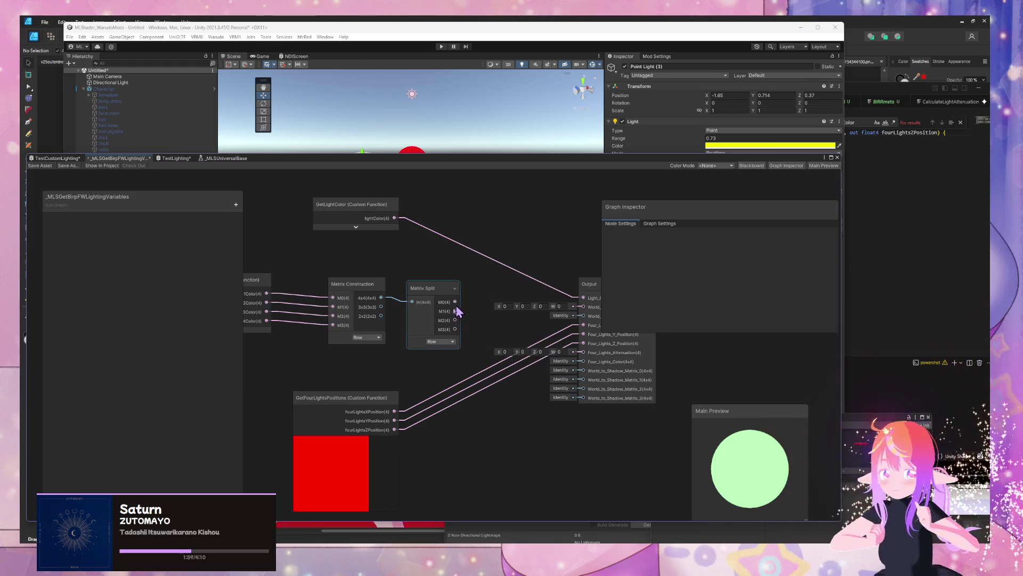
pyautogui.click(264, 303)
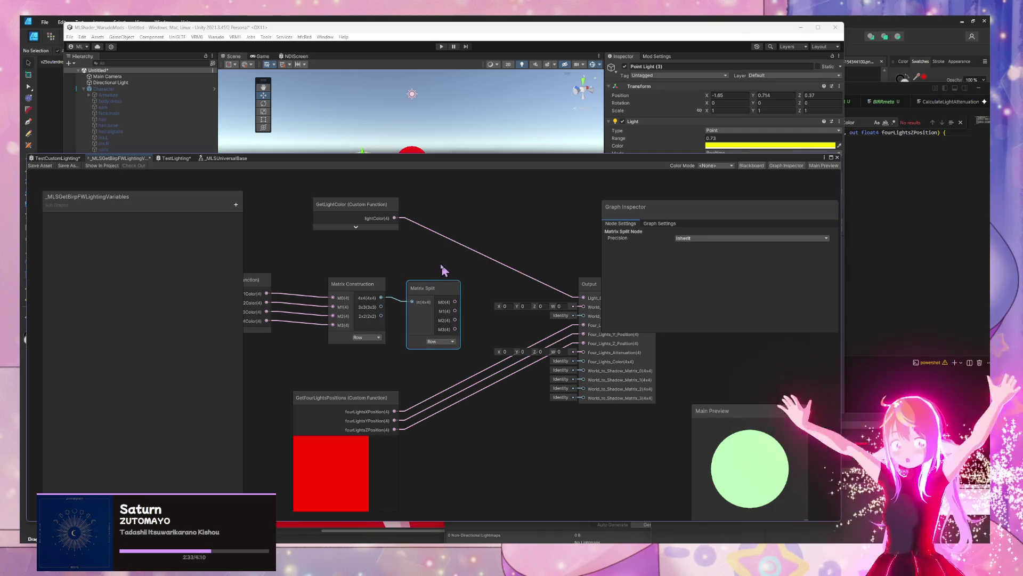
# Step: Delete the Matrix Construction and Matrix Split nodes and reposition GetFourLightsPositions
pyautogui.moveTo(438, 250)
pyautogui.mouseDown()
pyautogui.moveTo(554, 357)
pyautogui.moveTo(557, 346)
pyautogui.mouseUp()
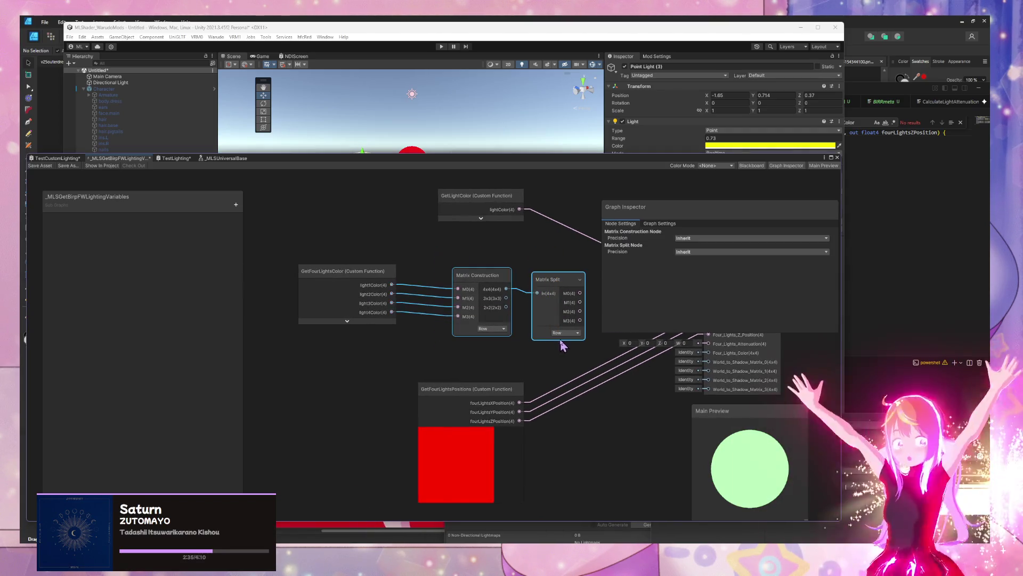
pyautogui.press('Delete')
pyautogui.moveTo(432, 273); pyautogui.dragTo(349, 271)
pyautogui.scroll(-2, 363, 297)
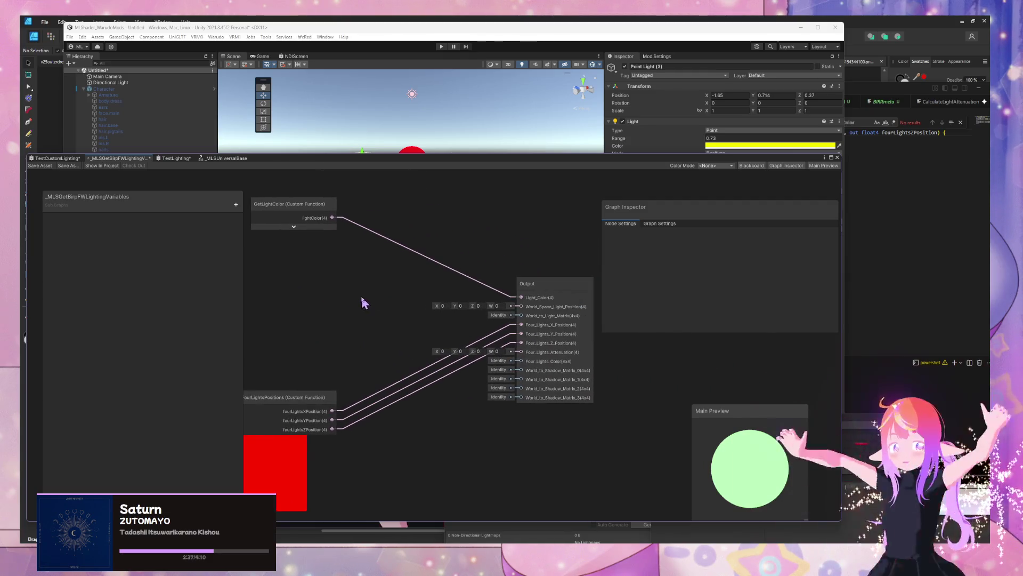
pyautogui.scroll(2, 435, 291)
pyautogui.moveTo(376, 395); pyautogui.dragTo(312, 371)
pyautogui.moveTo(533, 358); pyautogui.dragTo(435, 367)
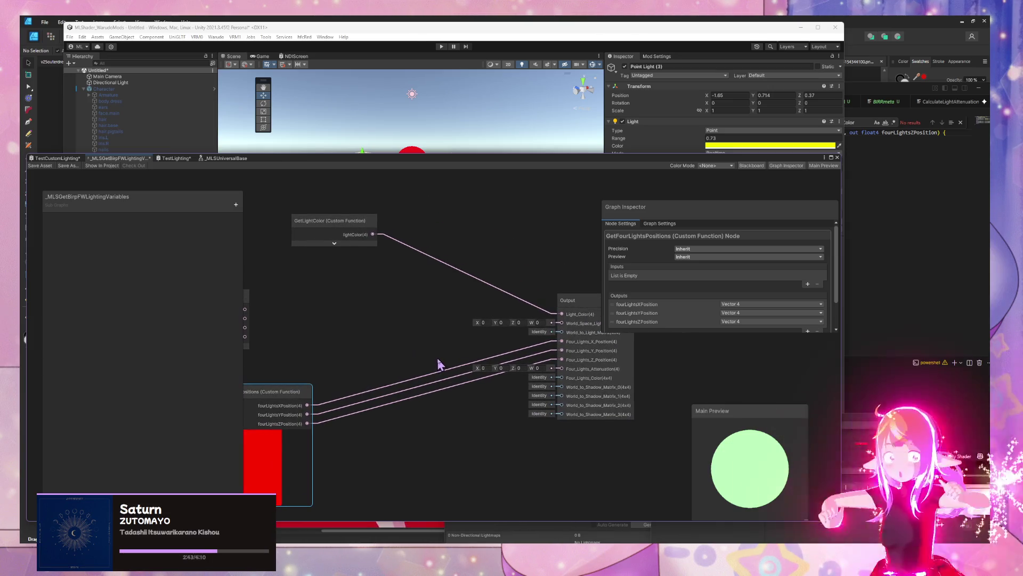
pyautogui.scroll(2, 441, 359)
pyautogui.scroll(-2, 442, 359)
pyautogui.scroll(1, 421, 368)
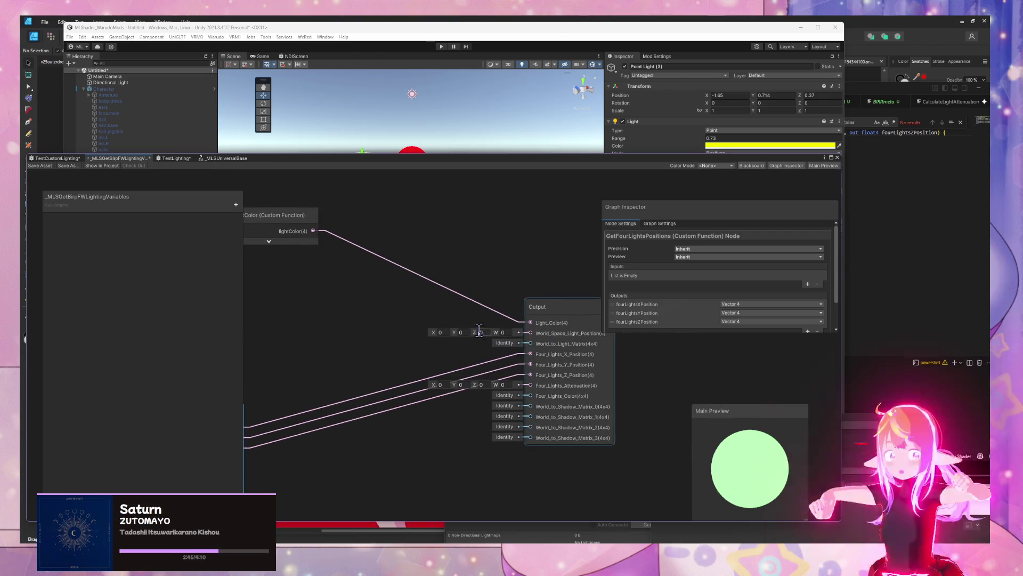
pyautogui.moveTo(396, 319); pyautogui.dragTo(375, 321)
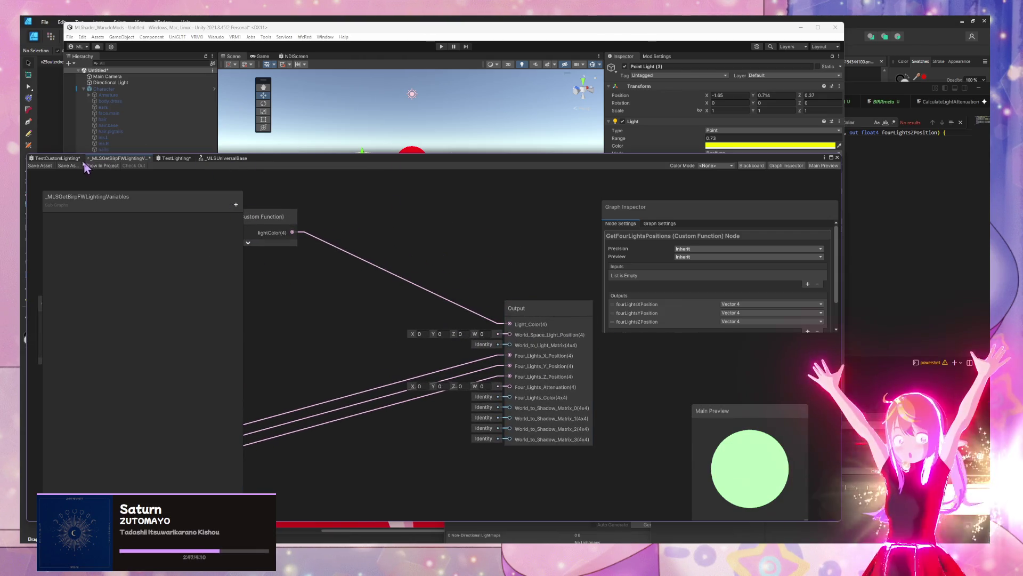
# Step: Remove the wires from GetFourLightsPositions and GetLightColor into the Output node
pyautogui.click(75, 158)
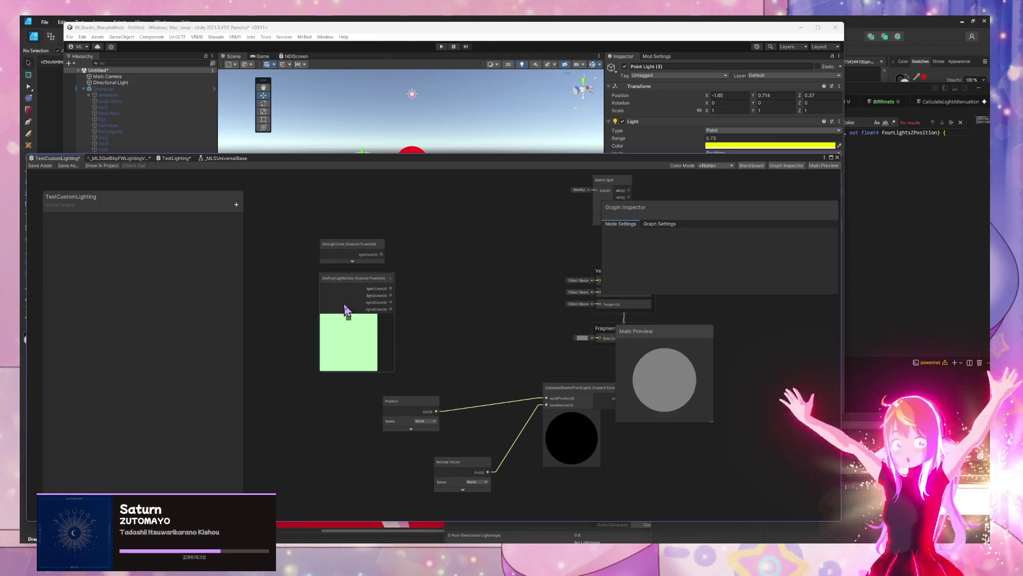
pyautogui.click(118, 159)
pyautogui.moveTo(186, 400); pyautogui.dragTo(486, 375)
pyautogui.hotkey('ctrl', 'z')
pyautogui.hotkey('ctrl', 'z')
pyautogui.hotkey('ctrl', 'z')
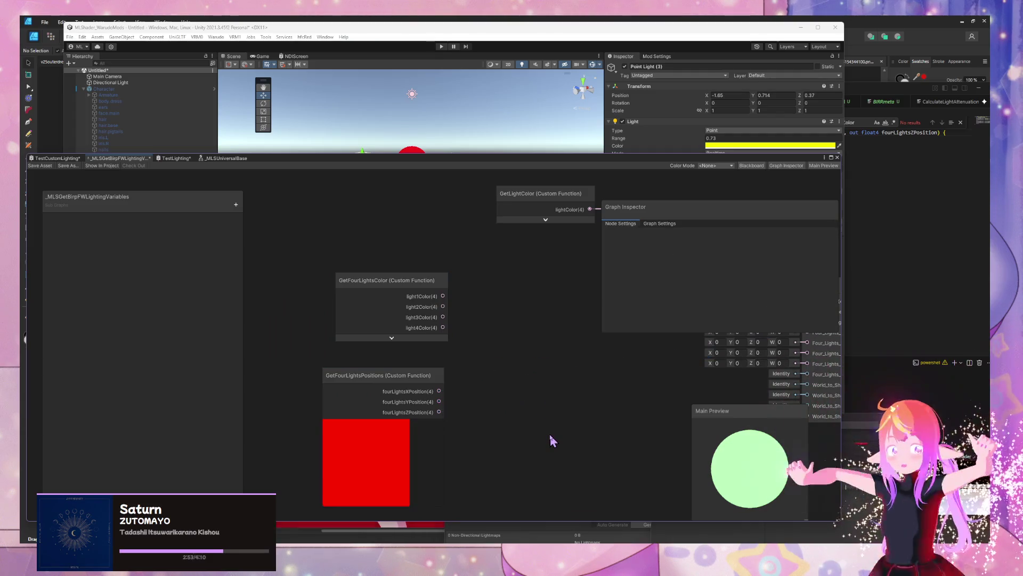
pyautogui.hotkey('ctrl', 'y')
pyautogui.moveTo(427, 265); pyautogui.dragTo(297, 281)
pyautogui.moveTo(411, 279)
pyautogui.mouseDown()
pyautogui.moveTo(468, 361)
pyautogui.moveTo(514, 325)
pyautogui.mouseUp()
pyautogui.press('Delete')
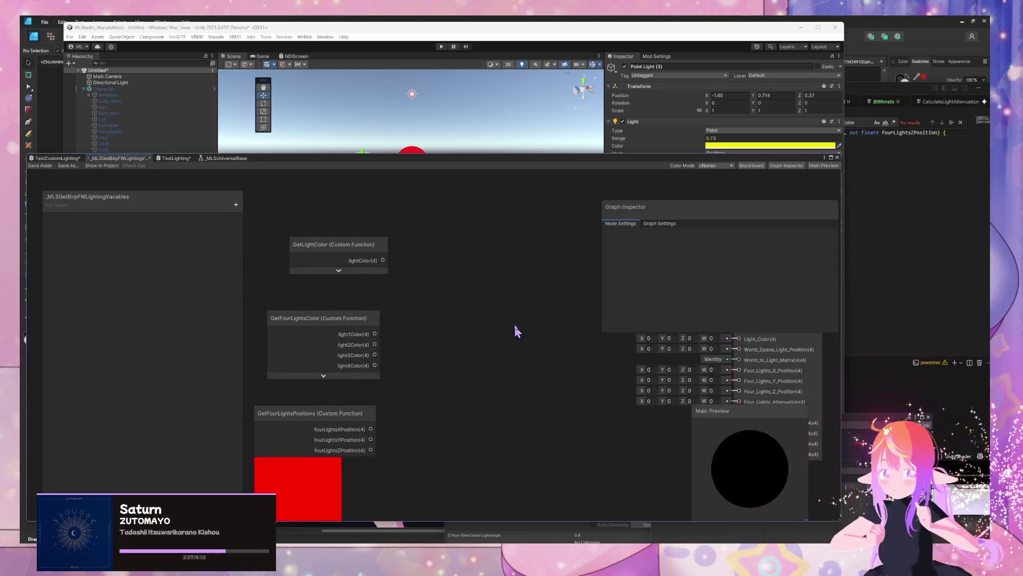
# Step: Switch to the TestCustomLighting graph and save the shader graph
pyautogui.click(57, 158)
pyautogui.hotkey('ctrl', 's')
pyautogui.moveTo(464, 541)
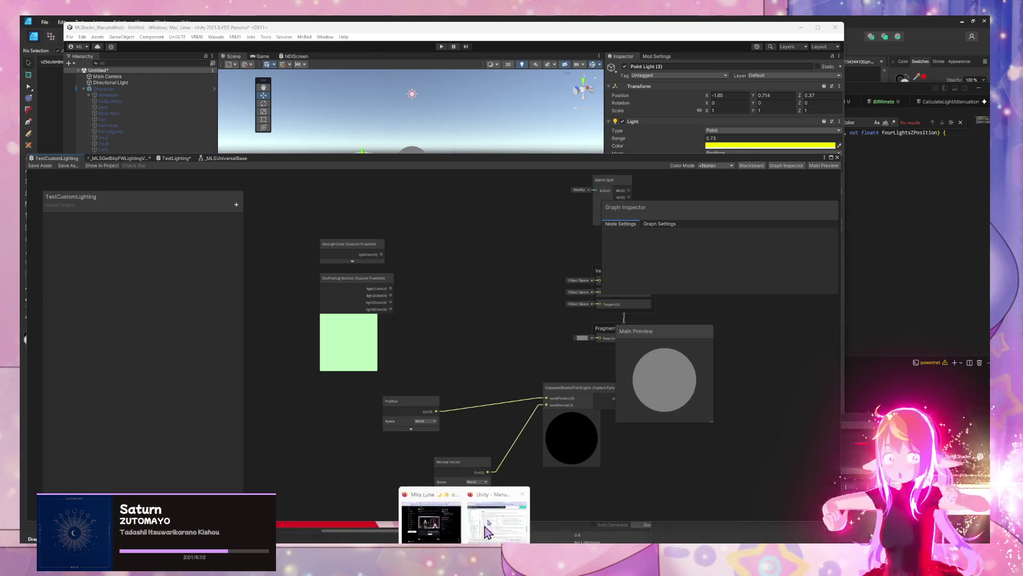
pyautogui.click(504, 512)
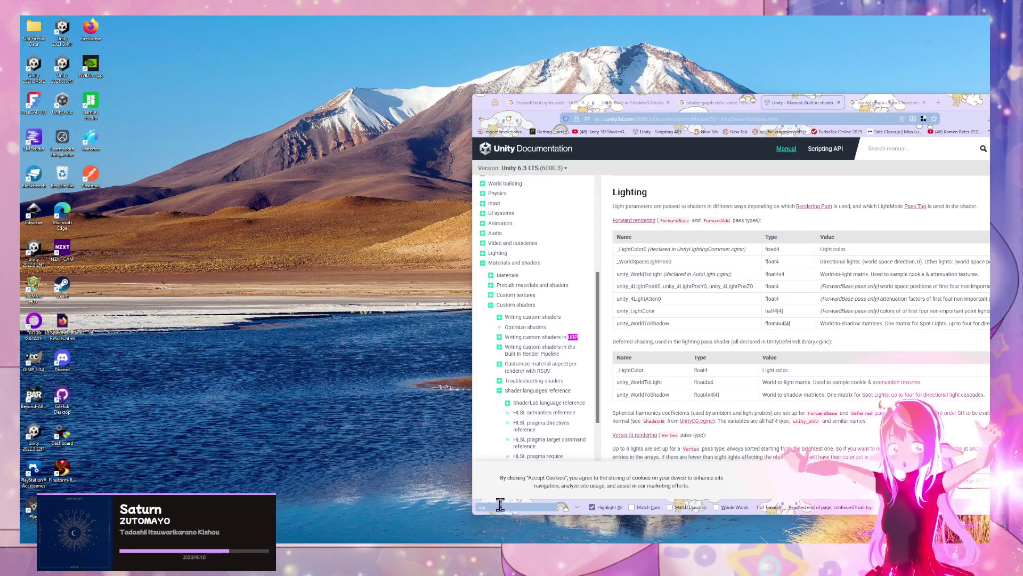
# Step: Highlight unity_WorldToLight in the Lighting table, then read Shade4PointLights (lines 260–282) in UnityCG.cginc
pyautogui.moveTo(664, 274); pyautogui.dragTo(613, 274)
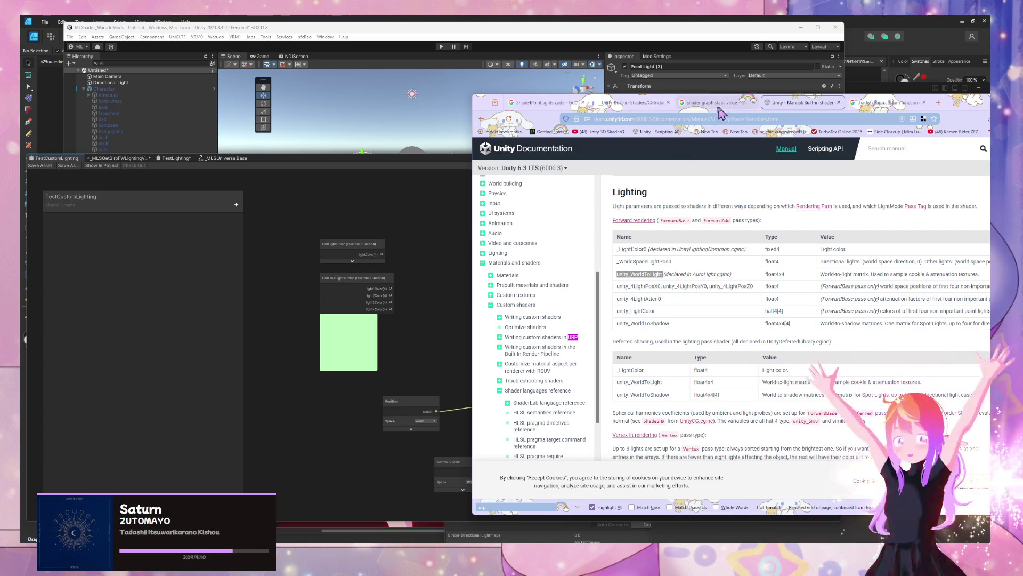
pyautogui.click(632, 103)
pyautogui.moveTo(531, 257)
pyautogui.mouseDown()
pyautogui.moveTo(596, 368)
pyautogui.moveTo(594, 414)
pyautogui.mouseUp()
pyautogui.click(604, 300)
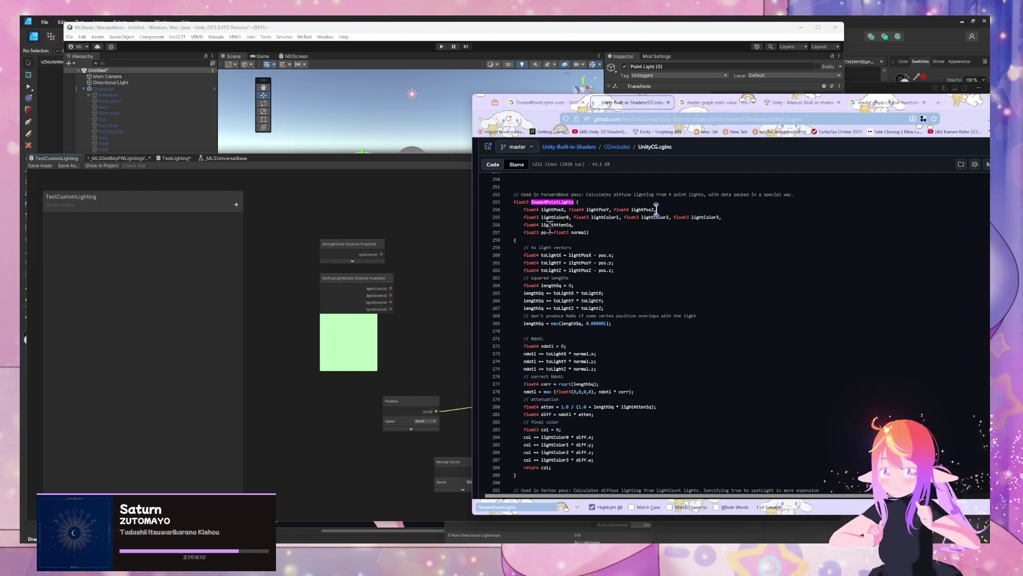
# Step: Highlight Shade4PointLights' lightAttenSq, light colour and lightPosX/Y/Z parameters, then return to Unity
pyautogui.moveTo(546, 224); pyautogui.dragTo(563, 225)
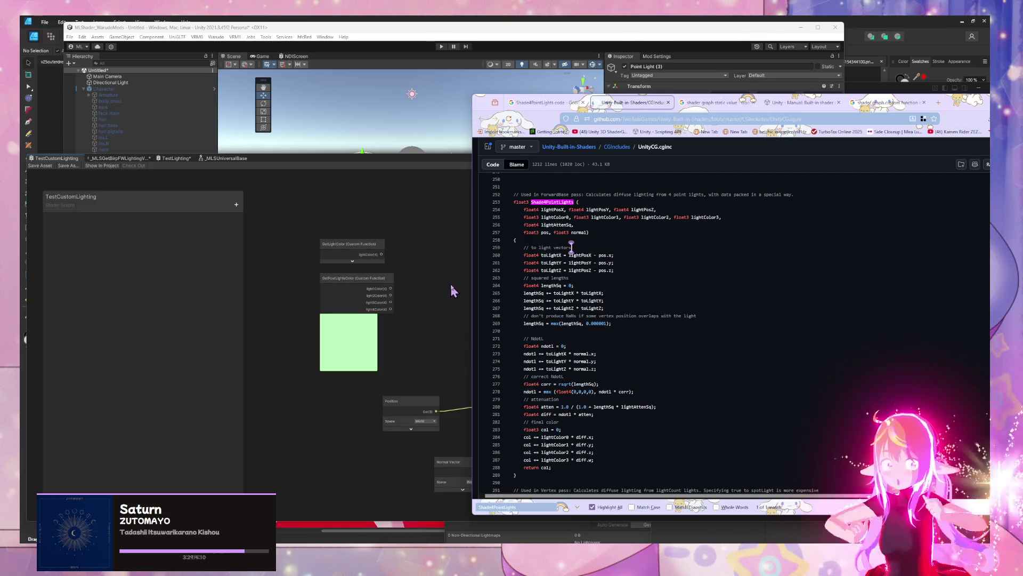
pyautogui.moveTo(536, 218); pyautogui.dragTo(701, 224)
pyautogui.click(717, 222)
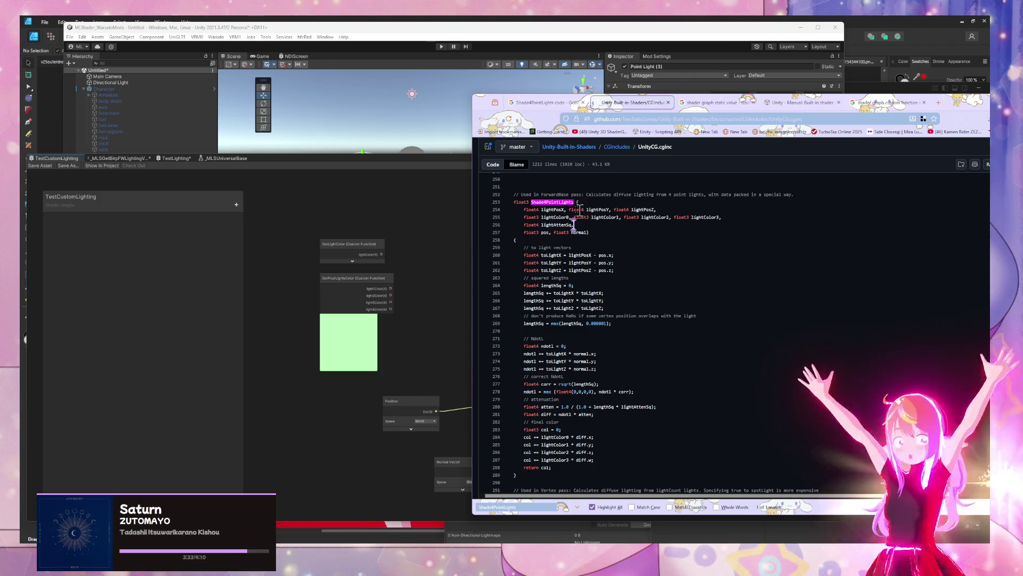
pyautogui.moveTo(536, 209); pyautogui.dragTo(655, 209)
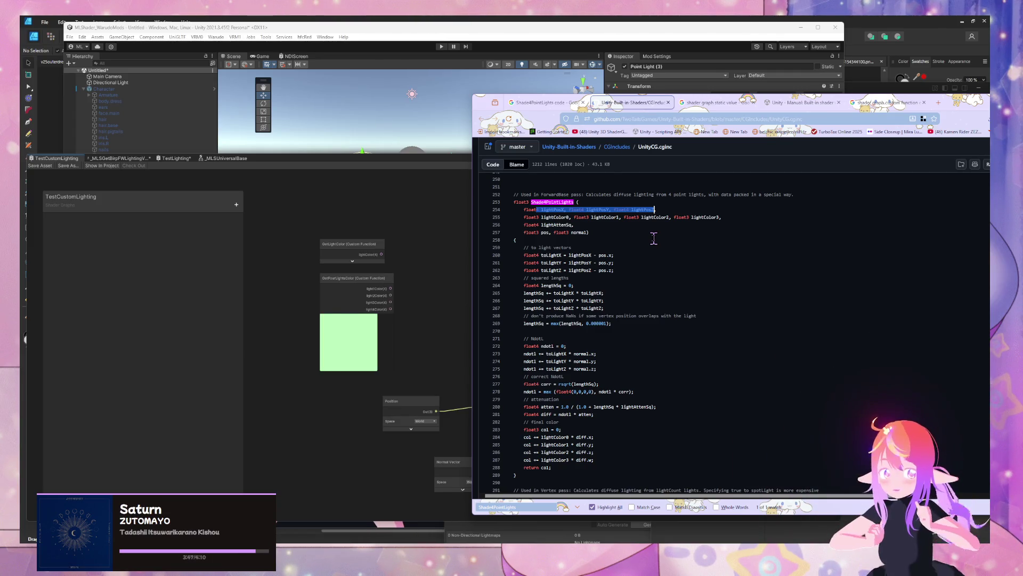
pyautogui.click(426, 265)
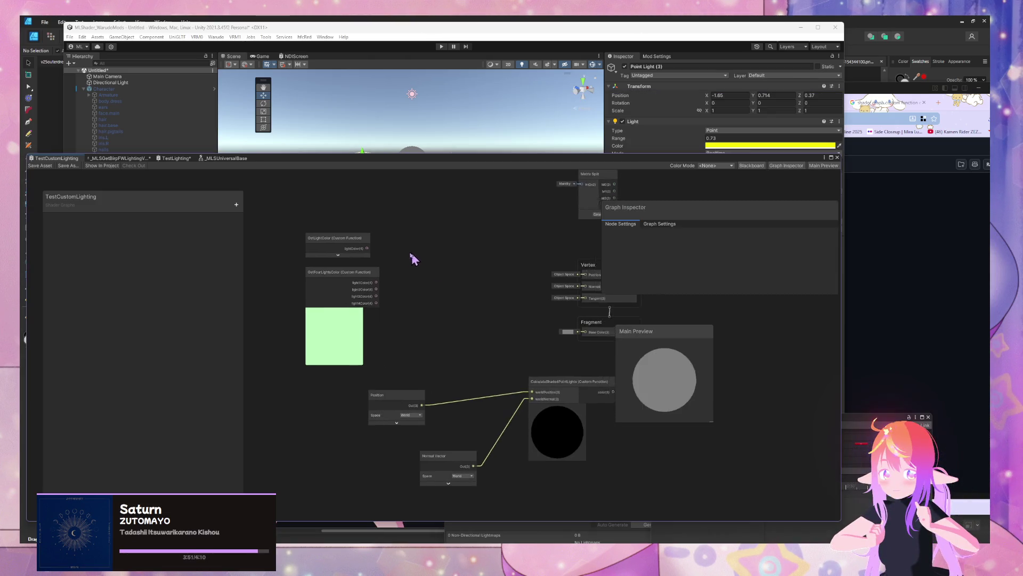
# Step: In TestCustomLighting, stack GetFourLightsPositions between the GetLightColor and GetFourLightsColor nodes
pyautogui.click(176, 158)
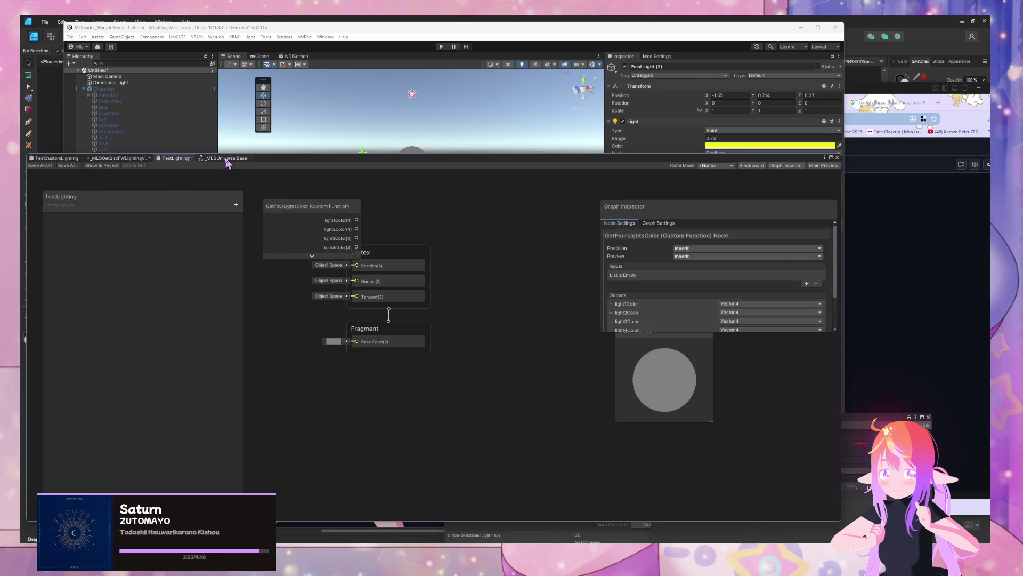
pyautogui.click(119, 159)
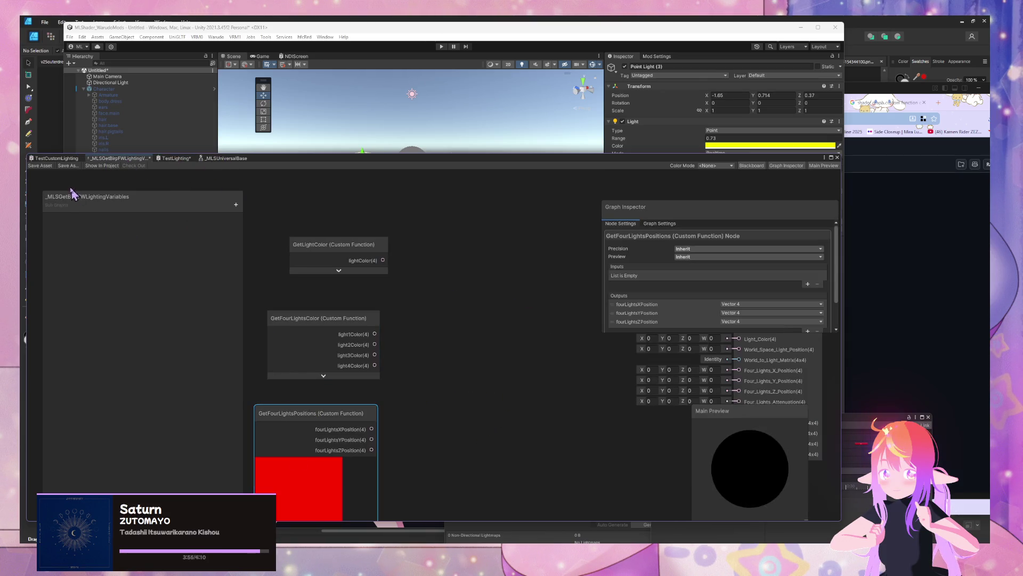
pyautogui.click(68, 159)
pyautogui.moveTo(476, 307)
pyautogui.mouseDown()
pyautogui.moveTo(338, 206)
pyautogui.moveTo(299, 291)
pyautogui.mouseUp()
pyautogui.moveTo(459, 286)
pyautogui.mouseDown()
pyautogui.moveTo(437, 241)
pyautogui.moveTo(359, 230)
pyautogui.mouseUp()
pyautogui.moveTo(451, 323); pyautogui.dragTo(341, 379)
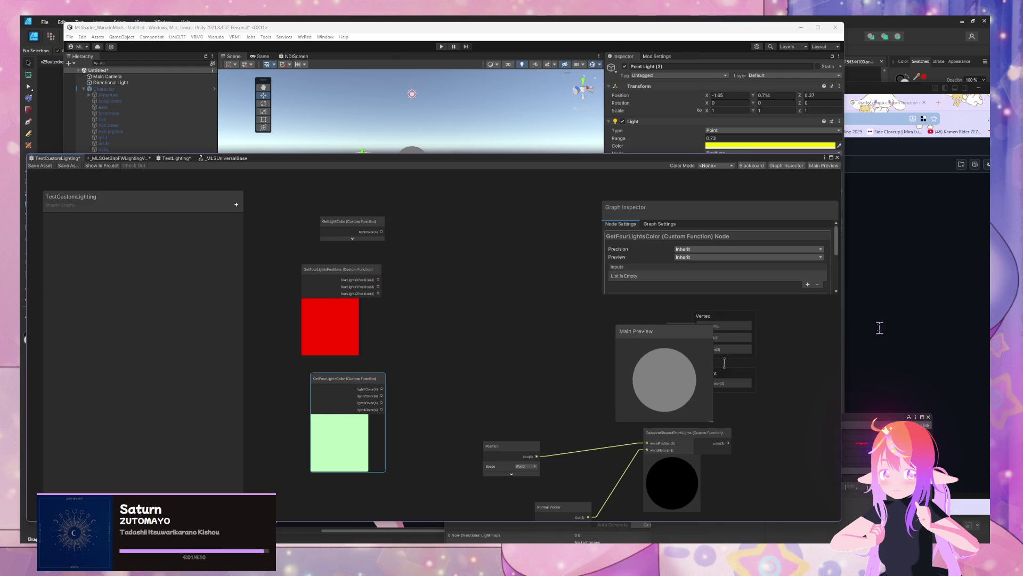
# Step: Glance at the TestLighting graph, then return to the GitHub UnityCG.cginc code
pyautogui.click(176, 159)
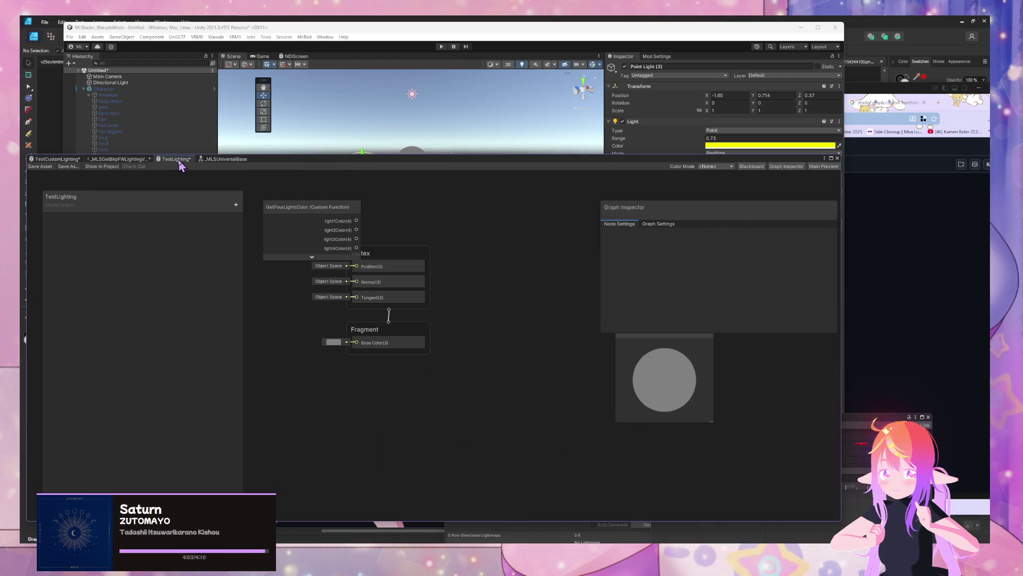
pyautogui.click(57, 159)
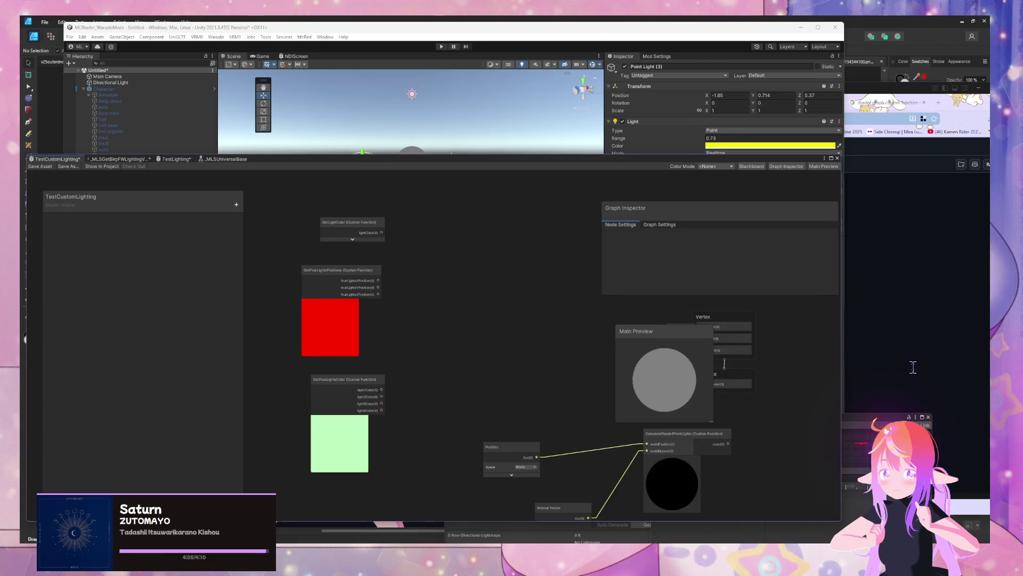
pyautogui.click(913, 367)
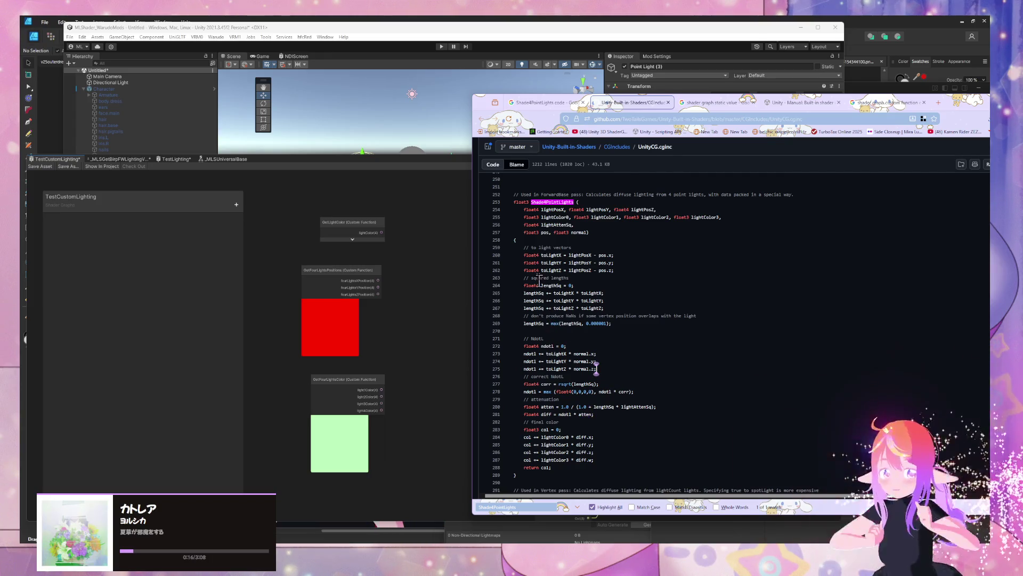
pyautogui.moveTo(541, 208)
pyautogui.mouseDown()
pyautogui.moveTo(535, 216)
pyautogui.moveTo(565, 238)
pyautogui.moveTo(550, 250)
pyautogui.mouseUp()
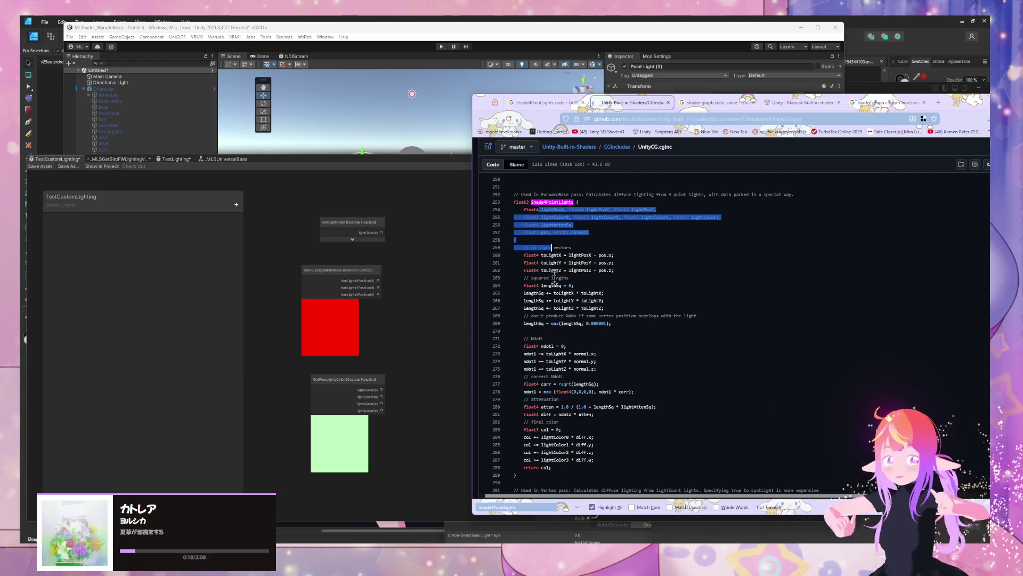
pyautogui.click(552, 263)
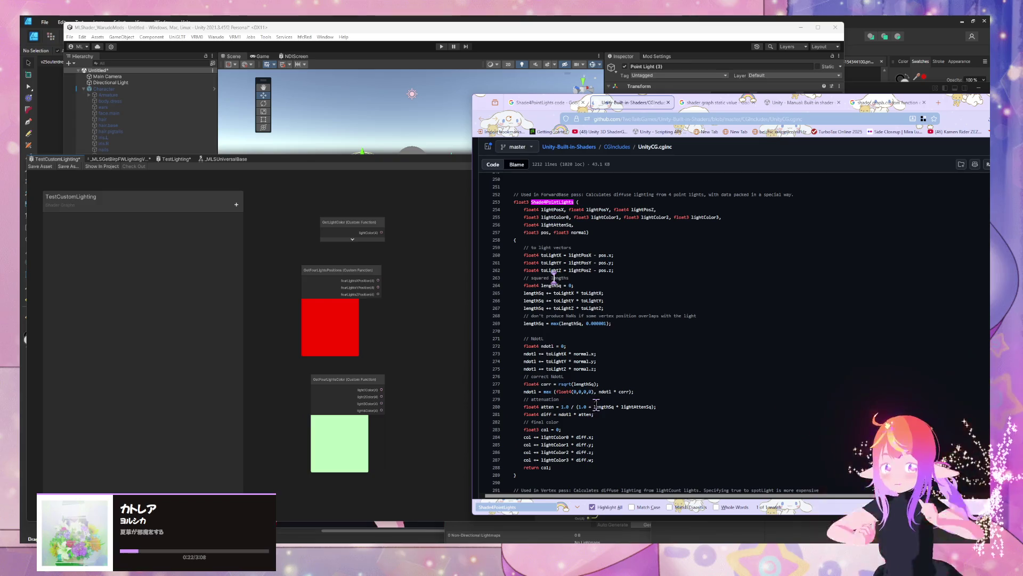
pyautogui.doubleClick(545, 399)
pyautogui.click(639, 407)
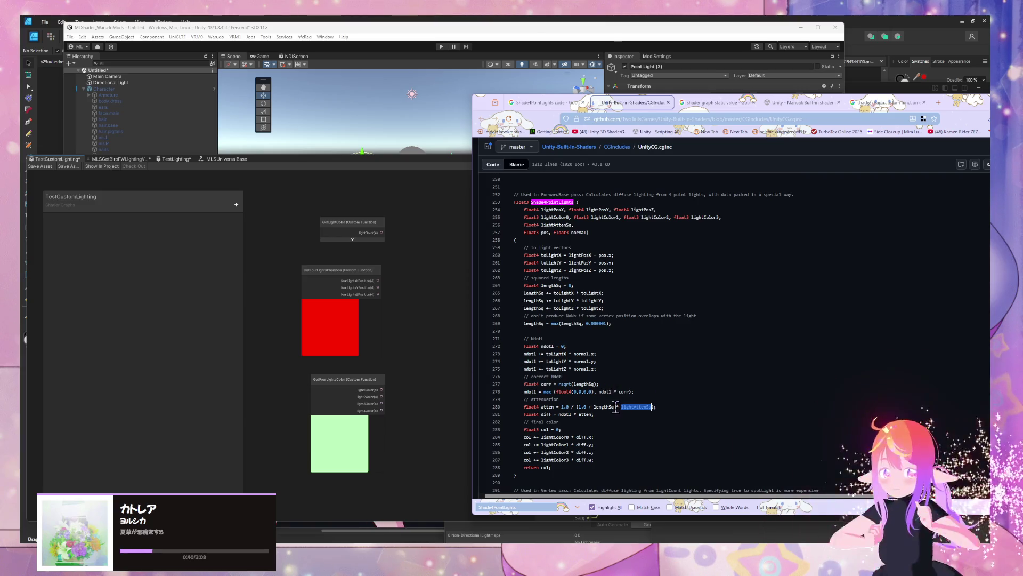
pyautogui.click(616, 407)
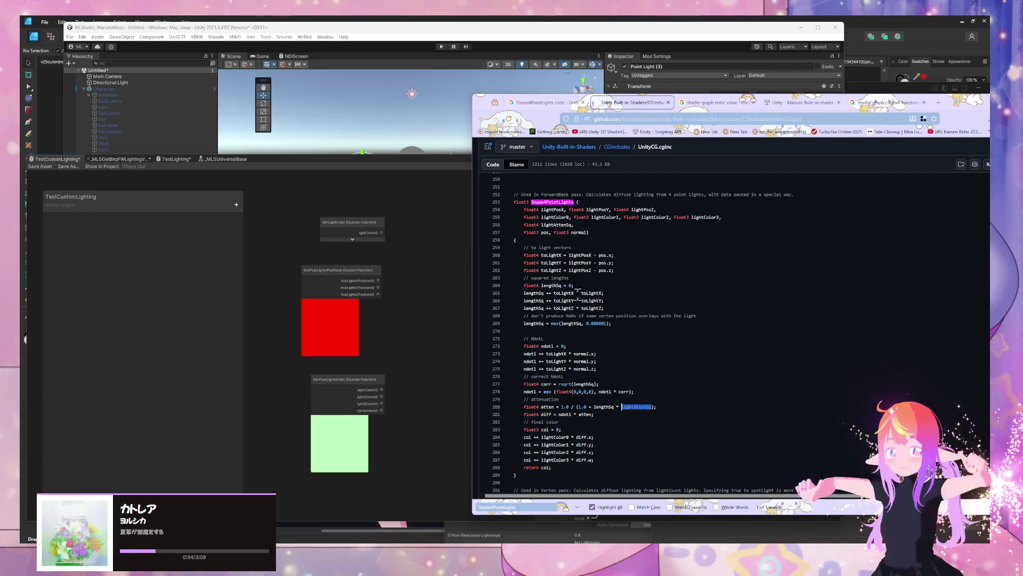
pyautogui.click(549, 227)
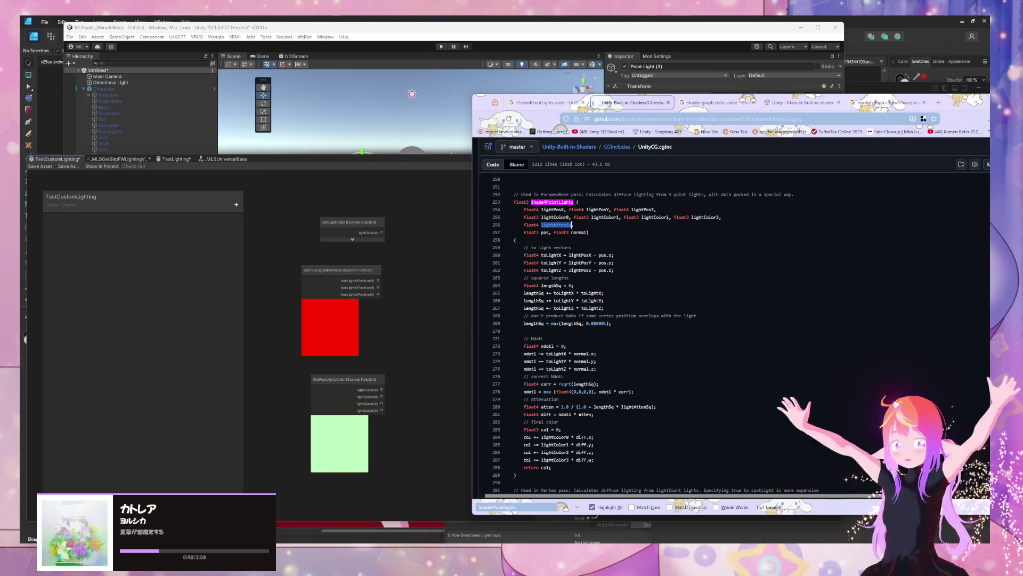
pyautogui.moveTo(513, 521)
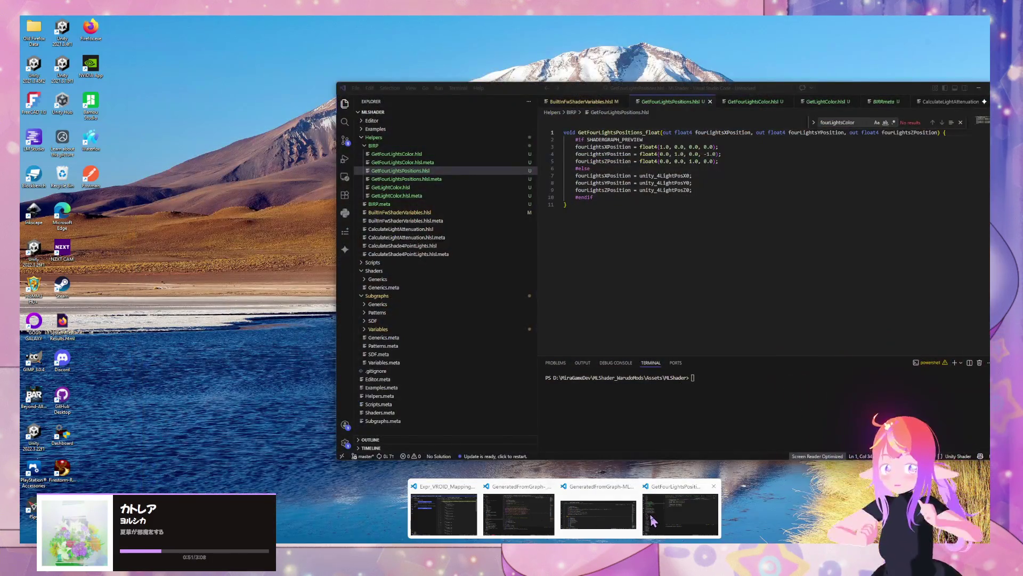
# Step: Open CalculateShade4PointLights.hlsl and highlight unity_LightColor and unity_4LightAtten in its Shade4PointLights call
pyautogui.click(651, 520)
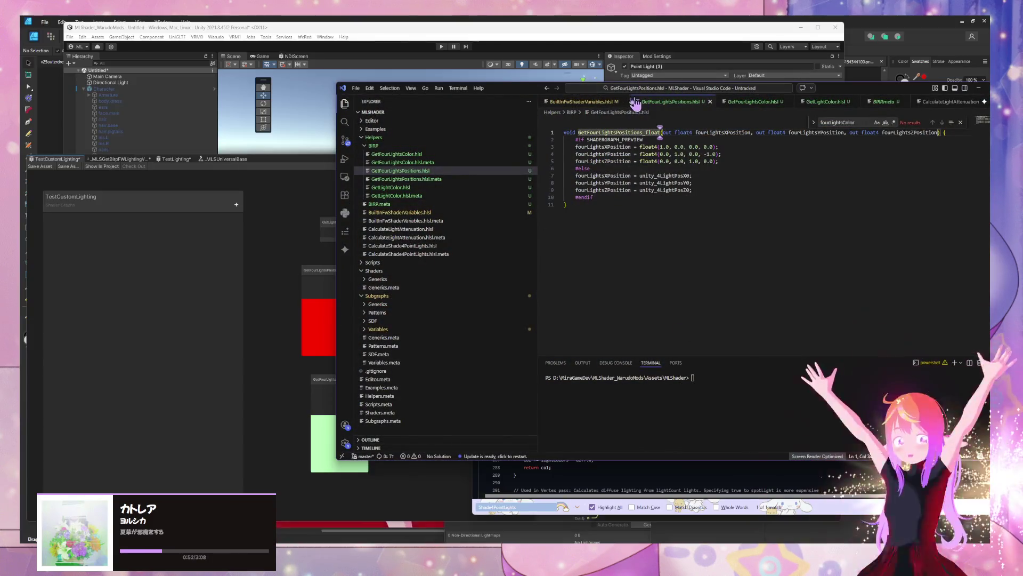
pyautogui.click(584, 102)
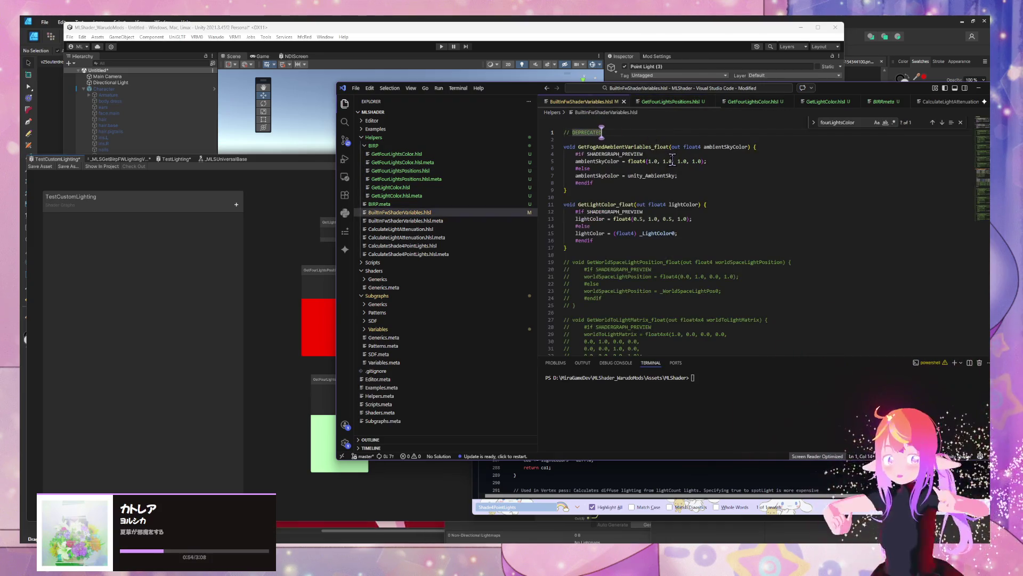
pyautogui.click(671, 101)
pyautogui.scroll(-2, 821, 102)
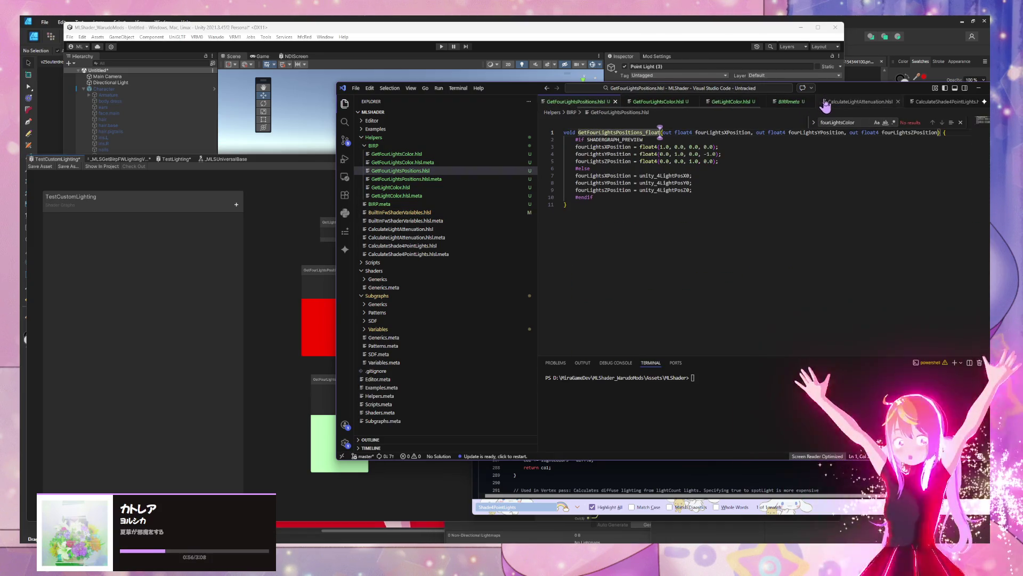
pyautogui.click(821, 103)
pyautogui.click(852, 101)
pyautogui.doubleClick(596, 183)
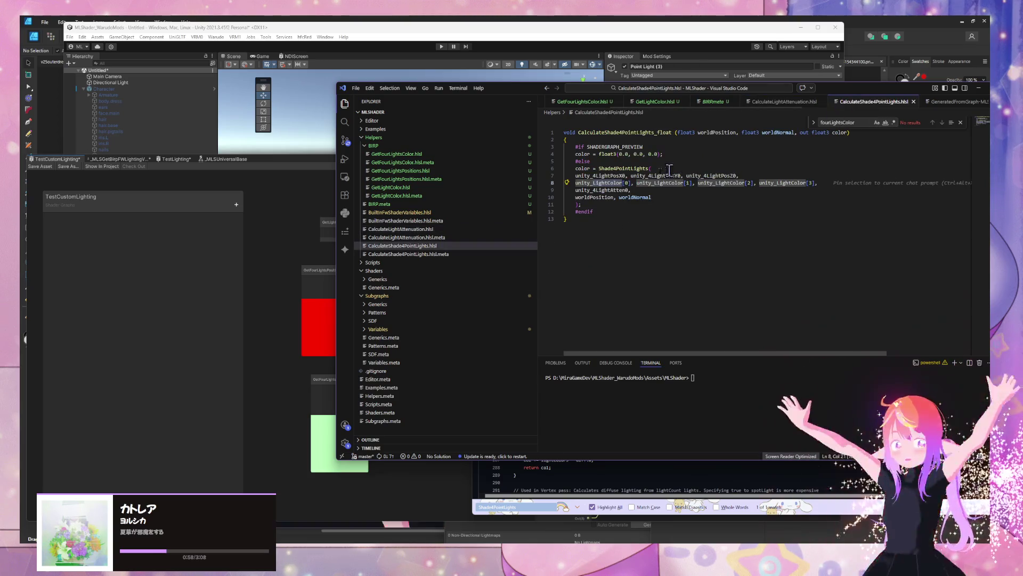
pyautogui.moveTo(574, 190)
pyautogui.mouseDown()
pyautogui.moveTo(625, 191)
pyautogui.moveTo(573, 192)
pyautogui.mouseUp()
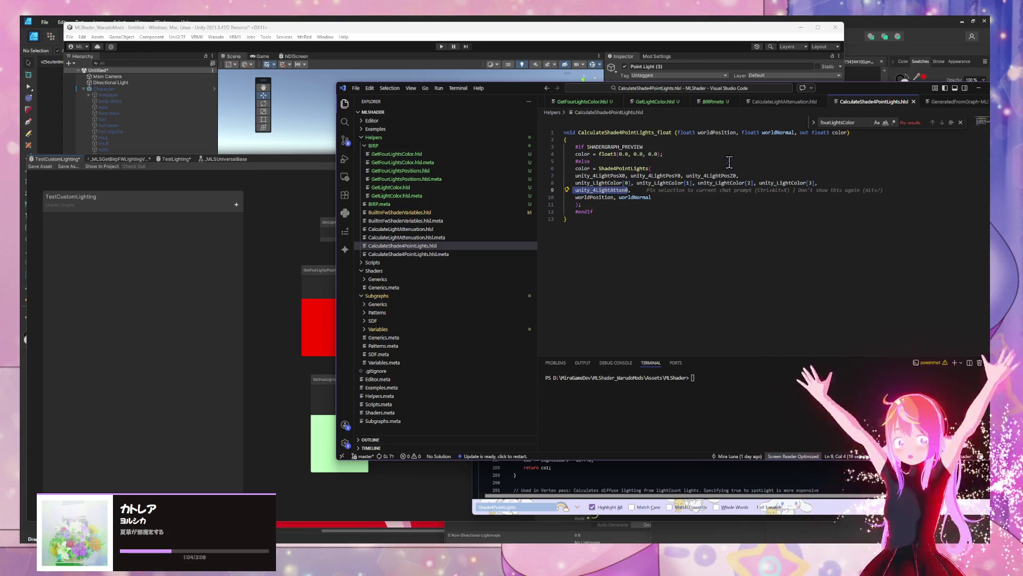
# Step: Move the Shader Graph aside and rename the GetFourLightsColor include file to GetFourLightsColors
pyautogui.click(283, 228)
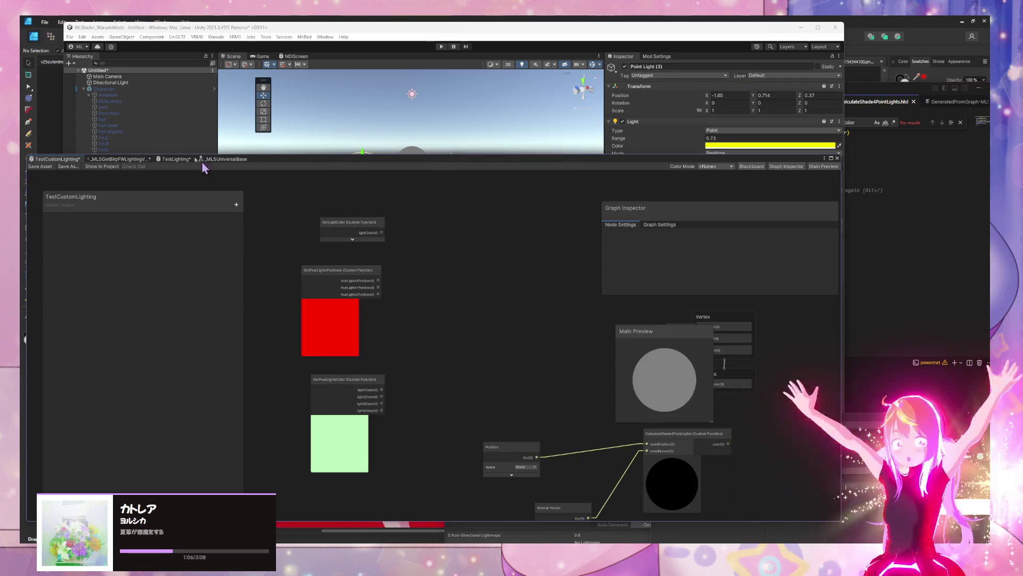
pyautogui.moveTo(274, 158)
pyautogui.mouseDown()
pyautogui.moveTo(569, 143)
pyautogui.moveTo(505, 121)
pyautogui.mouseUp()
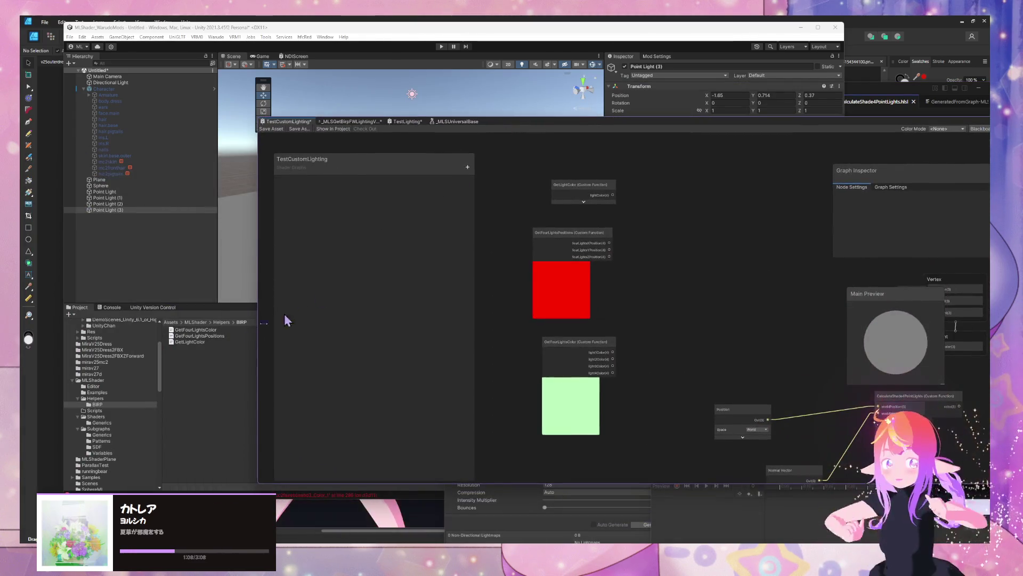
pyautogui.click(215, 330)
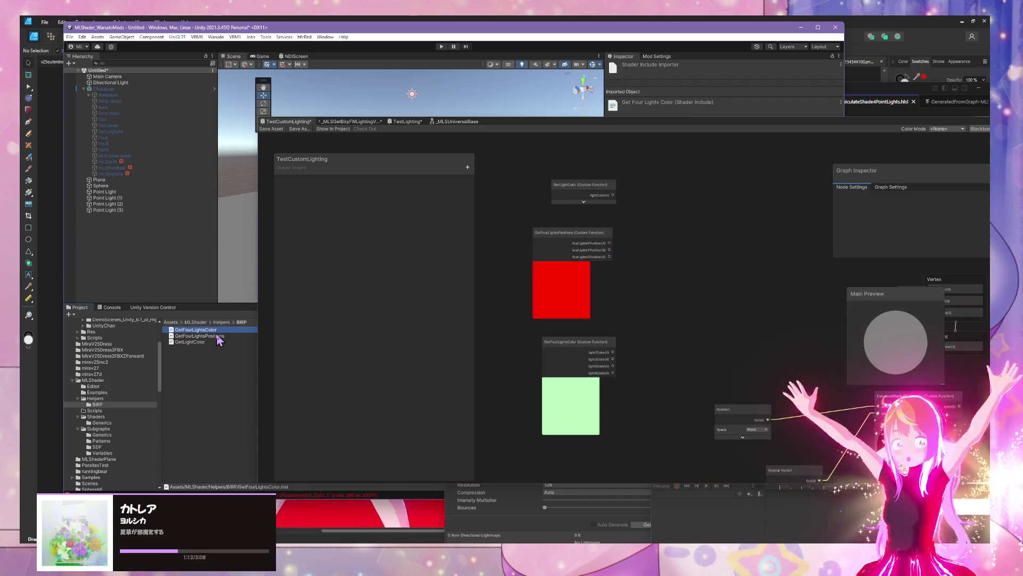
pyautogui.click(194, 331)
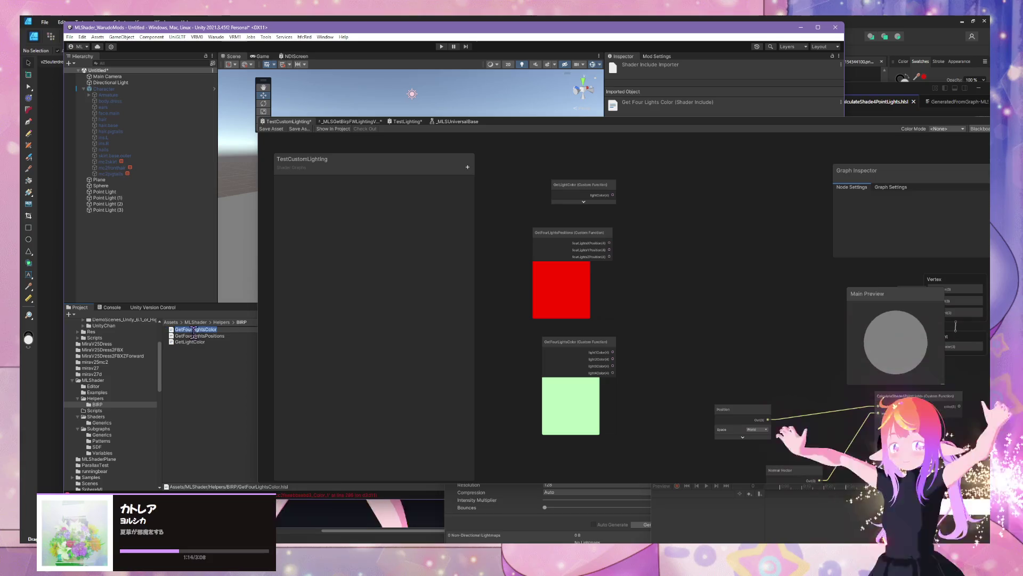
pyautogui.press('Return')
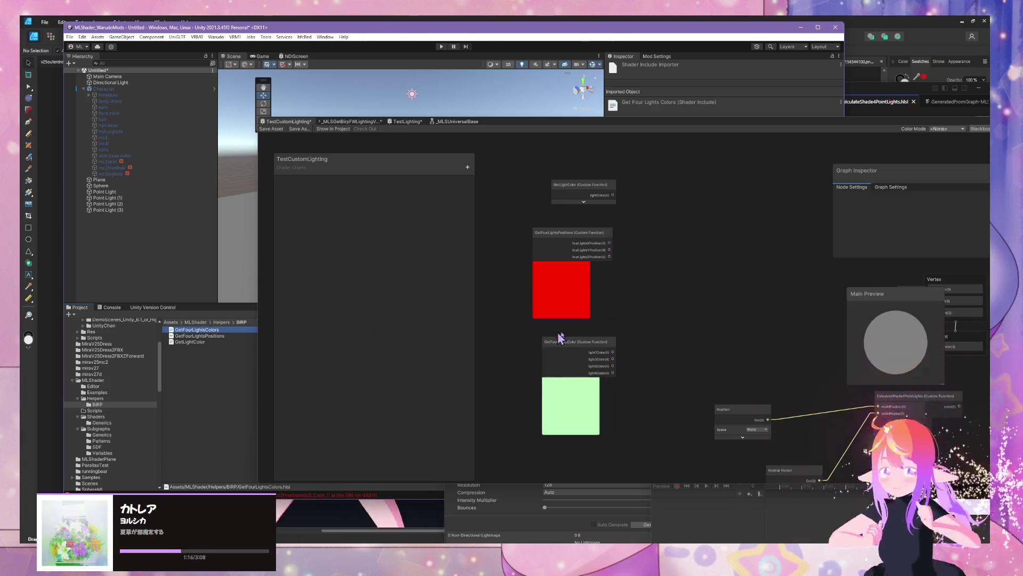
# Step: Collapse and re-expand the GetFourLightsColor node preview, then select GetFourLightsPositions
pyautogui.click(613, 343)
pyautogui.click(571, 353)
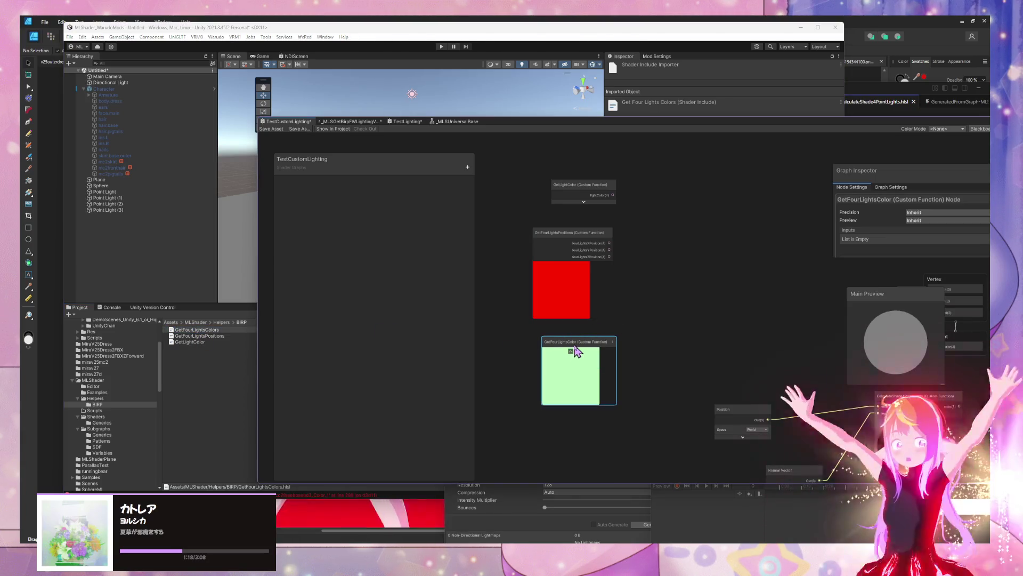
pyautogui.click(572, 350)
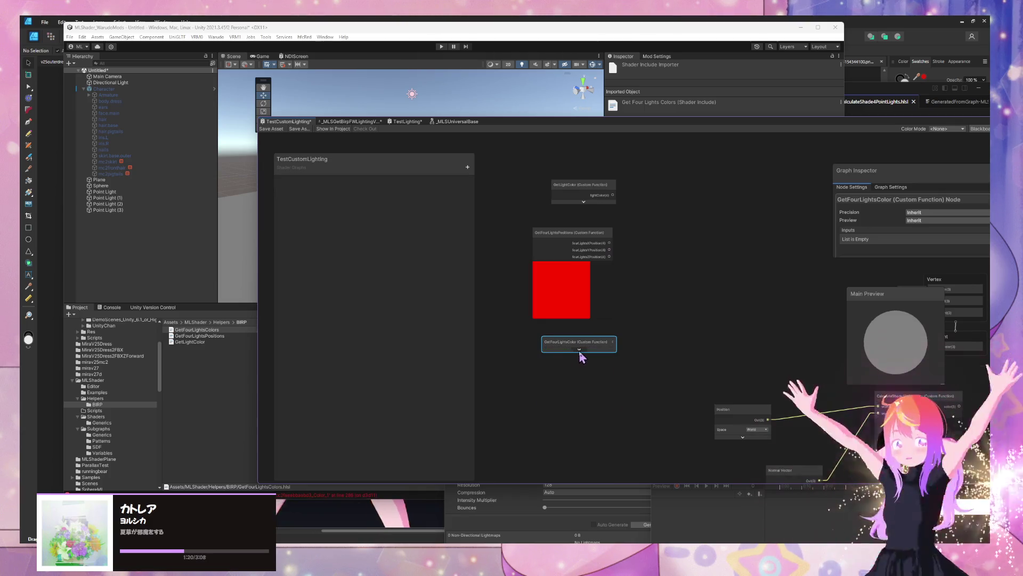
pyautogui.click(579, 350)
pyautogui.click(583, 238)
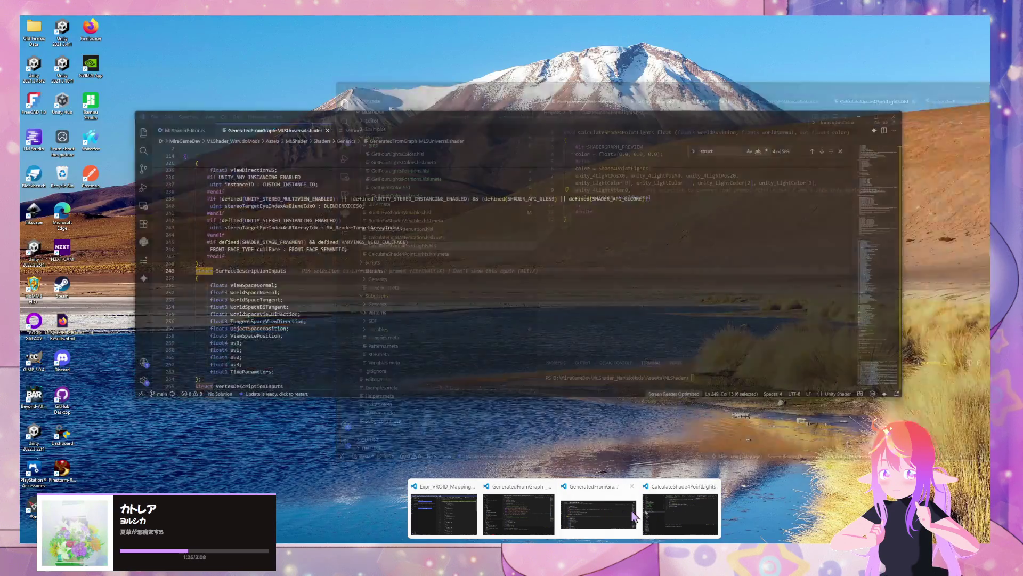
pyautogui.click(677, 509)
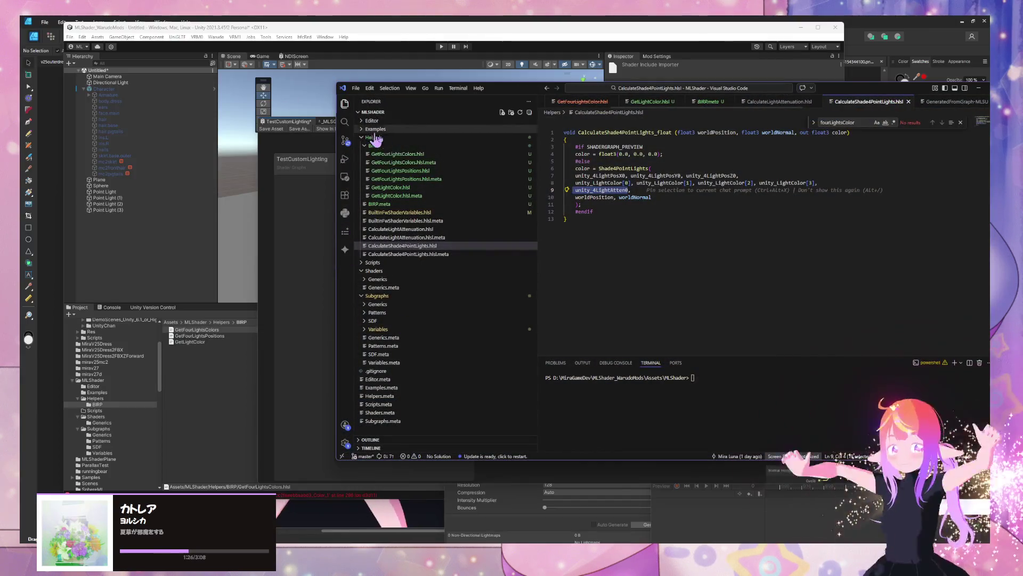
# Step: Rename the function in GetFourLightsColors.hlsl to GetFourLightsColors_float
pyautogui.click(435, 178)
pyautogui.click(433, 155)
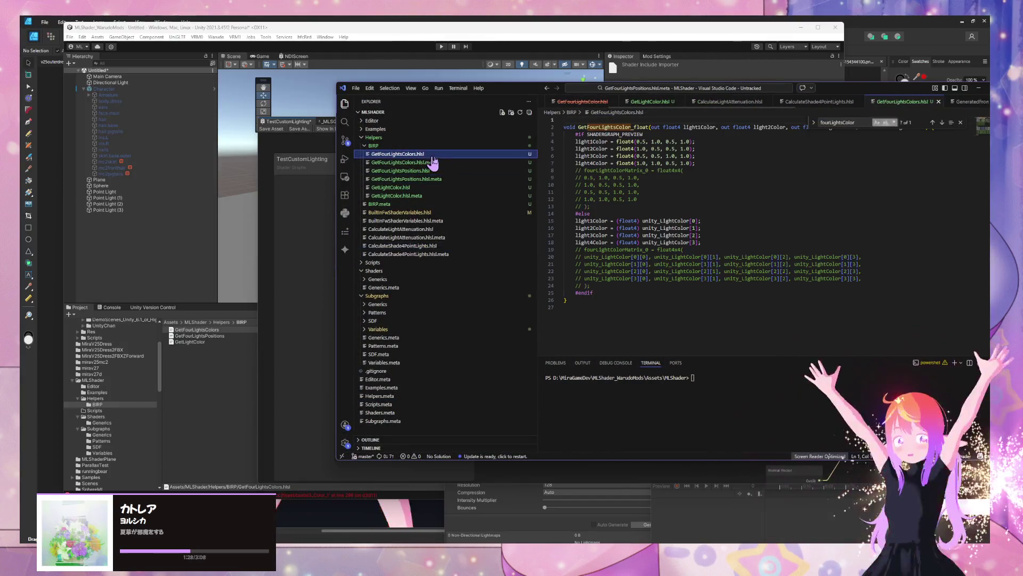
pyautogui.click(632, 126)
pyautogui.write('s')
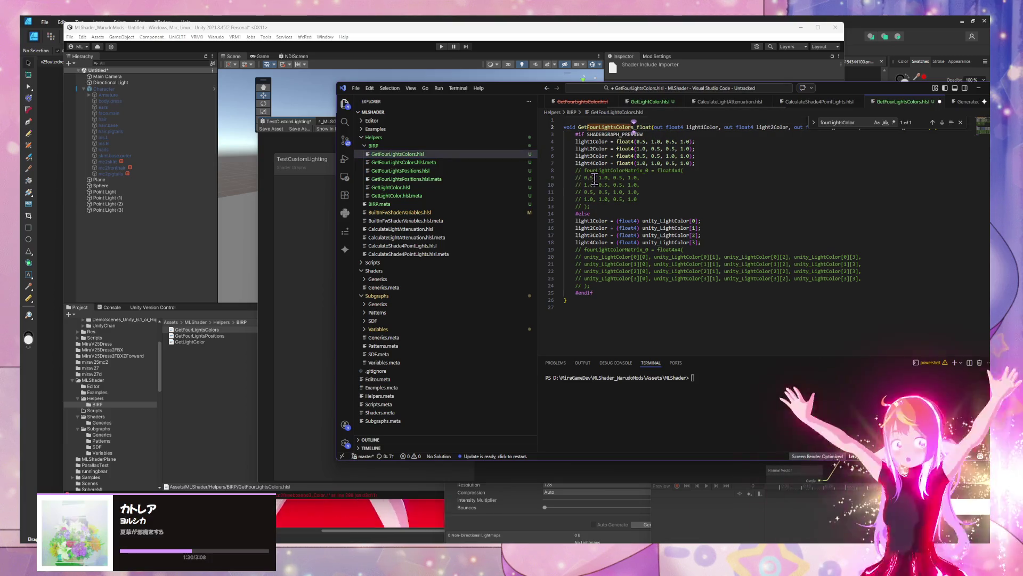
# Step: Select the function name in GetFourLightsPositions.hlsl, then switch over to Warudo Editor
pyautogui.click(459, 171)
pyautogui.doubleClick(648, 134)
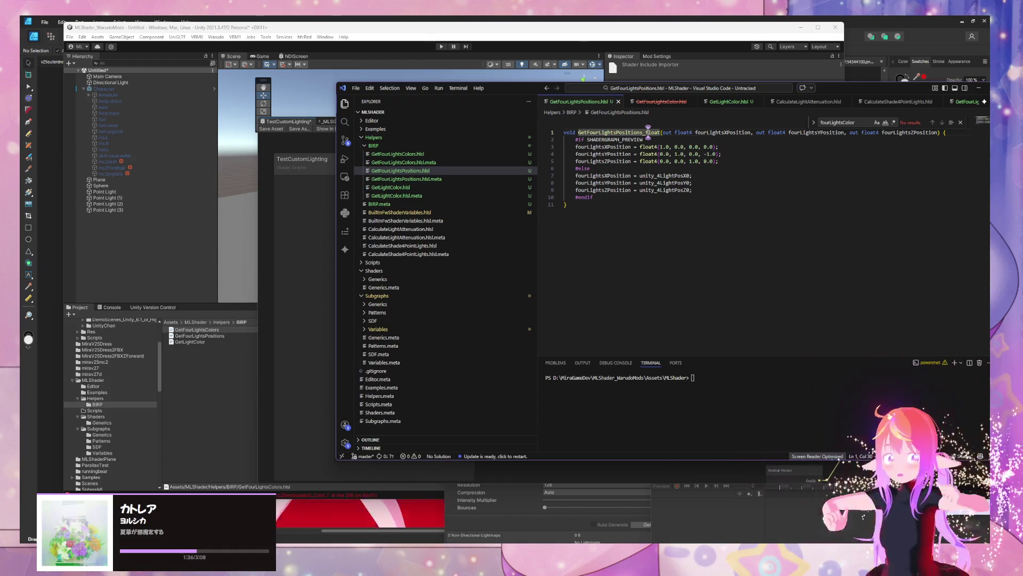
pyautogui.hotkey('alt', 'Tab')
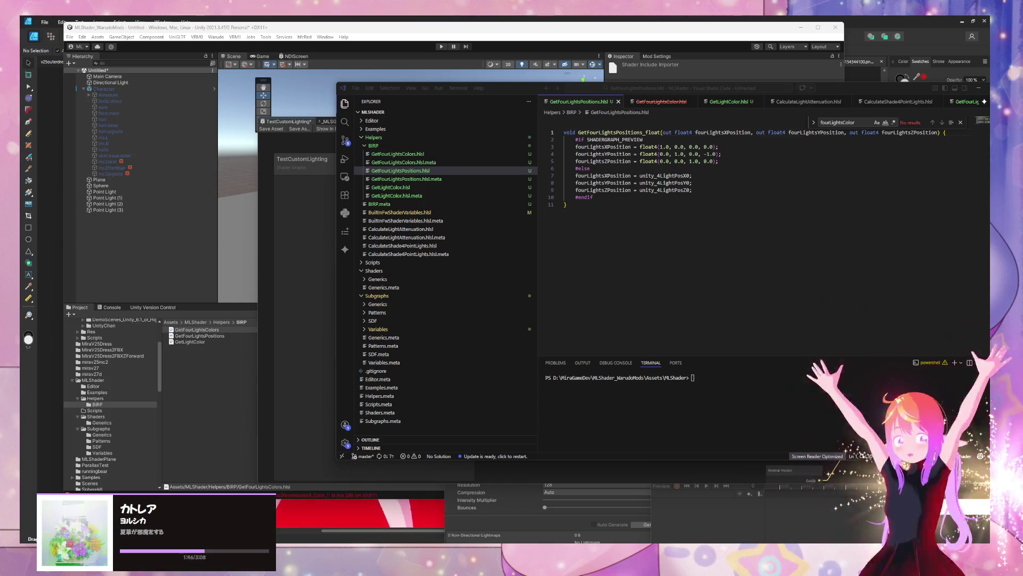
pyautogui.hotkey('alt', 'Tab')
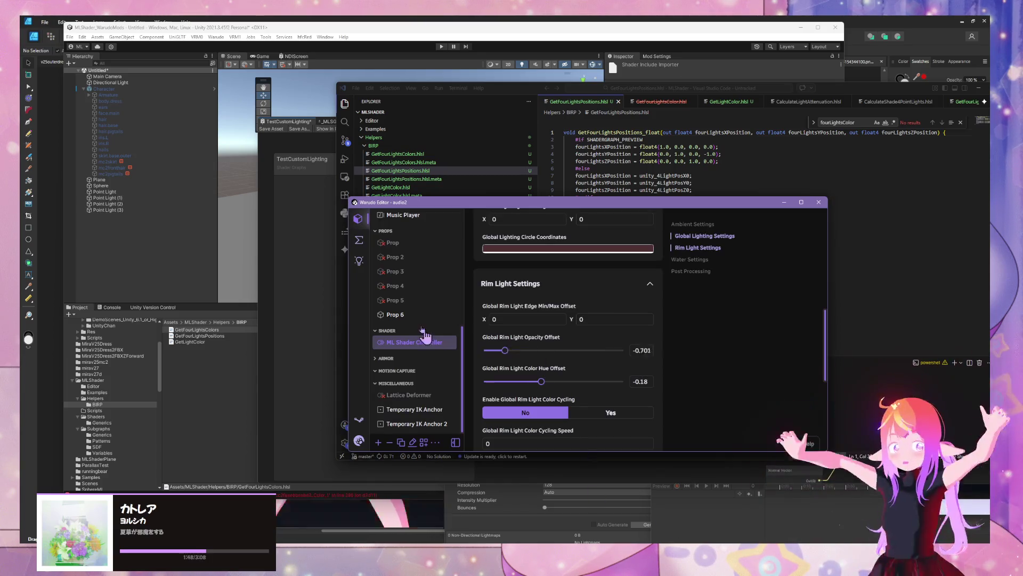
# Step: Open the Audio Reactive - OIIA blueprint and pan to the character blendshape nodes
pyautogui.click(359, 240)
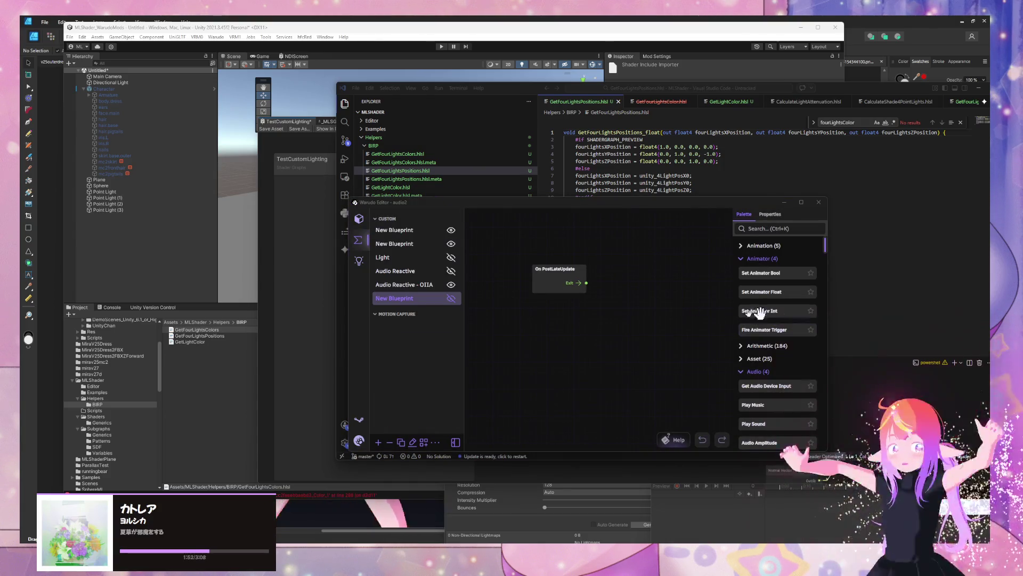
pyautogui.click(412, 297)
pyautogui.press('Up')
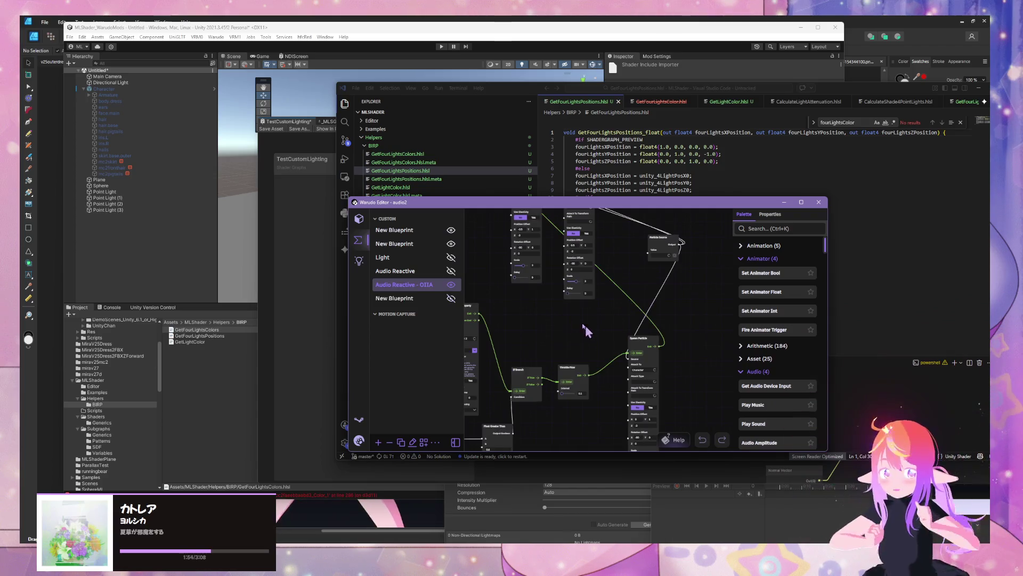
pyautogui.moveTo(583, 319)
pyautogui.mouseDown()
pyautogui.moveTo(616, 375)
pyautogui.moveTo(656, 266)
pyautogui.moveTo(707, 245)
pyautogui.mouseUp()
pyautogui.scroll(2, 628, 373)
pyautogui.scroll(-4, 702, 265)
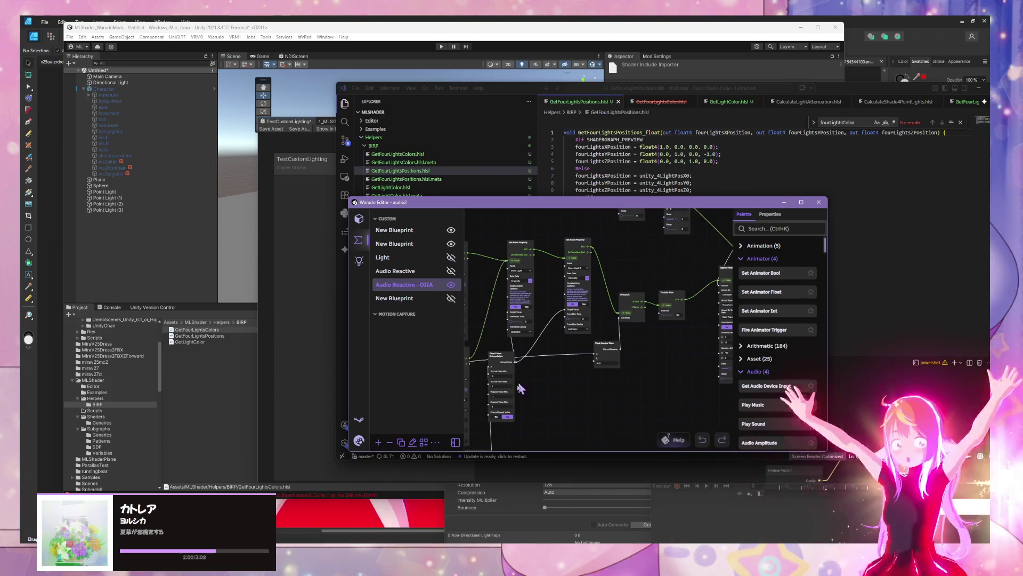
pyautogui.scroll(3, 665, 345)
pyautogui.moveTo(627, 349); pyautogui.dragTo(670, 381)
pyautogui.scroll(3, 656, 373)
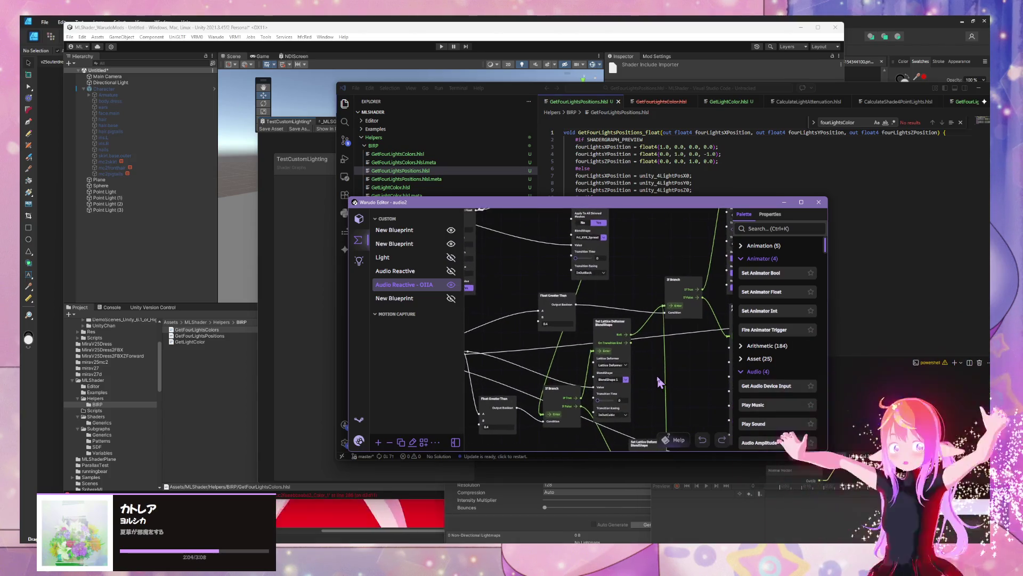
pyautogui.moveTo(650, 301); pyautogui.dragTo(733, 378)
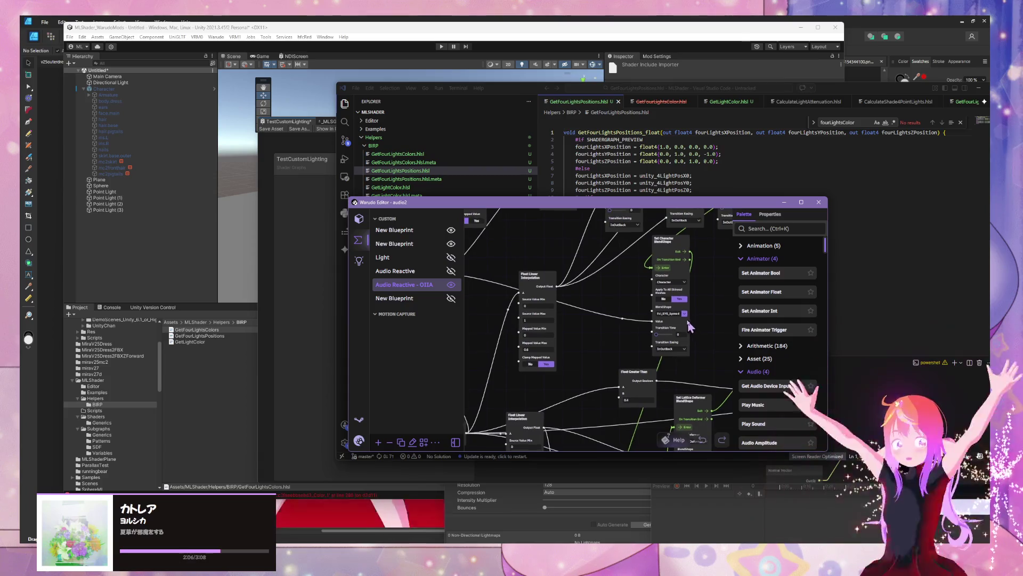
# Step: Try the BlendShape as Fcl_EYE_Surprised, then change it to Fcl_EYE_Spread
pyautogui.click(686, 320)
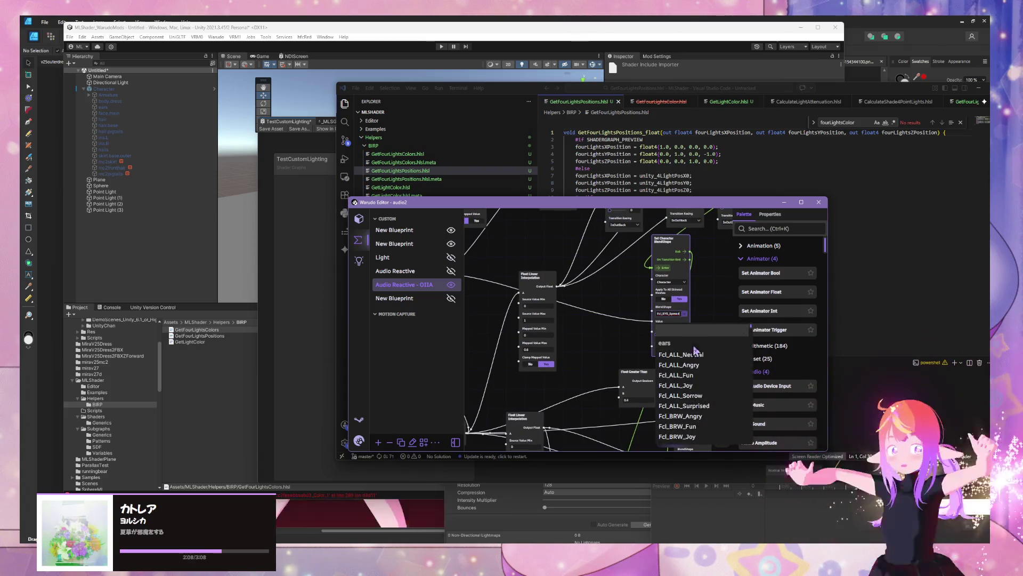
pyautogui.scroll(-5, 693, 416)
pyautogui.click(688, 380)
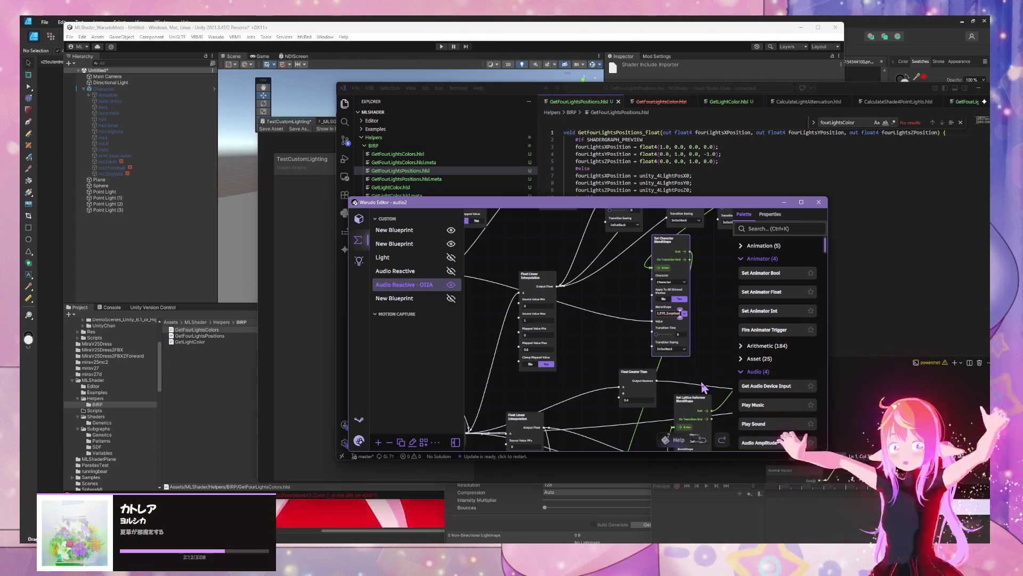
pyautogui.click(682, 313)
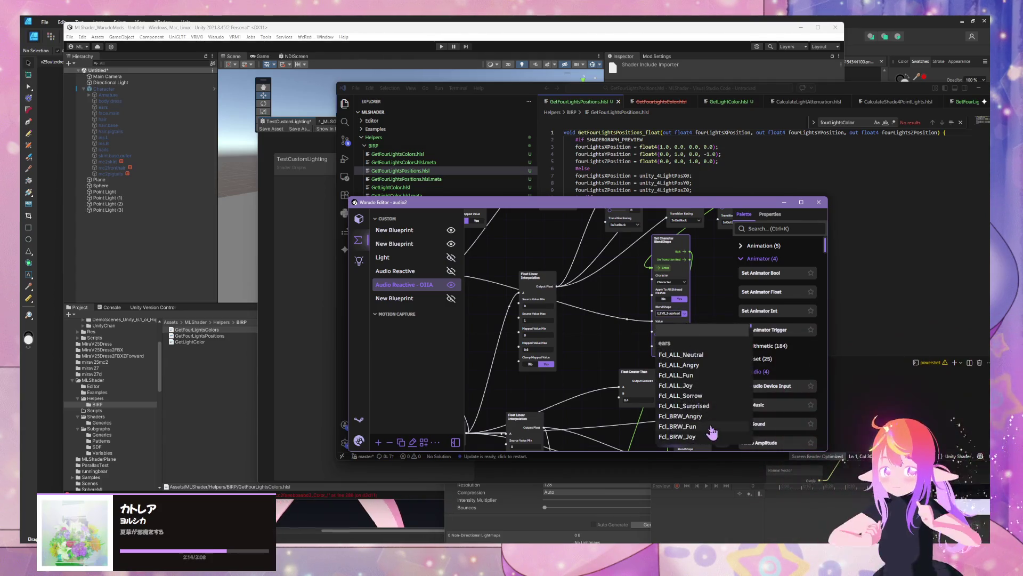
pyautogui.scroll(-6, 716, 388)
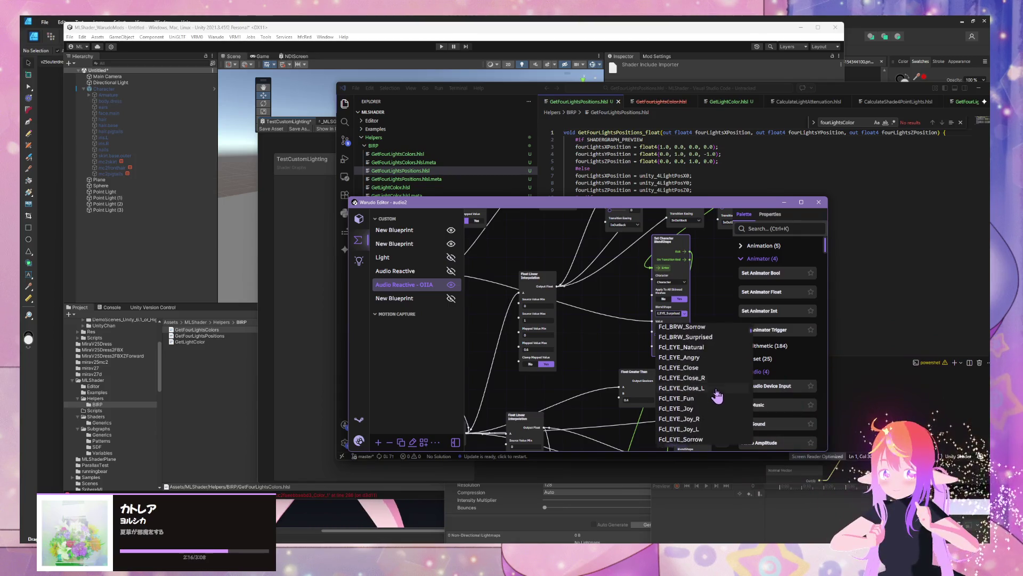
pyautogui.click(713, 353)
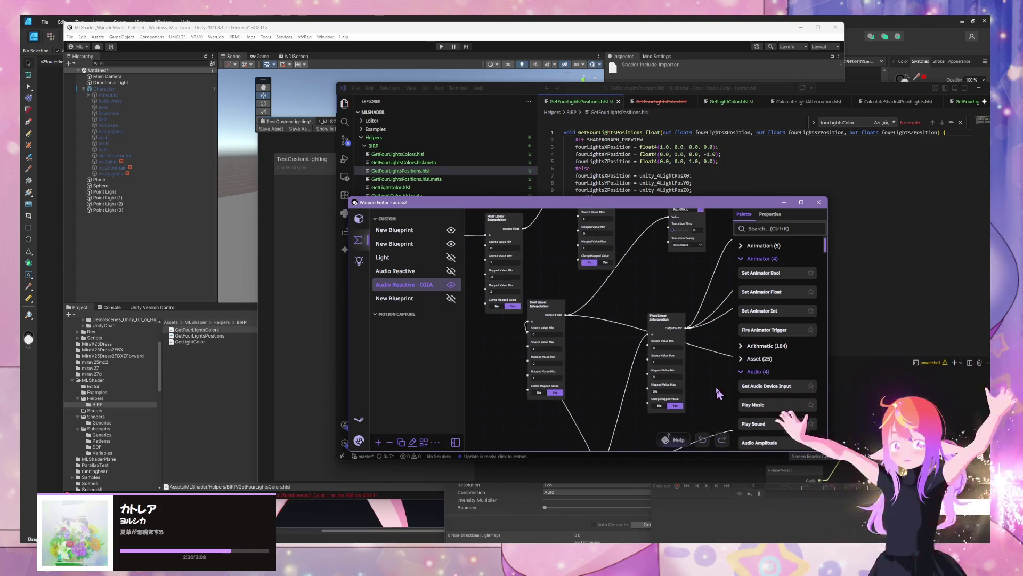
pyautogui.moveTo(598, 360)
pyautogui.mouseDown()
pyautogui.moveTo(535, 352)
pyautogui.moveTo(530, 291)
pyautogui.moveTo(573, 278)
pyautogui.moveTo(594, 259)
pyautogui.moveTo(649, 310)
pyautogui.moveTo(630, 354)
pyautogui.moveTo(672, 352)
pyautogui.moveTo(709, 332)
pyautogui.mouseUp()
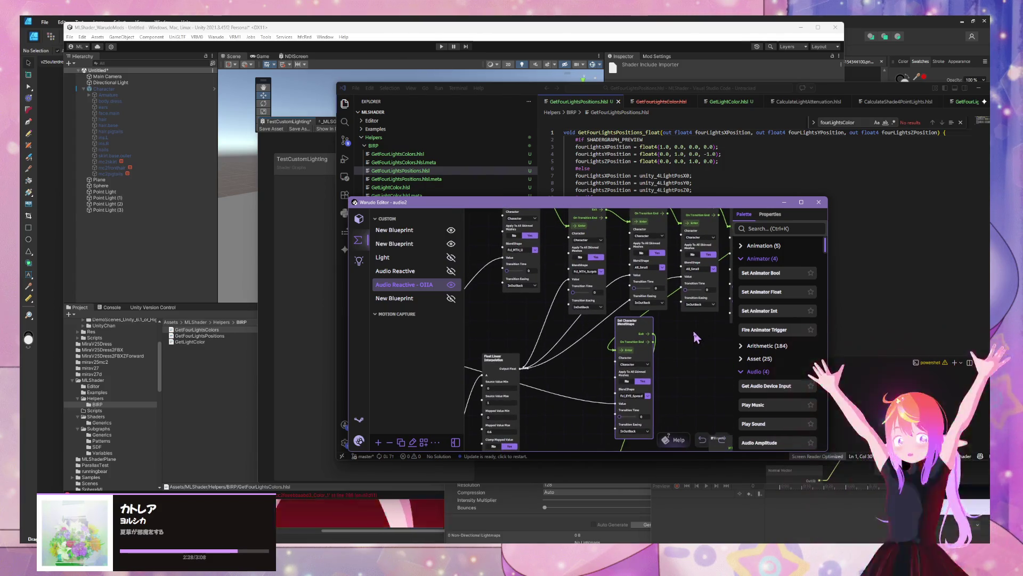
# Step: Raise Float Linear Interpolation's Mapped Value Max through 0.7 and 0.8 to 1
pyautogui.press('BackSpace')
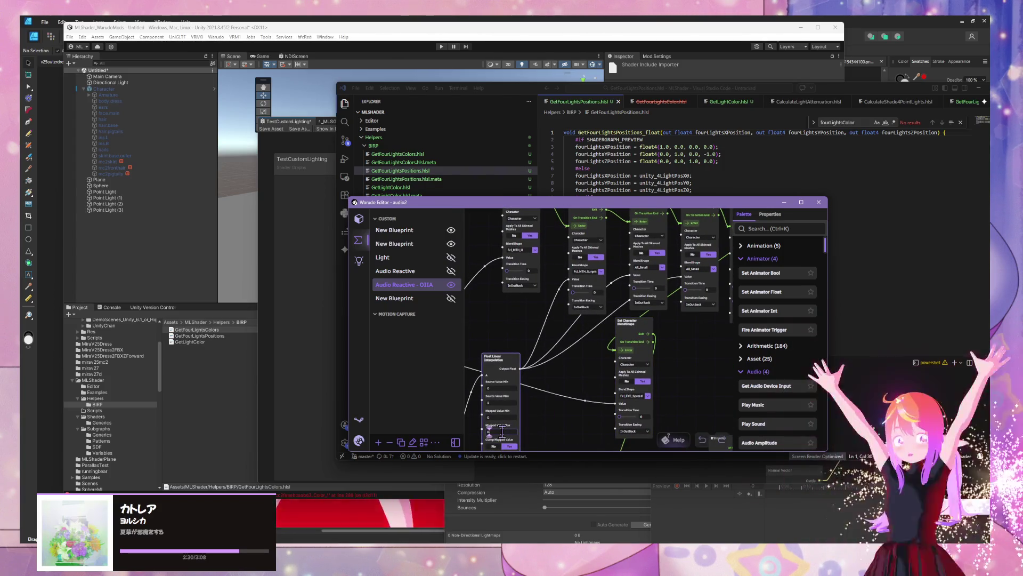
pyautogui.write('7')
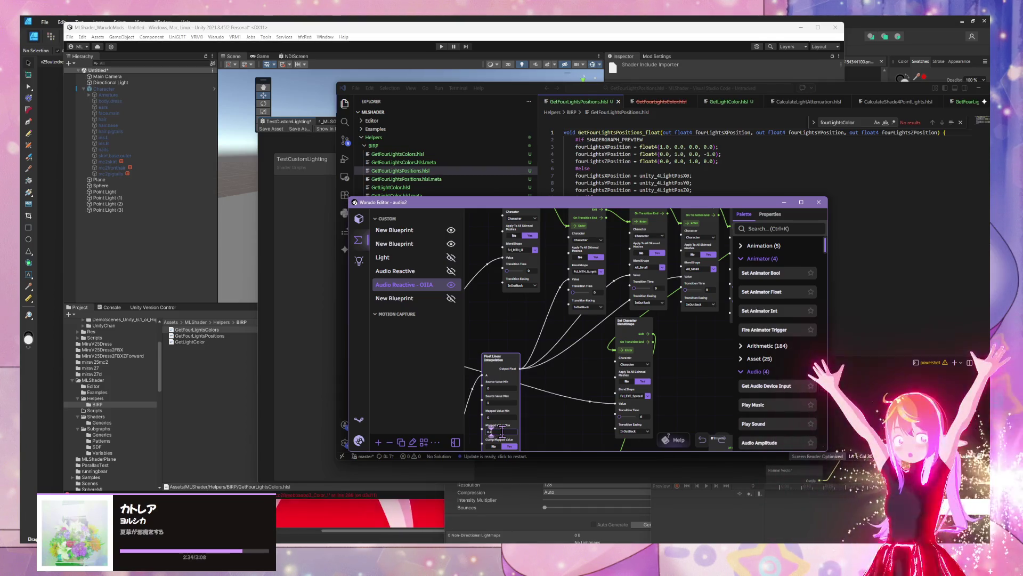
pyautogui.press('BackSpace')
pyautogui.write('8')
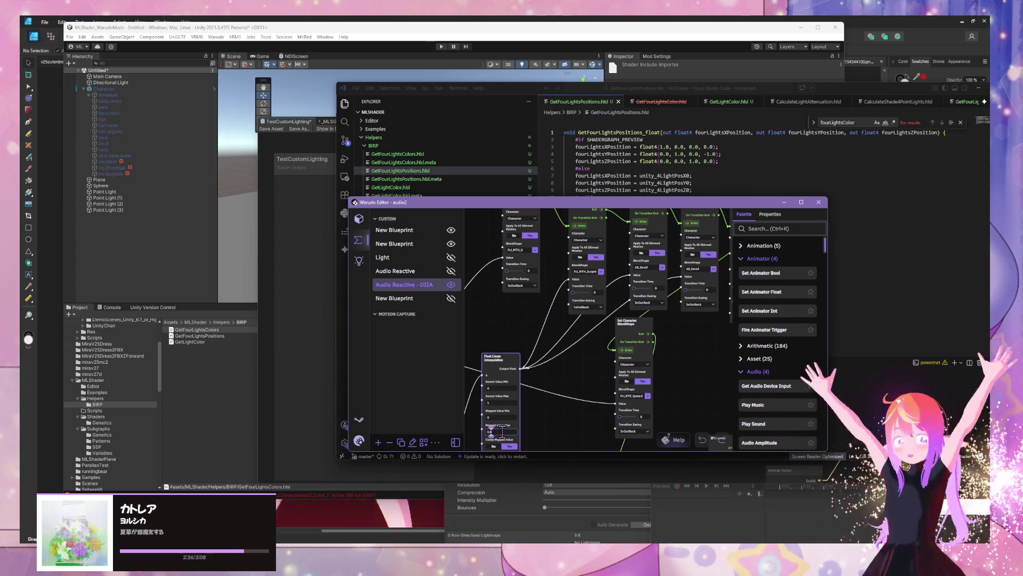
pyautogui.press('BackSpace')
pyautogui.press('BackSpace')
pyautogui.press('BackSpace')
pyautogui.write('1')
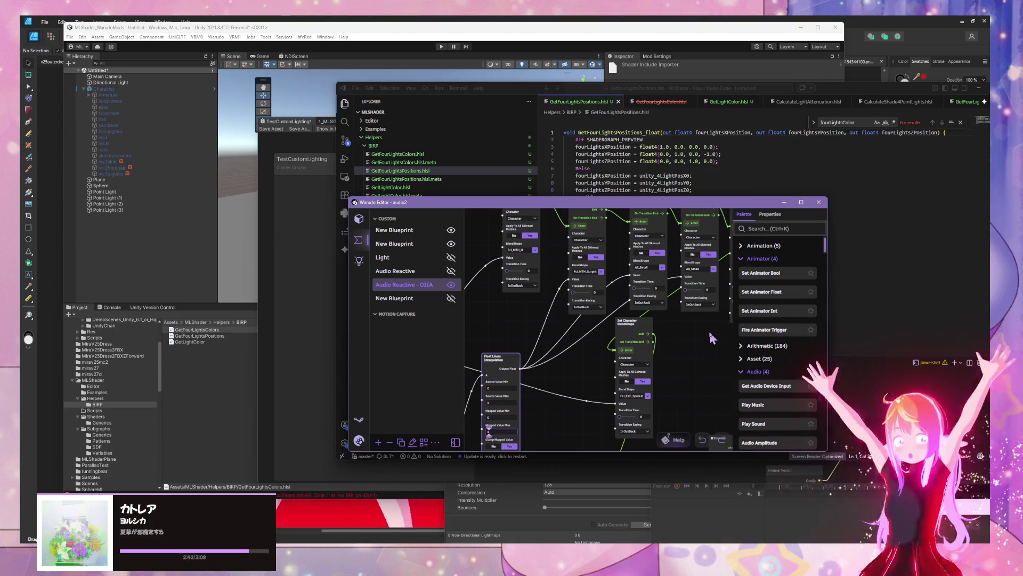
# Step: Set the blendshape node to Fcl_MTH_A, then return to Unity Shader Graph
pyautogui.moveTo(711, 339); pyautogui.dragTo(701, 340)
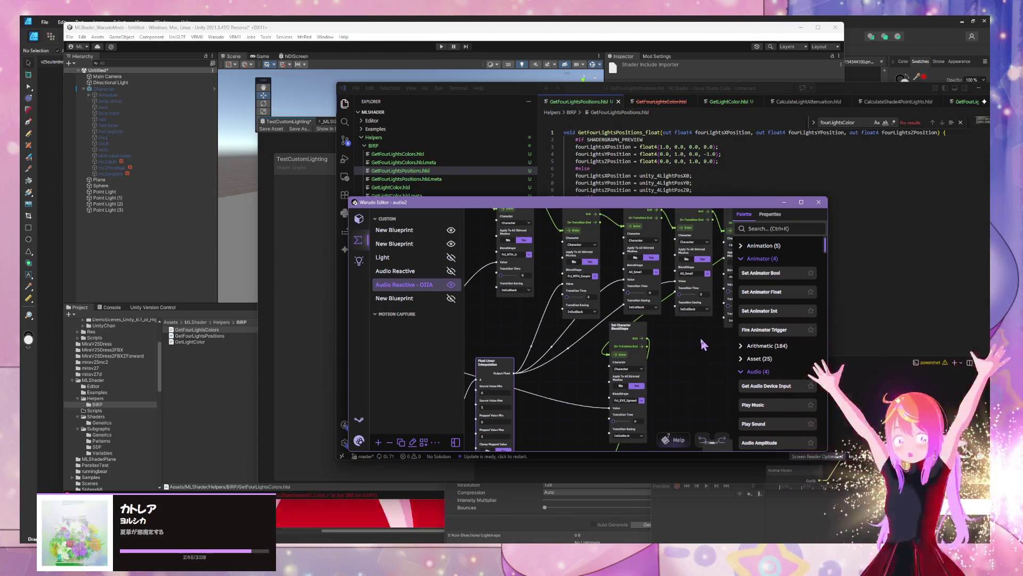
pyautogui.click(594, 281)
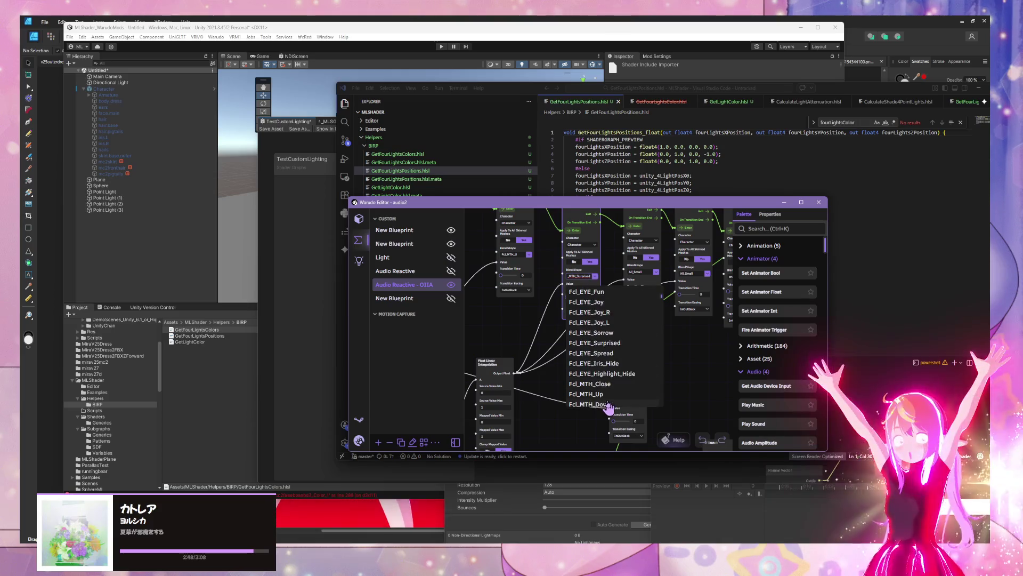
pyautogui.scroll(-3, 609, 395)
pyautogui.click(598, 339)
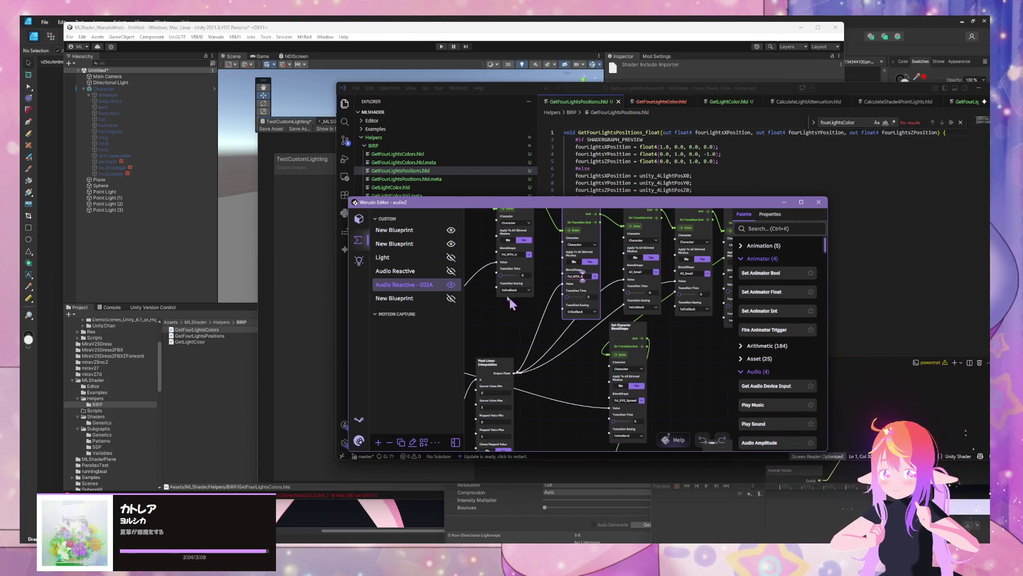
pyautogui.click(739, 169)
pyautogui.click(309, 334)
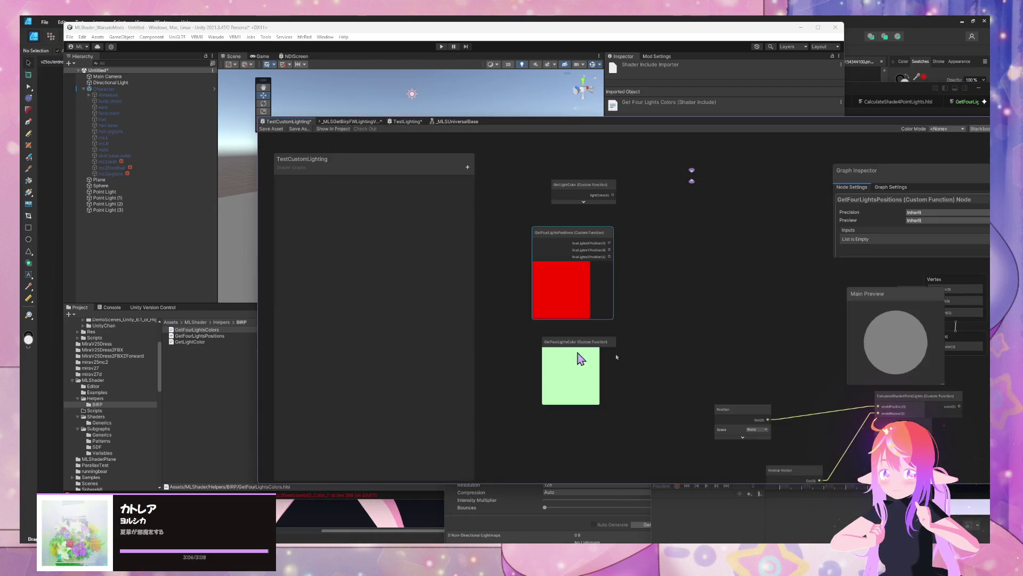
# Step: In TestCustomLighting, rename the four-light colour custom function to GetFourLightsColors
pyautogui.click(549, 341)
pyautogui.scroll(-5, 914, 228)
pyautogui.click(915, 243)
pyautogui.click(927, 243)
pyautogui.write('sColors')
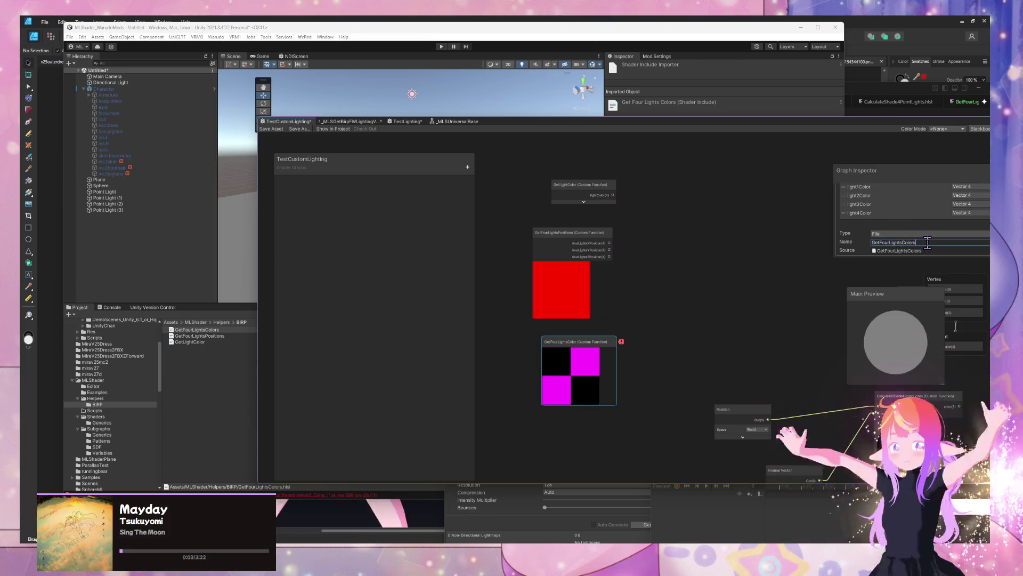
pyautogui.press('Return')
pyautogui.click(634, 353)
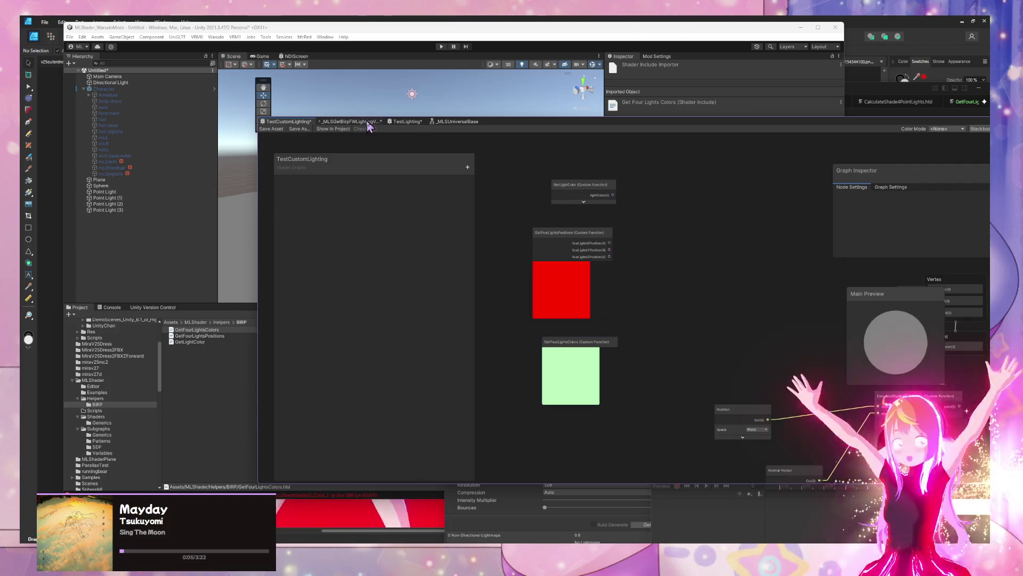
# Step: Rename the same function to GetFourLightsColors in TestLighting, cancelling a Save As attempt
pyautogui.click(420, 123)
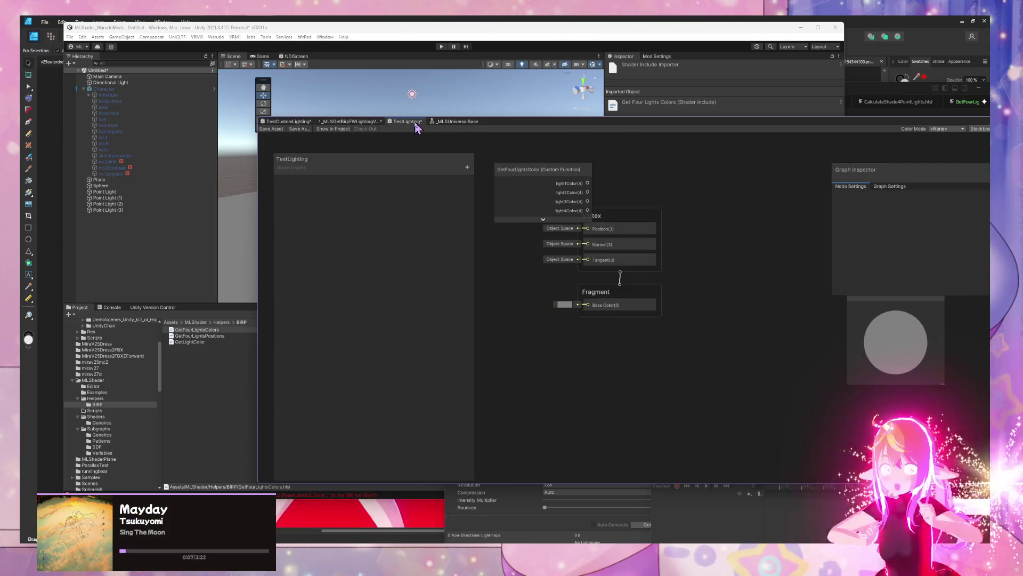
pyautogui.click(537, 171)
pyautogui.scroll(-2, 964, 264)
pyautogui.click(924, 280)
pyautogui.write('sColors')
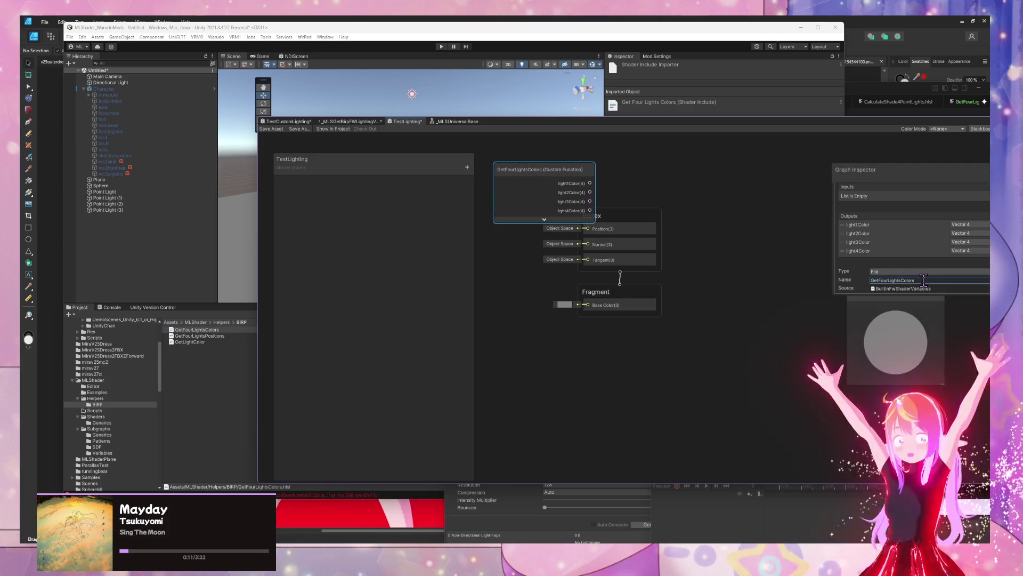
pyautogui.click(296, 128)
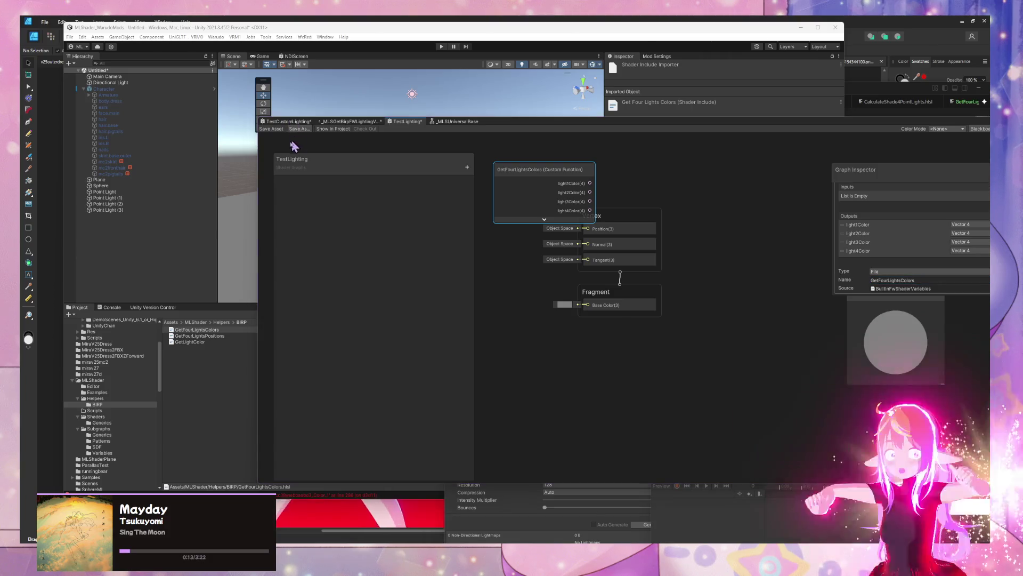
pyautogui.click(490, 287)
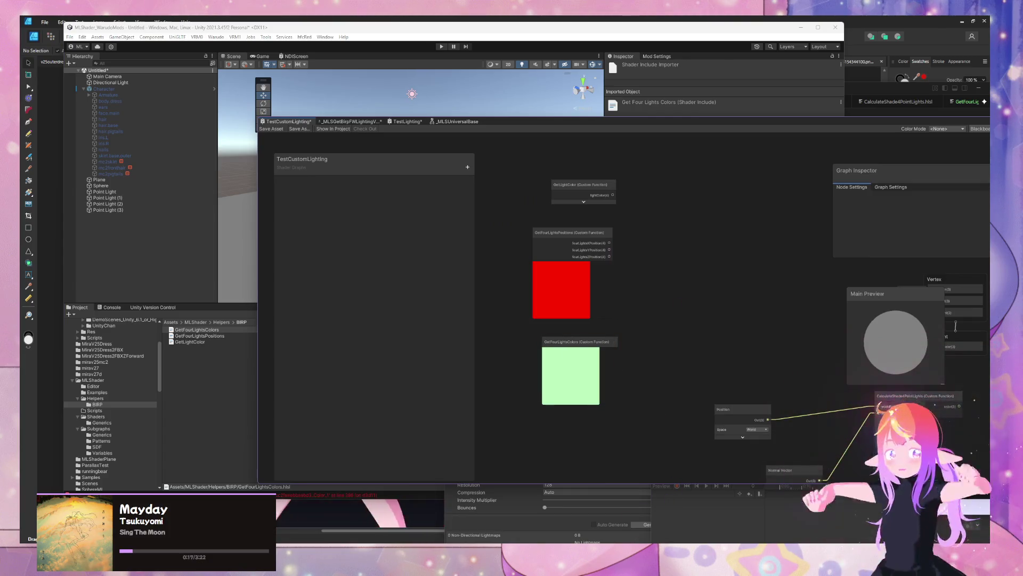
# Step: In GitHub Desktop, type the commit summary 'Split Helper into Functions'
pyautogui.hotkey('alt', 'Tab')
pyautogui.click(666, 399)
pyautogui.write('s')
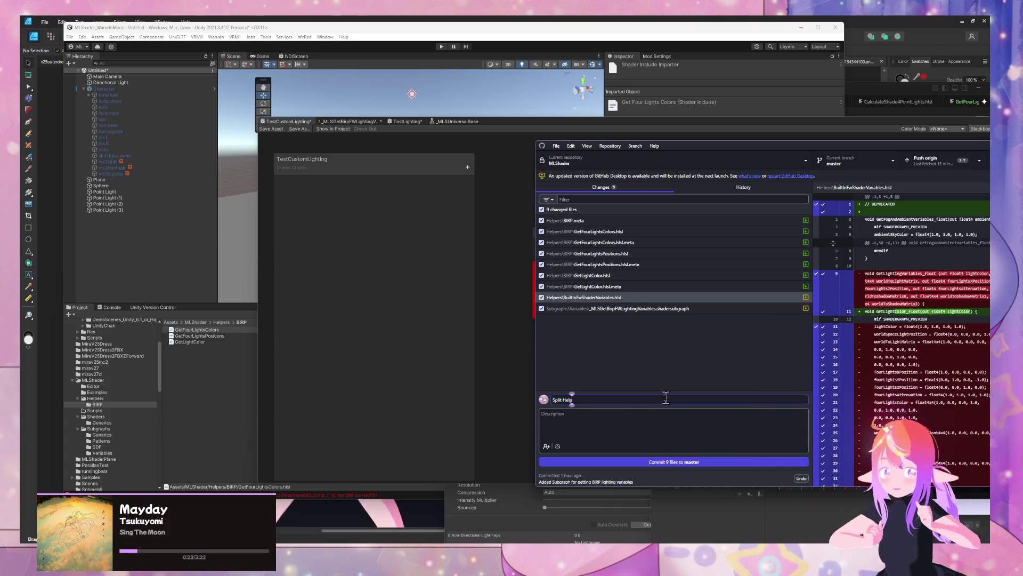
pyautogui.write(' Functions')
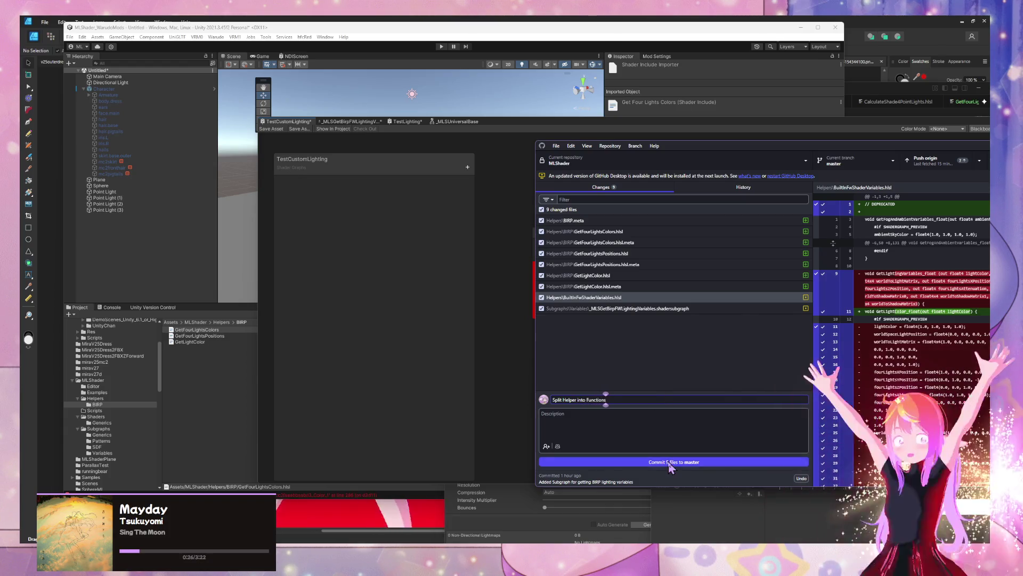
# Step: Commit the nine files to master and move the Unity Shader Graph window up-left
pyautogui.click(668, 462)
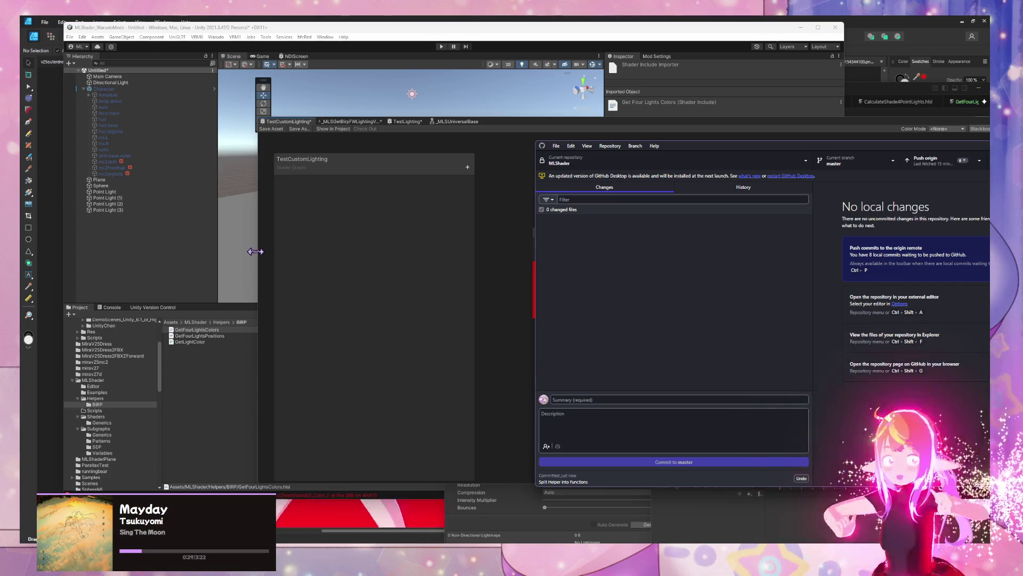
pyautogui.click(341, 235)
pyautogui.moveTo(618, 122); pyautogui.dragTo(469, 107)
pyautogui.moveTo(461, 173)
pyautogui.mouseDown()
pyautogui.moveTo(437, 192)
pyautogui.moveTo(441, 146)
pyautogui.moveTo(429, 169)
pyautogui.moveTo(451, 149)
pyautogui.mouseUp()
# Step: Expand GetLightColor's preview to show its green swatch, then deselect the node
pyautogui.click(423, 188)
pyautogui.click(581, 224)
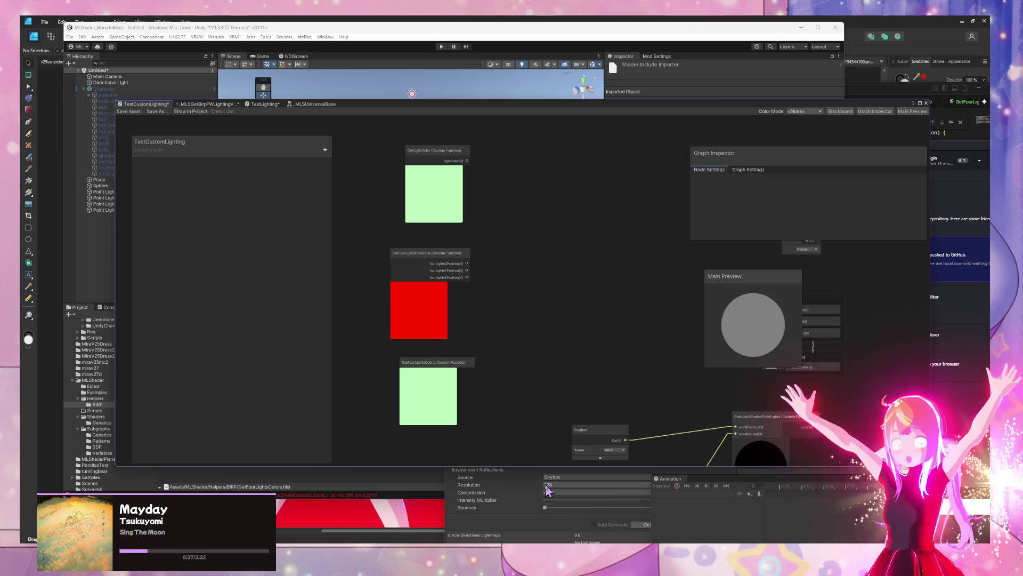
pyautogui.moveTo(501, 542)
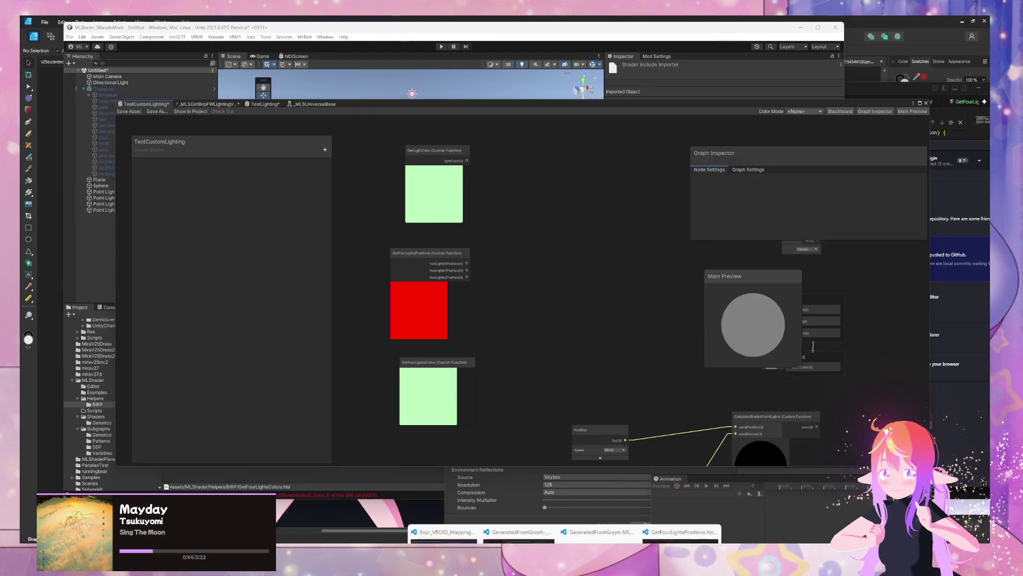
pyautogui.moveTo(565, 543)
pyautogui.moveTo(688, 530)
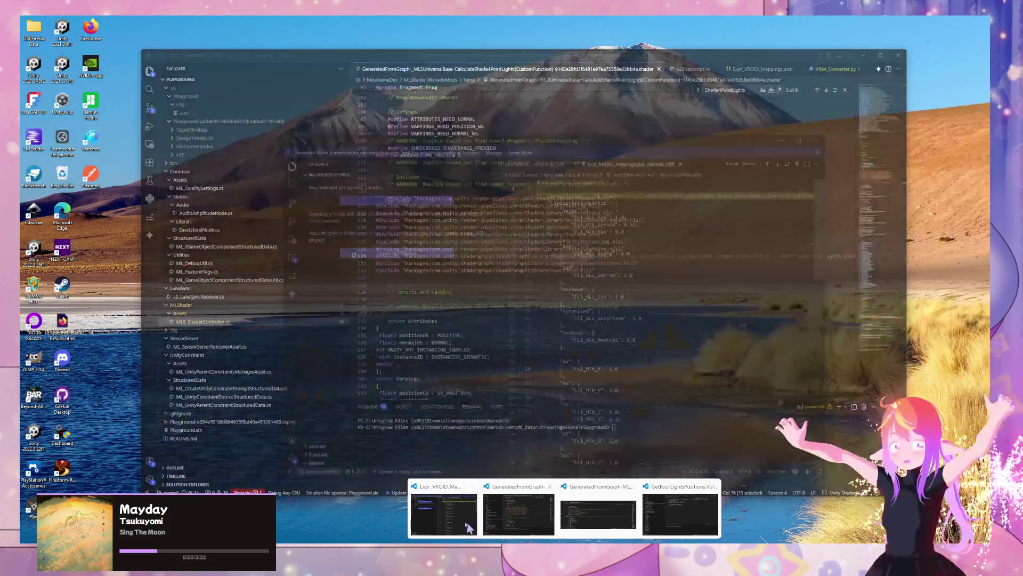
pyautogui.moveTo(456, 525)
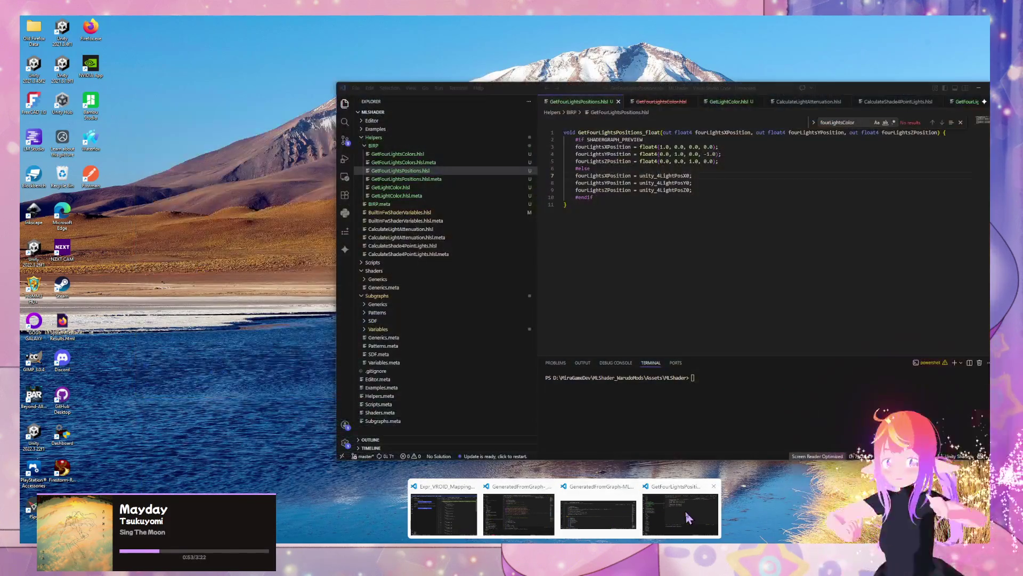
# Step: Open BuiltInFwShaderVariables.hlsl in VS Code and scroll through its commented-out four-light functions
pyautogui.click(688, 517)
pyautogui.click(447, 213)
pyautogui.scroll(-8, 665, 232)
pyautogui.scroll(-20, 665, 232)
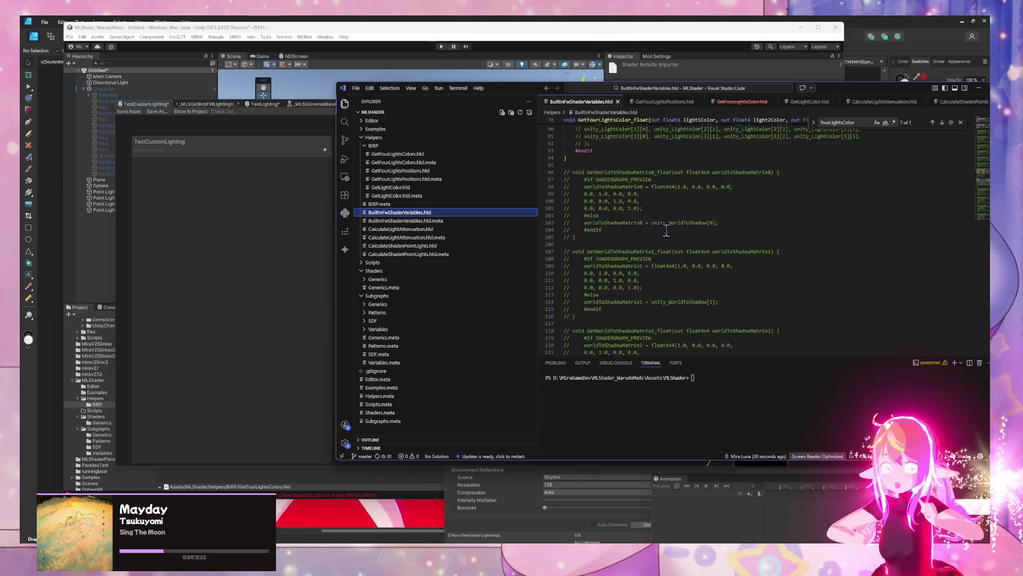
pyautogui.scroll(-1, 666, 231)
pyautogui.scroll(5, 666, 231)
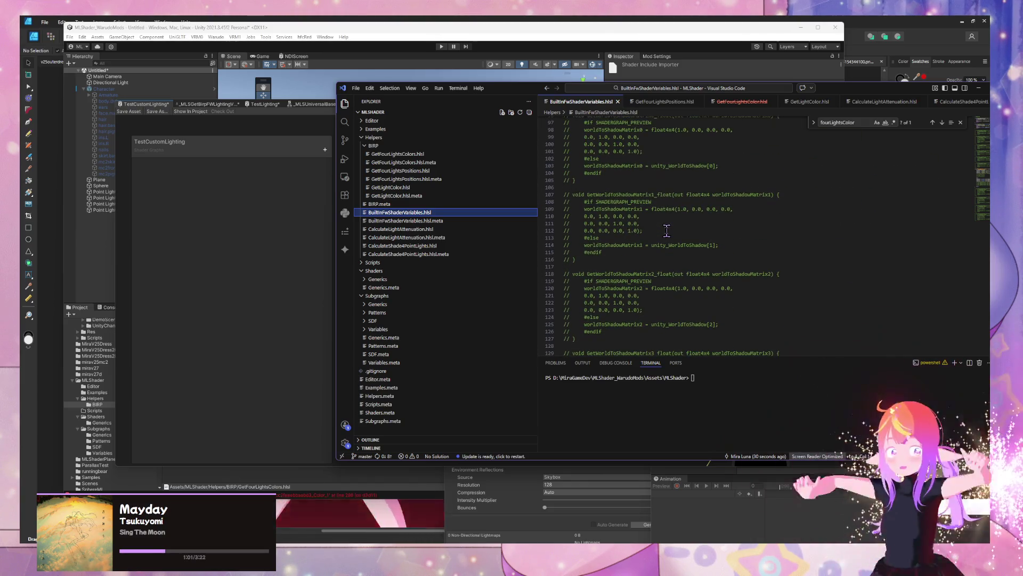
pyautogui.scroll(-8, 668, 228)
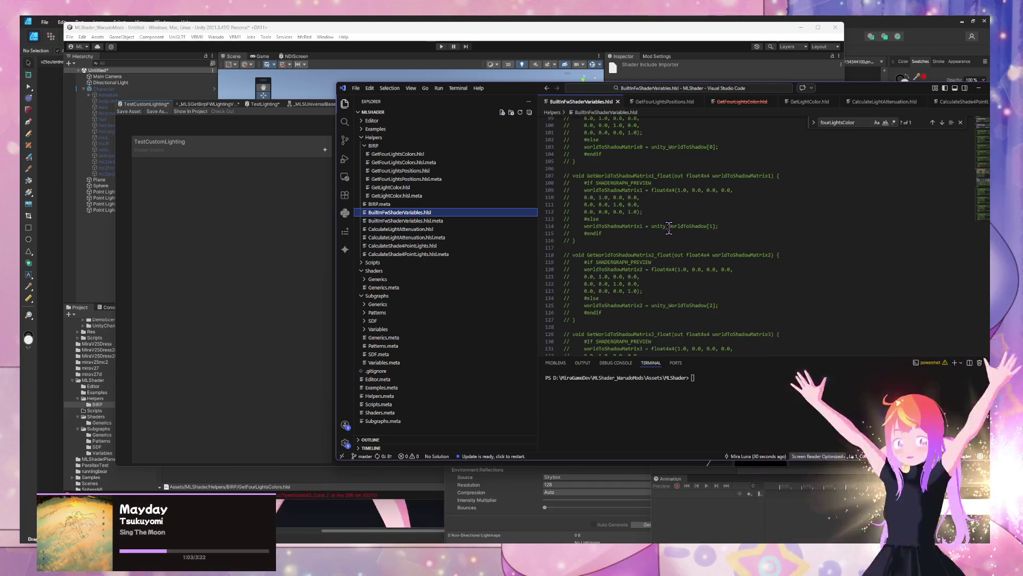
pyautogui.scroll(6, 672, 224)
pyautogui.scroll(20, 671, 224)
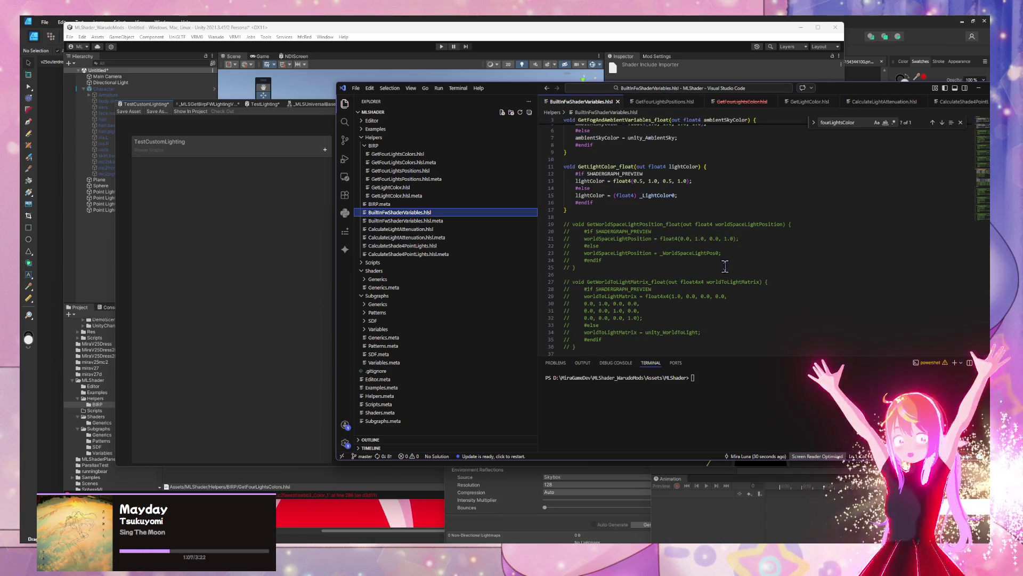
pyautogui.scroll(2, 725, 267)
pyautogui.scroll(-6, 724, 266)
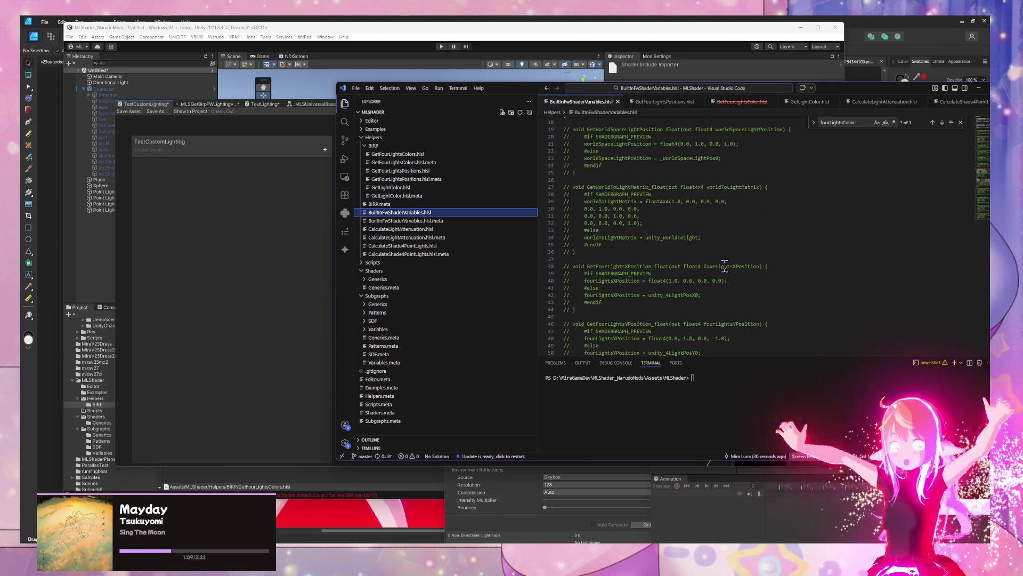
pyautogui.scroll(-11, 725, 266)
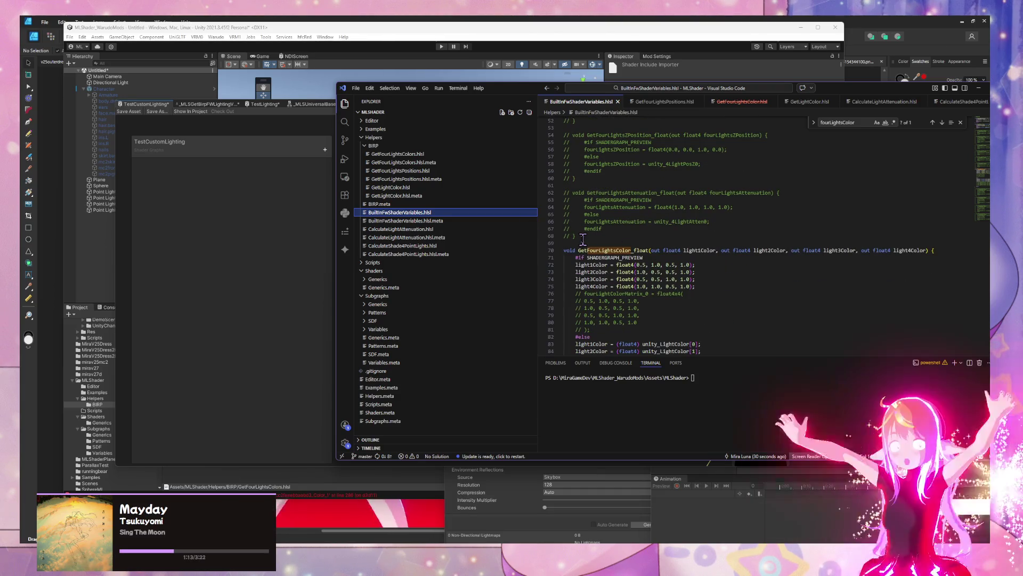
# Step: Move and shrink the Shader Graph window, then bring up the BIRP folder's file options
pyautogui.moveTo(508, 93)
pyautogui.mouseDown()
pyautogui.moveTo(552, 88)
pyautogui.moveTo(651, 110)
pyautogui.mouseUp()
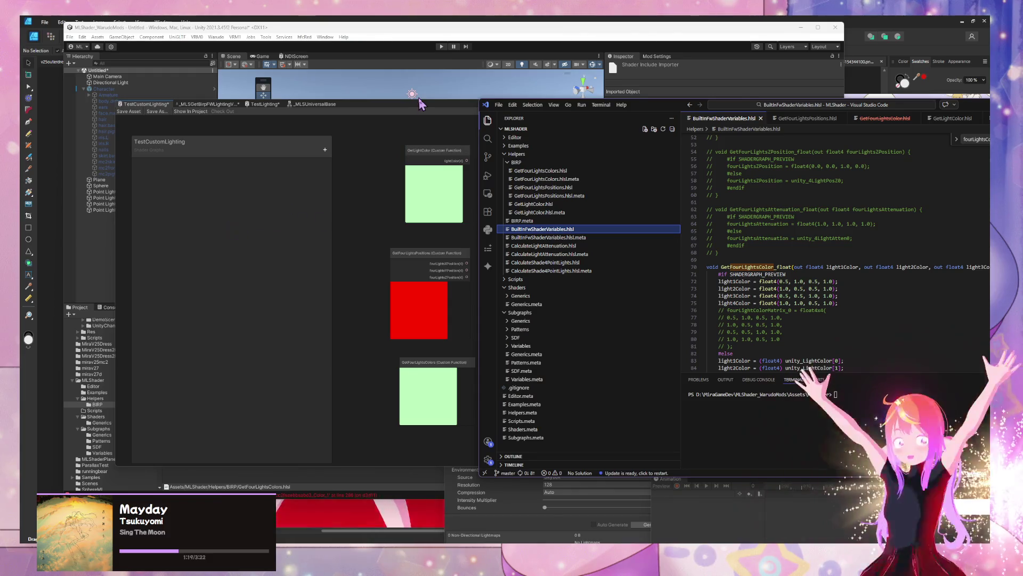
pyautogui.moveTo(416, 109)
pyautogui.mouseDown()
pyautogui.moveTo(369, 96)
pyautogui.moveTo(383, 76)
pyautogui.moveTo(374, 78)
pyautogui.mouseUp()
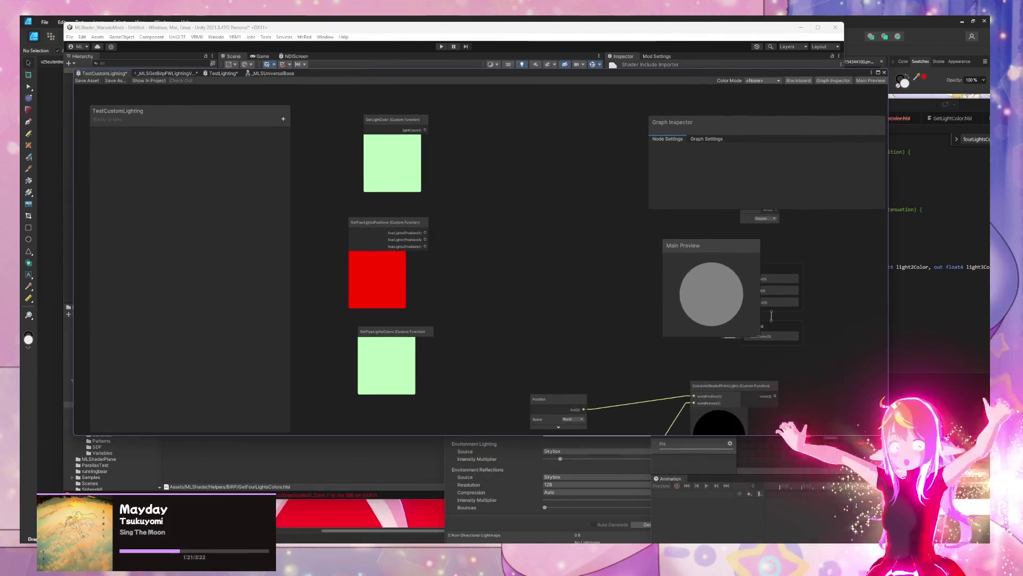
pyautogui.moveTo(886, 434)
pyautogui.mouseDown()
pyautogui.moveTo(715, 393)
pyautogui.moveTo(760, 403)
pyautogui.mouseUp()
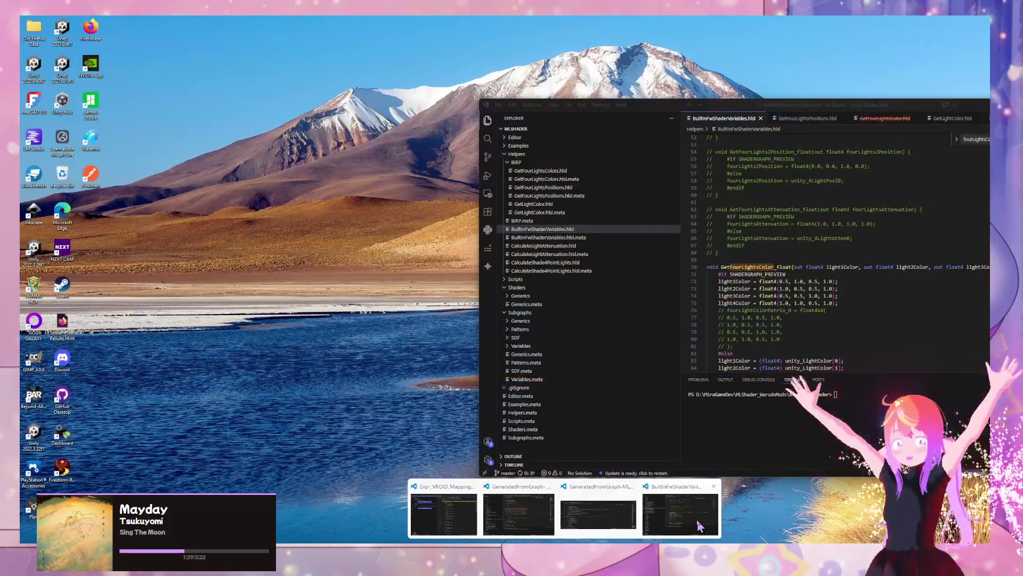
pyautogui.click(699, 525)
pyautogui.rightClick(596, 163)
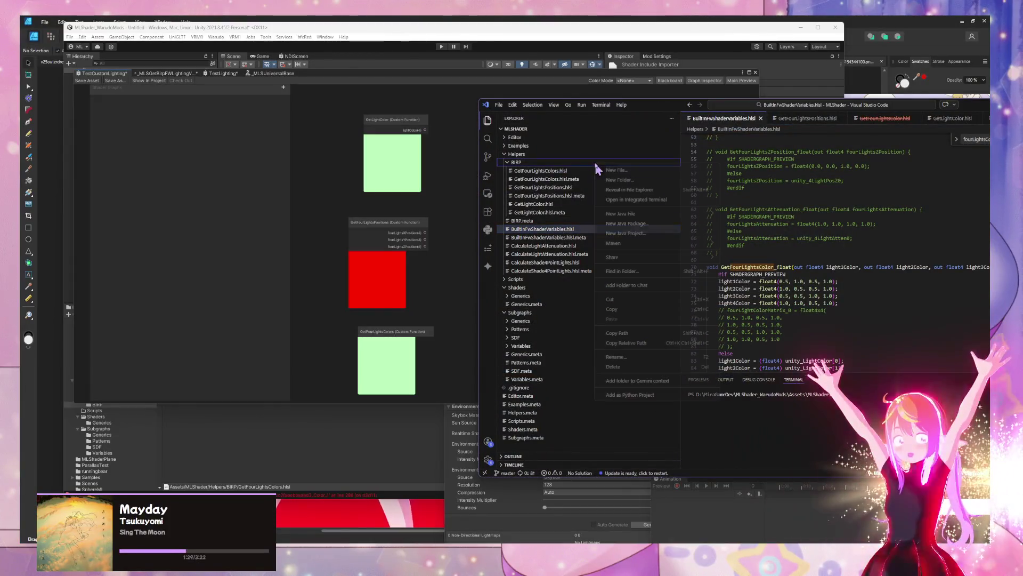
# Step: Create a new file GetFourLightsAttenuations.hlsl inside the BIRP folder
pyautogui.click(636, 170)
pyautogui.write('GetFourLights')
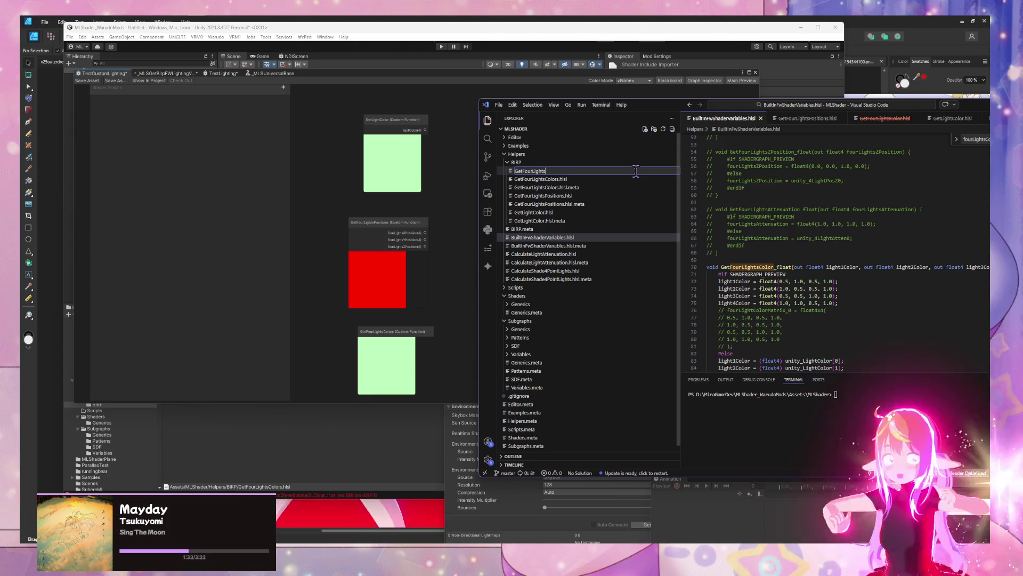
pyautogui.write('.hs')
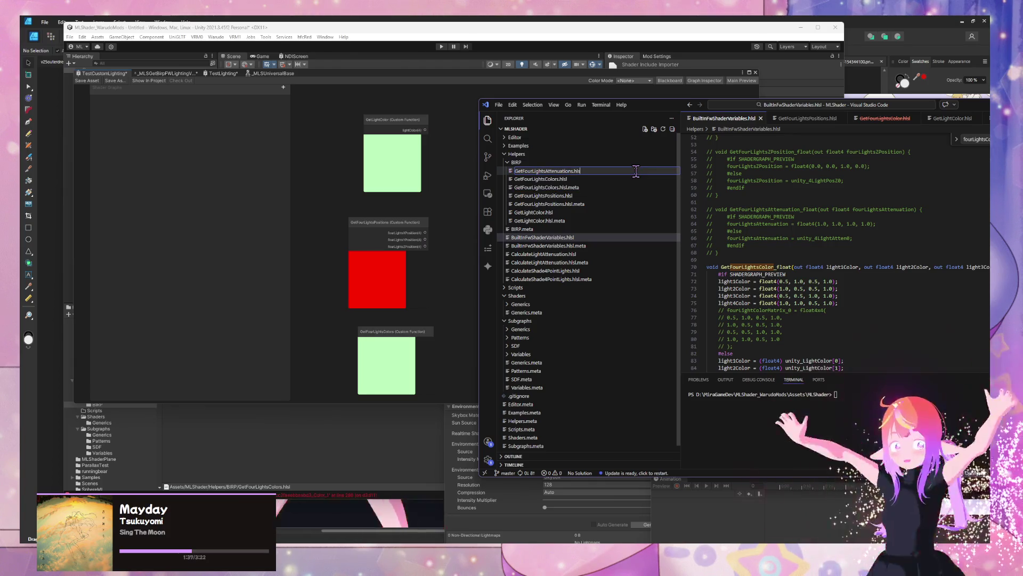
pyautogui.write('l')
pyautogui.press('Return')
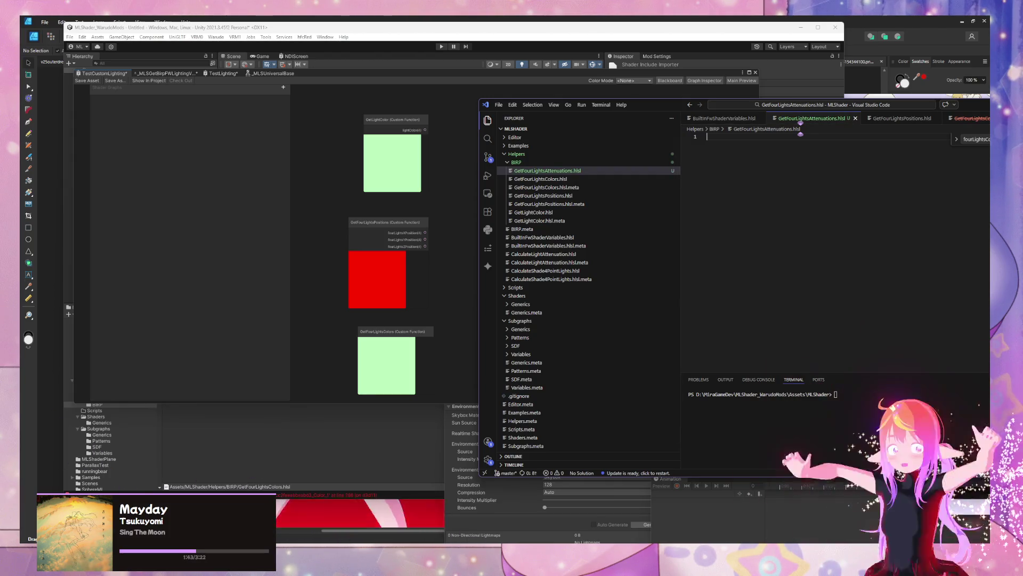
pyautogui.moveTo(585, 540)
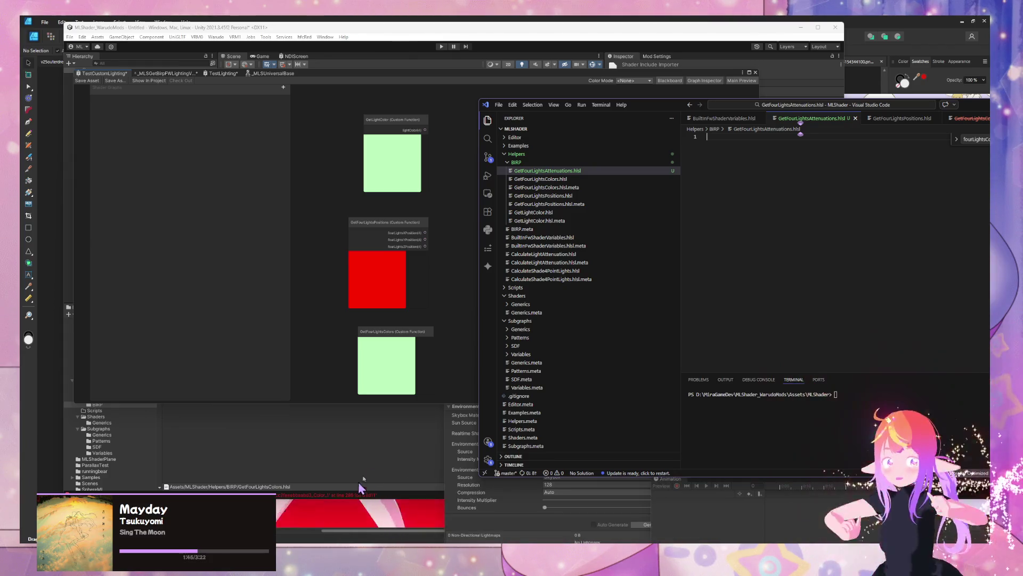
pyautogui.moveTo(642, 104); pyautogui.dragTo(387, 137)
# Step: Paste the commented attenuation function into the new file and uncomment it
pyautogui.hotkey('ctrl', 'v')
pyautogui.hotkey('ctrl', 'z')
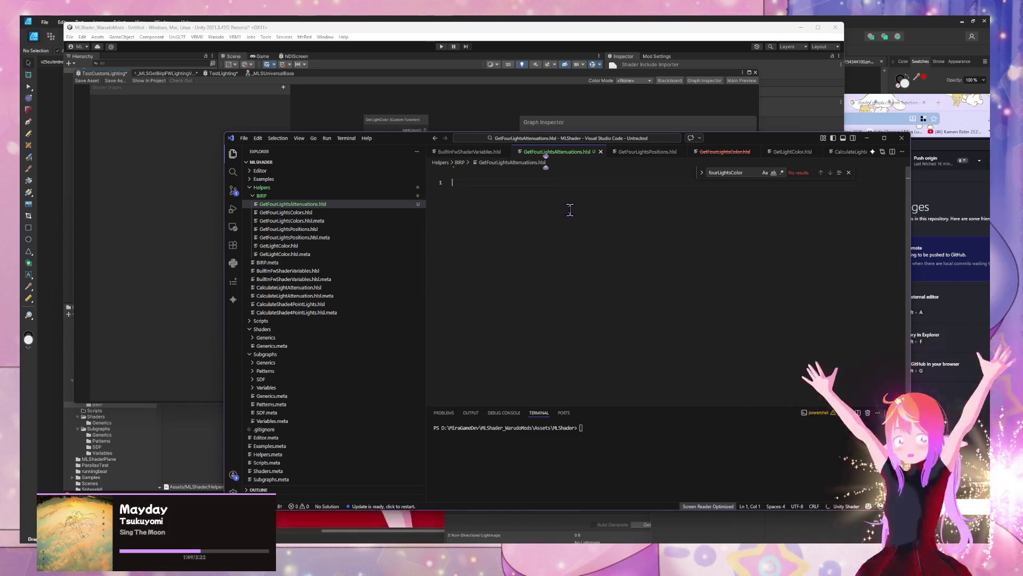
pyautogui.click(462, 153)
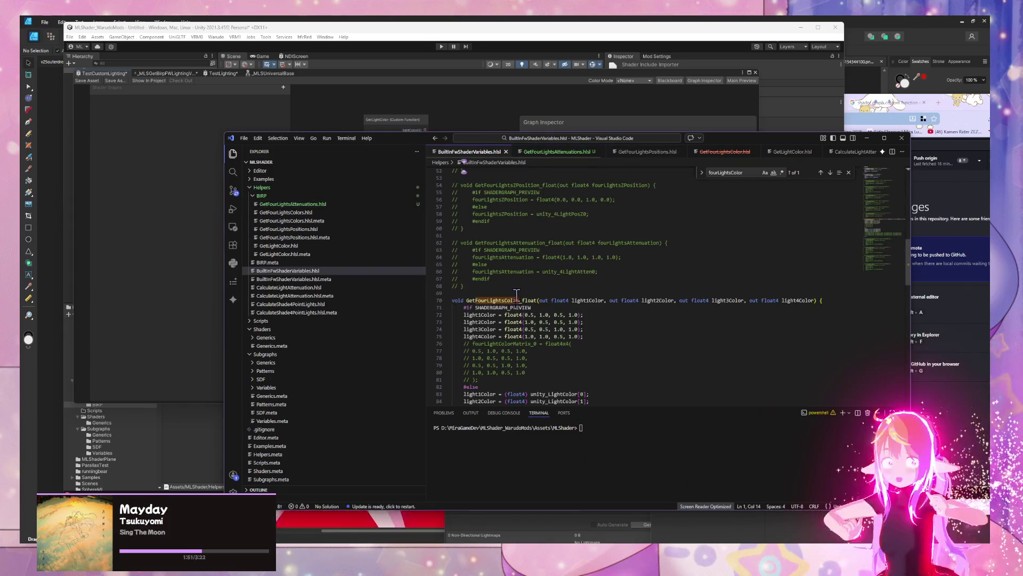
pyautogui.click(546, 152)
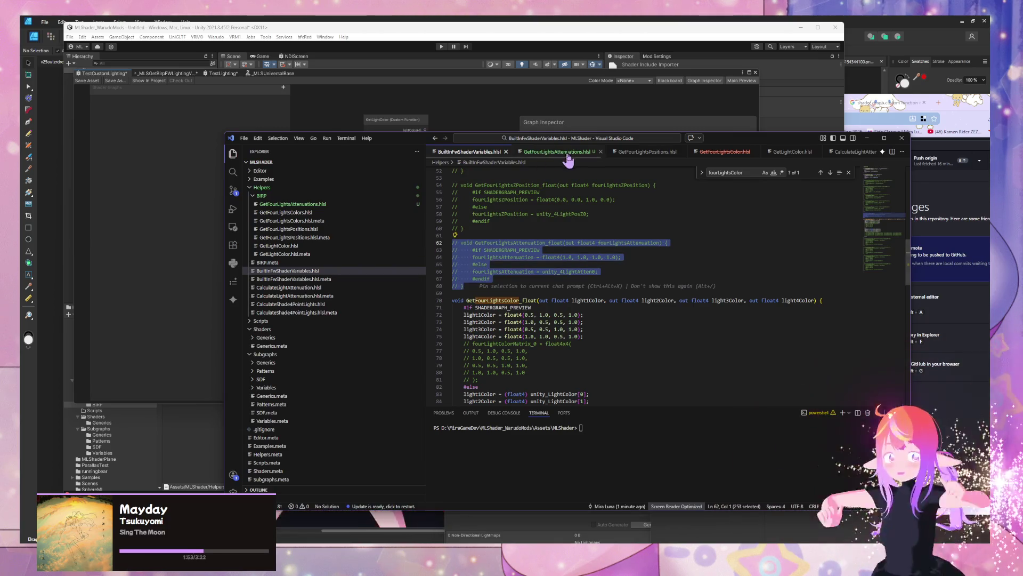
pyautogui.hotkey('ctrl', 'v')
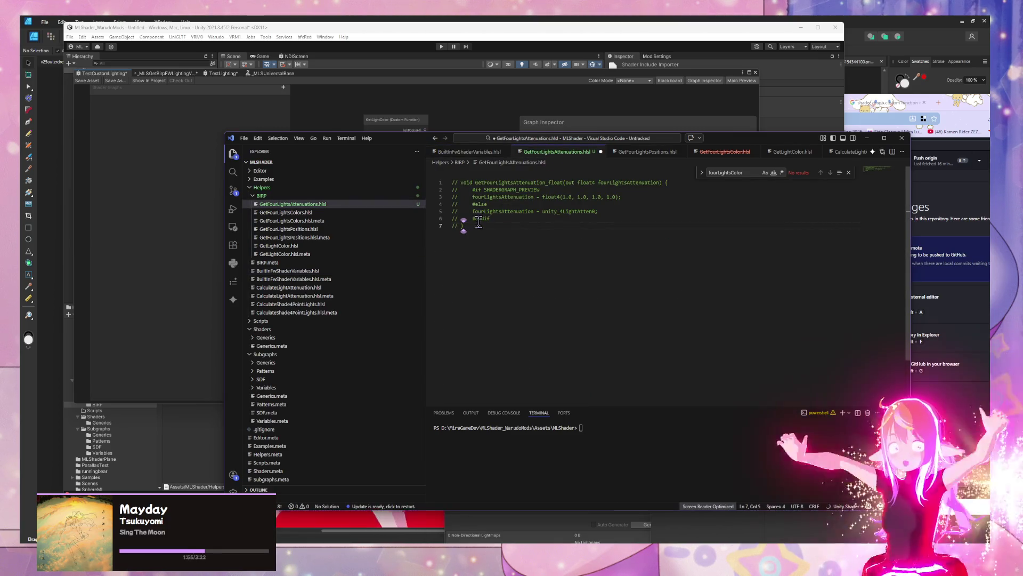
pyautogui.hotkey('ctrl', 'a')
pyautogui.hotkey('ctrl', '/')
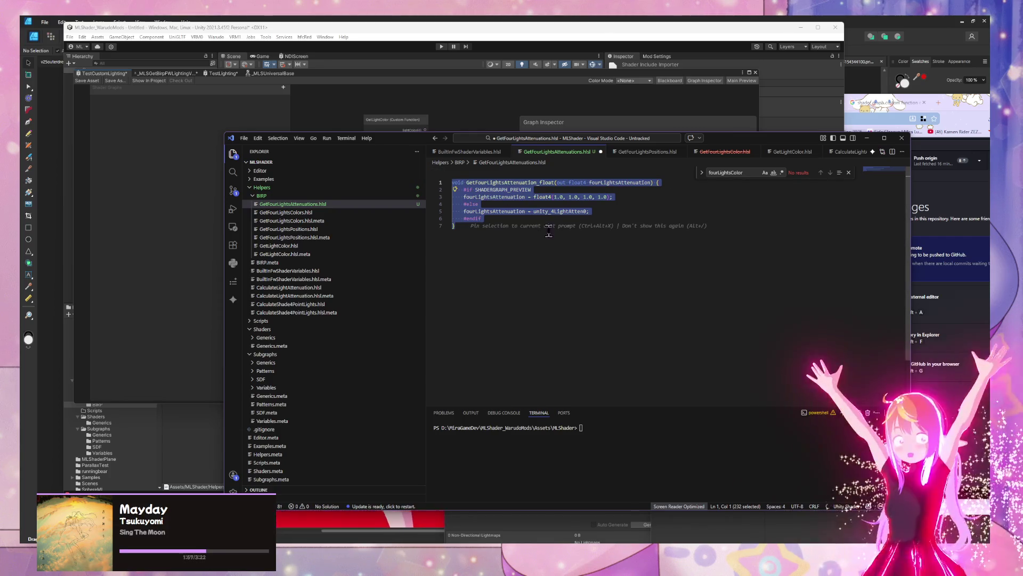
# Step: Pluralise the function and output names to GetFourLightsAttenuations_float and save the file
pyautogui.click(538, 184)
pyautogui.write('s')
pyautogui.click(654, 182)
pyautogui.write('s')
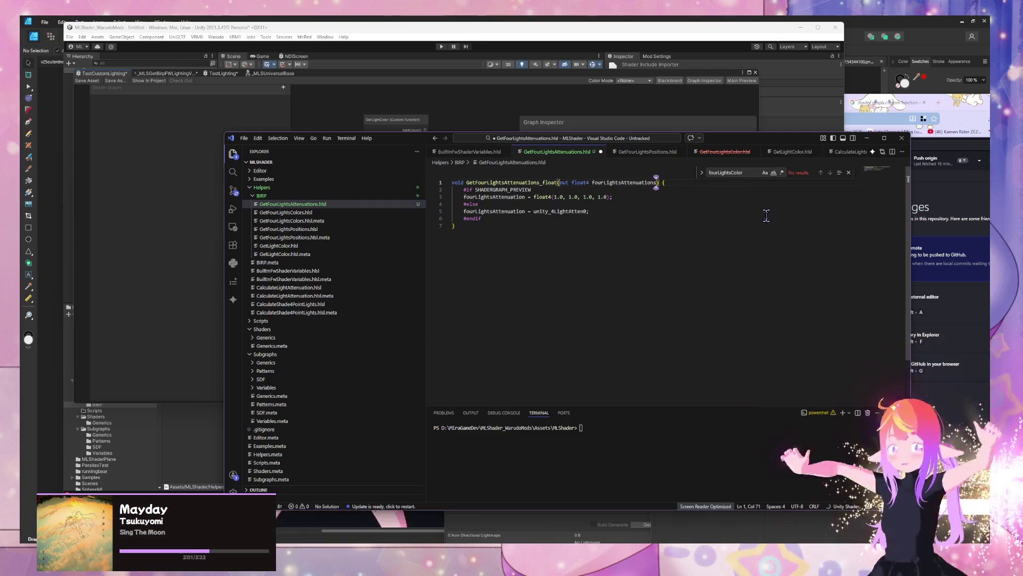
pyautogui.hotkey('ctrl', 's')
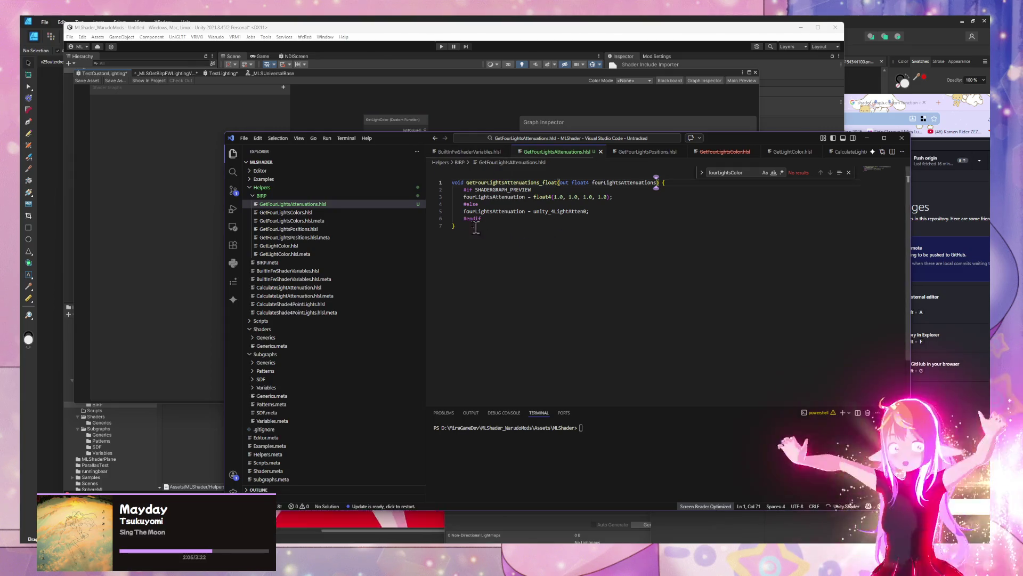
pyautogui.click(471, 251)
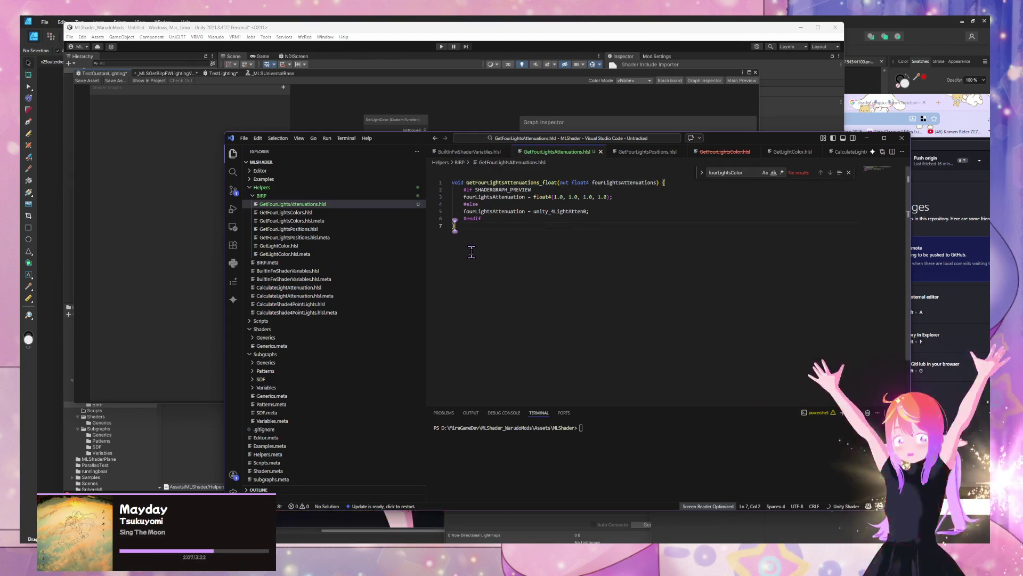
pyautogui.moveTo(405, 139)
pyautogui.mouseDown()
pyautogui.moveTo(748, 140)
pyautogui.moveTo(642, 145)
pyautogui.mouseUp()
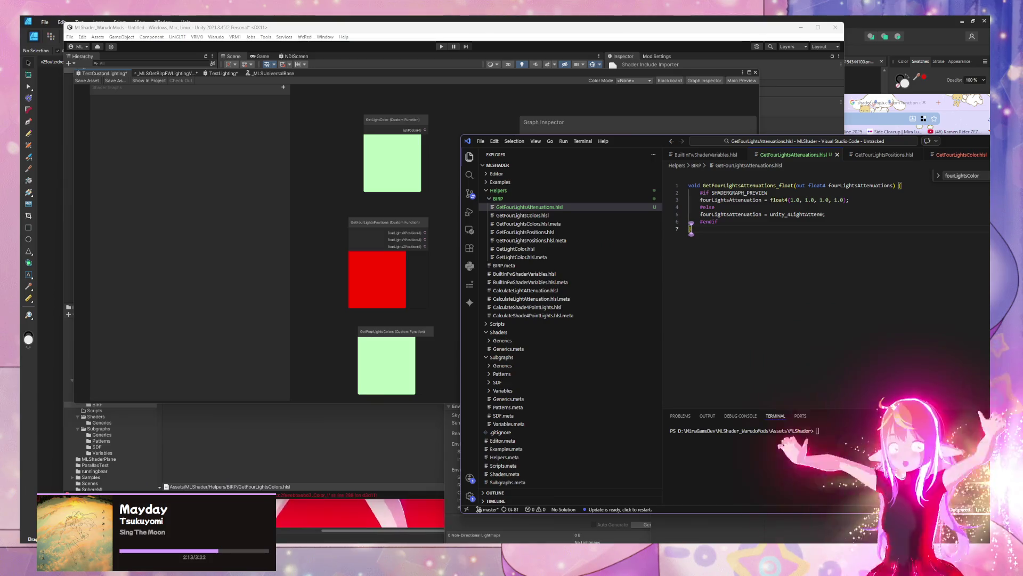
pyautogui.click(235, 304)
# Step: Compare the GetFourLightsPositions and GetLightColor nodes against the attenuation code
pyautogui.click(377, 290)
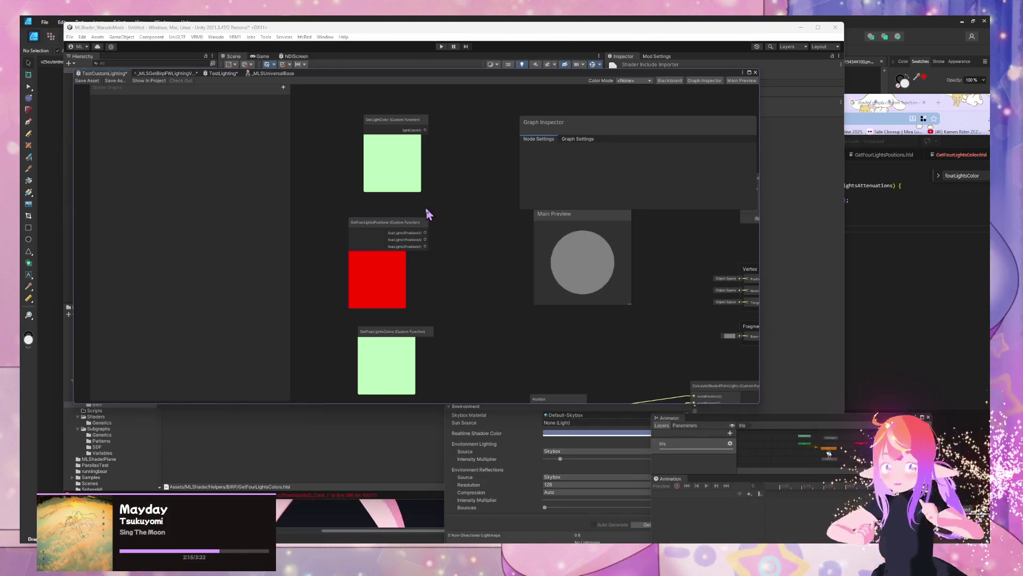
pyautogui.click(937, 326)
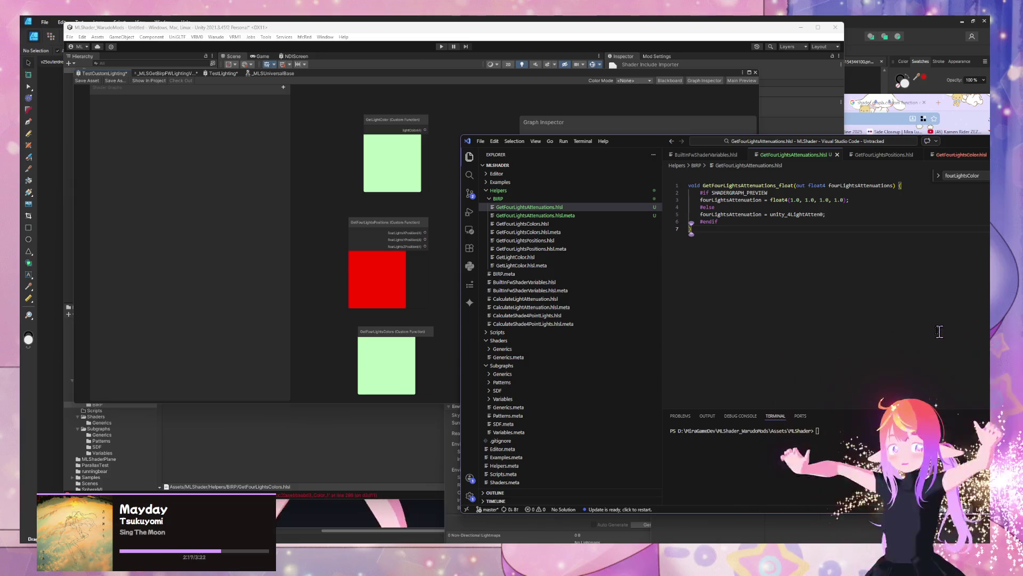
pyautogui.click(303, 250)
pyautogui.click(399, 123)
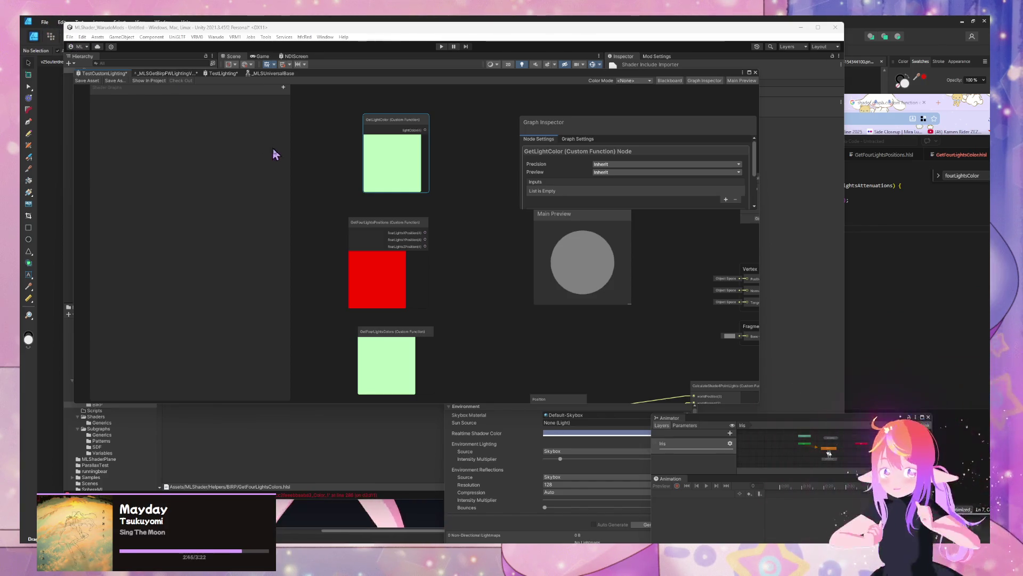
# Step: Toggle the GetFourLightsColors node preview off and on, then switch to the TestLighting graph
pyautogui.moveTo(468, 224)
pyautogui.mouseDown()
pyautogui.moveTo(457, 228)
pyautogui.moveTo(458, 219)
pyautogui.mouseUp()
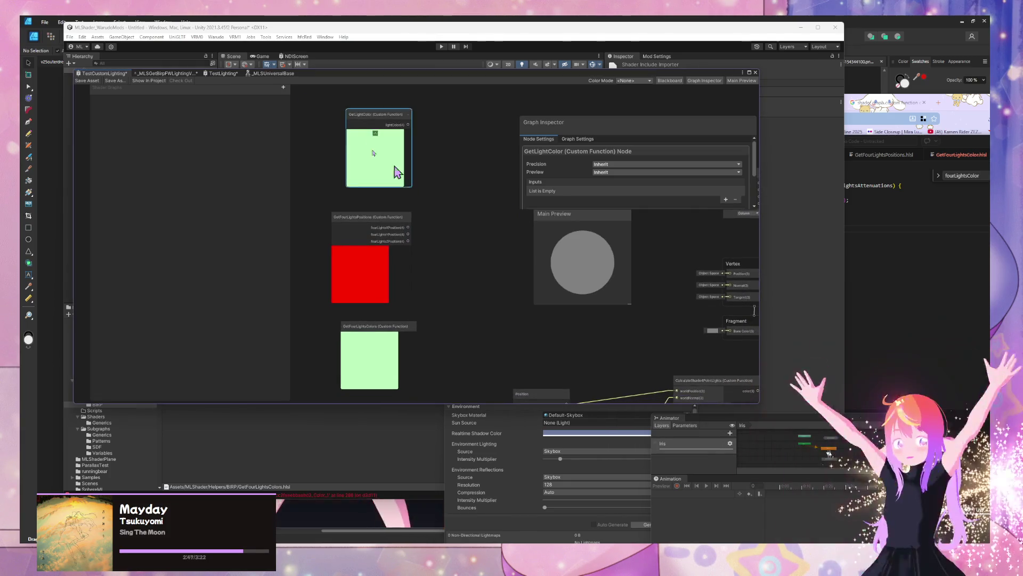
pyautogui.click(370, 334)
pyautogui.click(373, 339)
pyautogui.click(379, 334)
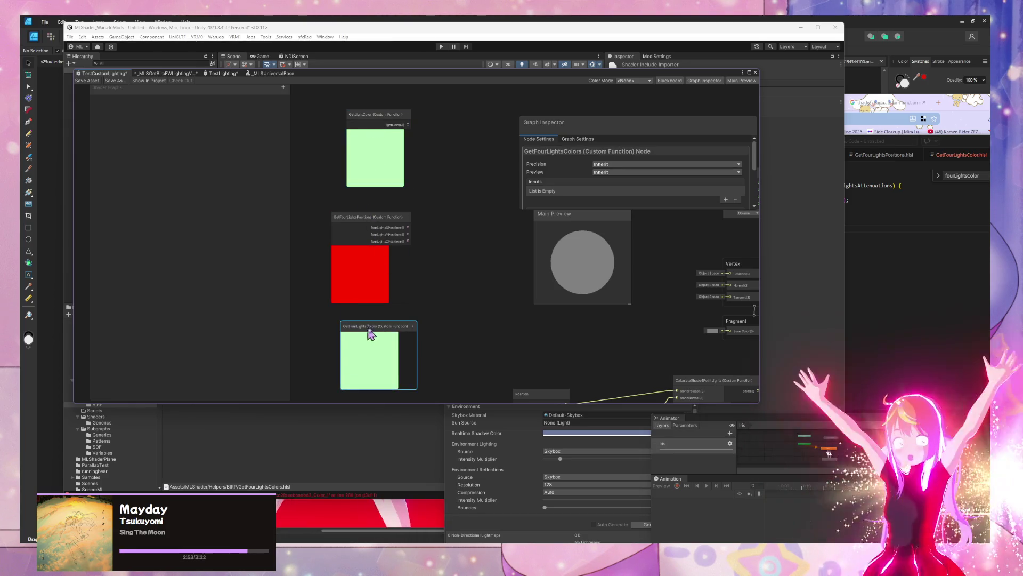
pyautogui.click(206, 74)
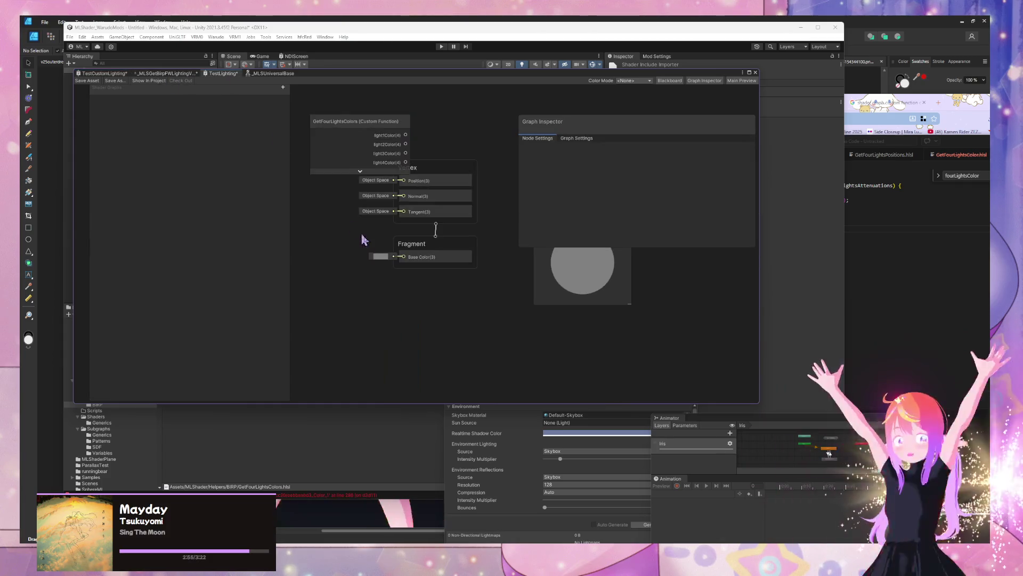
# Step: Paste the GetFourLightsColors node into TestLighting and set its source file to GetFourLightsAttenuations
pyautogui.hotkey('ctrl', 'v')
pyautogui.scroll(-3, 661, 199)
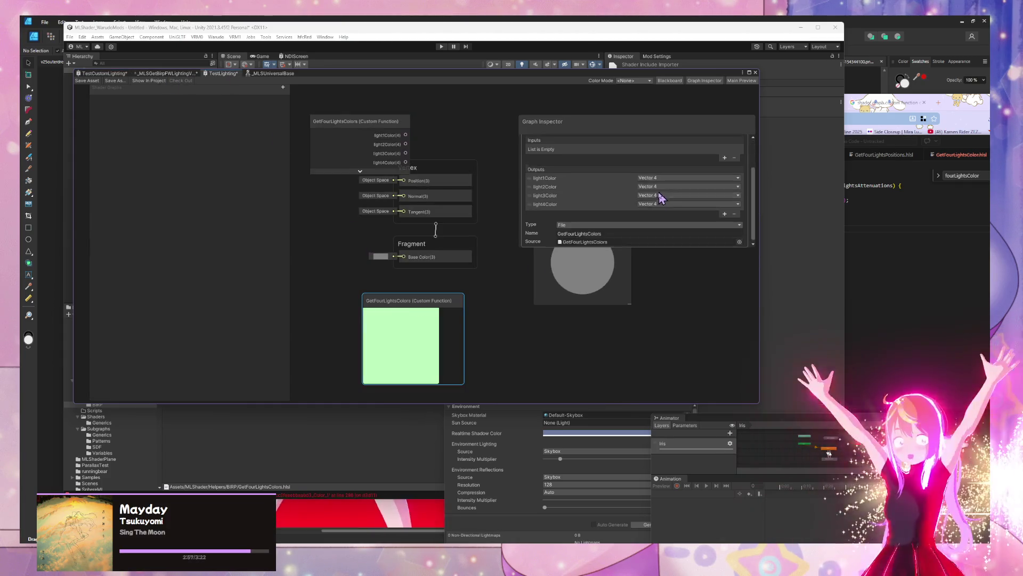
pyautogui.click(740, 240)
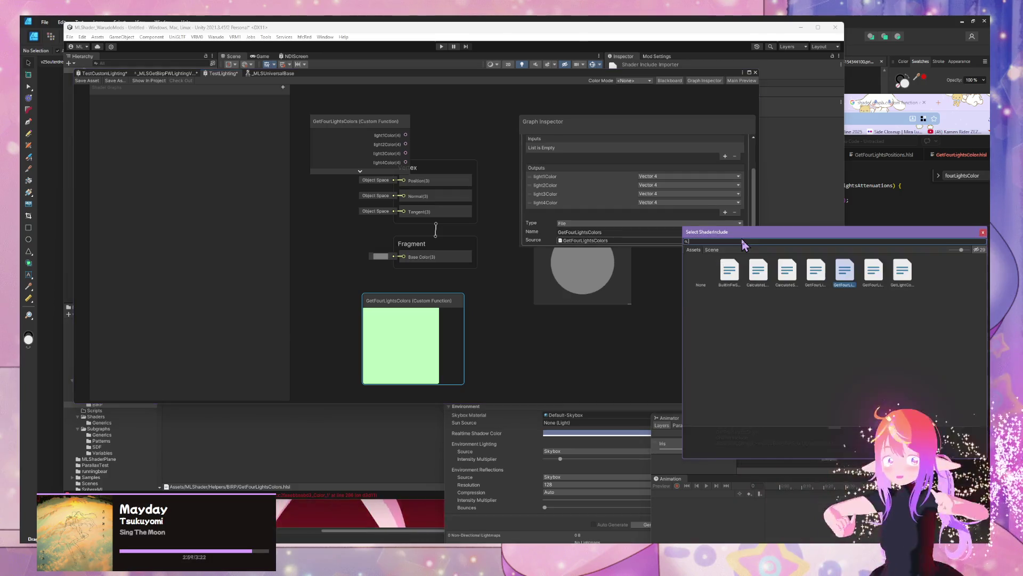
pyautogui.click(912, 278)
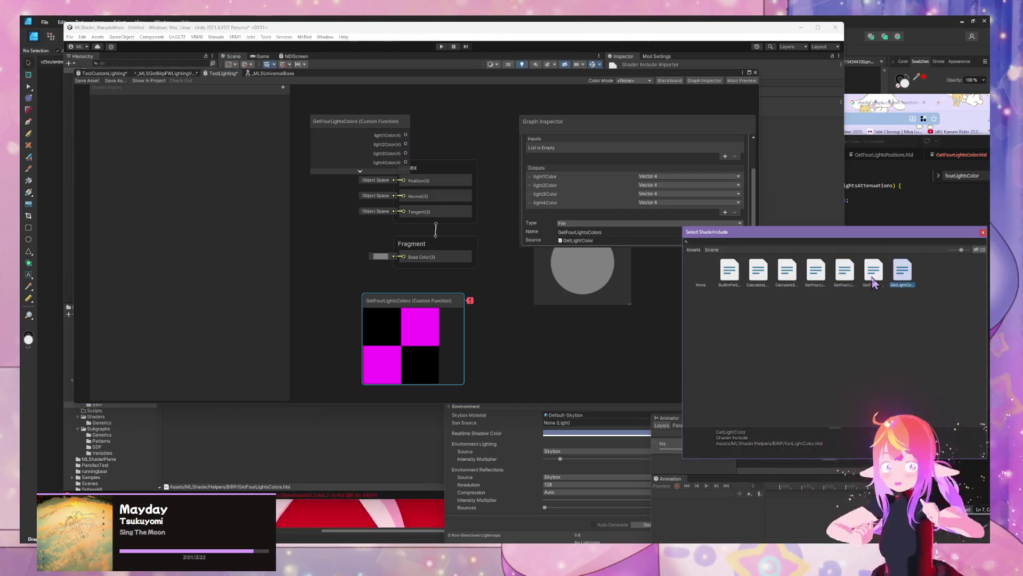
pyautogui.click(816, 272)
pyautogui.click(787, 272)
pyautogui.click(758, 272)
pyautogui.click(730, 272)
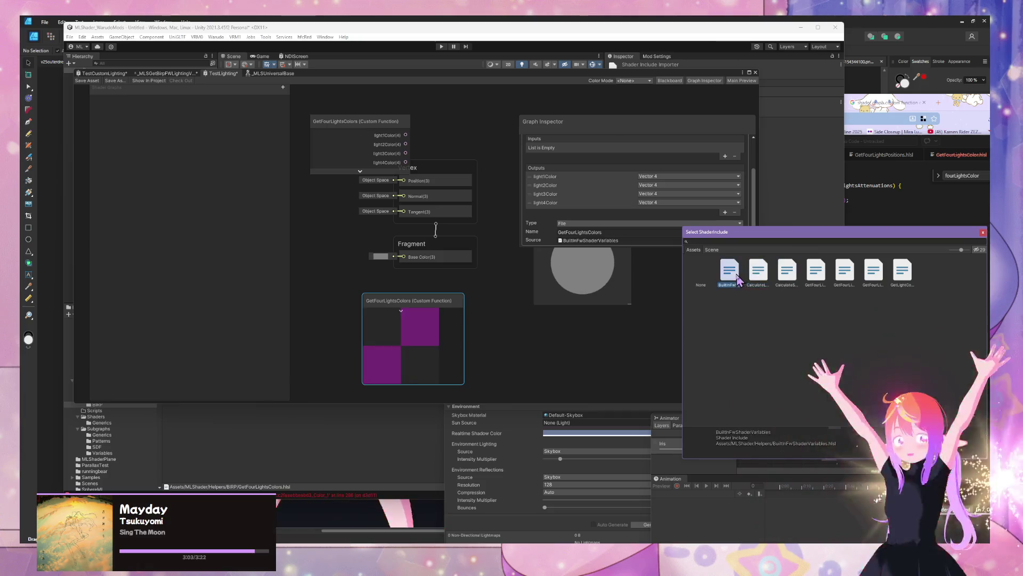
pyautogui.click(846, 275)
pyautogui.click(877, 274)
pyautogui.press('Left')
pyautogui.press('Left')
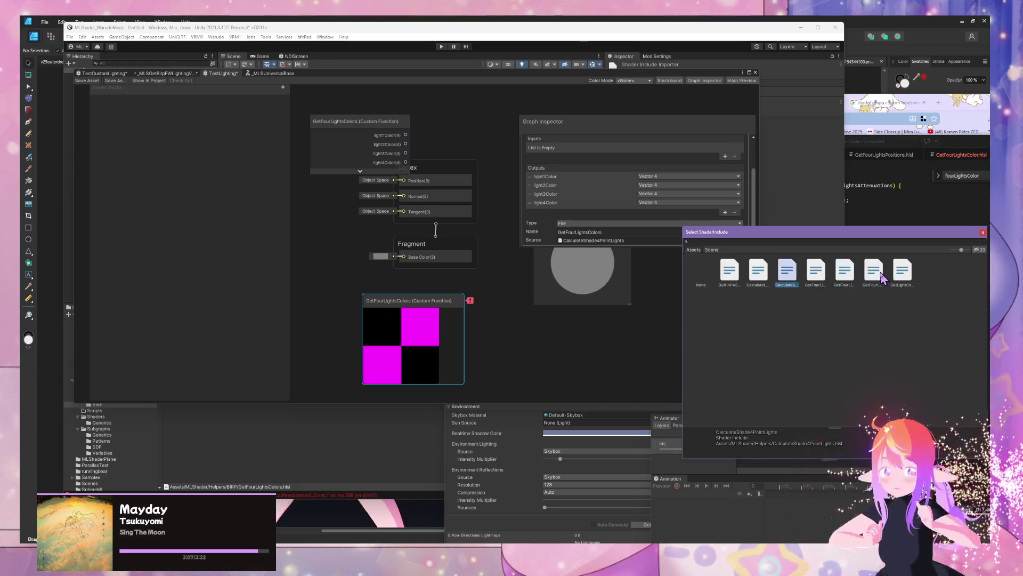
pyautogui.press('Return')
# Step: Check how fourLightsAttenuation is used in the GetFourLightsAttenuations function code
pyautogui.click(605, 233)
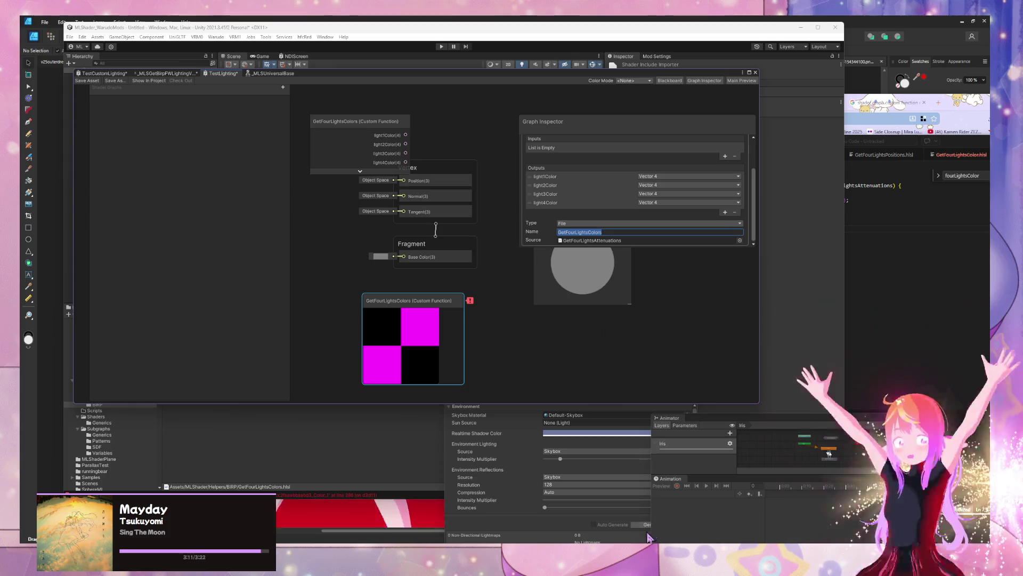
pyautogui.click(913, 272)
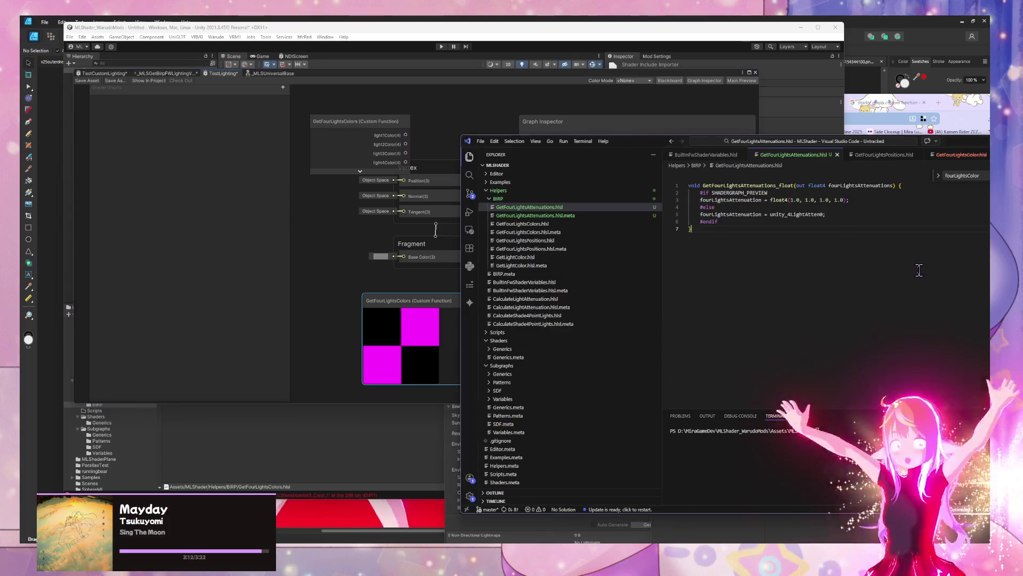
pyautogui.click(752, 214)
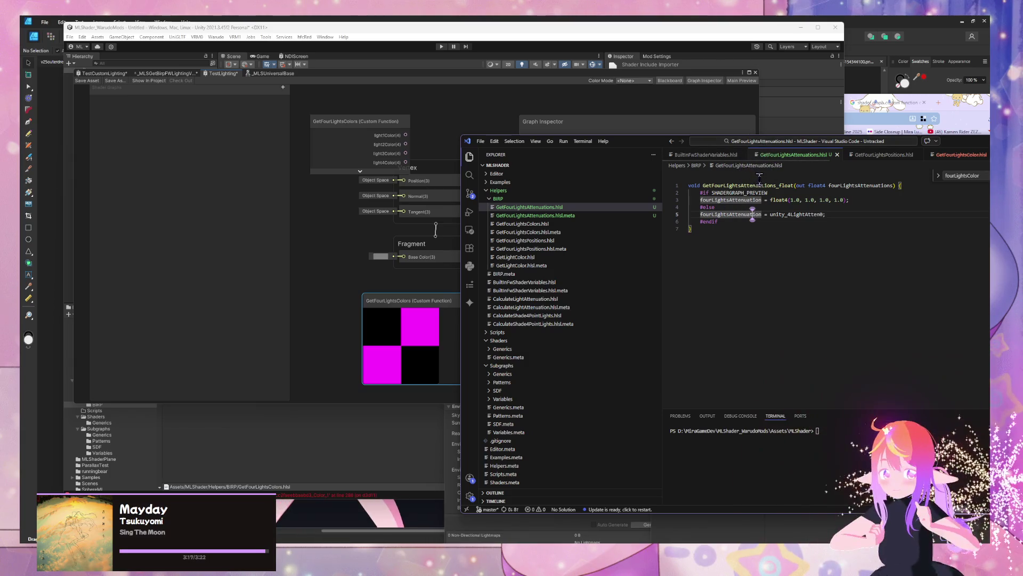
pyautogui.click(875, 117)
# Step: Search Google for 'attenuation', close the results, and head back to the code window
pyautogui.write('attenuation')
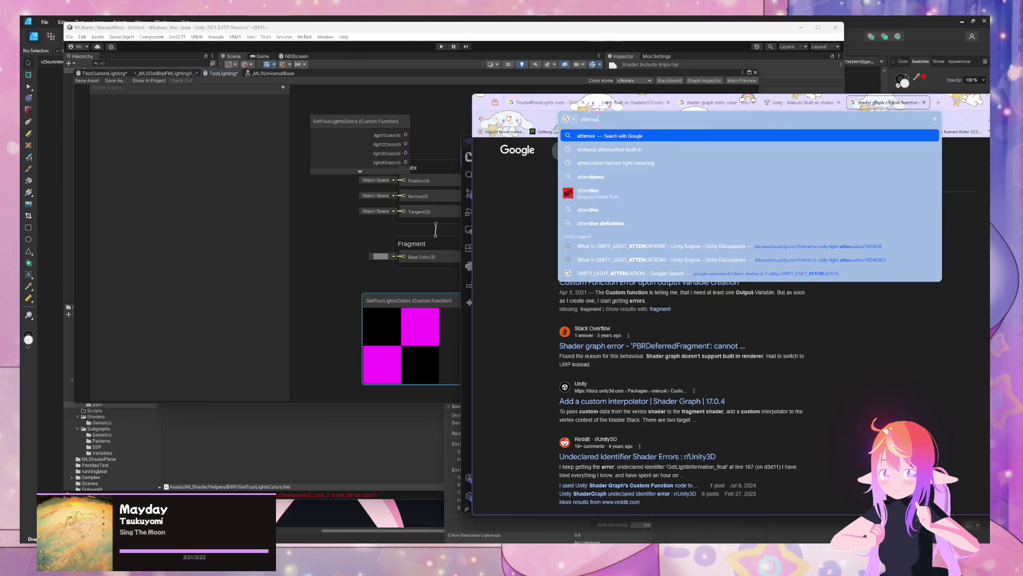
pyautogui.press('Return')
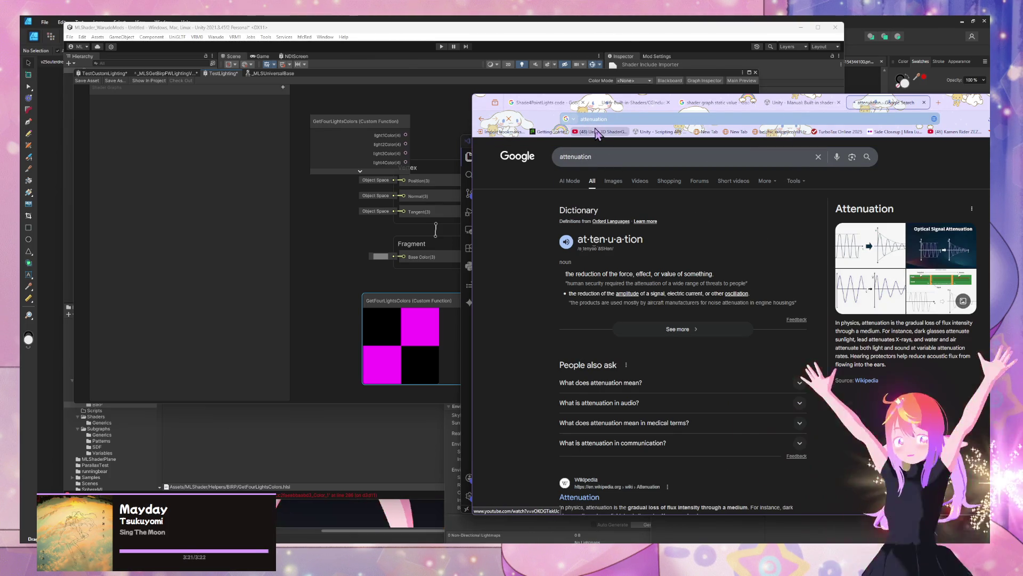
pyautogui.click(924, 102)
pyautogui.moveTo(714, 541)
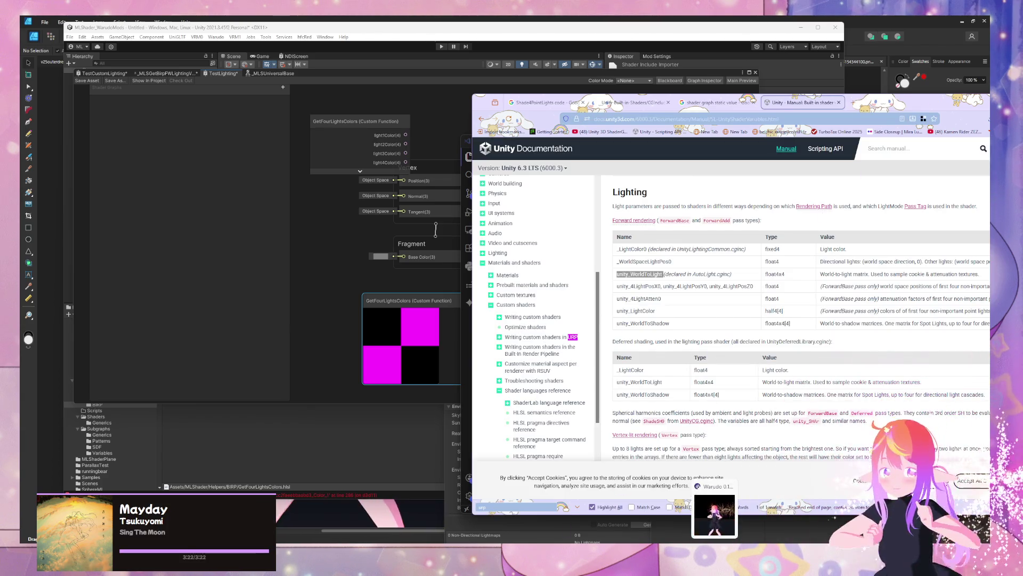
# Step: Rename the custom function to GetFourLightsAttenuations in the Graph Inspector
pyautogui.moveTo(565, 541)
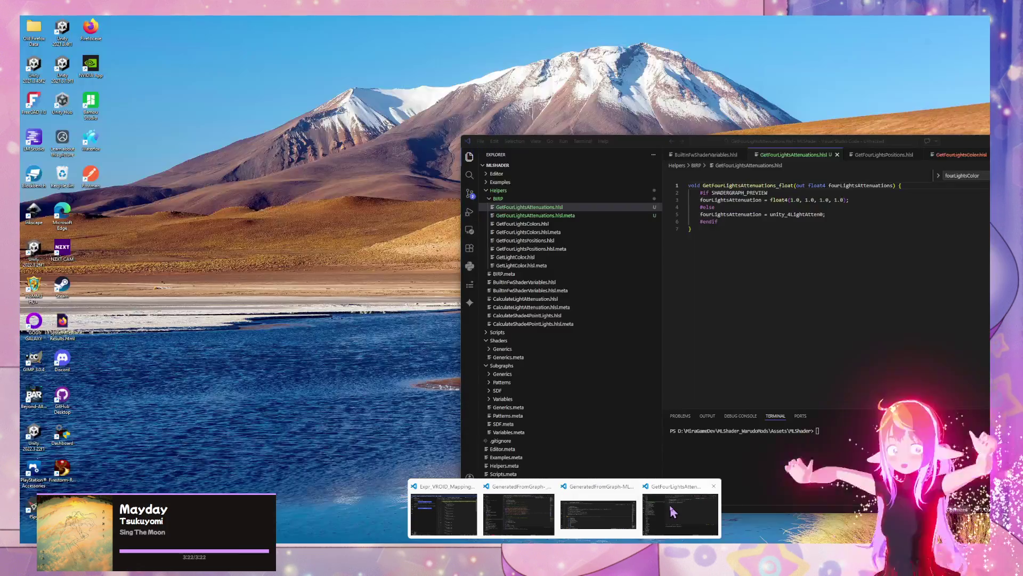
pyautogui.click(671, 512)
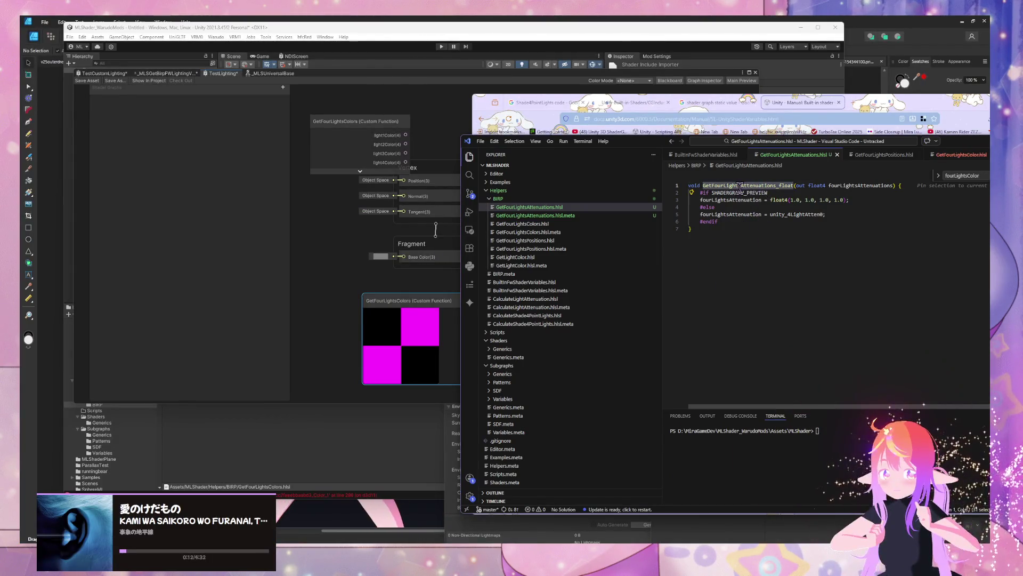
pyautogui.click(415, 311)
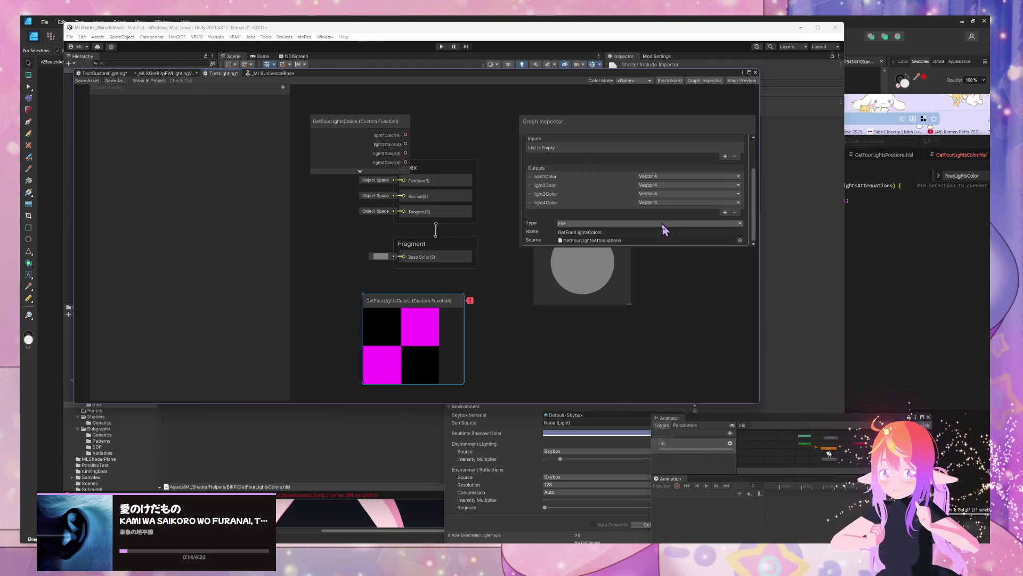
pyautogui.click(662, 232)
pyautogui.write('Attenuations_f')
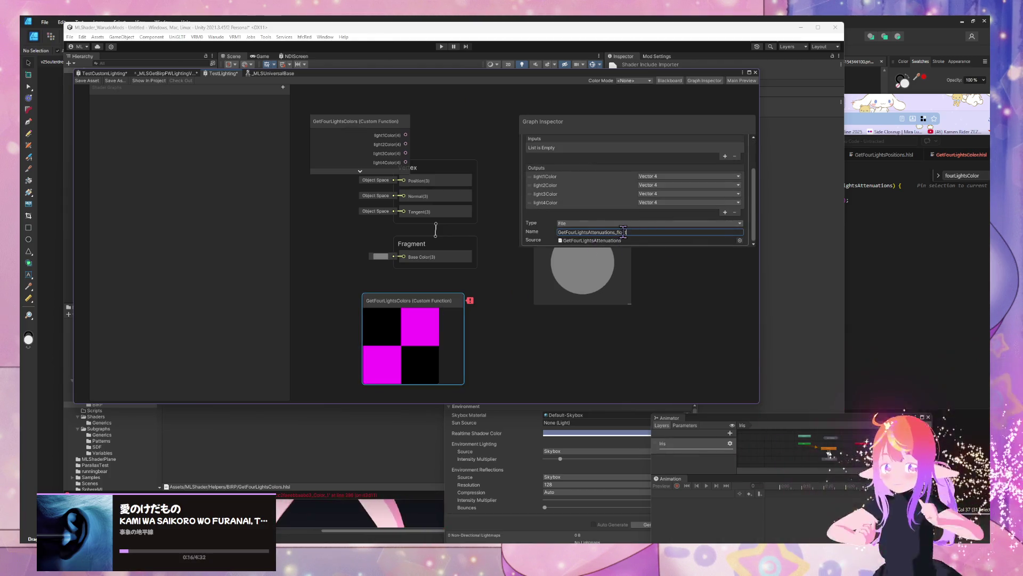
pyautogui.press('BackSpace')
pyautogui.press('BackSpace')
pyautogui.press('BackSpace')
pyautogui.press('Return')
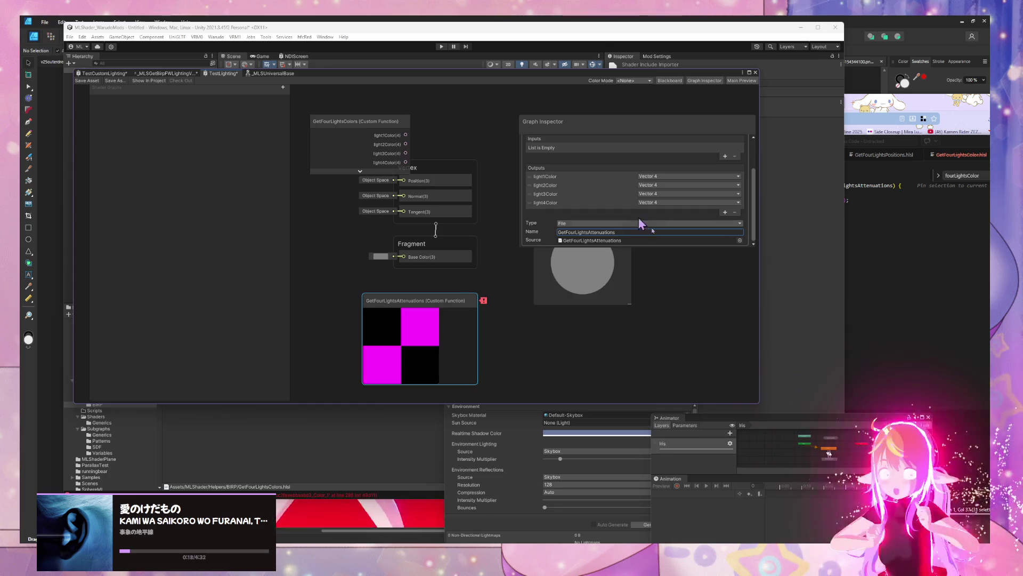
# Step: Remove the light2Color, light3Color and light4Color outputs, keeping light1Color as a Vector 4
pyautogui.click(532, 186)
pyautogui.click(734, 211)
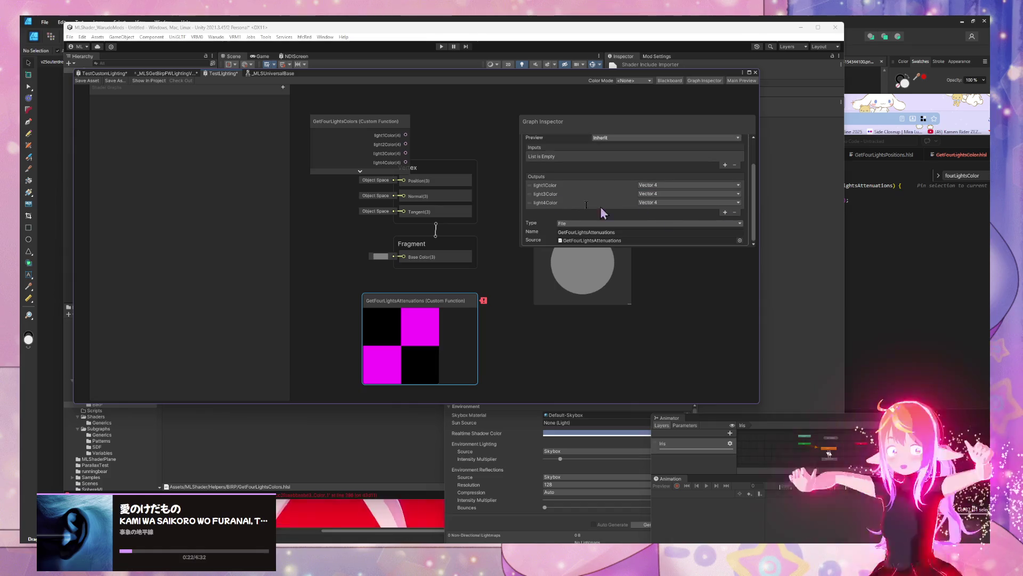
pyautogui.click(529, 203)
pyautogui.click(734, 212)
pyautogui.click(531, 211)
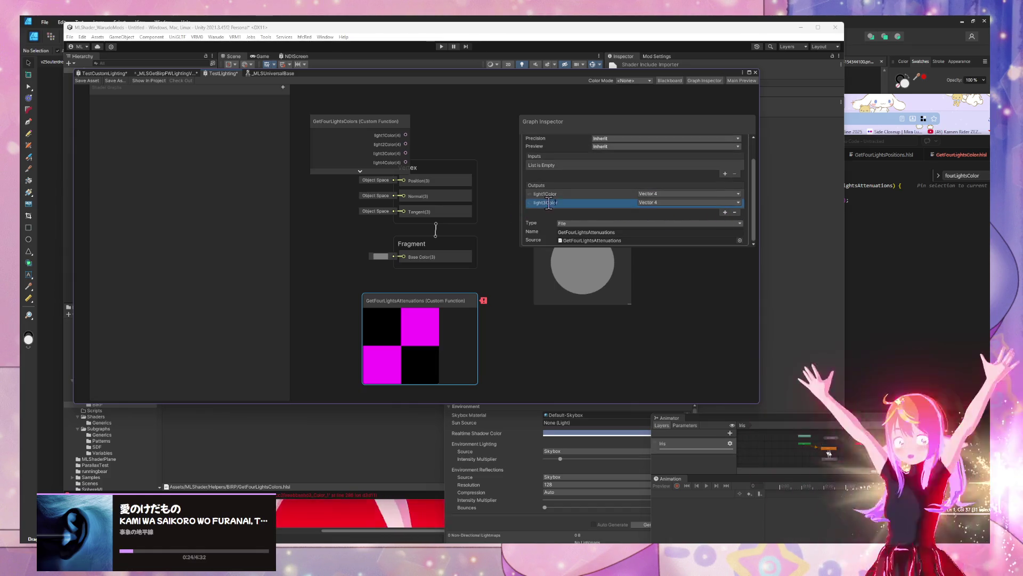
pyautogui.click(734, 212)
pyautogui.click(656, 202)
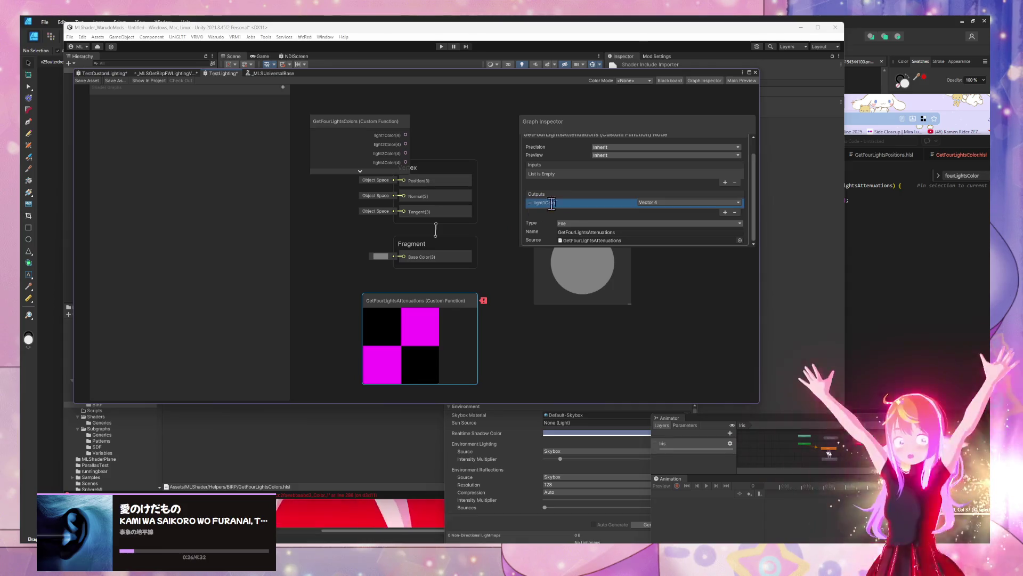
pyautogui.scroll(1, 676, 192)
pyautogui.scroll(-1, 676, 201)
pyautogui.click(671, 203)
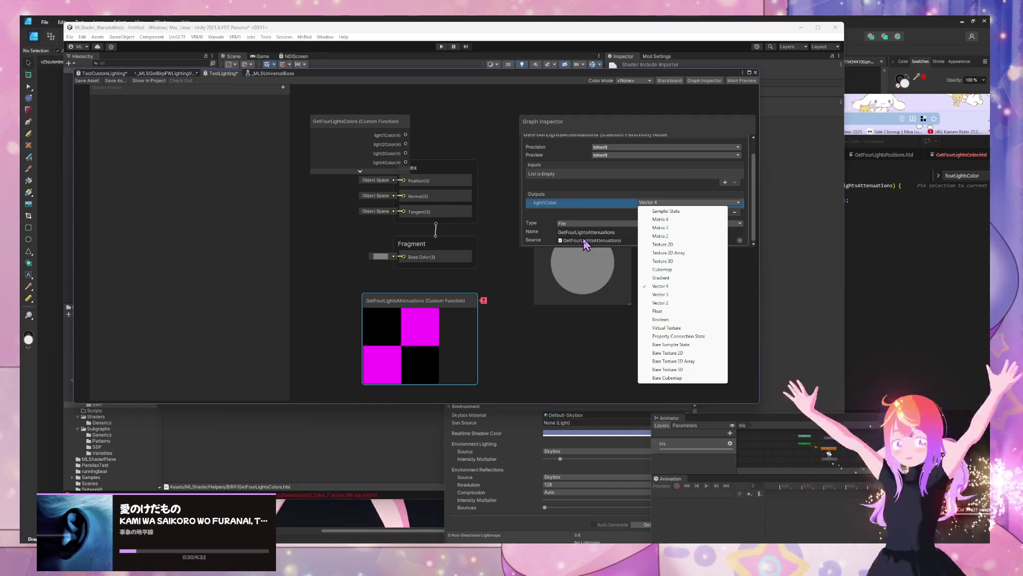
pyautogui.click(657, 285)
pyautogui.click(943, 252)
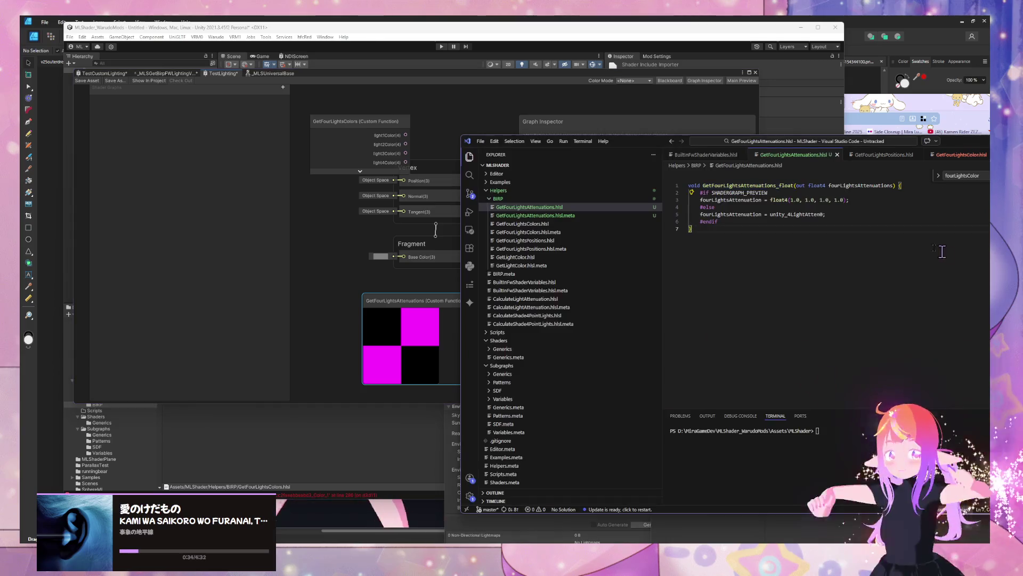
# Step: Rename the node's light1Color output to fourLightsAttenuations
pyautogui.click(394, 235)
pyautogui.click(426, 316)
pyautogui.scroll(-1, 595, 222)
pyautogui.doubleClick(565, 202)
pyautogui.write('fourLightsAttenuations')
pyautogui.press('Return')
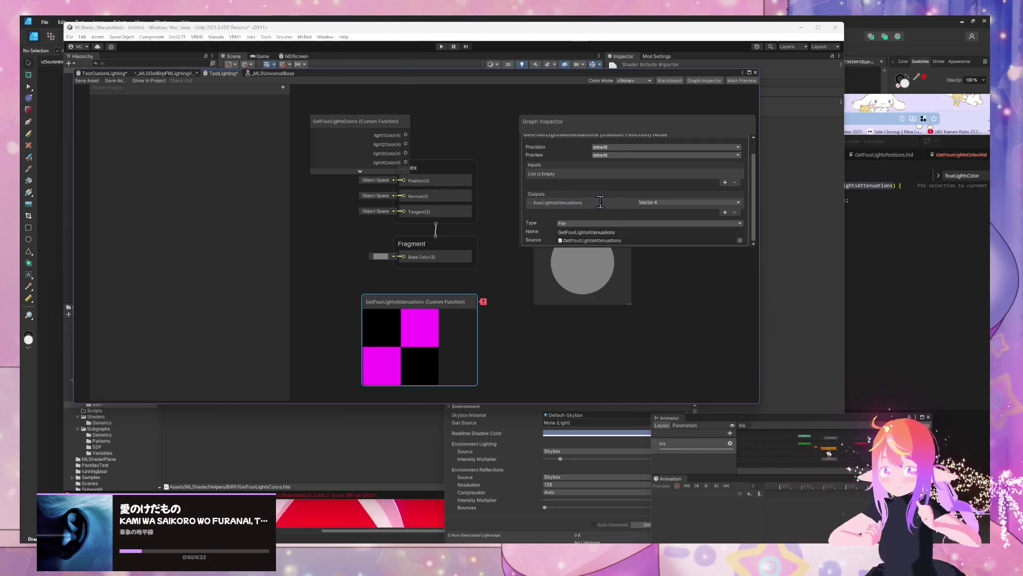
pyautogui.moveTo(485, 305)
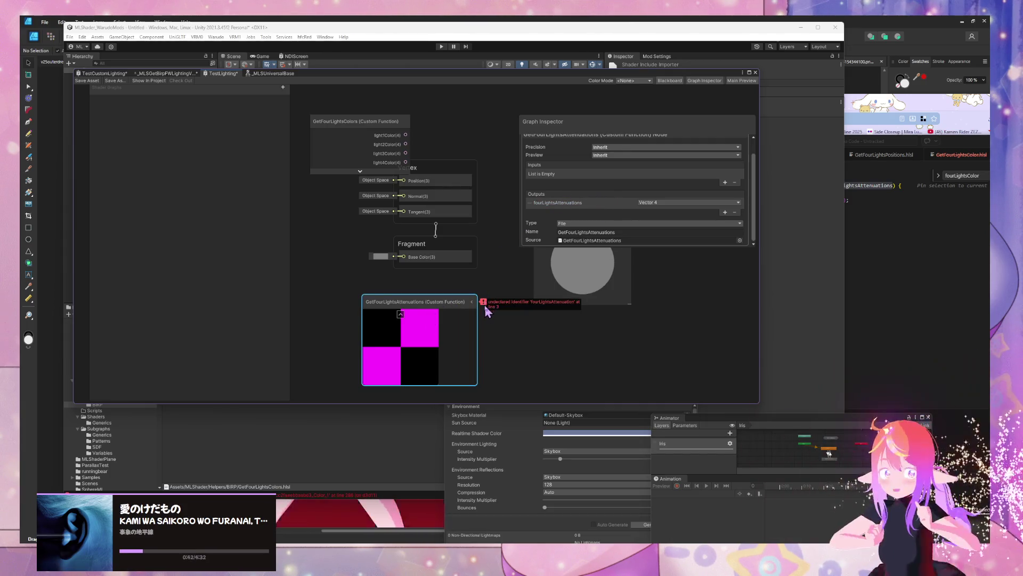
# Step: Change fourLightsAttenuation to fourLightsAttenuations on code lines 3 and 5 so the node previews white
pyautogui.click(860, 256)
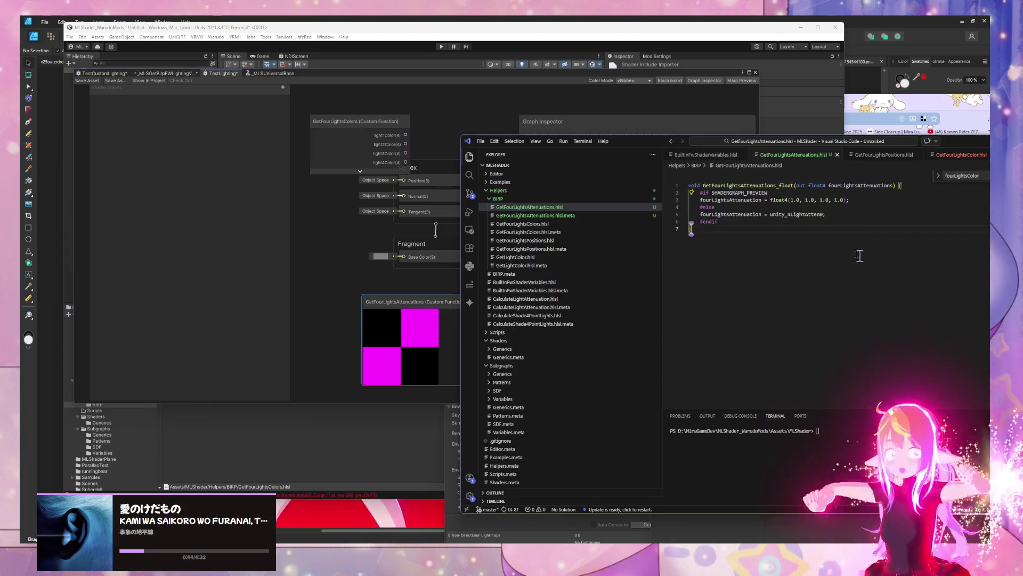
pyautogui.click(762, 200)
pyautogui.write('s')
pyautogui.click(763, 214)
pyautogui.write('s')
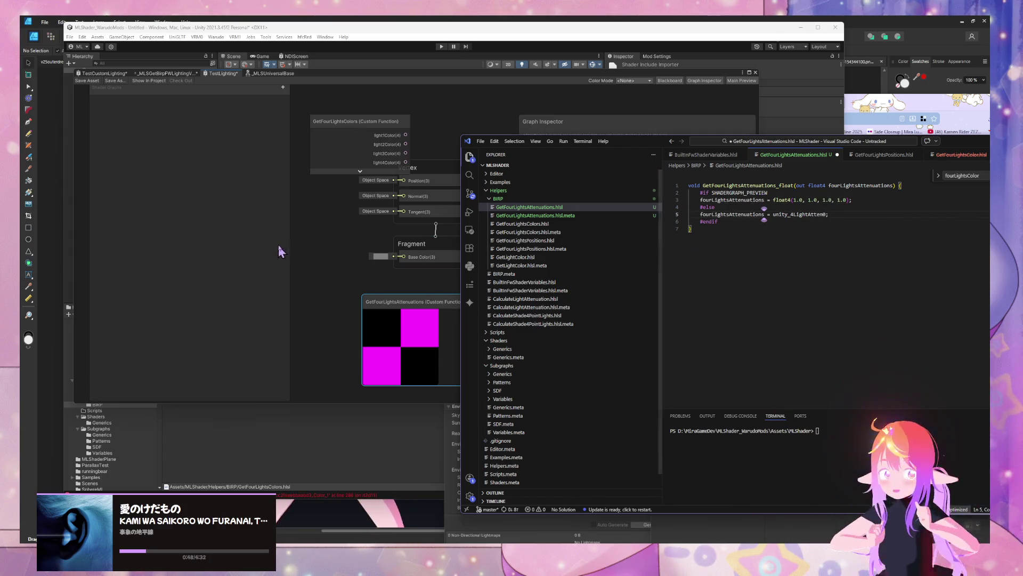
pyautogui.click(278, 247)
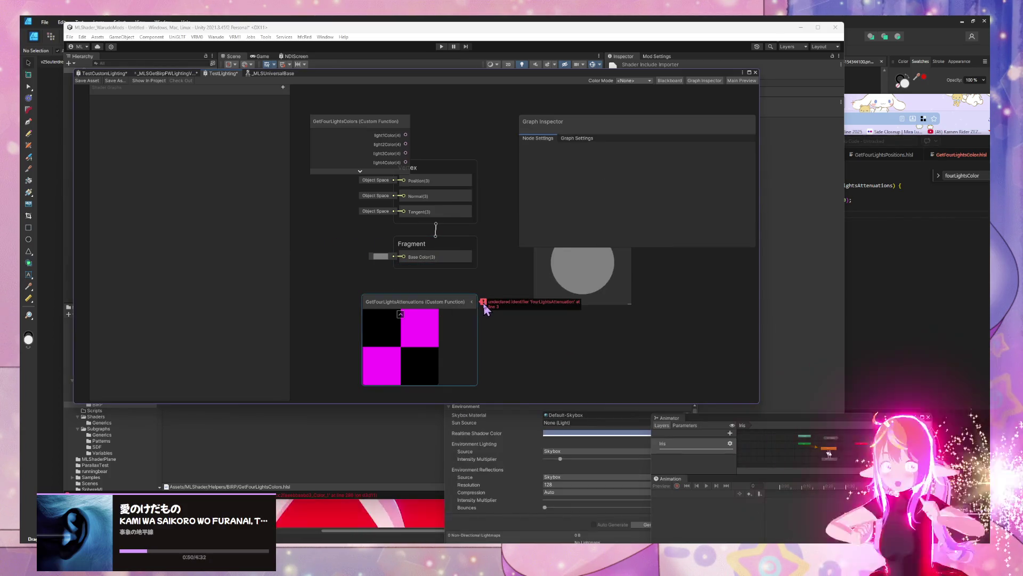
pyautogui.click(934, 244)
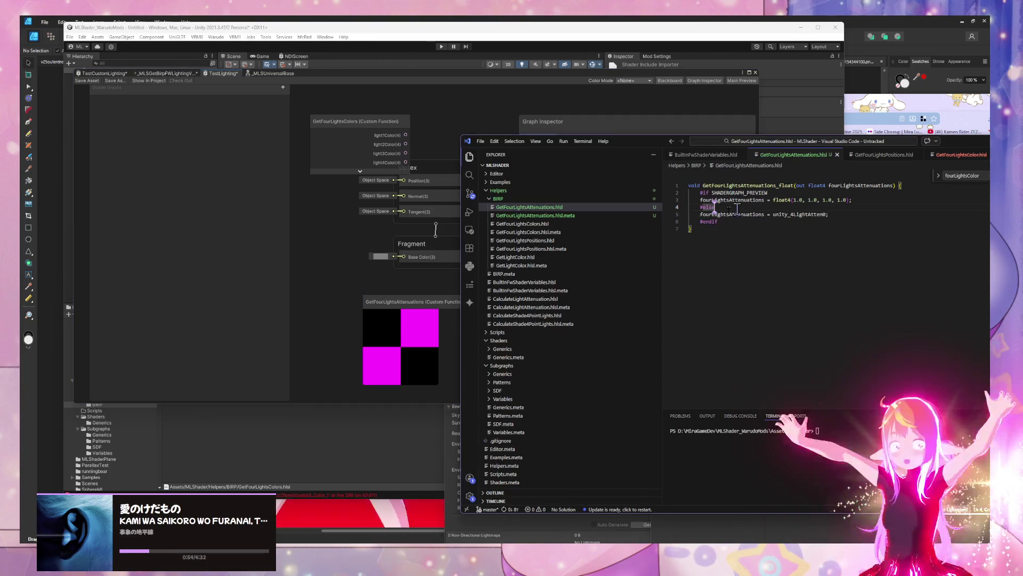
pyautogui.click(381, 258)
pyautogui.click(400, 302)
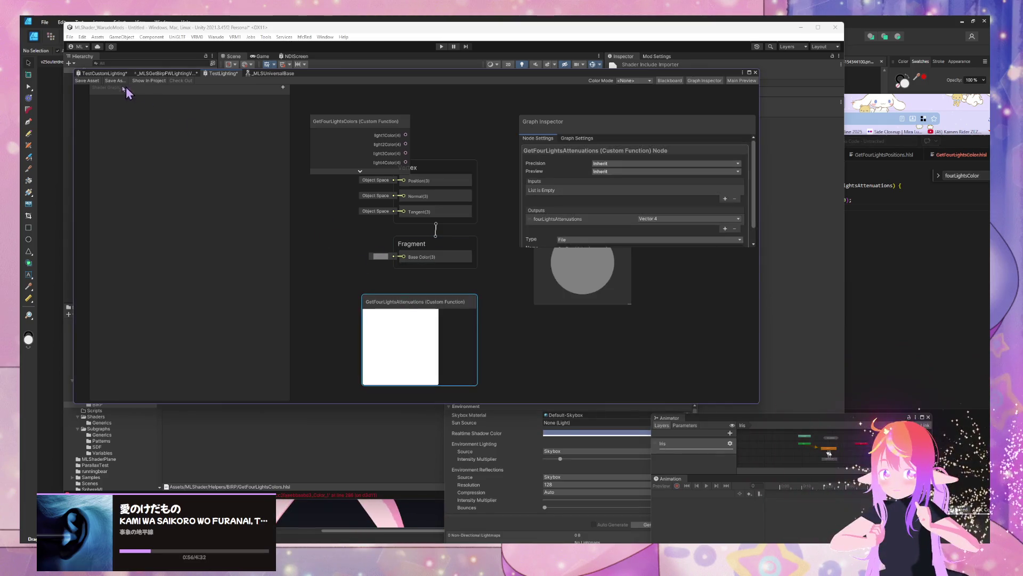
pyautogui.click(107, 73)
# Step: Paste GetFourLightsAttenuations into TestCustomLighting and place it and the Position node beside the light nodes
pyautogui.hotkey('ctrl', 'v')
pyautogui.moveTo(457, 224); pyautogui.dragTo(436, 126)
pyautogui.moveTo(430, 245); pyautogui.dragTo(446, 272)
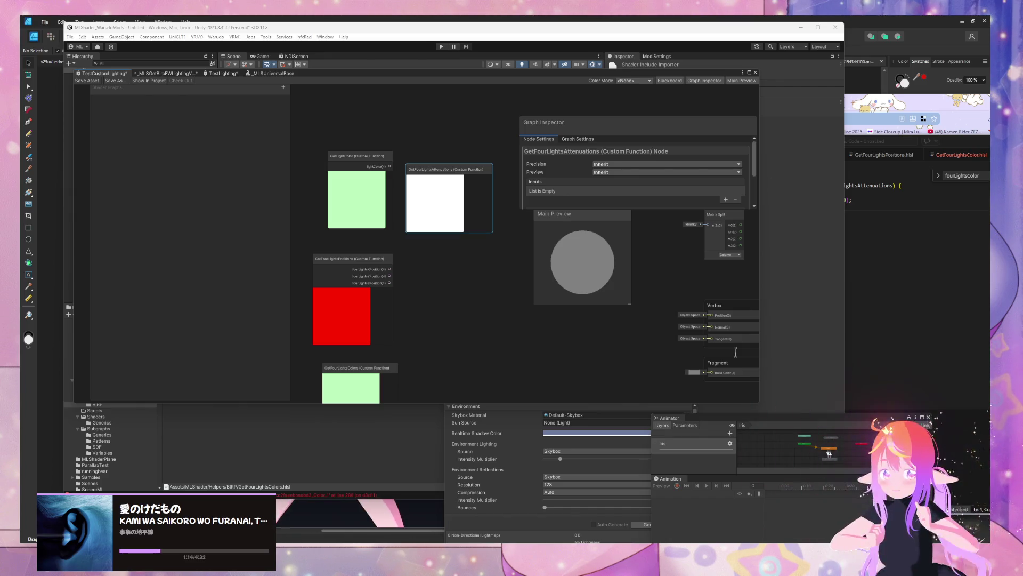
pyautogui.moveTo(469, 178)
pyautogui.mouseDown()
pyautogui.moveTo(456, 162)
pyautogui.moveTo(484, 259)
pyautogui.moveTo(441, 206)
pyautogui.moveTo(373, 334)
pyautogui.mouseUp()
pyautogui.moveTo(452, 259); pyautogui.dragTo(422, 125)
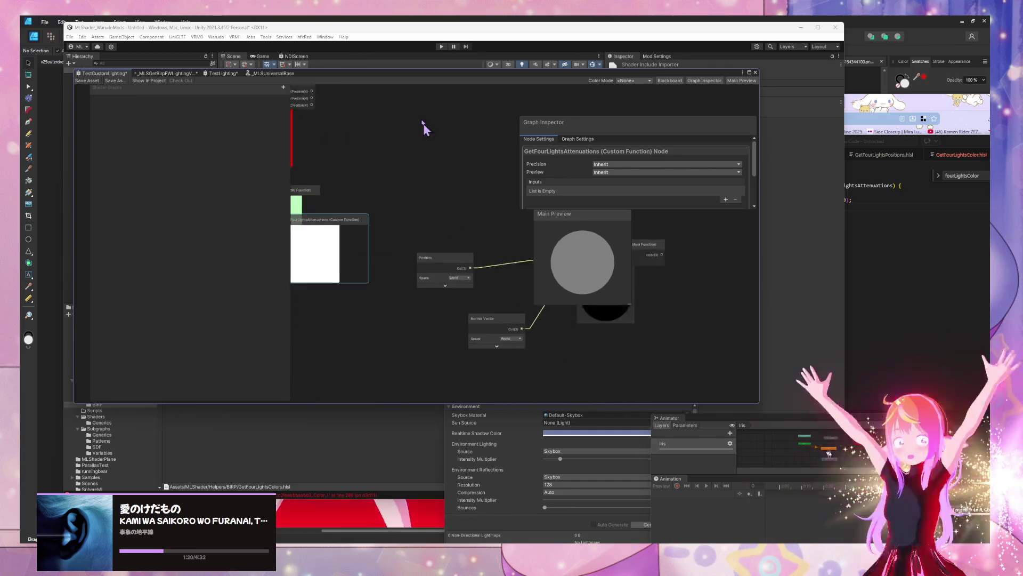
pyautogui.moveTo(445, 246); pyautogui.dragTo(467, 134)
pyautogui.moveTo(386, 191)
pyautogui.mouseDown()
pyautogui.moveTo(400, 309)
pyautogui.moveTo(423, 125)
pyautogui.moveTo(448, 332)
pyautogui.mouseUp()
pyautogui.click(411, 320)
pyautogui.moveTo(405, 253)
pyautogui.mouseDown()
pyautogui.moveTo(365, 119)
pyautogui.moveTo(476, 295)
pyautogui.mouseUp()
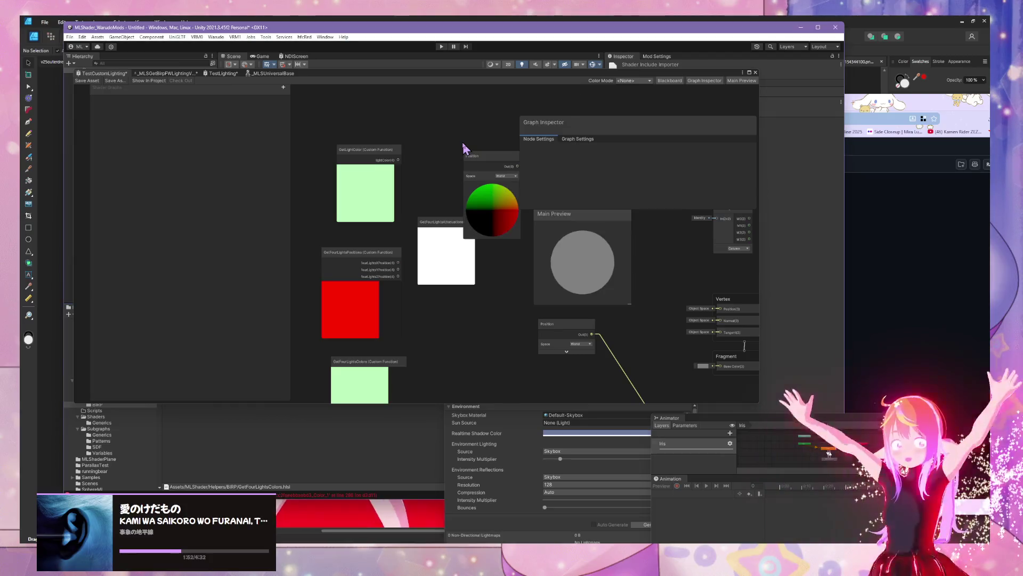
pyautogui.moveTo(463, 148); pyautogui.dragTo(434, 115)
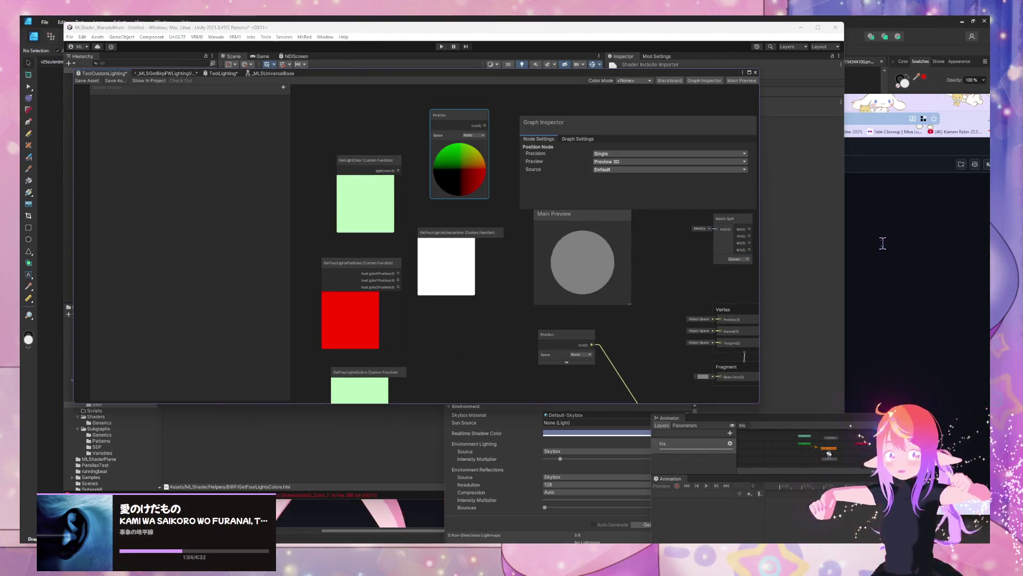
pyautogui.click(882, 243)
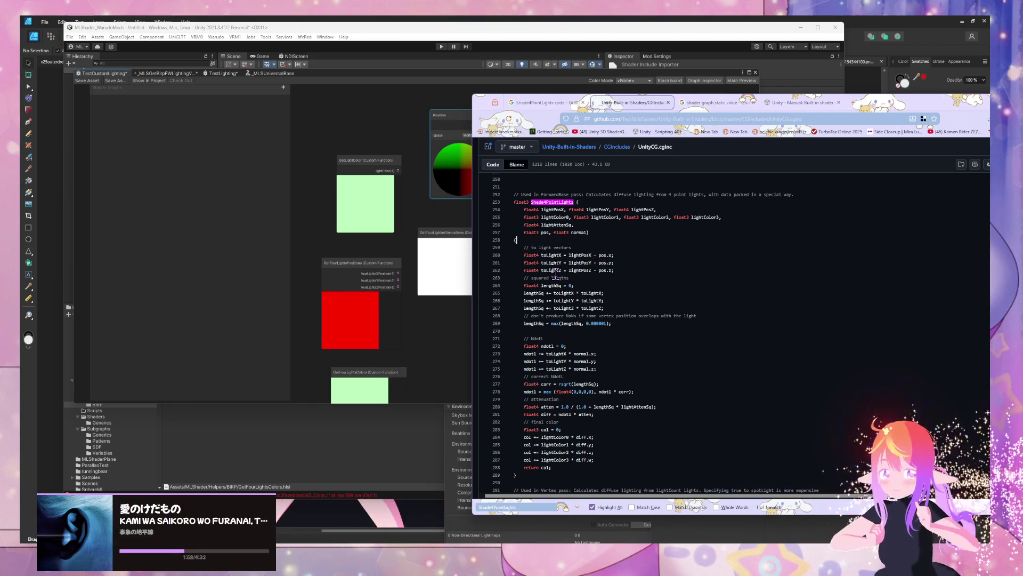
# Step: Shift the light nodes and move the Unity windows left, beside the UnityCG.cginc code page
pyautogui.scroll(-1, 445, 270)
pyautogui.click(373, 290)
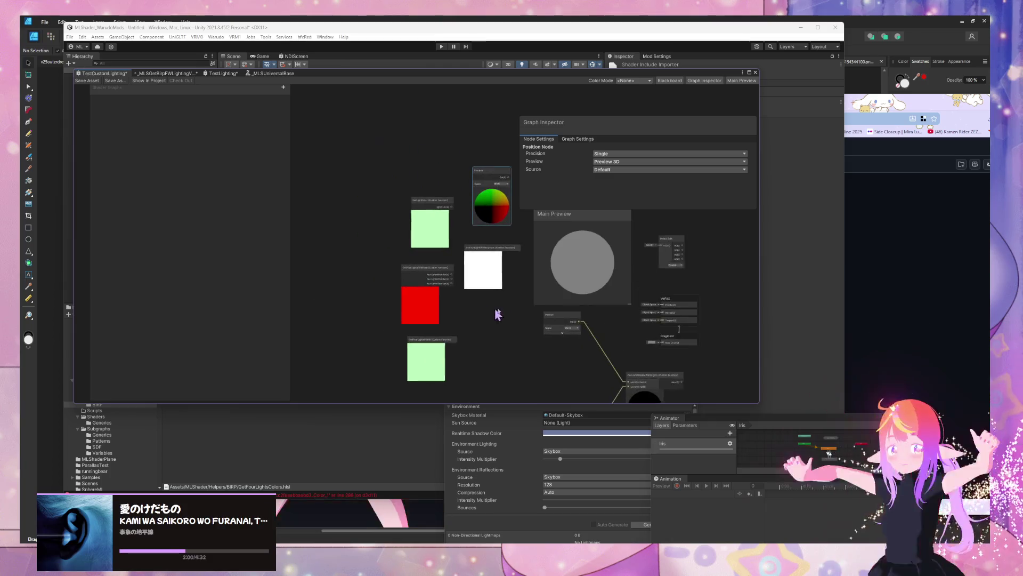
pyautogui.moveTo(495, 235); pyautogui.dragTo(522, 346)
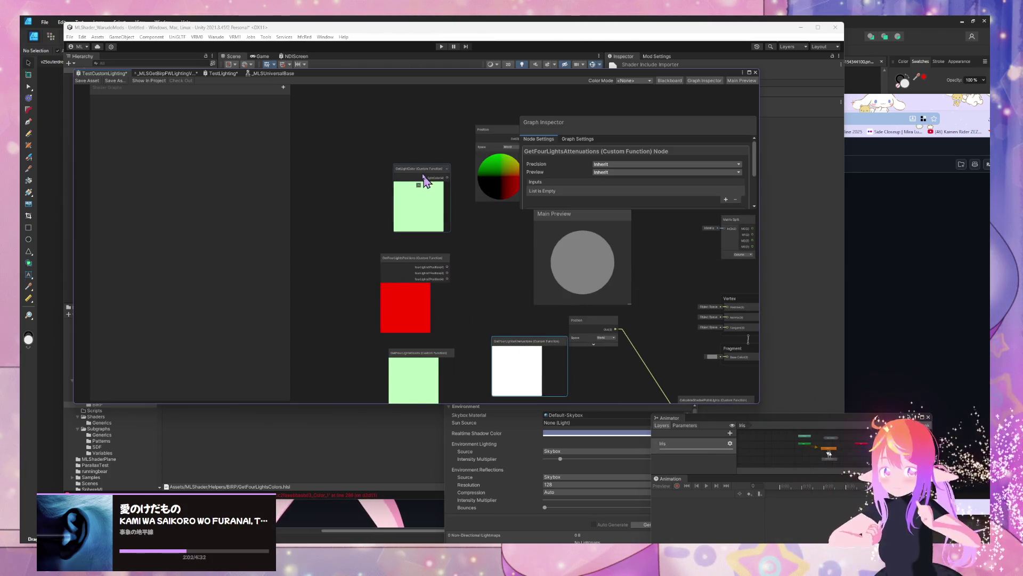
pyautogui.moveTo(424, 175); pyautogui.dragTo(513, 257)
pyautogui.hotkey('alt', 'Tab')
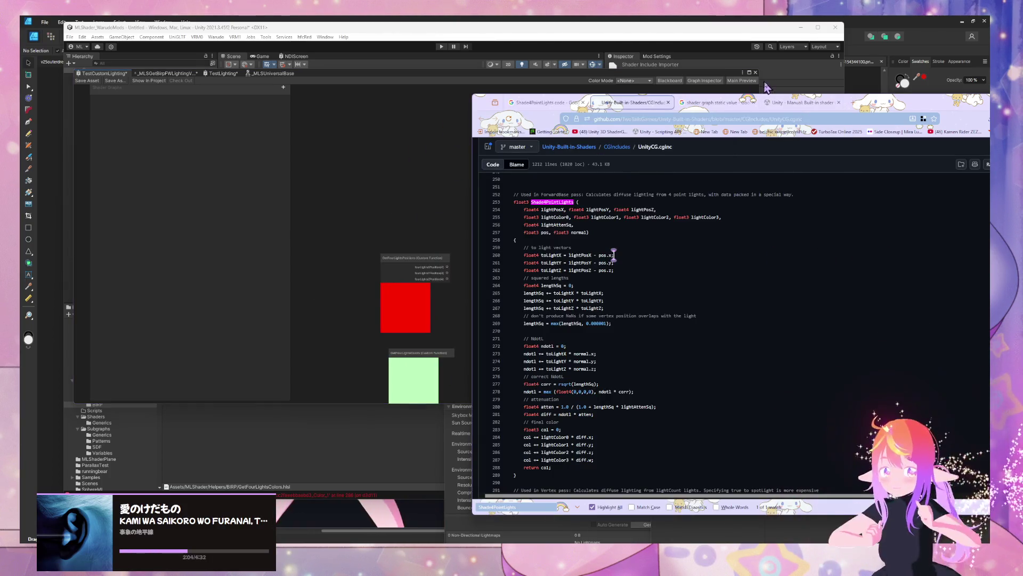
pyautogui.hotkey('alt', 'Tab')
pyautogui.moveTo(489, 135); pyautogui.dragTo(373, 141)
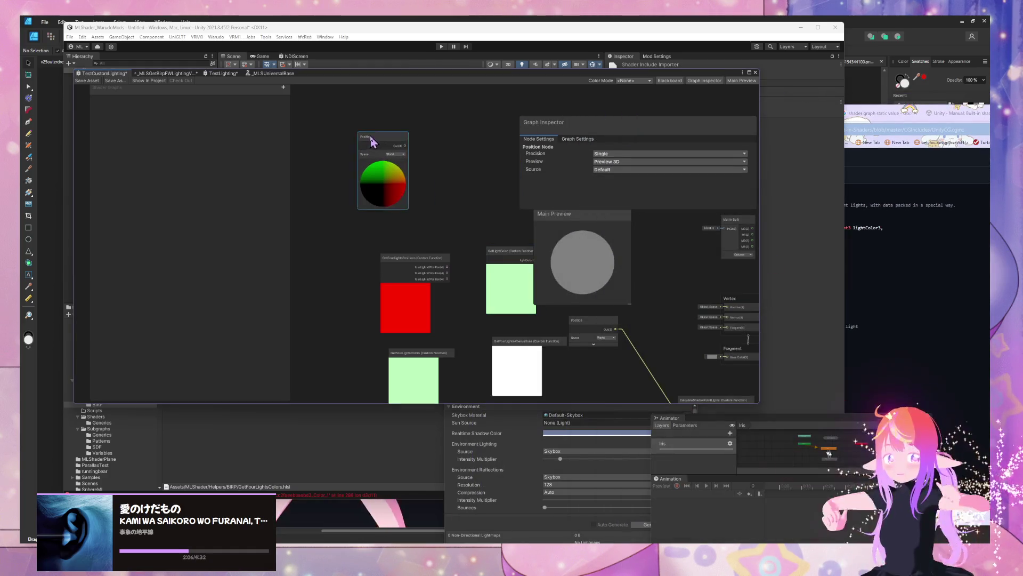
pyautogui.moveTo(693, 27); pyautogui.dragTo(648, 23)
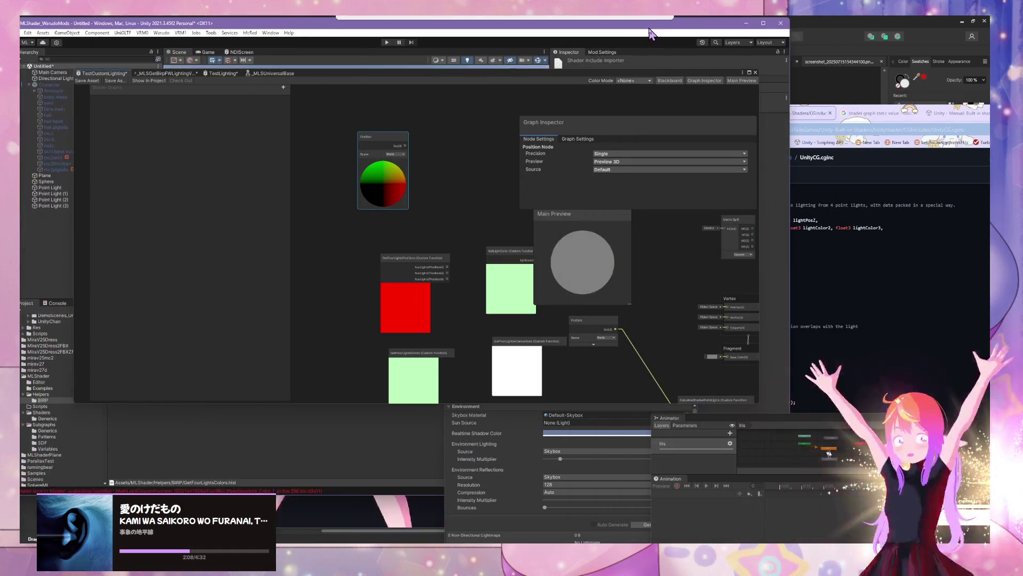
pyautogui.moveTo(629, 74); pyautogui.dragTo(455, 79)
pyautogui.hotkey('alt', 'Tab')
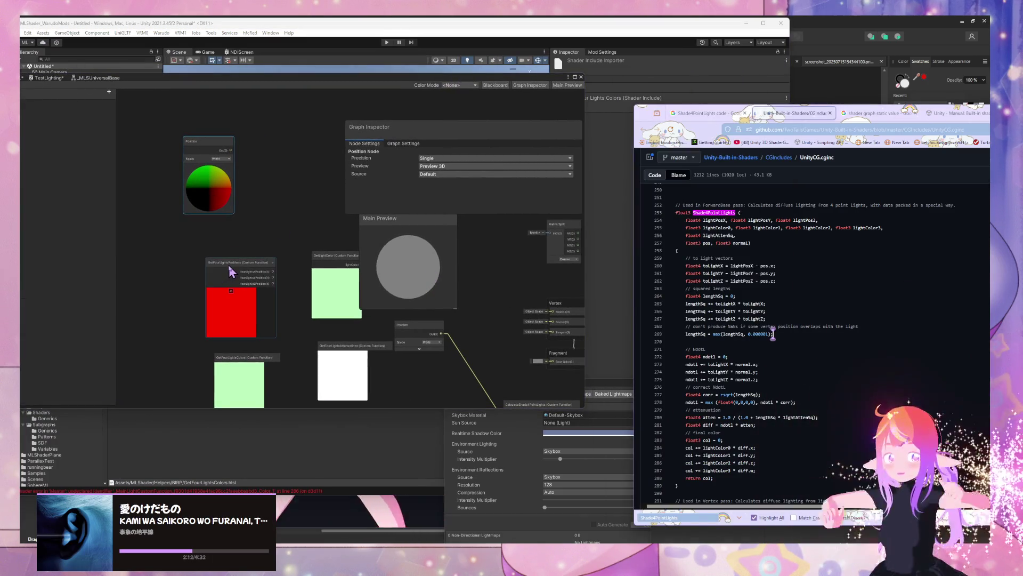
pyautogui.click(251, 233)
# Step: Add a Subtract node and collapse the GetFourLightsPositions node's preview
pyautogui.press('space')
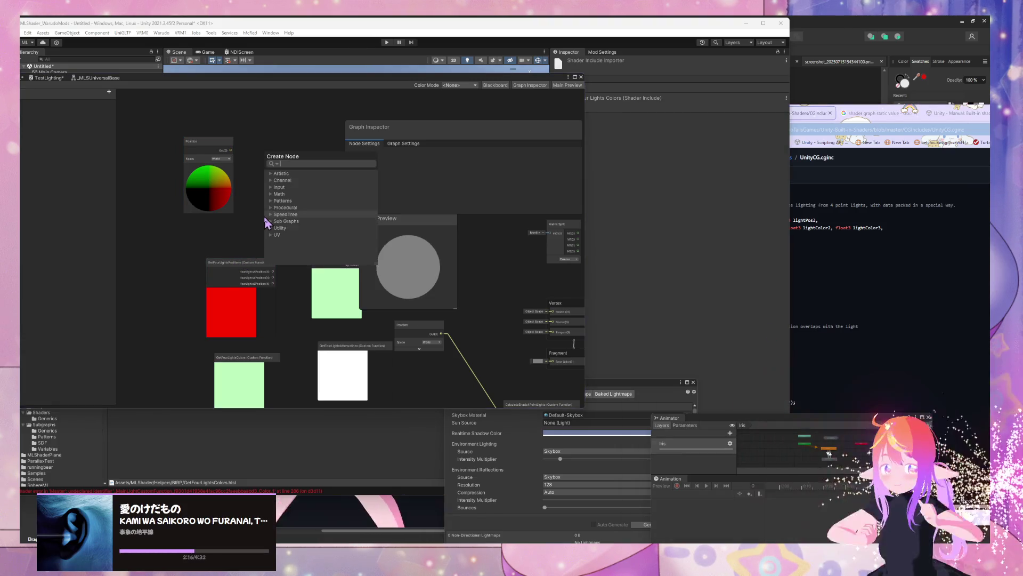
pyautogui.write('subtract')
pyautogui.press('Return')
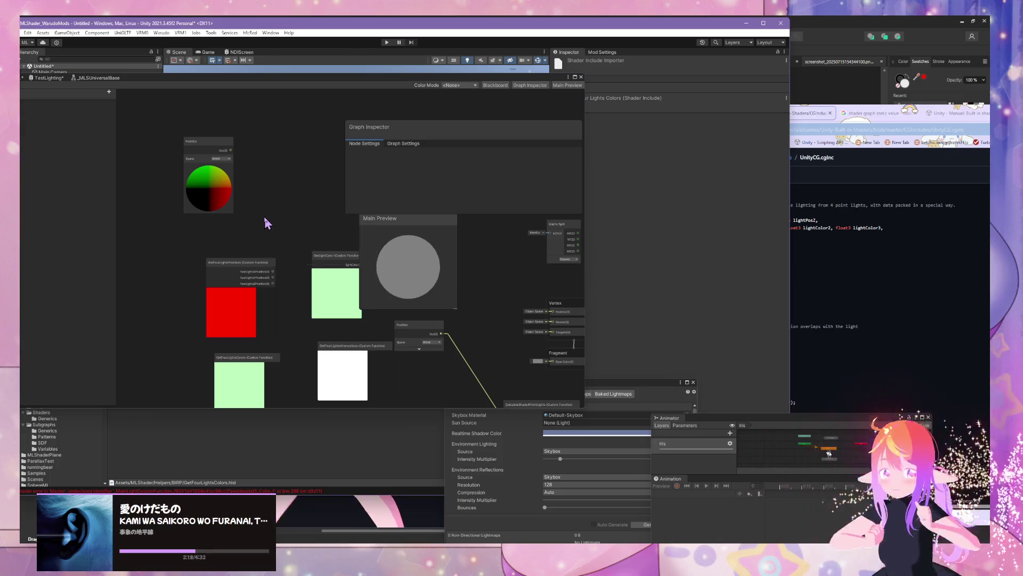
pyautogui.moveTo(280, 229); pyautogui.dragTo(287, 141)
pyautogui.moveTo(254, 269); pyautogui.dragTo(212, 234)
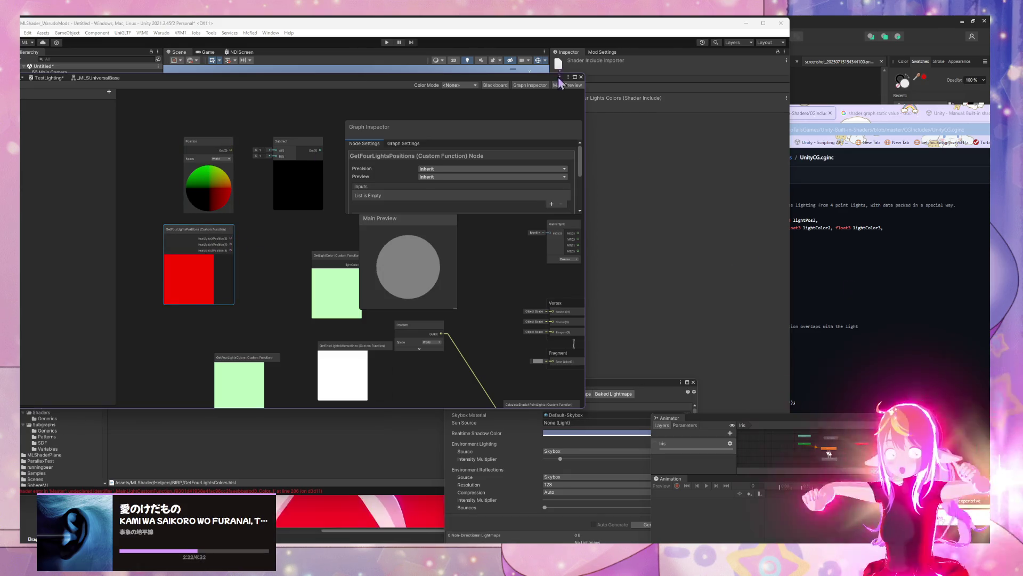
pyautogui.click(190, 255)
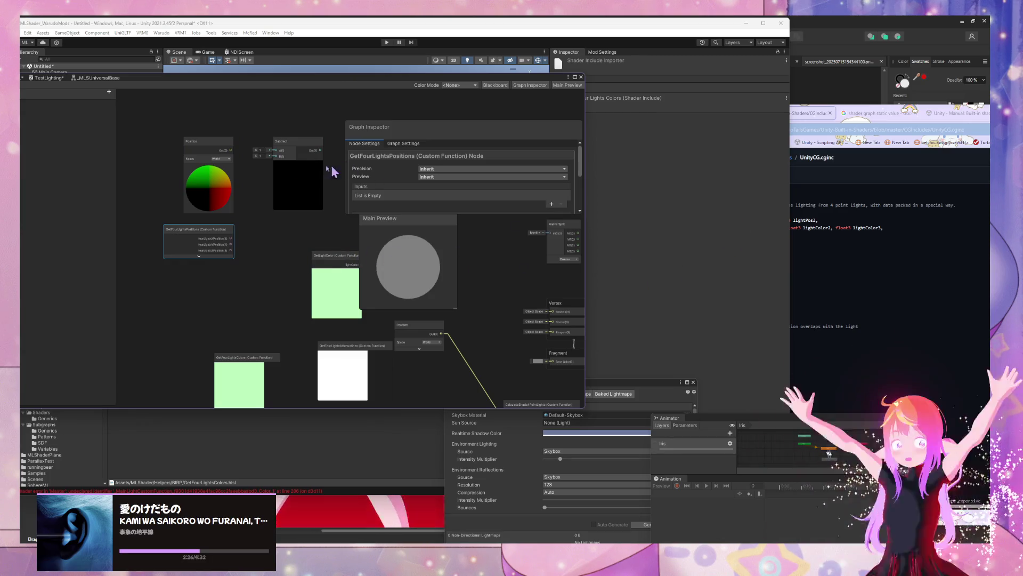
pyautogui.click(811, 260)
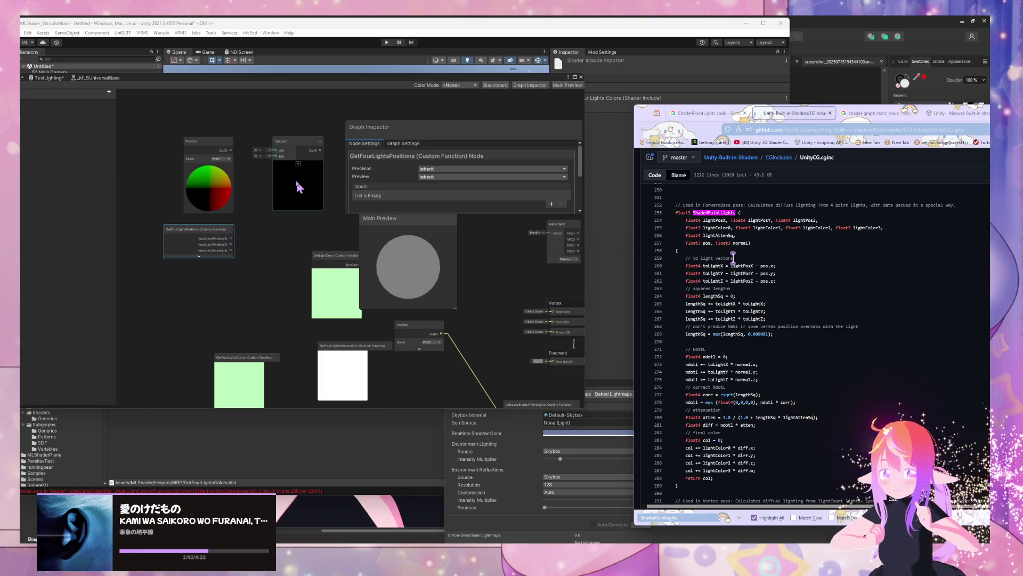
pyautogui.click(250, 201)
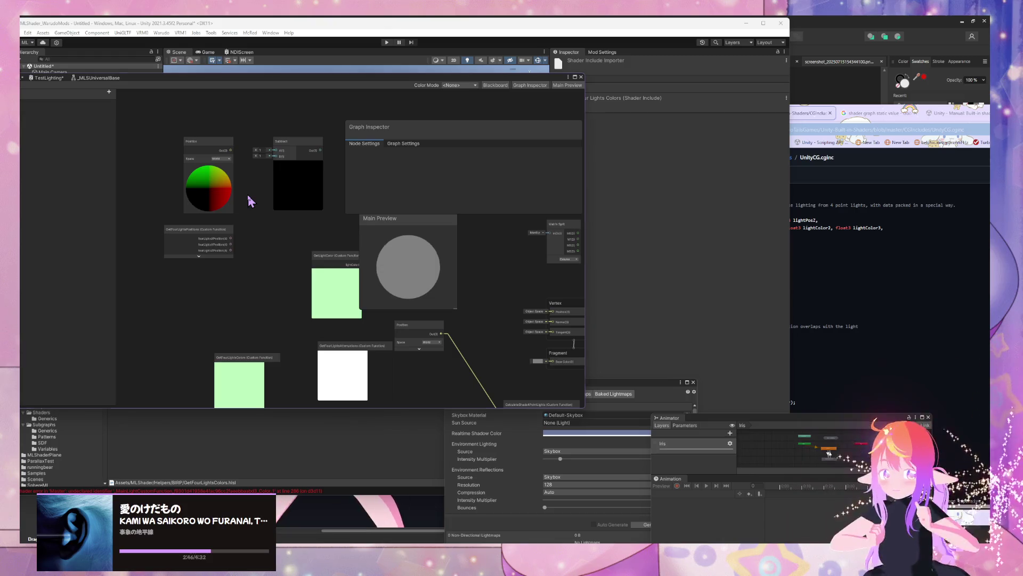
# Step: Add a second Subtract node and a Split node, shifting Position and GetFourLightsPositions left
pyautogui.press('space')
pyautogui.write('subtract')
pyautogui.press('Return')
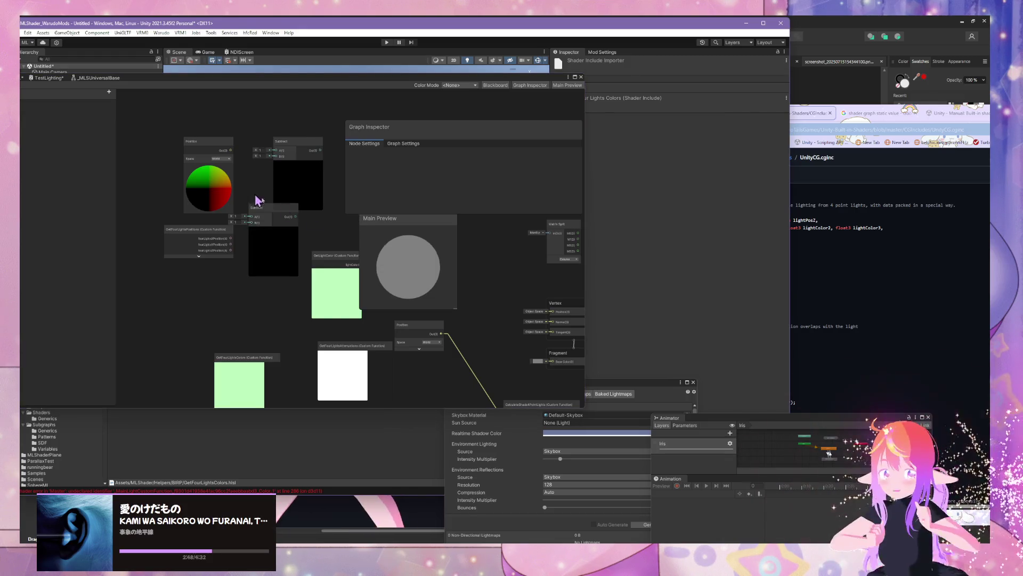
pyautogui.moveTo(208, 143); pyautogui.dragTo(159, 147)
pyautogui.moveTo(206, 228); pyautogui.dragTo(158, 247)
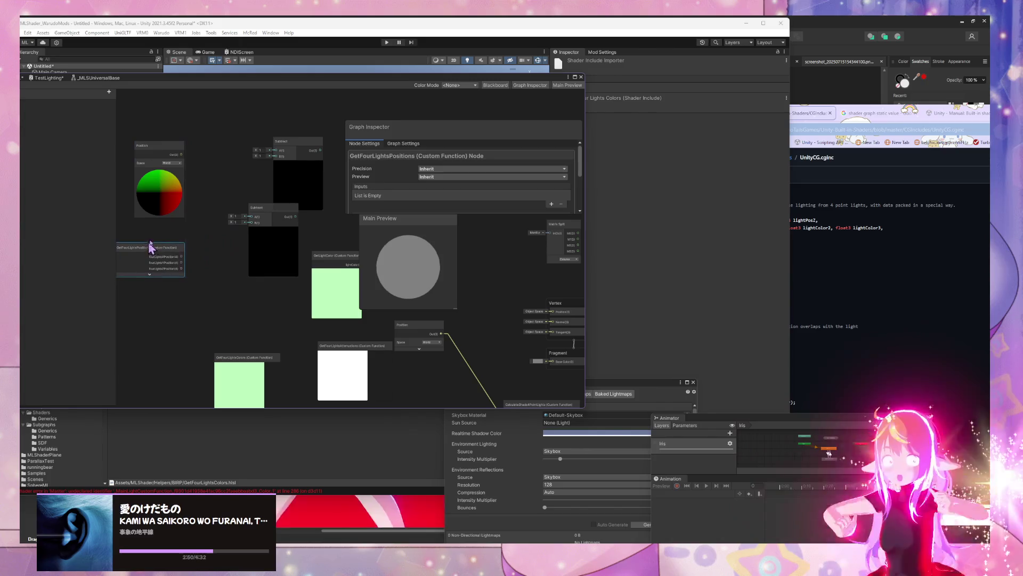
pyautogui.click(217, 185)
pyautogui.press('space')
pyautogui.write('split')
pyautogui.press('Return')
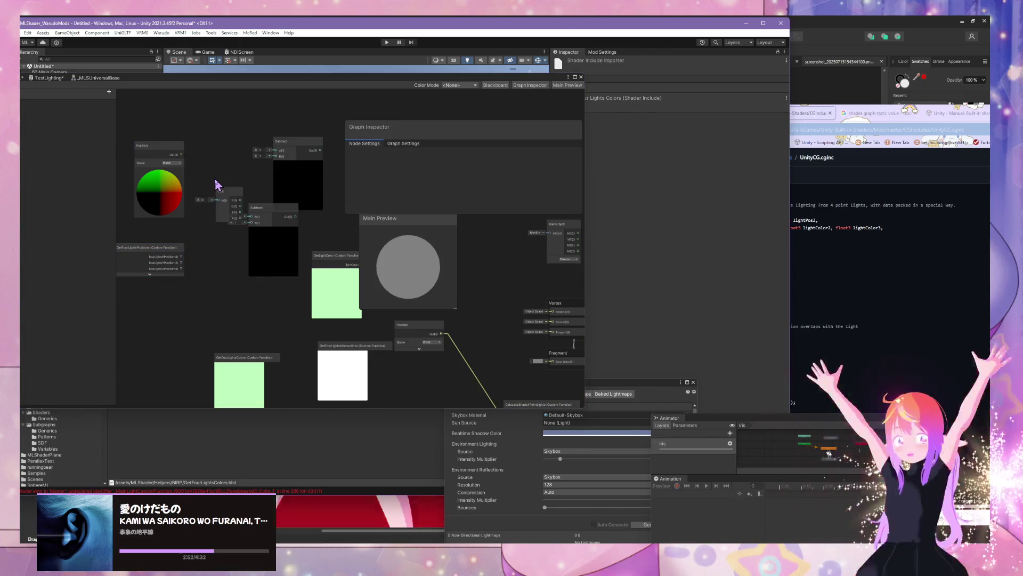
# Step: Wire Position into the Split node and tidy the Subtract nodes, collapsing one preview
pyautogui.moveTo(222, 198); pyautogui.dragTo(206, 172)
pyautogui.moveTo(159, 145); pyautogui.dragTo(118, 154)
pyautogui.moveTo(227, 169); pyautogui.dragTo(200, 160)
pyautogui.moveTo(282, 141); pyautogui.dragTo(317, 133)
pyautogui.moveTo(271, 208); pyautogui.dragTo(260, 171)
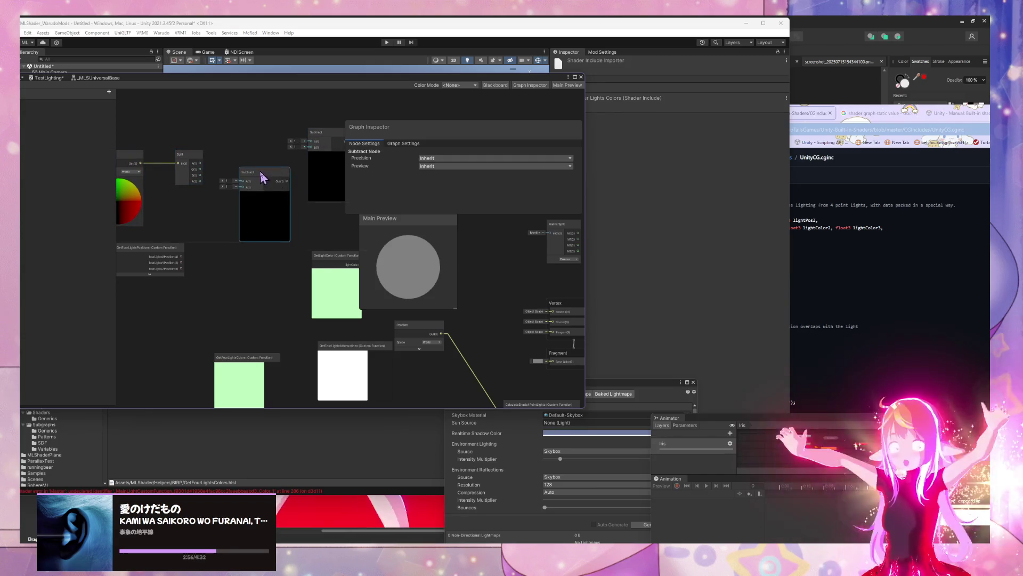
pyautogui.moveTo(171, 247); pyautogui.dragTo(194, 238)
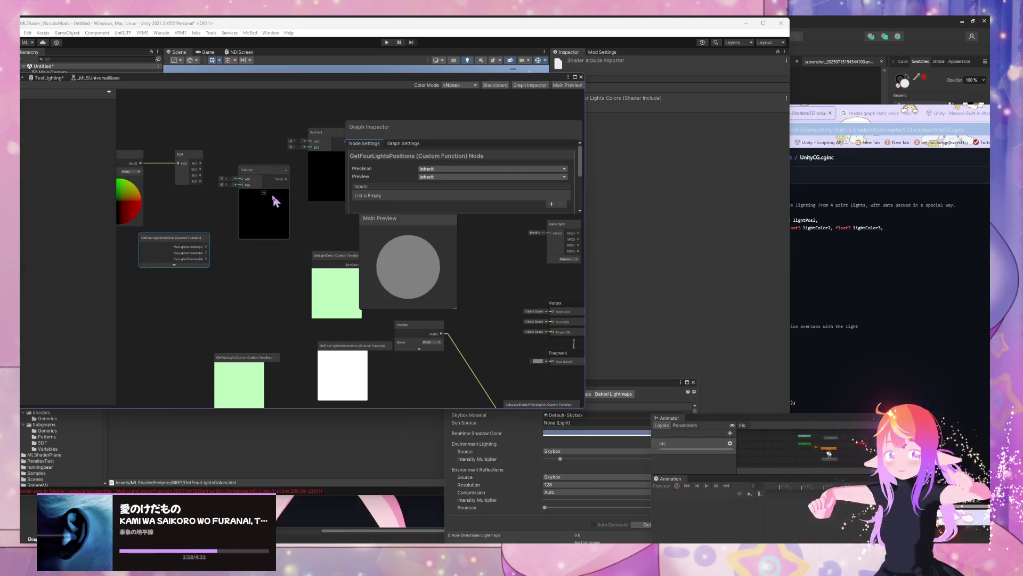
pyautogui.click(264, 197)
pyautogui.click(264, 193)
pyautogui.moveTo(259, 178); pyautogui.dragTo(258, 123)
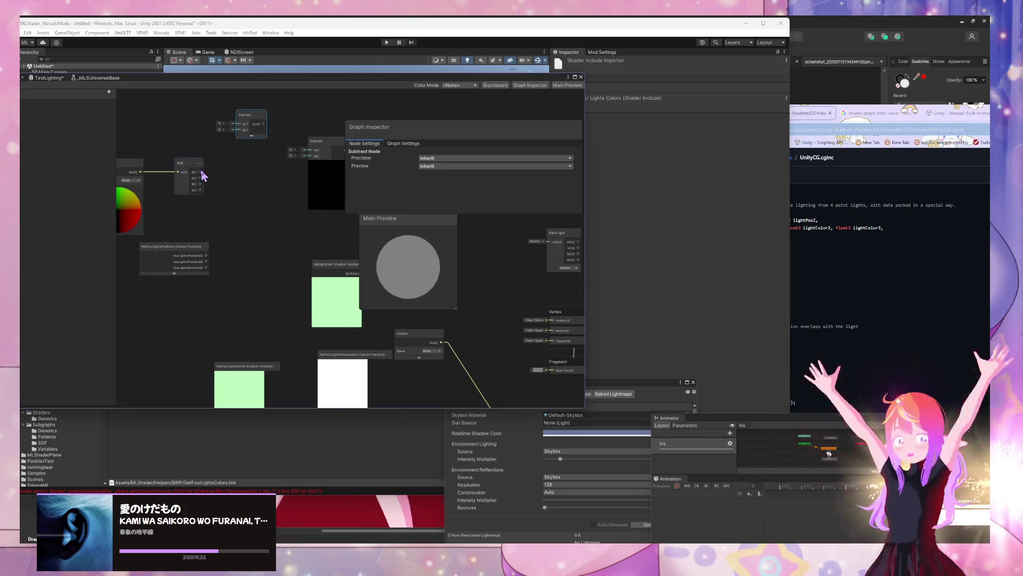
# Step: Replace the Split node with a Swizzle node and collapse its preview
pyautogui.moveTo(201, 172); pyautogui.dragTo(240, 149)
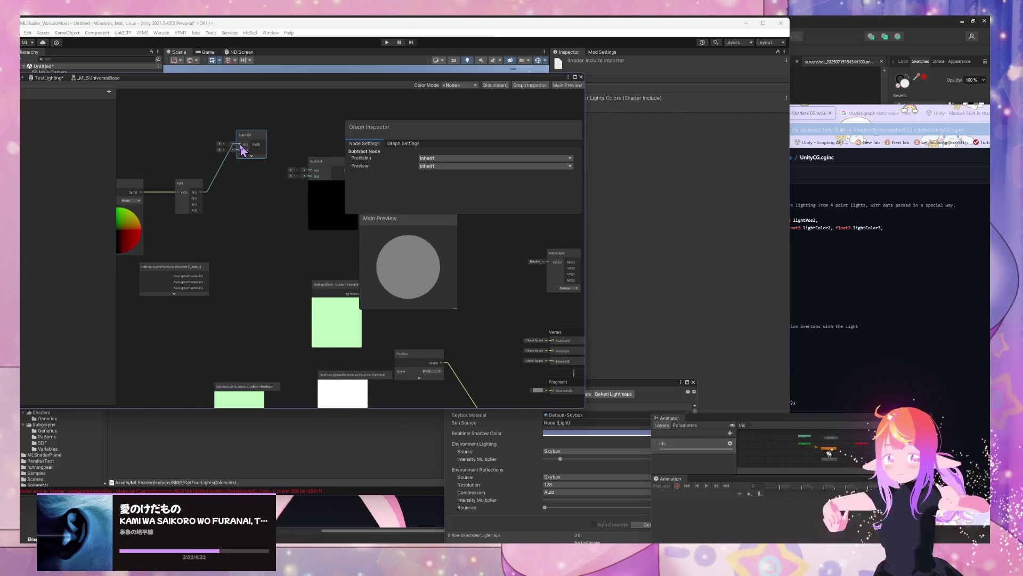
pyautogui.click(198, 186)
pyautogui.press('Delete')
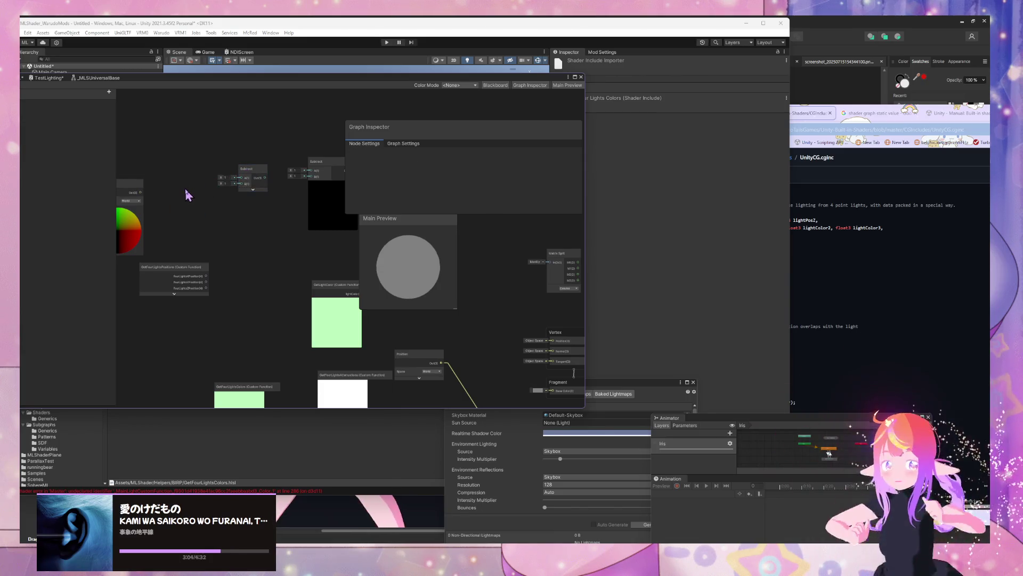
pyautogui.press('space')
pyautogui.write('swizzle')
pyautogui.press('Return')
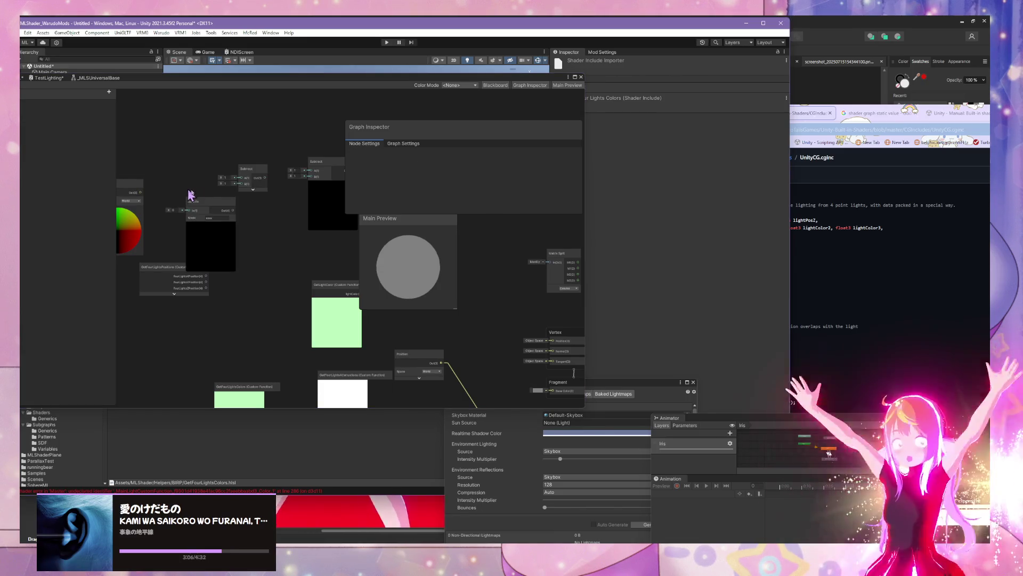
pyautogui.click(211, 225)
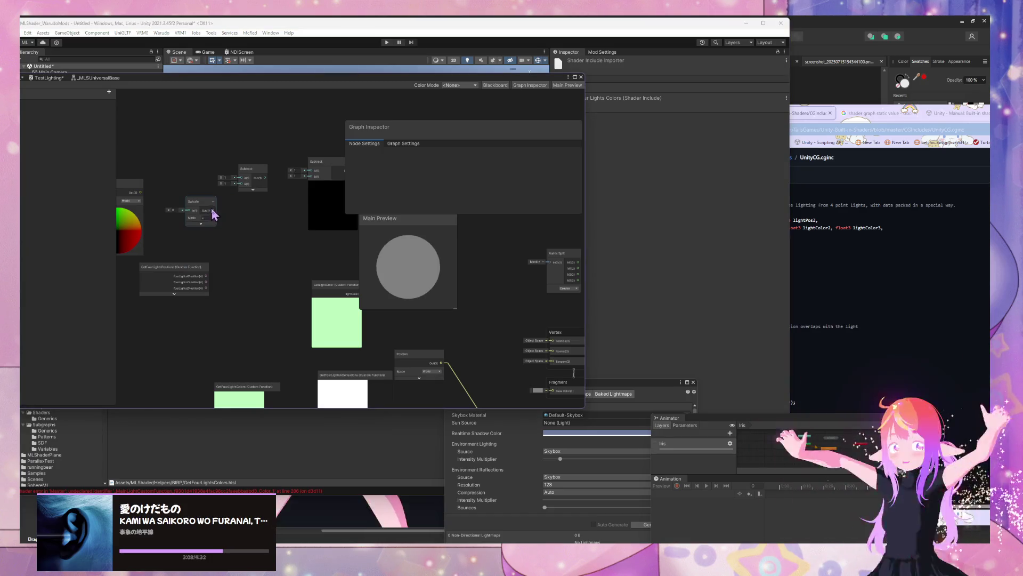
pyautogui.moveTo(202, 207); pyautogui.dragTo(188, 187)
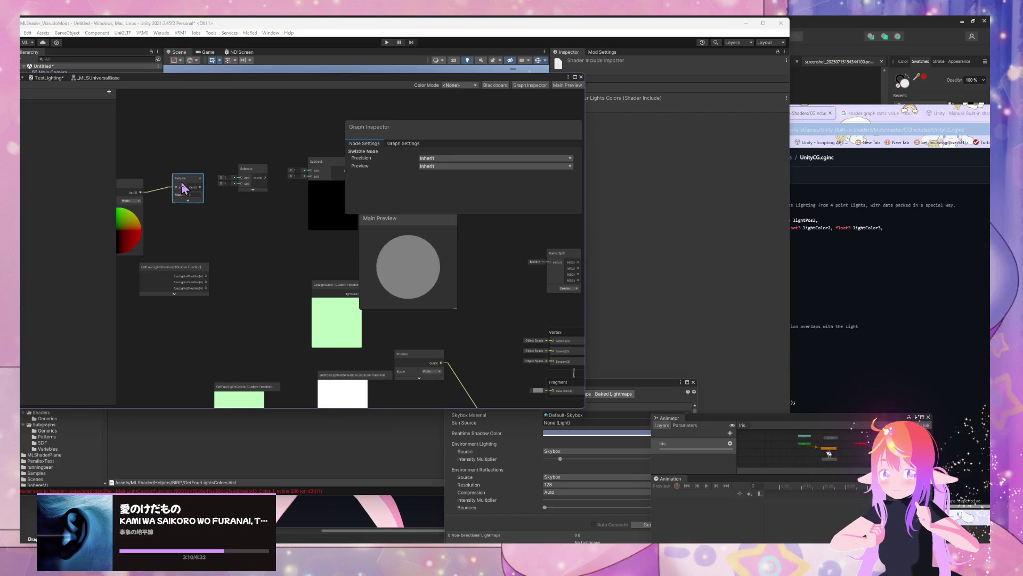
# Step: Duplicate the Swizzle and Subtract nodes to get three of each, stacked vertically
pyautogui.hotkey('ctrl', 'd')
pyautogui.moveTo(193, 188)
pyautogui.mouseDown()
pyautogui.moveTo(193, 259)
pyautogui.moveTo(175, 284)
pyautogui.mouseUp()
pyautogui.hotkey('ctrl', 'd')
pyautogui.click(255, 181)
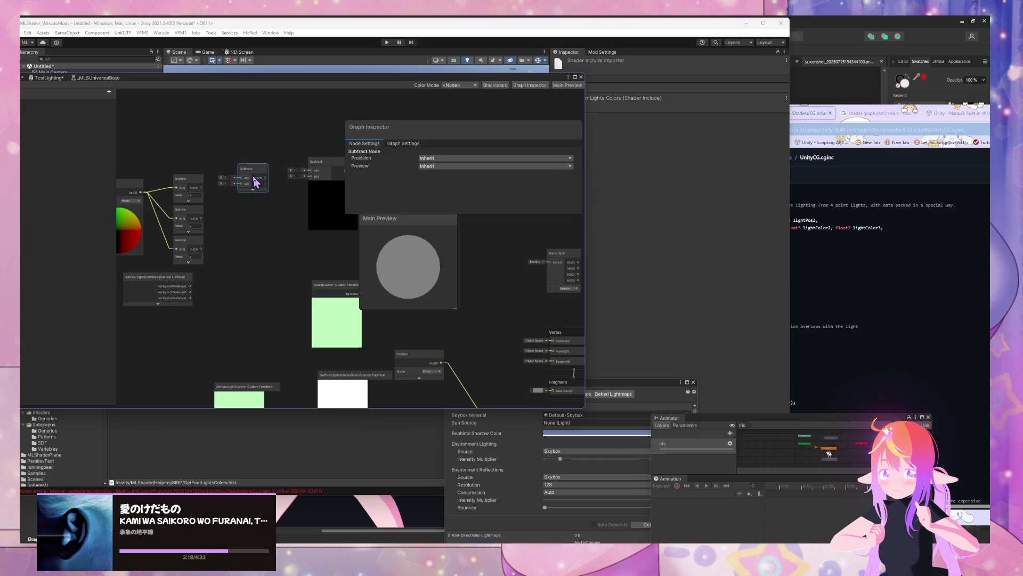
pyautogui.moveTo(255, 181); pyautogui.dragTo(248, 191)
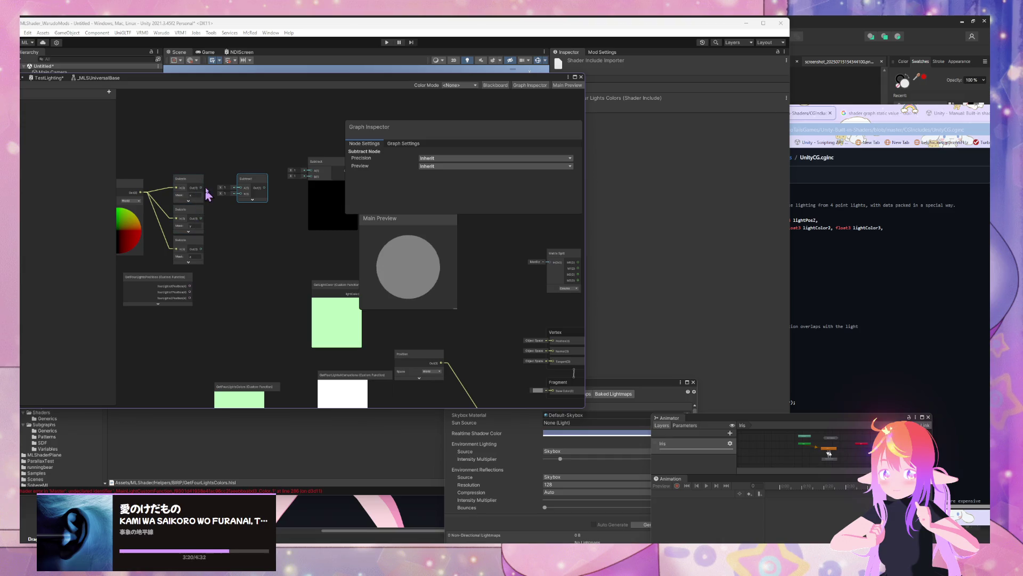
pyautogui.hotkey('ctrl', 'd')
pyautogui.moveTo(247, 187)
pyautogui.mouseDown()
pyautogui.moveTo(242, 238)
pyautogui.moveTo(225, 247)
pyautogui.mouseUp()
pyautogui.hotkey('ctrl', 'd')
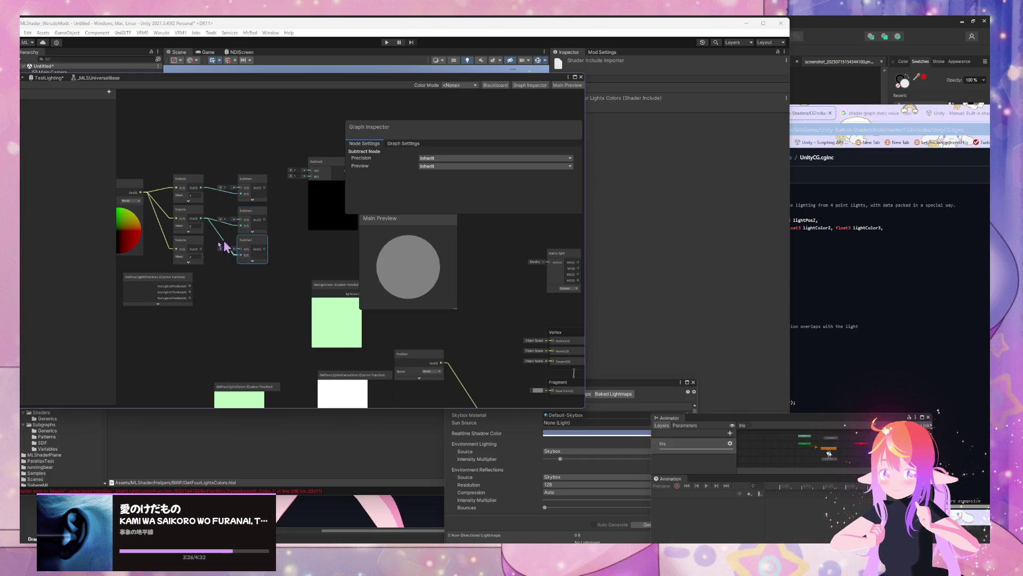
# Step: Wire GetFourLightsPositions outputs into the B inputs of the three Subtract nodes
pyautogui.moveTo(189, 287); pyautogui.dragTo(241, 194)
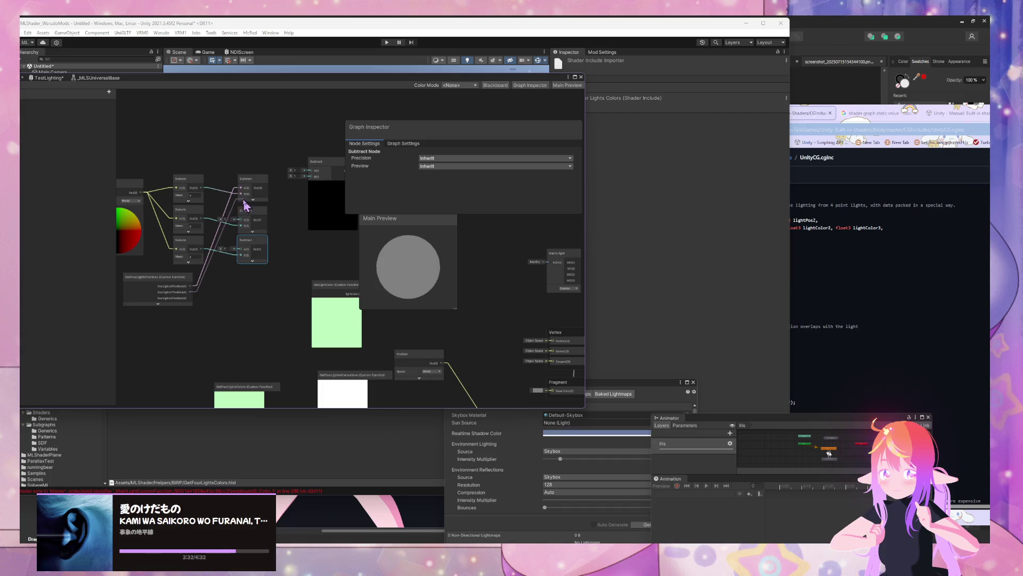
pyautogui.moveTo(245, 205); pyautogui.dragTo(241, 225)
pyautogui.moveTo(196, 299); pyautogui.dragTo(241, 255)
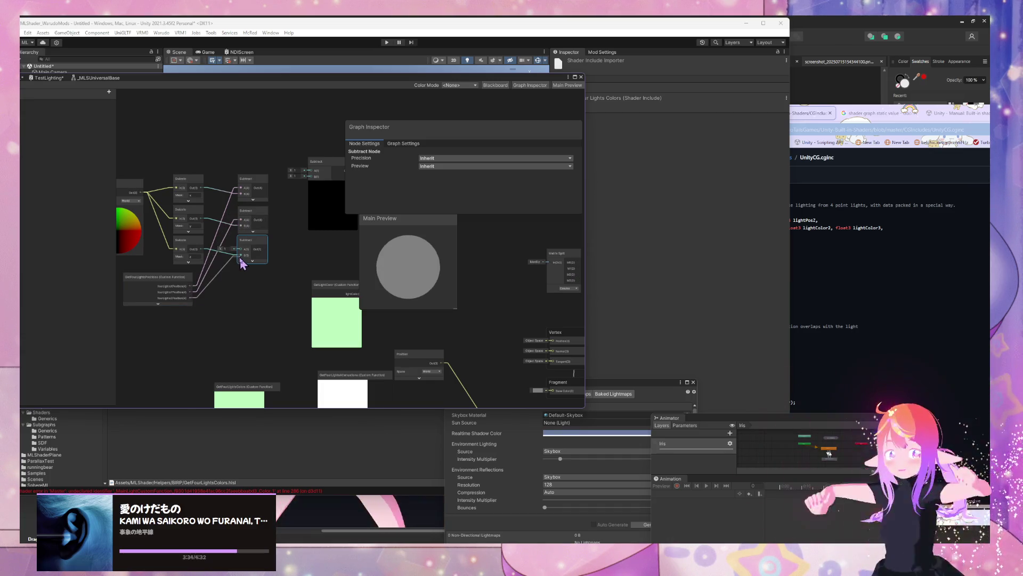
pyautogui.click(285, 286)
pyautogui.click(834, 260)
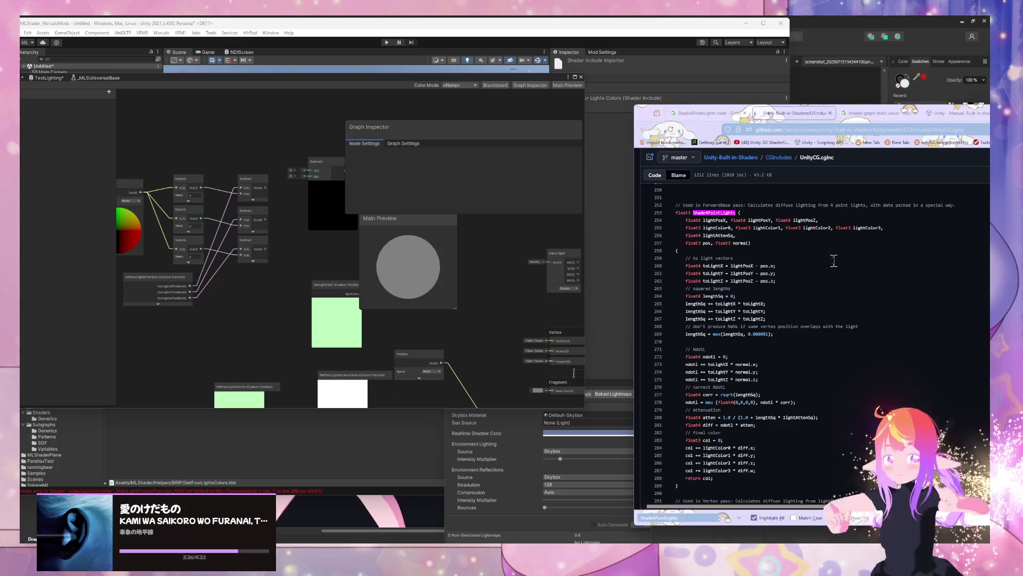
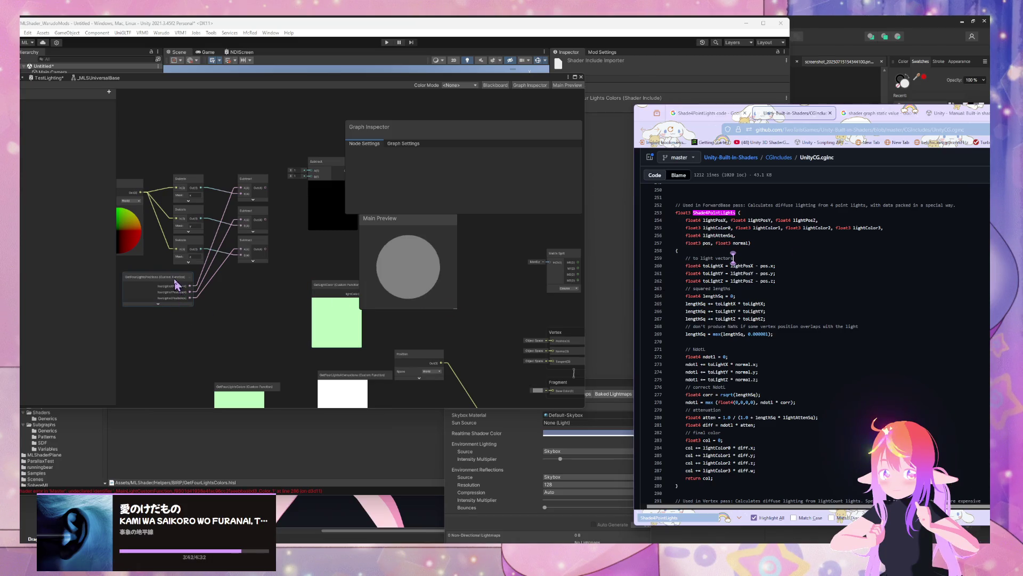
# Step: Check the light vector reference code and nudge the GetFourLightsPositions node left
pyautogui.moveTo(176, 285); pyautogui.dragTo(181, 290)
pyautogui.click(778, 266)
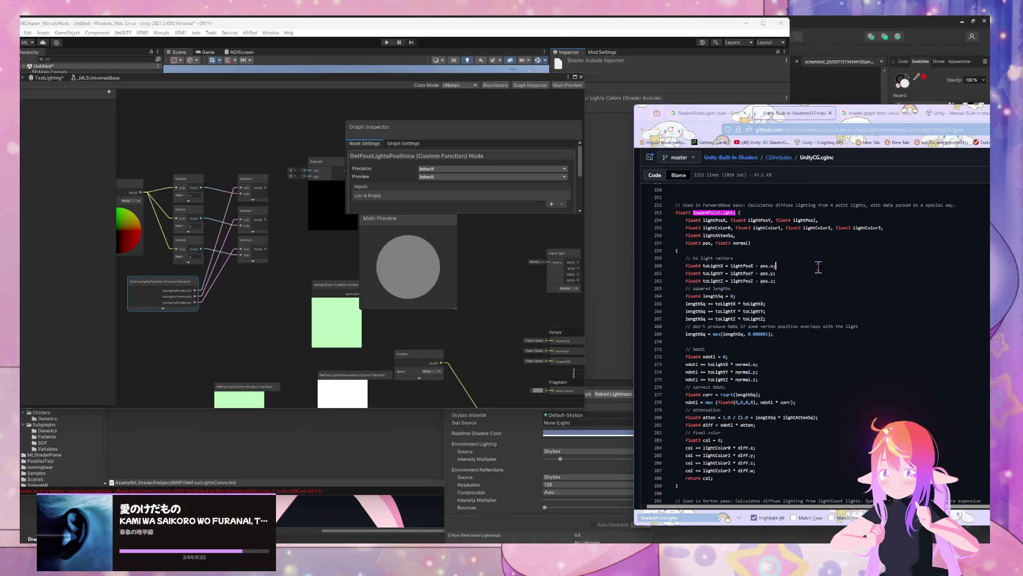
pyautogui.click(239, 167)
pyautogui.moveTo(231, 160)
pyautogui.mouseDown()
pyautogui.moveTo(289, 221)
pyautogui.moveTo(288, 290)
pyautogui.mouseUp()
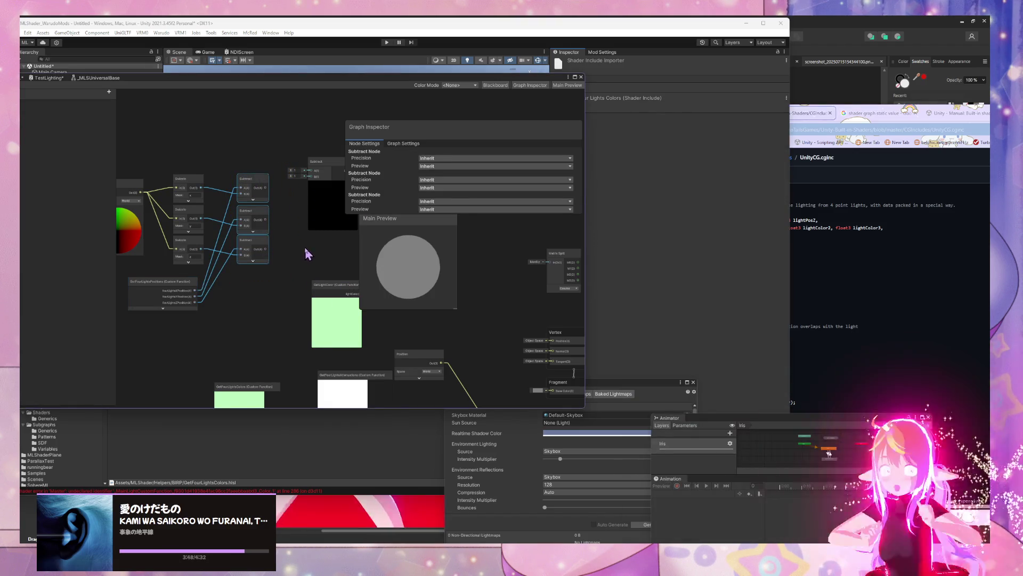
pyautogui.moveTo(178, 283); pyautogui.dragTo(165, 286)
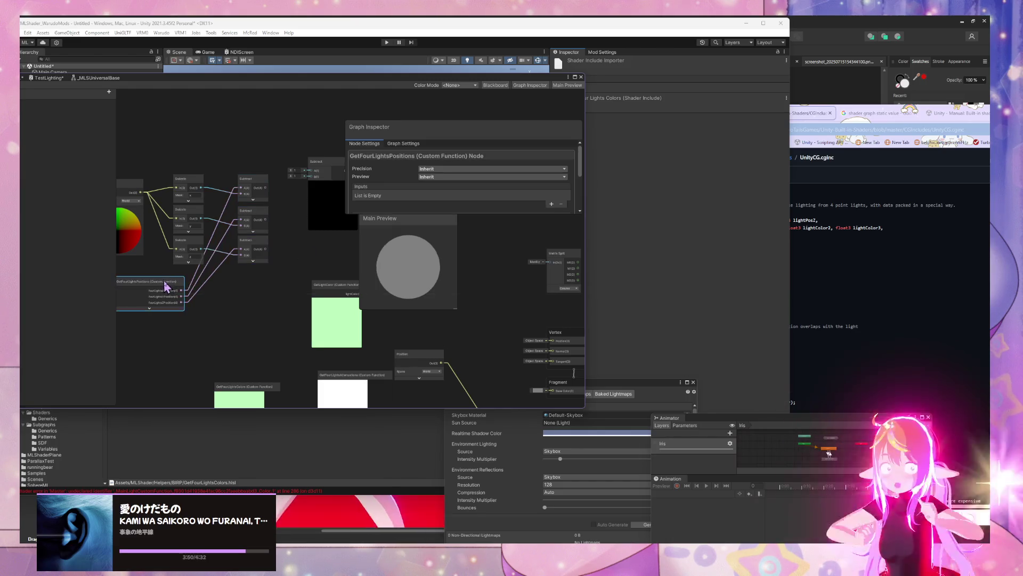
# Step: Delete the three Swizzle nodes, wire light positions into Subtract A, and remove the lower two Subtracts
pyautogui.moveTo(171, 158); pyautogui.dragTo(213, 273)
pyautogui.press('Delete')
pyautogui.moveTo(248, 186)
pyautogui.mouseDown()
pyautogui.moveTo(238, 182)
pyautogui.moveTo(240, 241)
pyautogui.mouseUp()
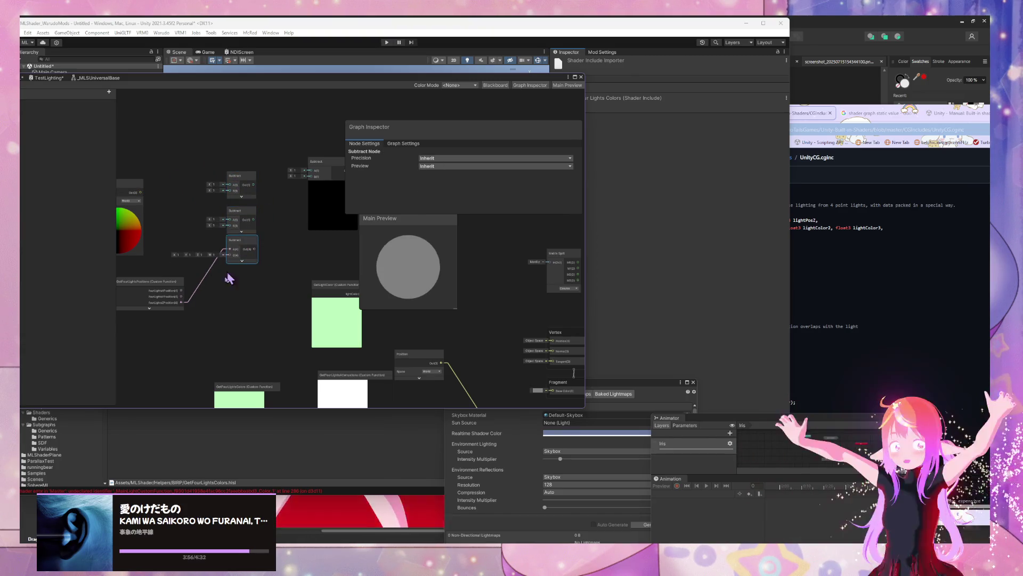
pyautogui.moveTo(187, 300); pyautogui.dragTo(229, 219)
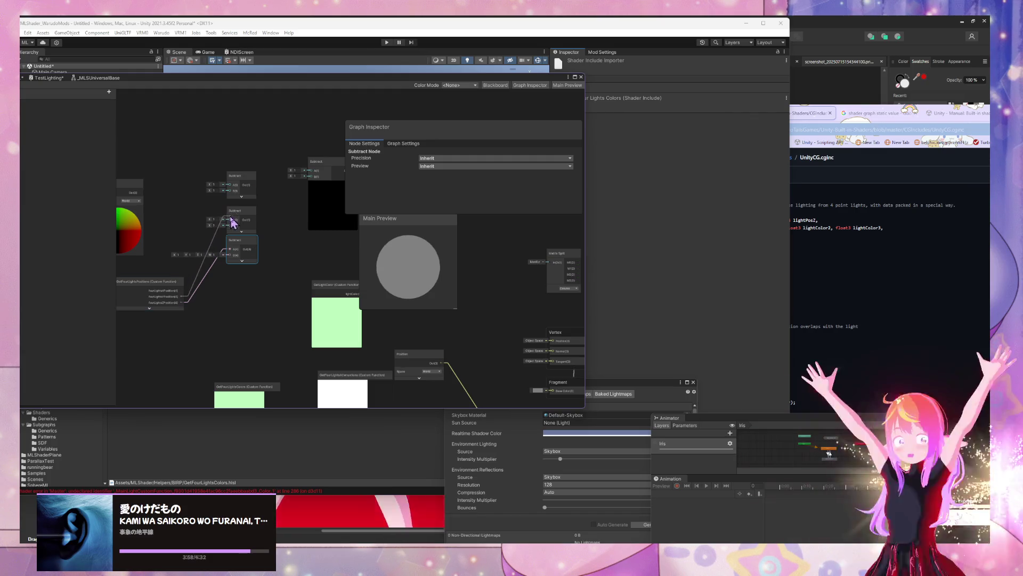
pyautogui.moveTo(269, 280); pyautogui.dragTo(238, 231)
pyautogui.press('Delete')
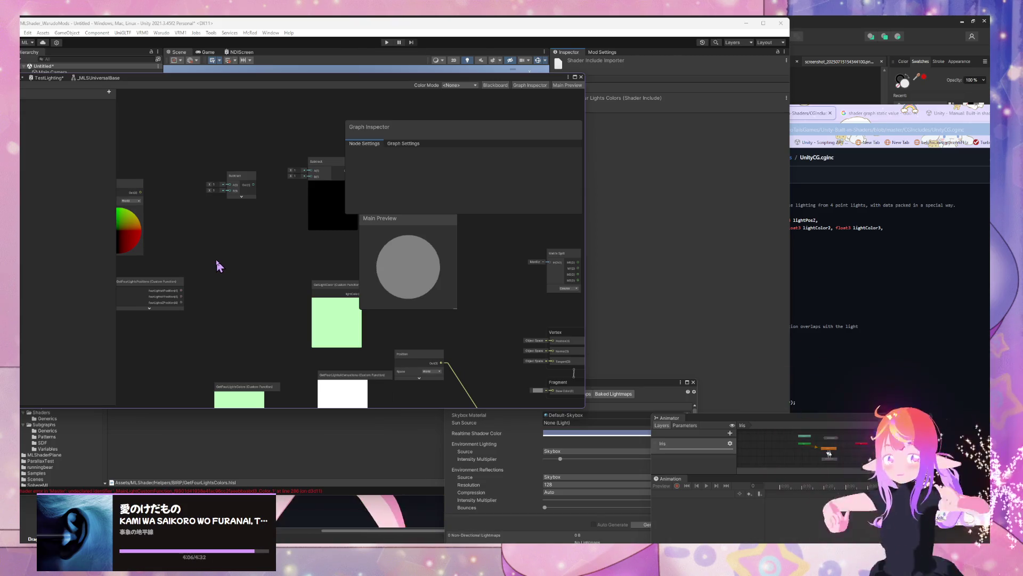
# Step: Restore the Subtract nodes, feeding light positions into A and Position into each B input
pyautogui.hotkey('ctrl', 'z')
pyautogui.moveTo(182, 291); pyautogui.dragTo(230, 184)
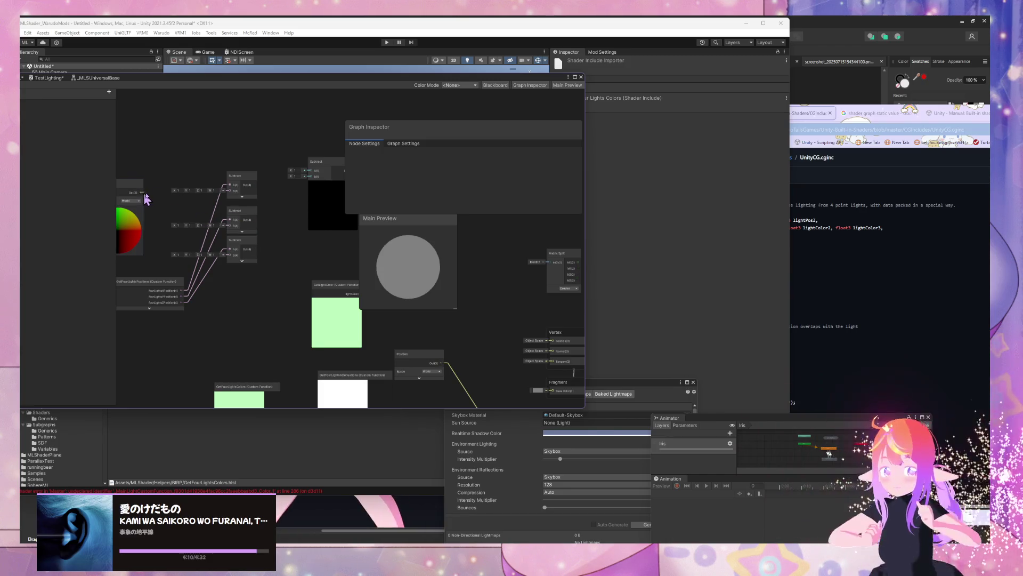
pyautogui.moveTo(140, 199)
pyautogui.mouseDown()
pyautogui.moveTo(210, 231)
pyautogui.moveTo(230, 226)
pyautogui.mouseUp()
pyautogui.moveTo(141, 185)
pyautogui.mouseDown()
pyautogui.moveTo(214, 255)
pyautogui.moveTo(230, 255)
pyautogui.mouseUp()
pyautogui.moveTo(129, 184); pyautogui.dragTo(129, 190)
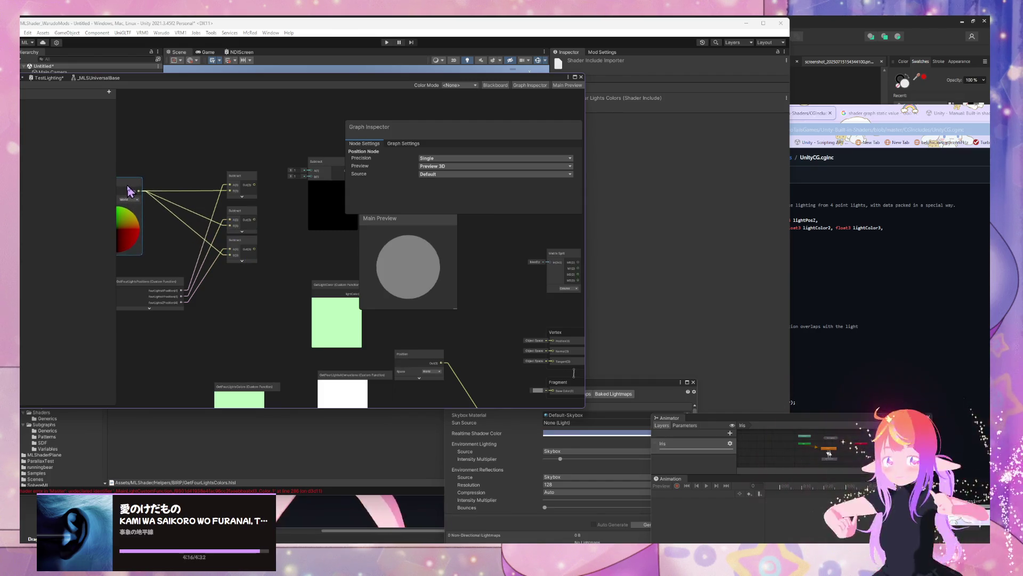
# Step: Group the three Subtract nodes under the title ToLight after consulting UnityCG.cginc
pyautogui.click(835, 279)
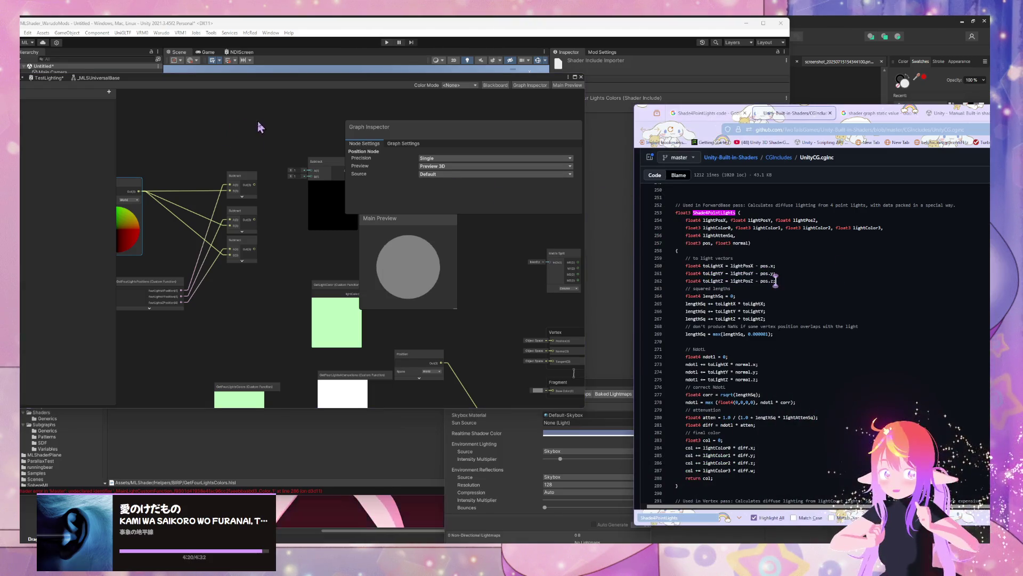
pyautogui.moveTo(276, 160); pyautogui.dragTo(258, 166)
pyautogui.click(884, 307)
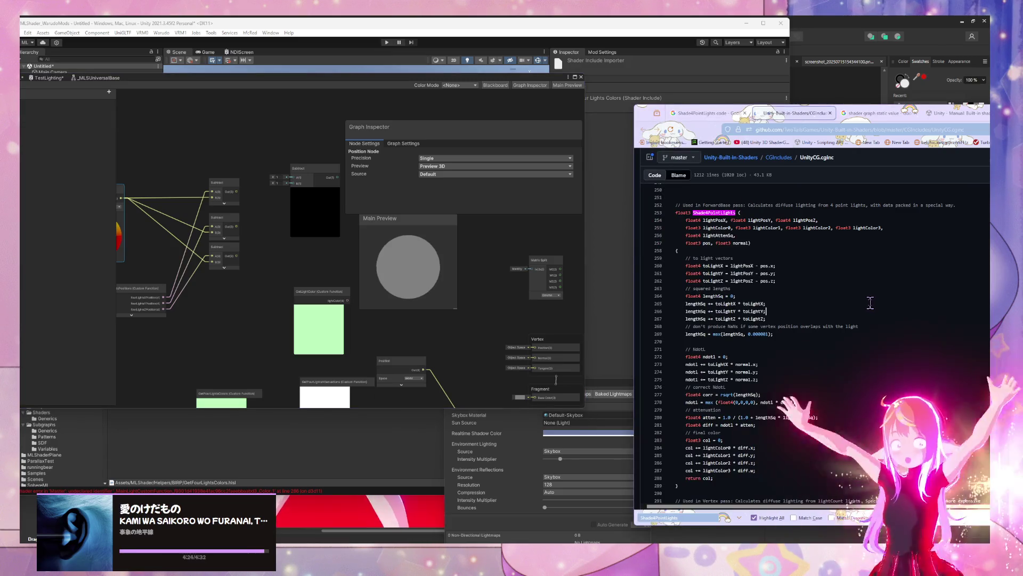
pyautogui.moveTo(209, 168)
pyautogui.mouseDown()
pyautogui.moveTo(247, 290)
pyautogui.moveTo(261, 295)
pyautogui.mouseUp()
pyautogui.hotkey('ctrl', 'g')
pyautogui.write('Te')
pyautogui.press('Return')
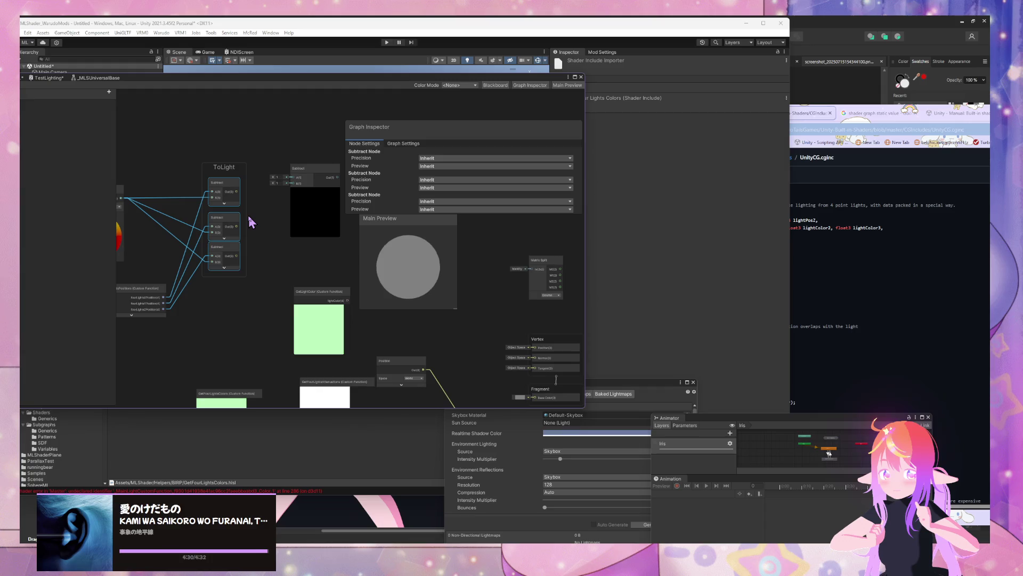
# Step: Shift the graph view and reposition the Unity window to uncover the reference code
pyautogui.click(268, 197)
pyautogui.moveTo(279, 205)
pyautogui.mouseDown()
pyautogui.moveTo(315, 230)
pyautogui.moveTo(291, 216)
pyautogui.mouseUp()
pyautogui.click(802, 311)
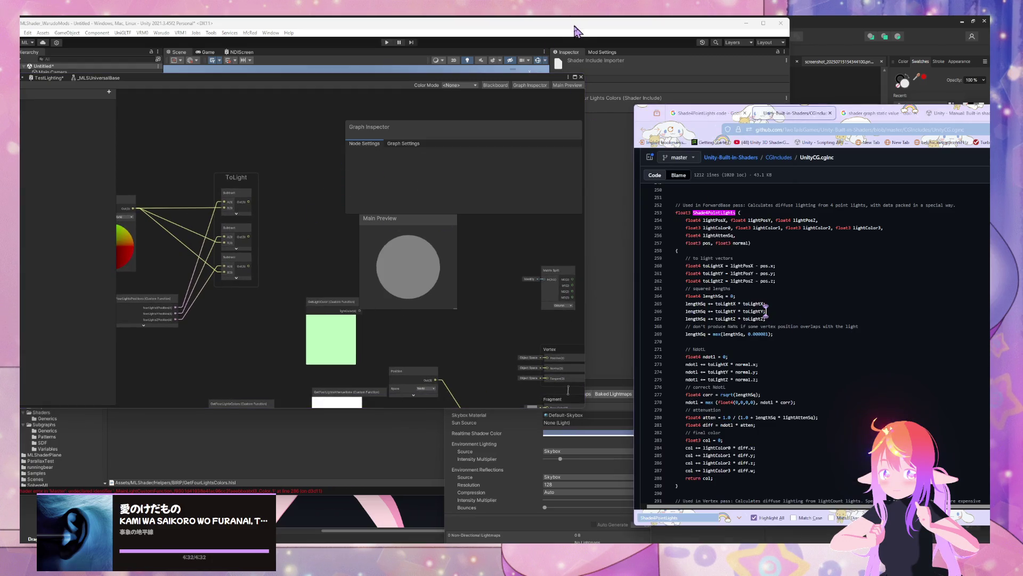
pyautogui.moveTo(577, 31); pyautogui.dragTo(635, 33)
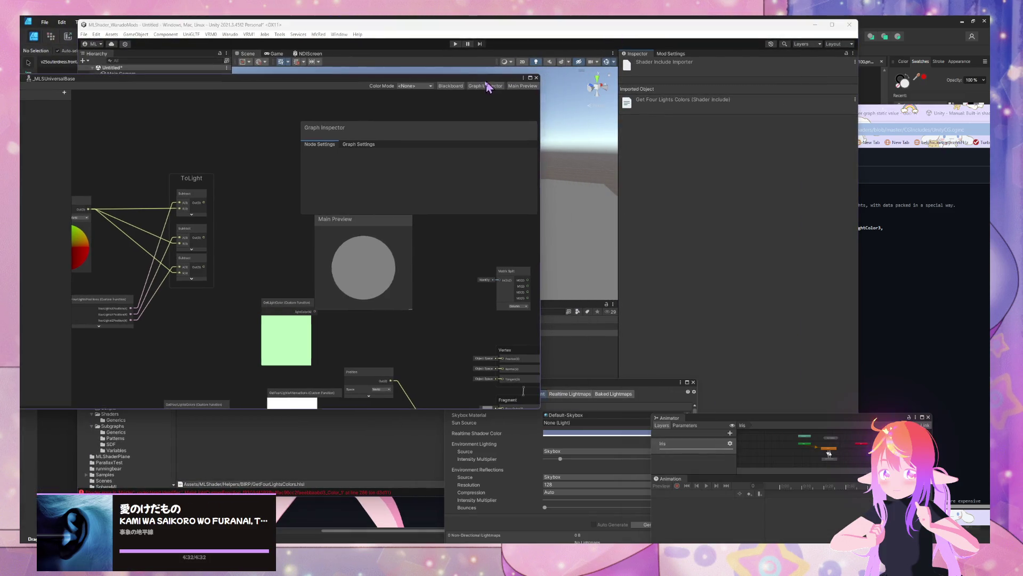
pyautogui.moveTo(779, 25); pyautogui.dragTo(616, 30)
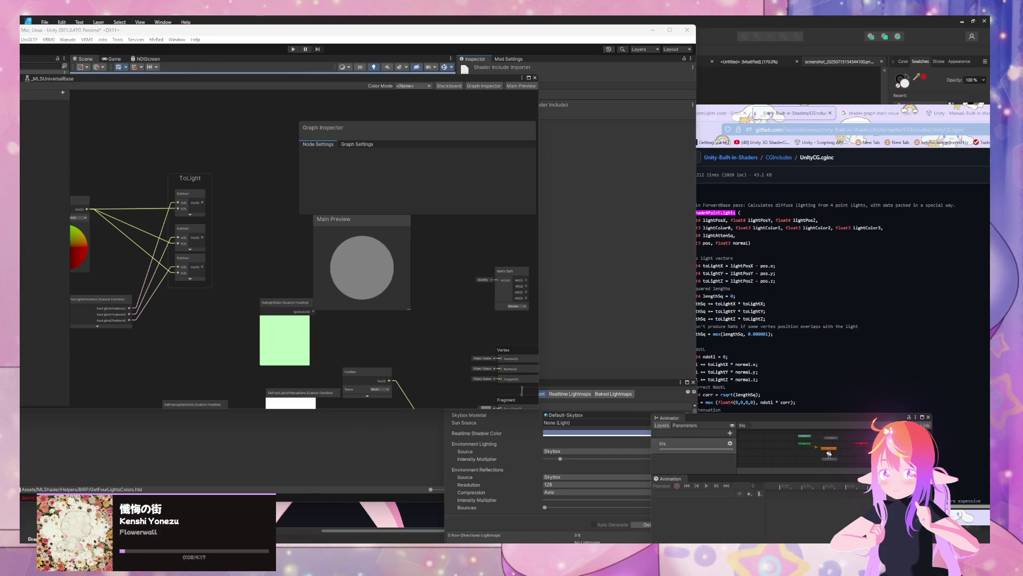
# Step: Mark the squared-length clamp line in the UnityCG.cginc reference code
pyautogui.click(799, 284)
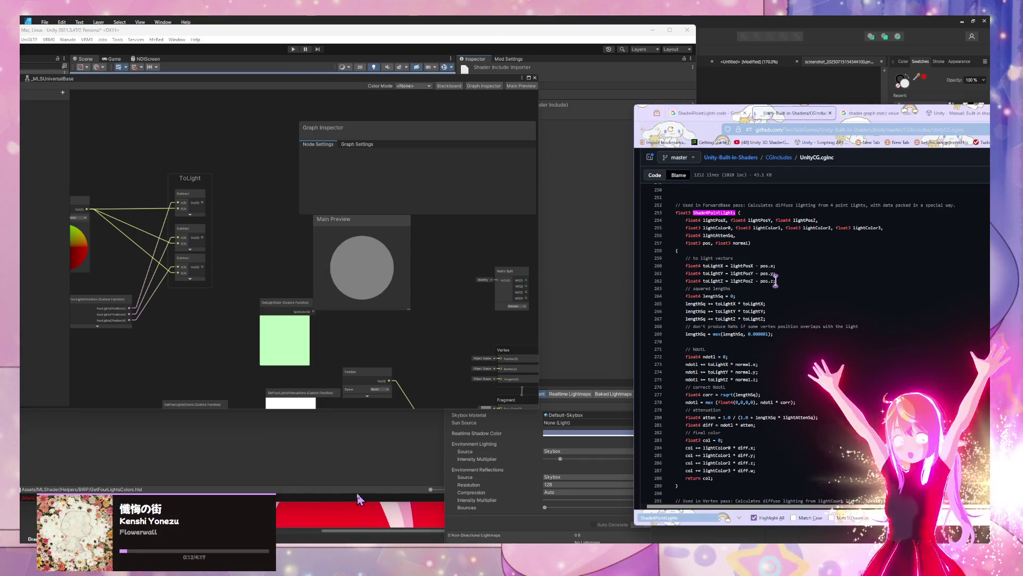
pyautogui.click(783, 333)
pyautogui.moveTo(659, 121); pyautogui.dragTo(724, 116)
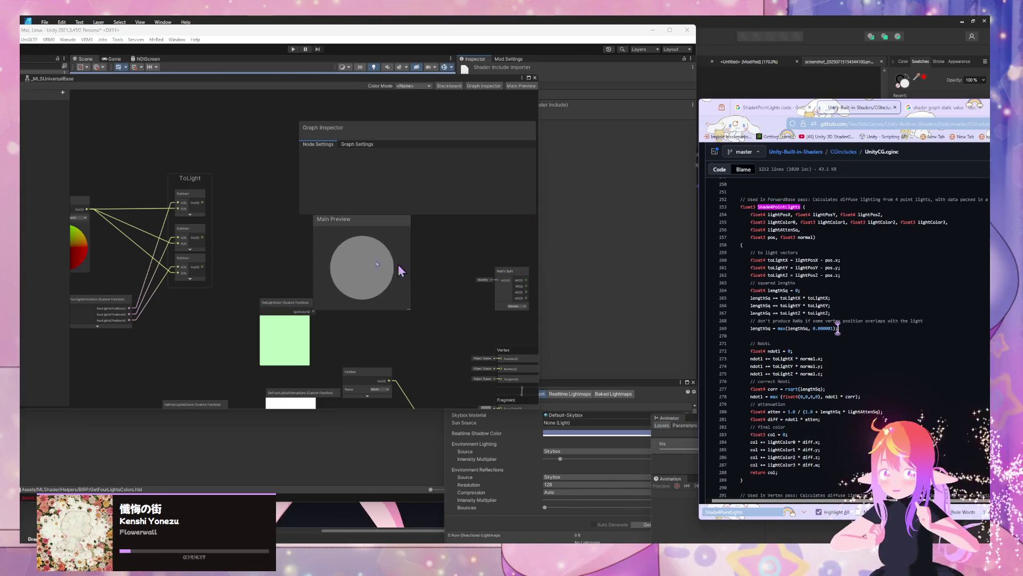
pyautogui.click(251, 231)
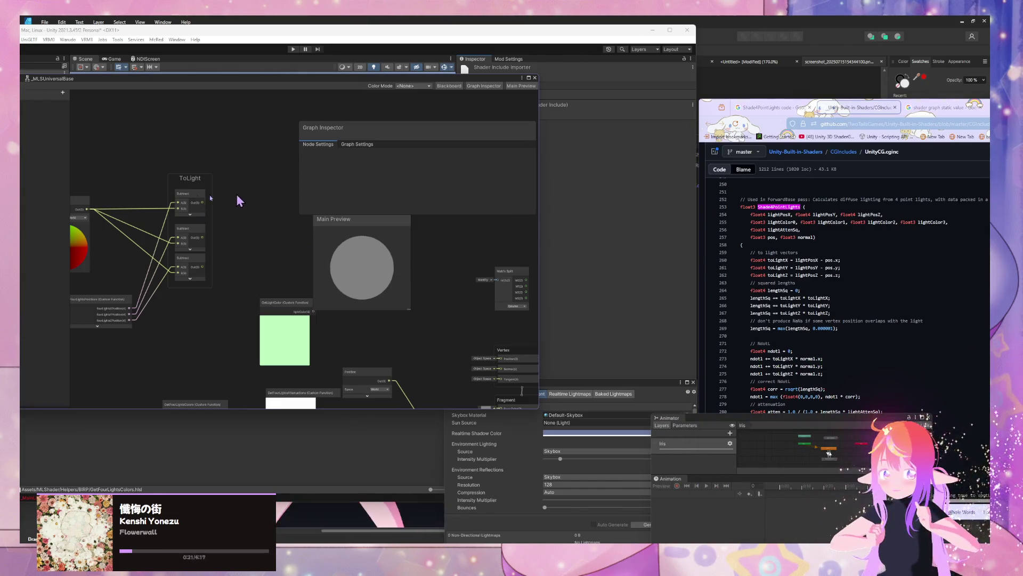
# Step: Widen the left dock and place an Add node beside the ToLight group
pyautogui.moveTo(70, 240)
pyautogui.mouseDown()
pyautogui.moveTo(183, 240)
pyautogui.moveTo(119, 240)
pyautogui.mouseUp()
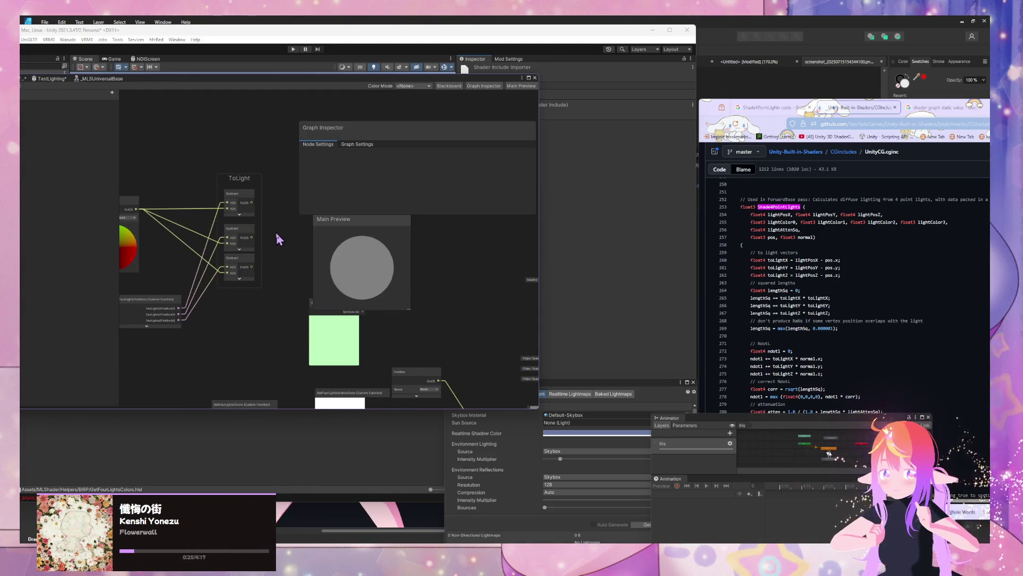
pyautogui.press('space')
pyautogui.write('add')
pyautogui.press('Return')
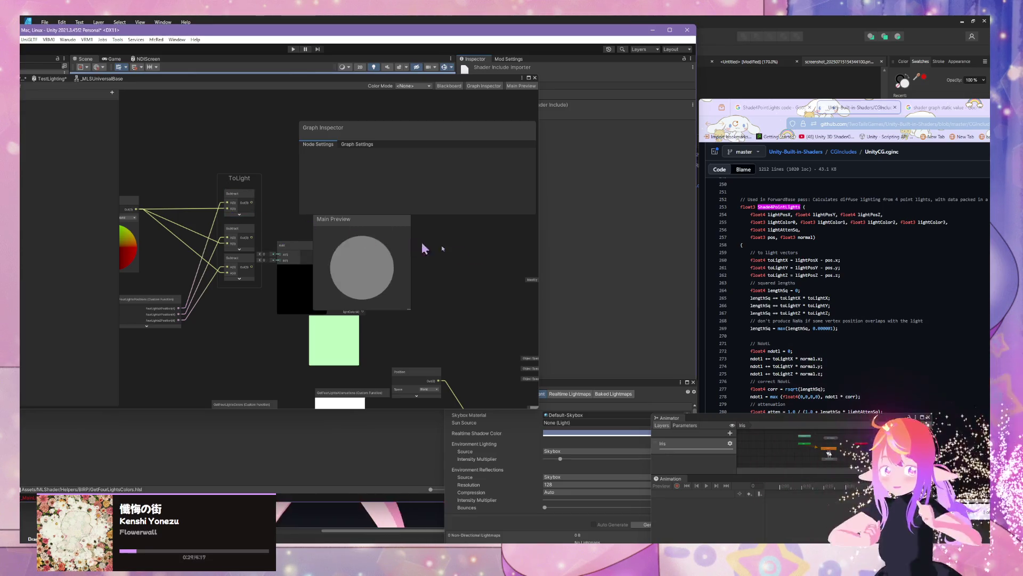
pyautogui.press('space')
# Step: Narrow the Graph Inspector and position the Add node with its preview collapsed
pyautogui.write('sum')
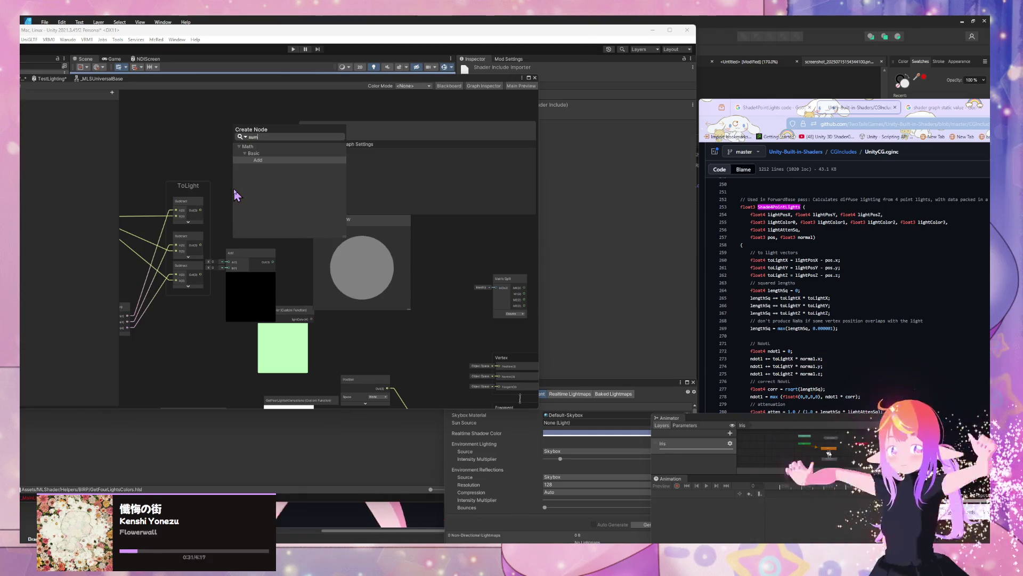
pyautogui.press('Escape')
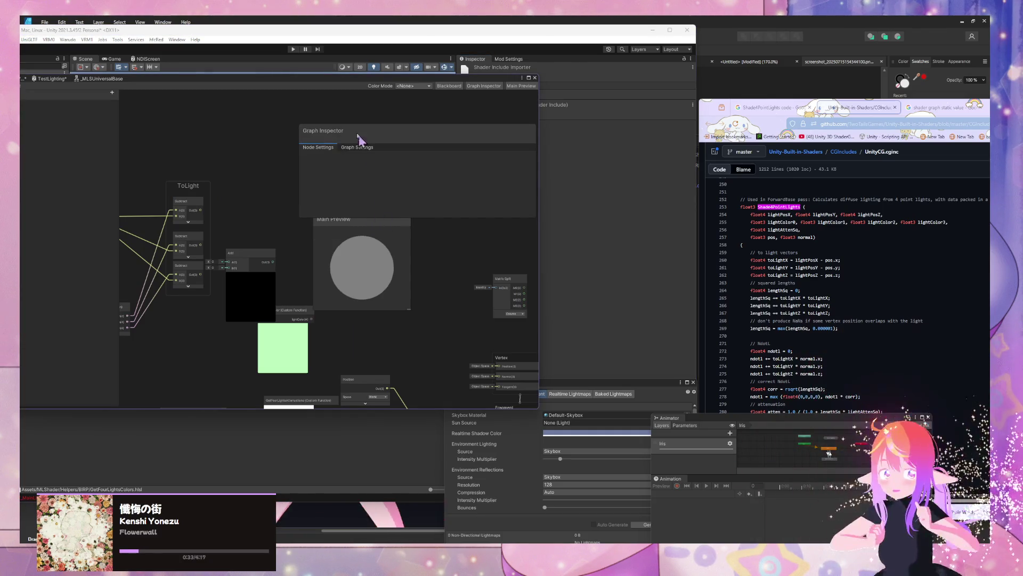
pyautogui.moveTo(299, 151); pyautogui.dragTo(388, 154)
pyautogui.moveTo(233, 264)
pyautogui.mouseDown()
pyautogui.moveTo(285, 190)
pyautogui.moveTo(301, 235)
pyautogui.mouseUp()
pyautogui.scroll(1, 243, 222)
pyautogui.moveTo(353, 215); pyautogui.dragTo(342, 203)
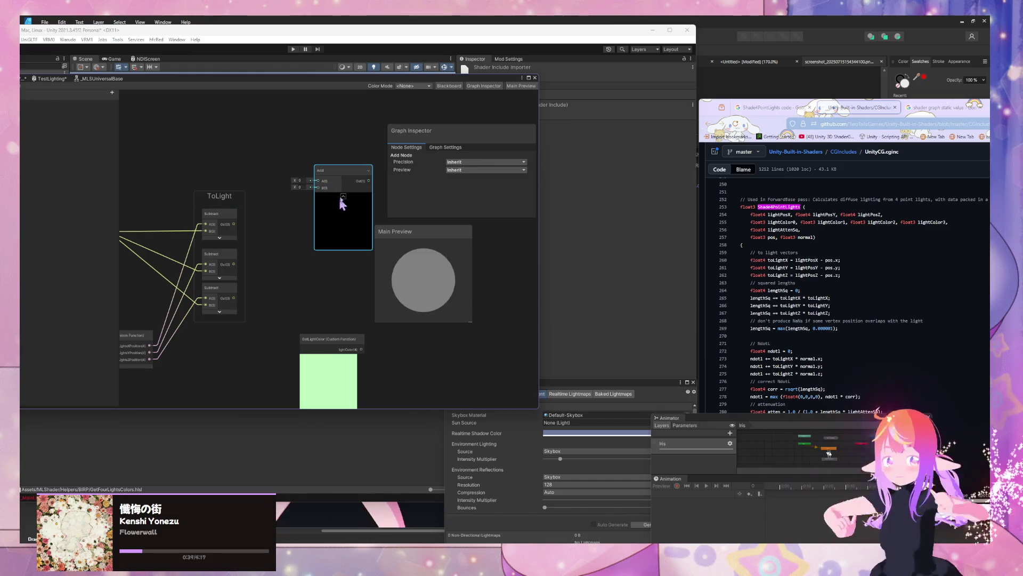
pyautogui.click(344, 197)
# Step: Try a Square Root node, then delete it after checking the reference code
pyautogui.press('space')
pyautogui.write('sq')
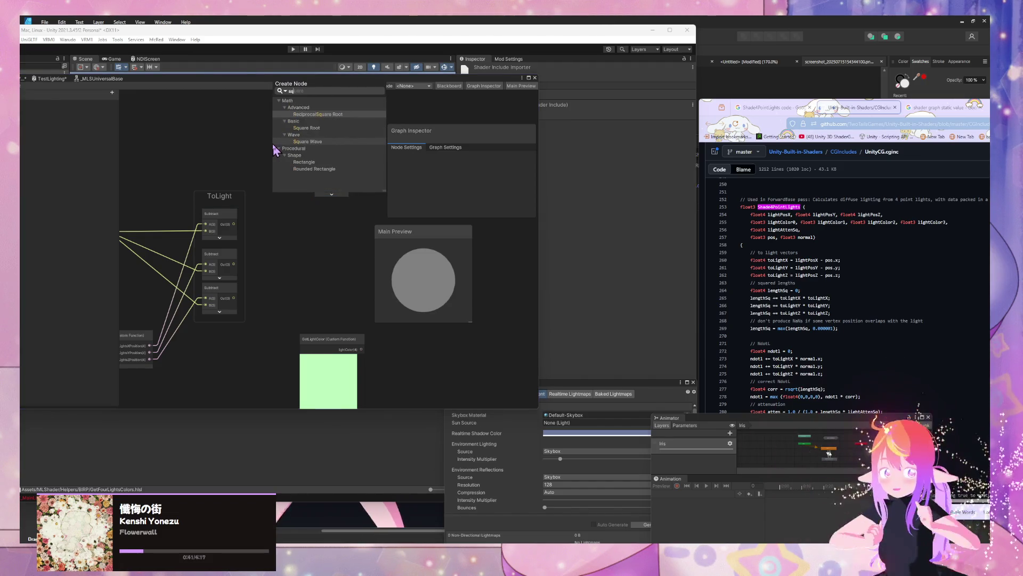
pyautogui.press('Down')
pyautogui.press('Return')
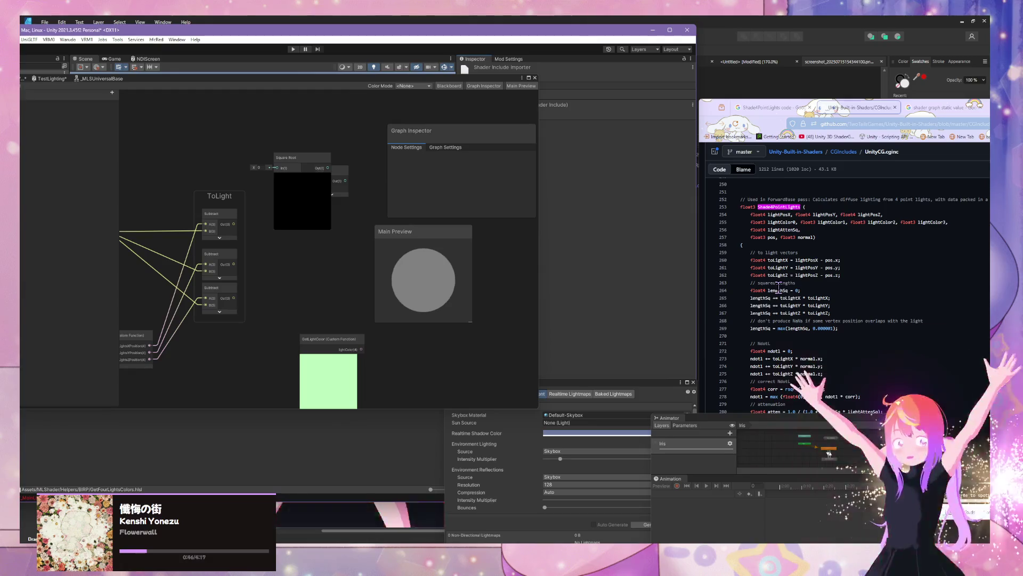
pyautogui.click(779, 288)
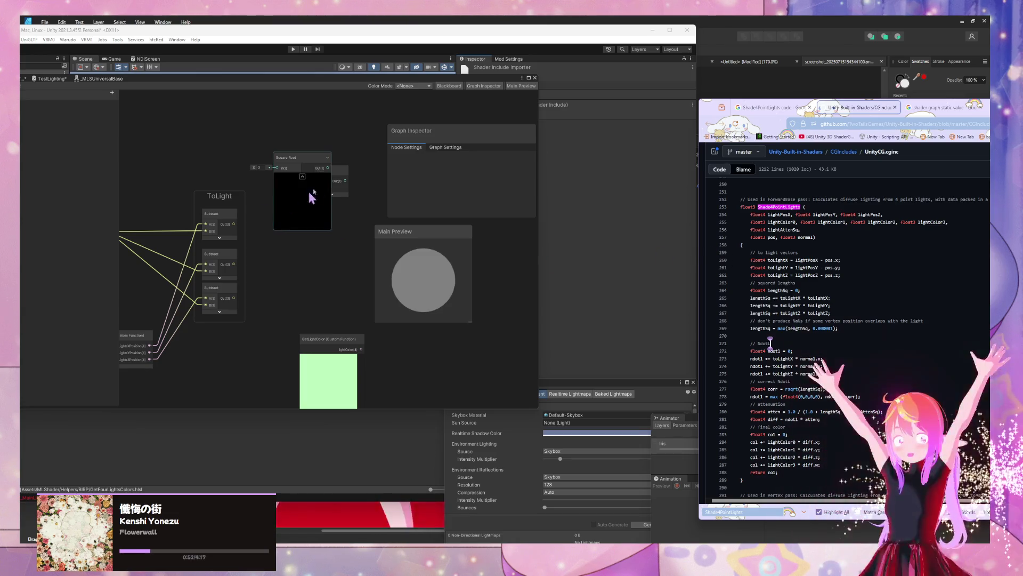
pyautogui.click(306, 161)
pyautogui.press('Delete')
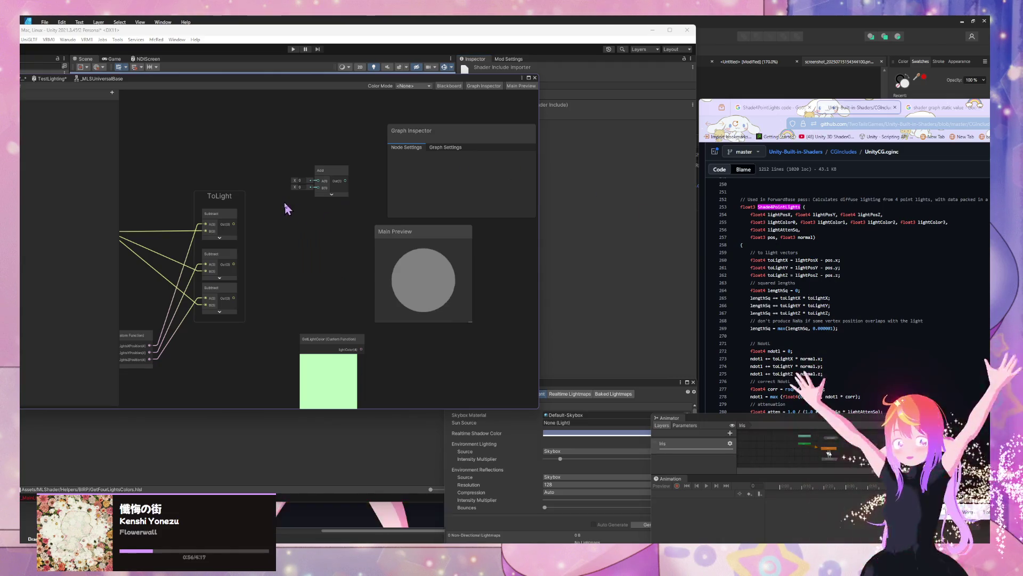
# Step: Place a Power node beside the Subtract nodes and collapse its preview
pyautogui.press('space')
pyautogui.write('squar')
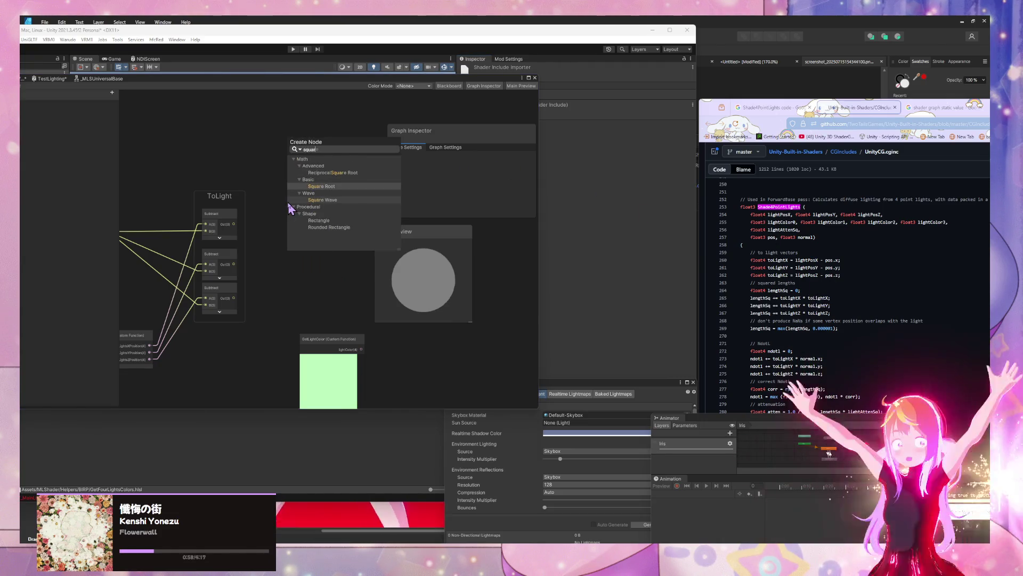
pyautogui.press('Down')
pyautogui.press('Down')
pyautogui.press('Down')
pyautogui.press('BackSpace')
pyautogui.press('BackSpace')
pyautogui.press('BackSpace')
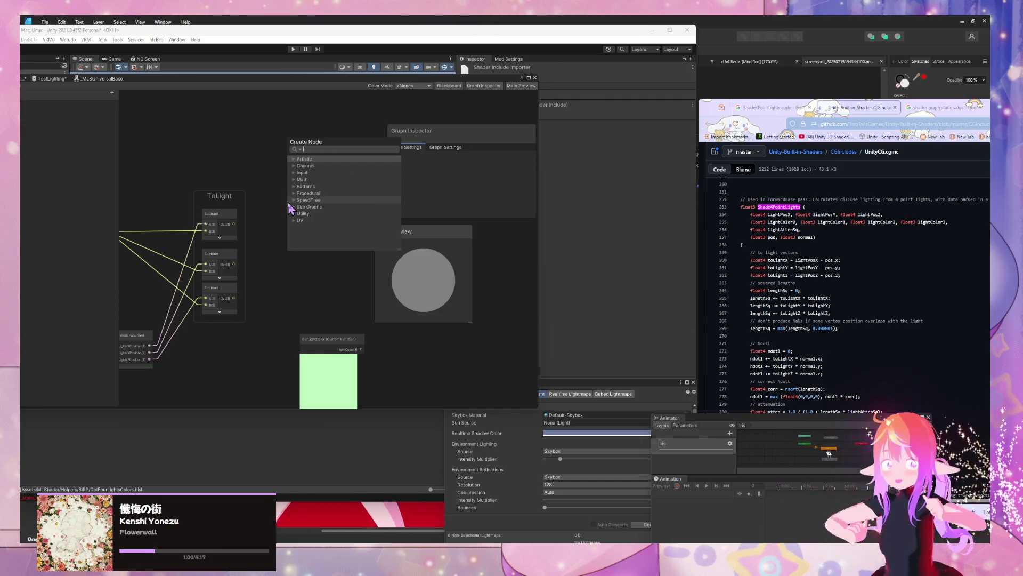
pyautogui.write('mut')
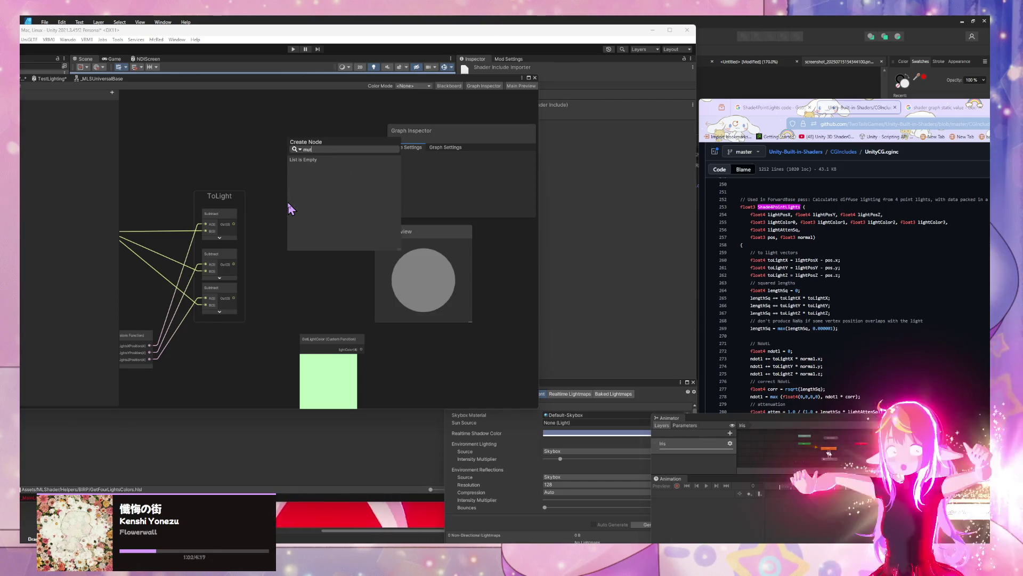
pyautogui.press('BackSpace')
pyautogui.press('BackSpace')
pyautogui.press('BackSpace')
pyautogui.write('power')
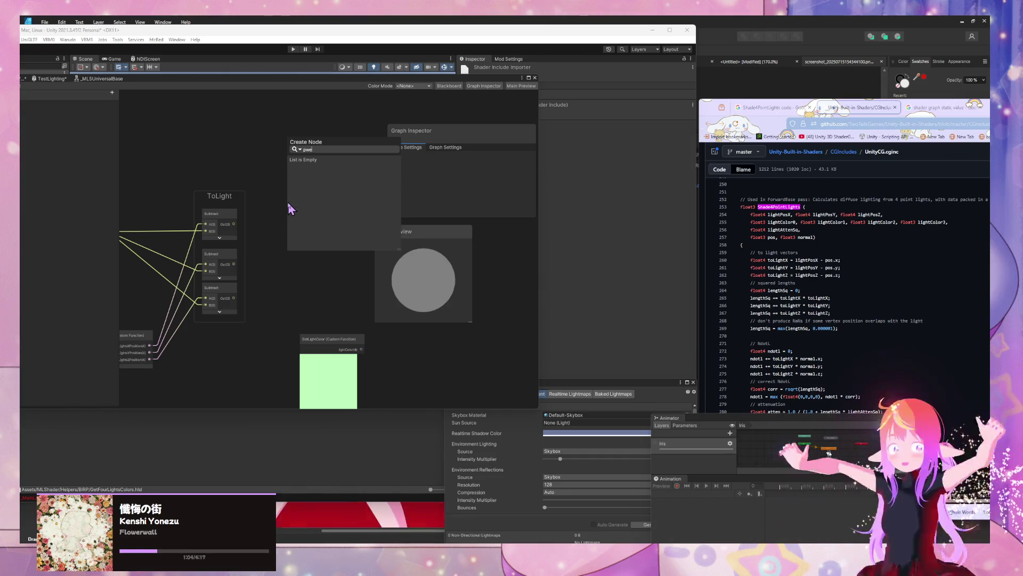
pyautogui.press('Return')
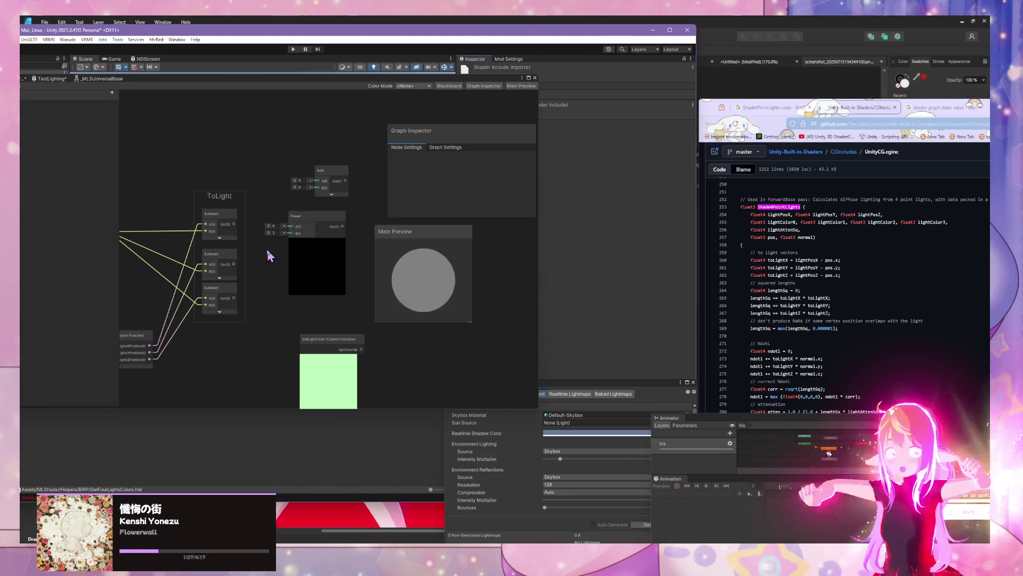
pyautogui.click(317, 242)
# Step: Connect the top Subtract to Power and add a Float node for the exponent
pyautogui.moveTo(234, 223); pyautogui.dragTo(314, 223)
pyautogui.press('space')
pyautogui.write('float')
pyautogui.press('Return')
pyautogui.moveTo(309, 260)
pyautogui.mouseDown()
pyautogui.moveTo(239, 157)
pyautogui.moveTo(303, 231)
pyautogui.moveTo(319, 229)
pyautogui.moveTo(304, 260)
pyautogui.mouseUp()
# Step: Duplicate the Power node twice, wiring the middle and bottom Subtract outputs into the copies
pyautogui.click(315, 213)
pyautogui.hotkey('ctrl', 'd')
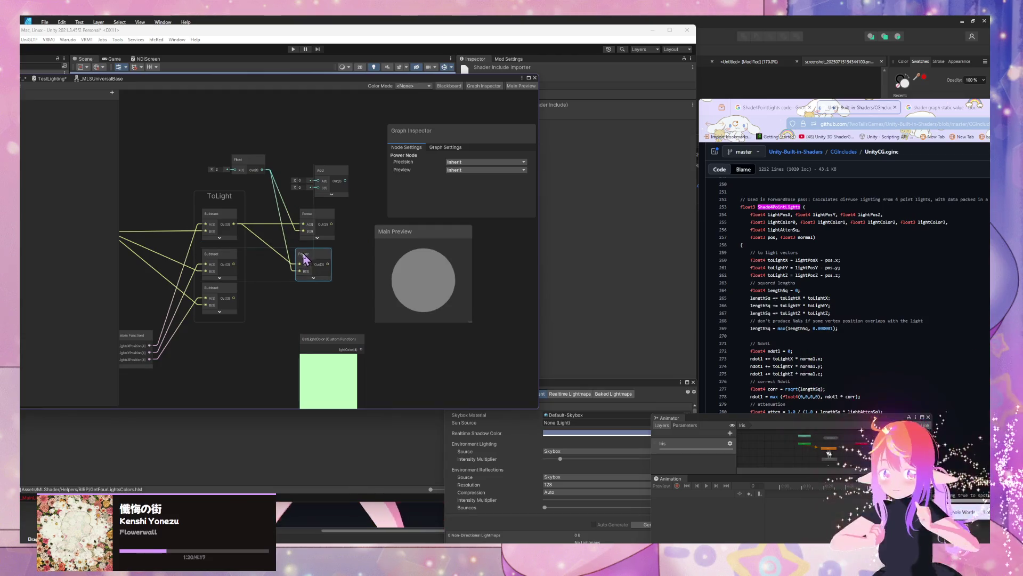
pyautogui.moveTo(234, 264)
pyautogui.mouseDown()
pyautogui.moveTo(318, 273)
pyautogui.moveTo(303, 292)
pyautogui.mouseUp()
pyautogui.hotkey('ctrl', 'd')
pyautogui.click(232, 301)
pyautogui.moveTo(225, 302); pyautogui.dragTo(314, 304)
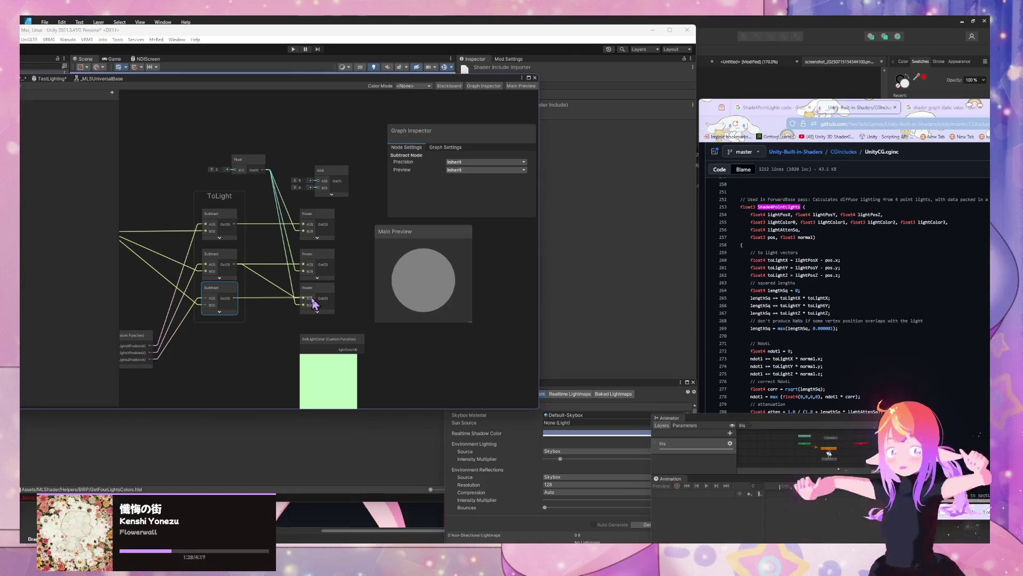
# Step: Replace the old Add node with a new Add node beside the Power nodes
pyautogui.click(314, 173)
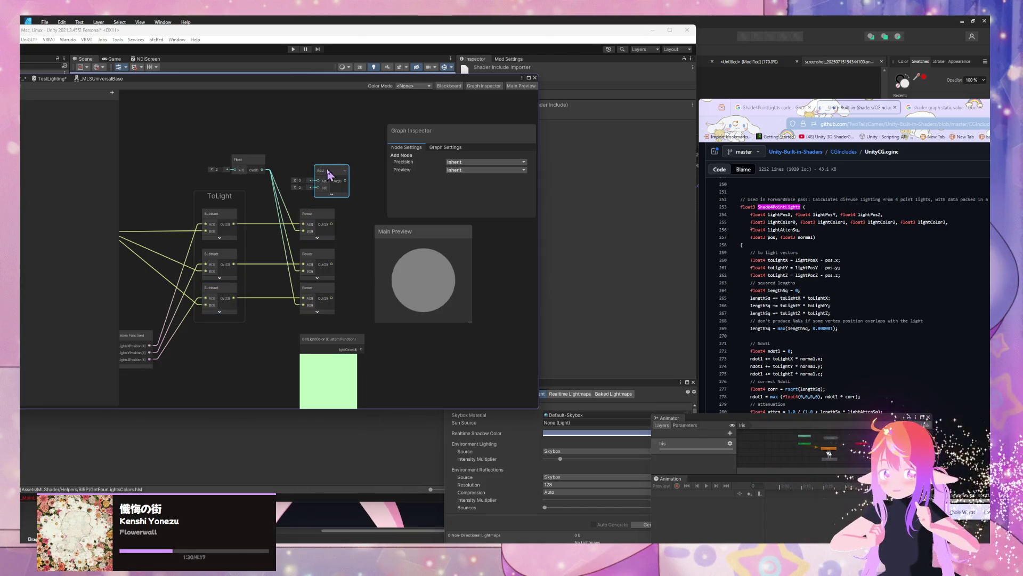
pyautogui.press('Delete')
pyautogui.moveTo(224, 156); pyautogui.dragTo(201, 156)
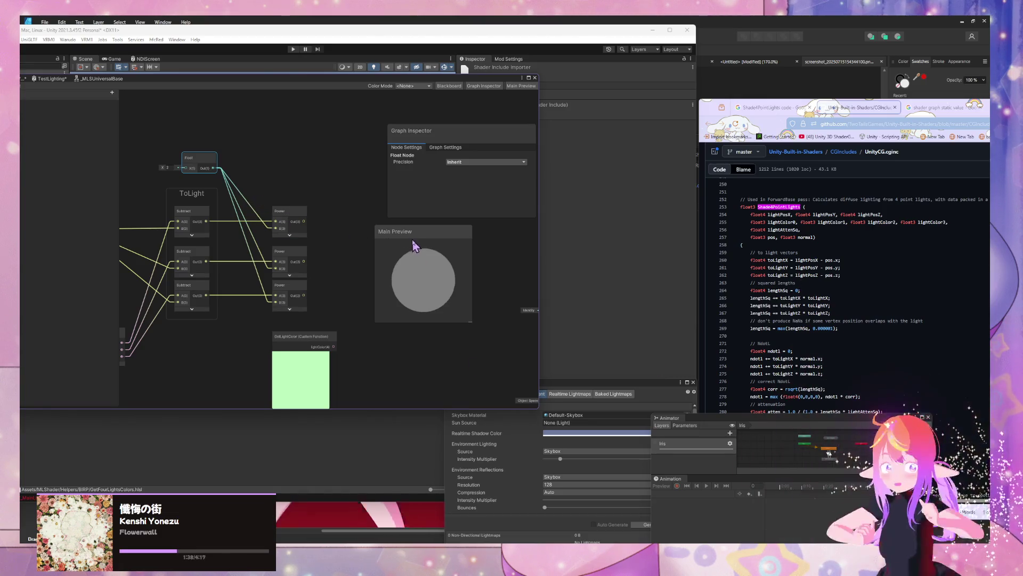
pyautogui.click(343, 244)
pyautogui.press('space')
pyautogui.write('add')
pyautogui.press('Return')
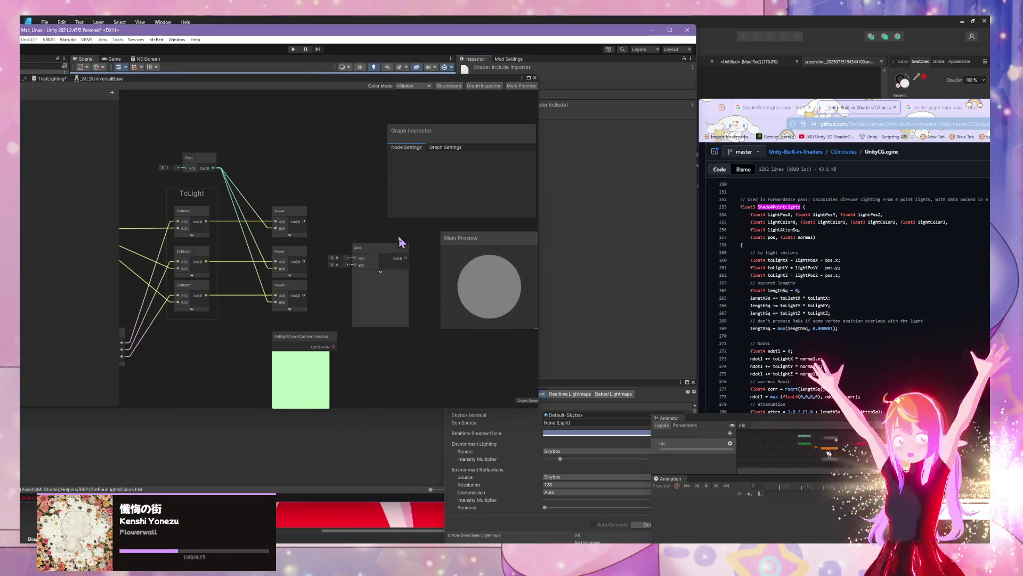
# Step: Add the first two Power outputs and feed that sum into a duplicated Add below
pyautogui.click(380, 273)
pyautogui.moveTo(377, 257)
pyautogui.mouseDown()
pyautogui.moveTo(368, 220)
pyautogui.moveTo(347, 221)
pyautogui.mouseUp()
pyautogui.moveTo(304, 262); pyautogui.dragTo(347, 228)
pyautogui.hotkey('ctrl', 'd')
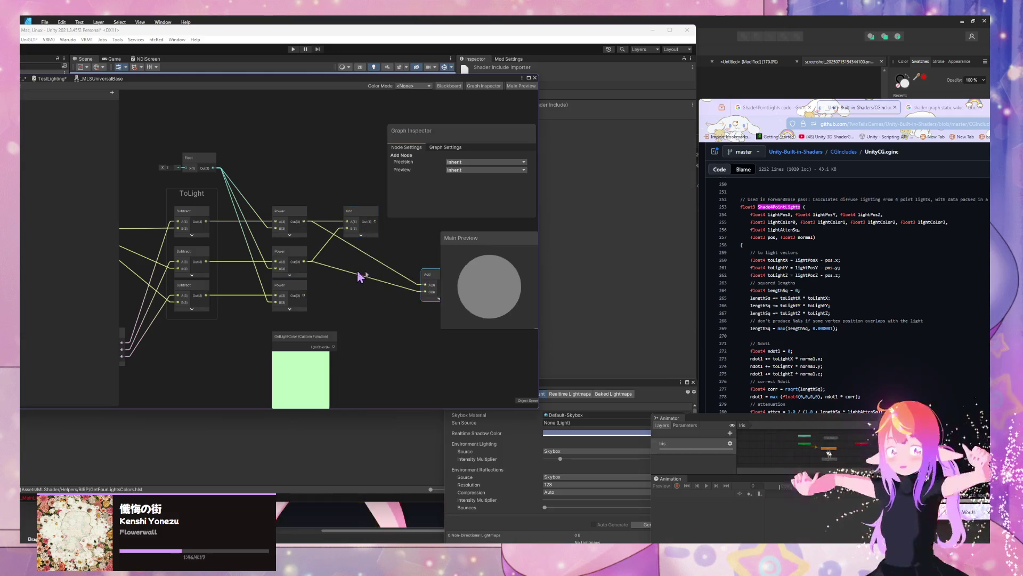
pyautogui.moveTo(427, 281); pyautogui.dragTo(358, 255)
pyautogui.moveTo(375, 221)
pyautogui.mouseDown()
pyautogui.moveTo(344, 256)
pyautogui.moveTo(375, 292)
pyautogui.moveTo(336, 297)
pyautogui.moveTo(347, 303)
pyautogui.mouseUp()
# Step: Wire the third Power output into the lower Add and delete the extra Add copy
pyautogui.hotkey('ctrl', 'd')
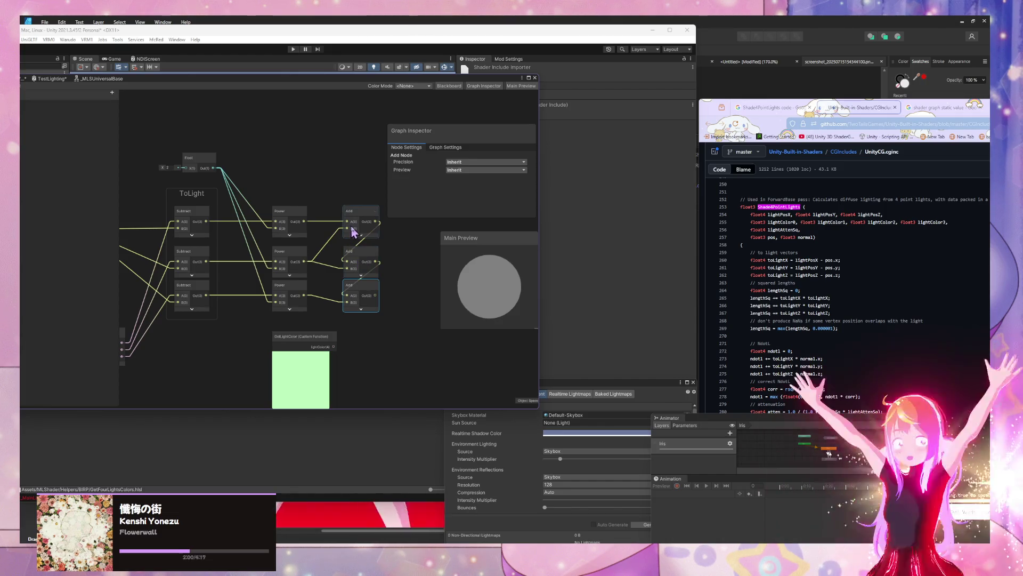
pyautogui.click(339, 269)
pyautogui.moveTo(304, 295); pyautogui.dragTo(348, 269)
pyautogui.click(368, 296)
pyautogui.press('Delete')
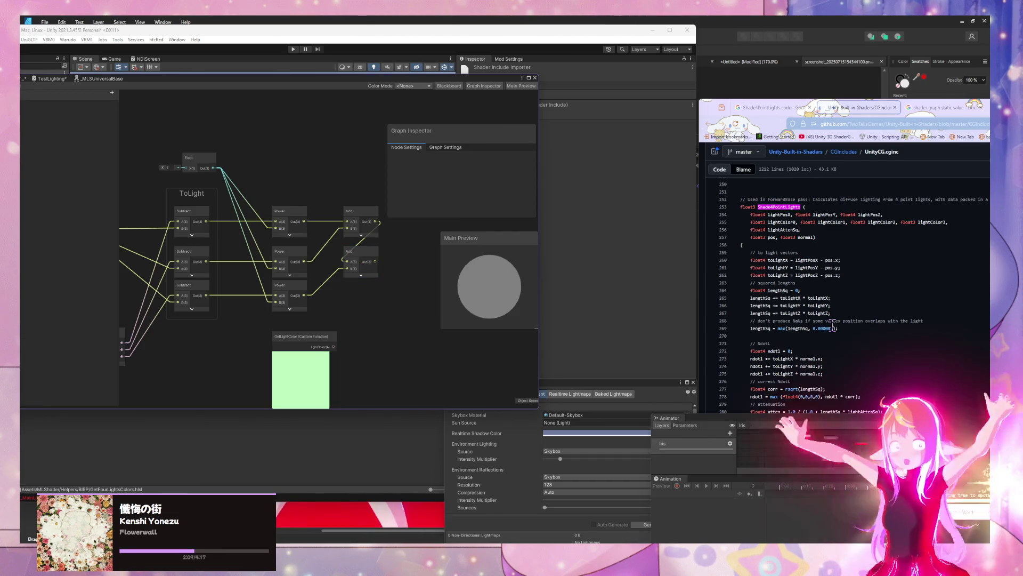
pyautogui.doubleClick(790, 298)
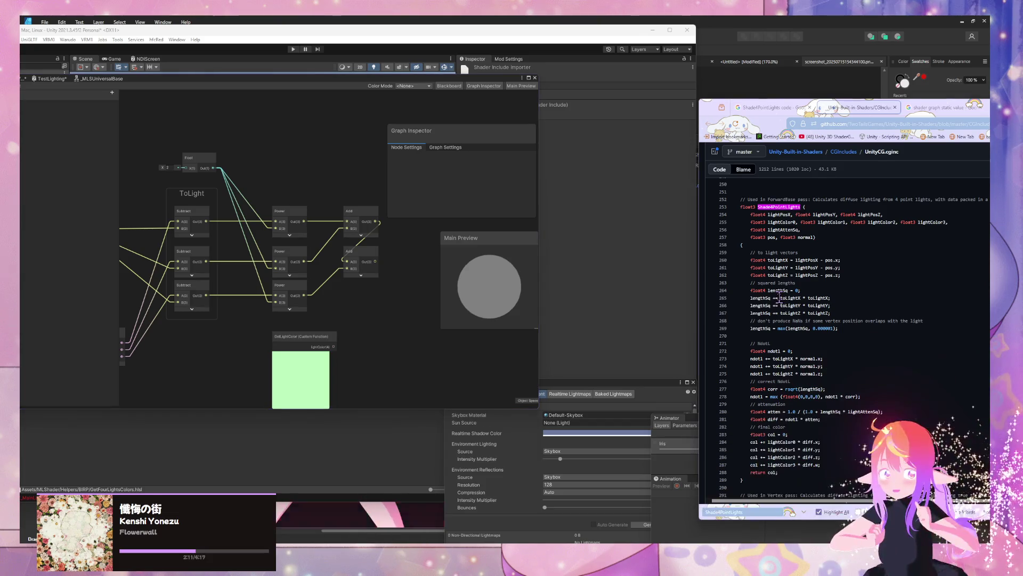
pyautogui.click(351, 245)
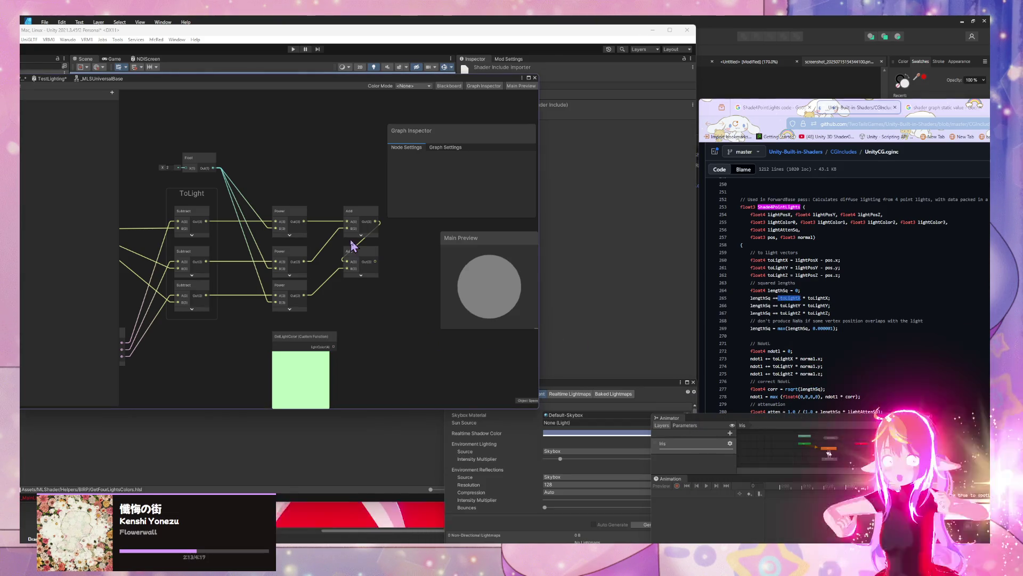
# Step: Rearrange the two Add nodes and make room on the right of the graph
pyautogui.moveTo(357, 260); pyautogui.dragTo(357, 285)
pyautogui.click(363, 221)
pyautogui.moveTo(362, 222)
pyautogui.mouseDown()
pyautogui.moveTo(368, 266)
pyautogui.moveTo(369, 244)
pyautogui.mouseUp()
pyautogui.moveTo(438, 318); pyautogui.dragTo(374, 317)
pyautogui.moveTo(468, 242); pyautogui.dragTo(494, 240)
# Step: Create a Maximum node and feed the summed Add result into its A input
pyautogui.click(366, 260)
pyautogui.press('space')
pyautogui.write('max')
pyautogui.press('Return')
pyautogui.moveTo(448, 304)
pyautogui.mouseDown()
pyautogui.moveTo(417, 274)
pyautogui.moveTo(395, 295)
pyautogui.mouseUp()
pyautogui.click(387, 295)
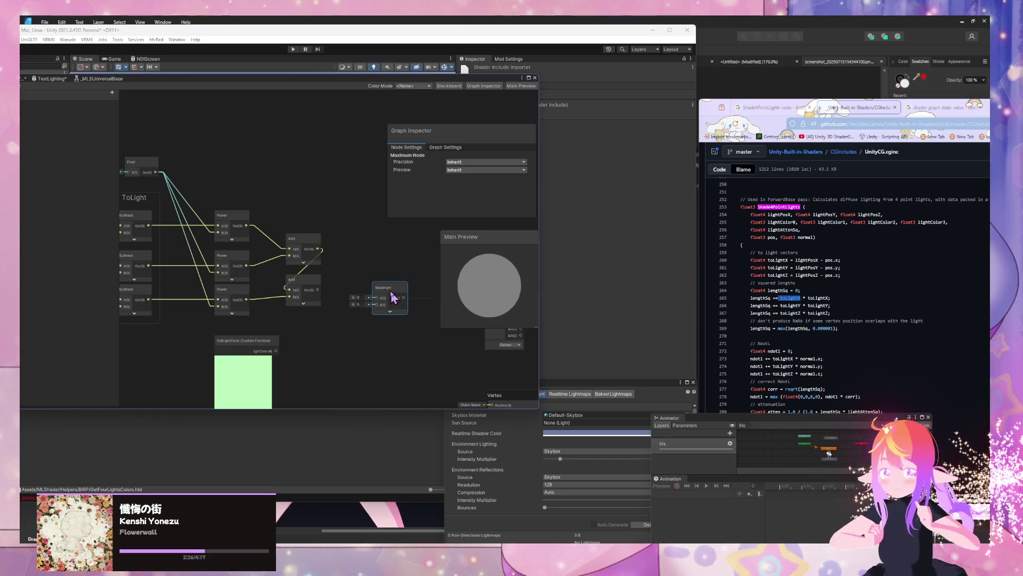
pyautogui.moveTo(318, 290); pyautogui.dragTo(373, 298)
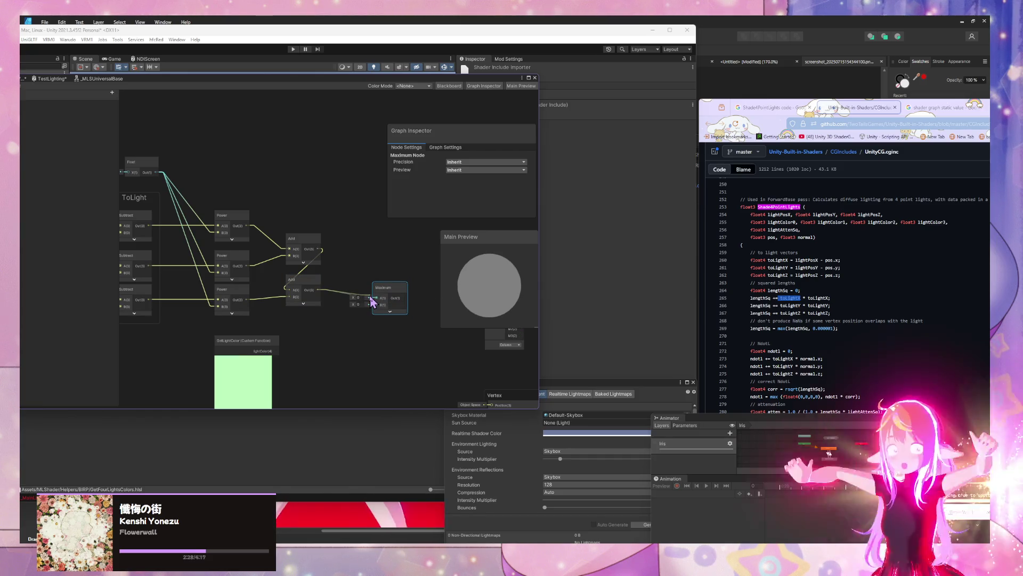
# Step: Add a Float node connected to Maximum's B input and select both nodes
pyautogui.click(358, 337)
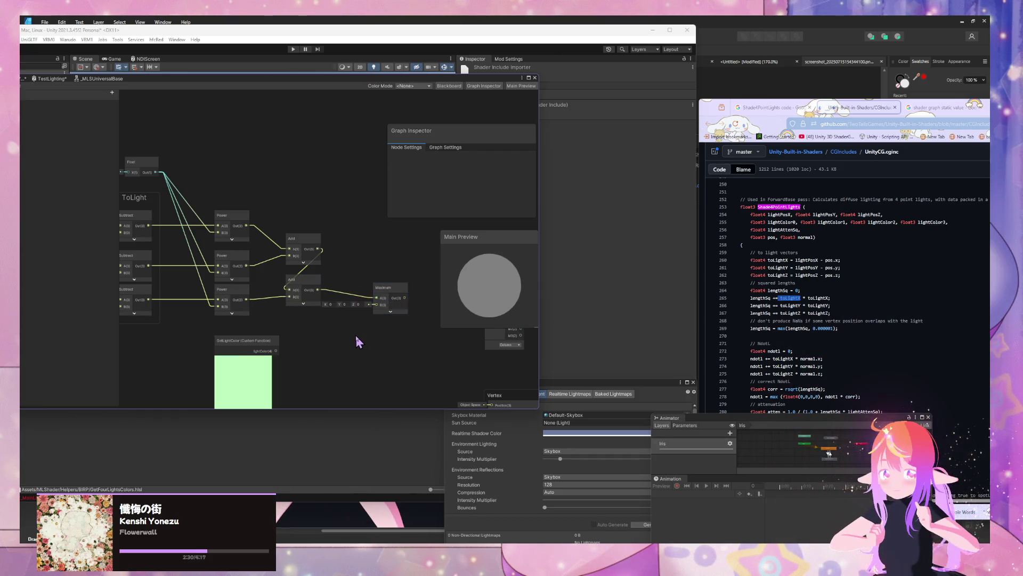
pyautogui.press('space')
pyautogui.write('float')
pyautogui.press('Return')
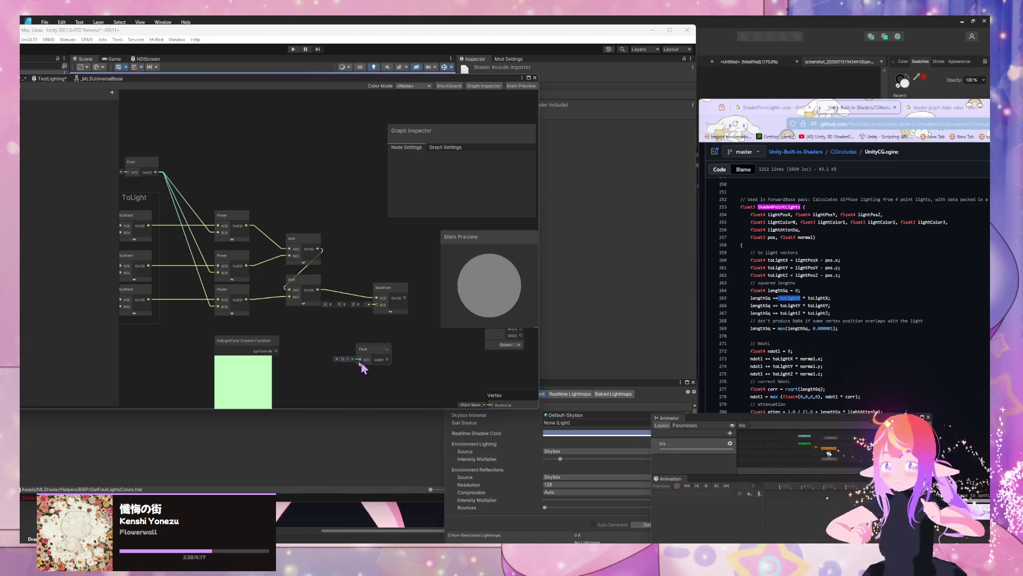
pyautogui.moveTo(382, 341); pyautogui.dragTo(376, 304)
pyautogui.moveTo(383, 360)
pyautogui.mouseDown()
pyautogui.moveTo(357, 348)
pyautogui.moveTo(293, 348)
pyautogui.moveTo(369, 352)
pyautogui.mouseUp()
pyautogui.moveTo(335, 270); pyautogui.dragTo(422, 382)
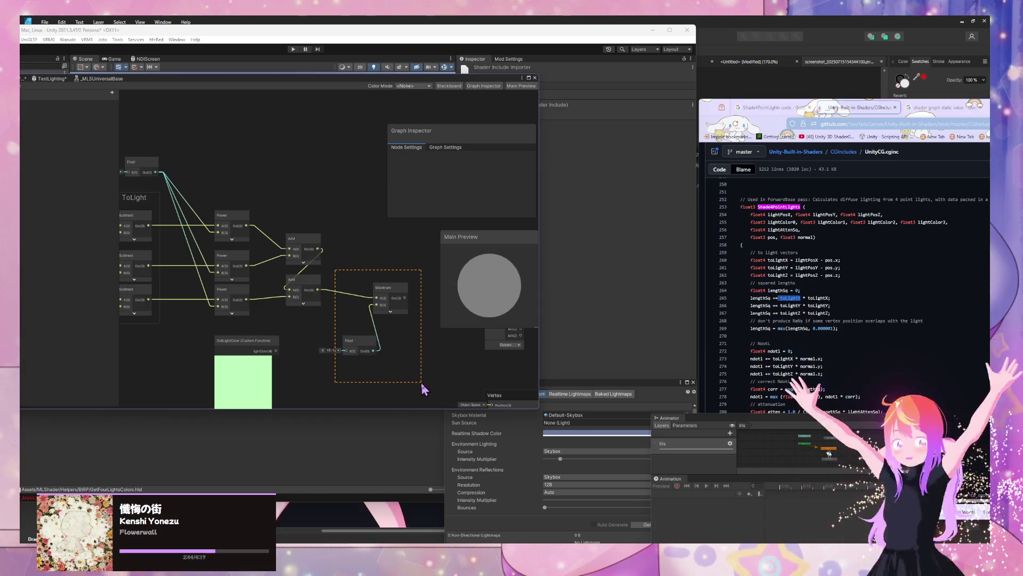
pyautogui.moveTo(442, 340)
pyautogui.mouseDown()
pyautogui.moveTo(321, 326)
pyautogui.moveTo(400, 326)
pyautogui.moveTo(382, 222)
pyautogui.mouseUp()
# Step: Attach a Preview node to the Maximum output
pyautogui.press('space')
pyautogui.write('preview')
pyautogui.press('Return')
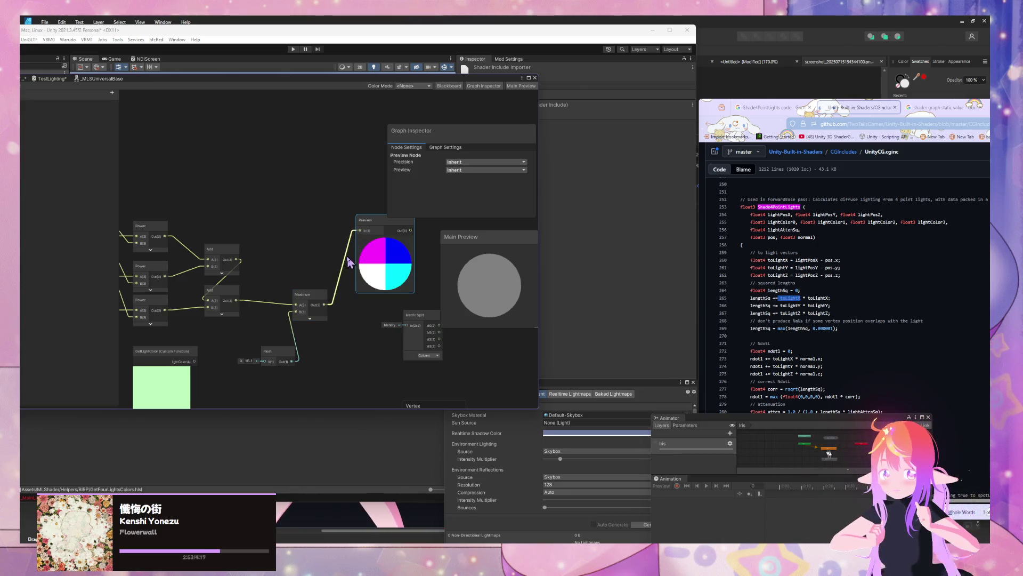
# Step: Add a reroute point on the Preview wire labelled lengthSq
pyautogui.doubleClick(342, 257)
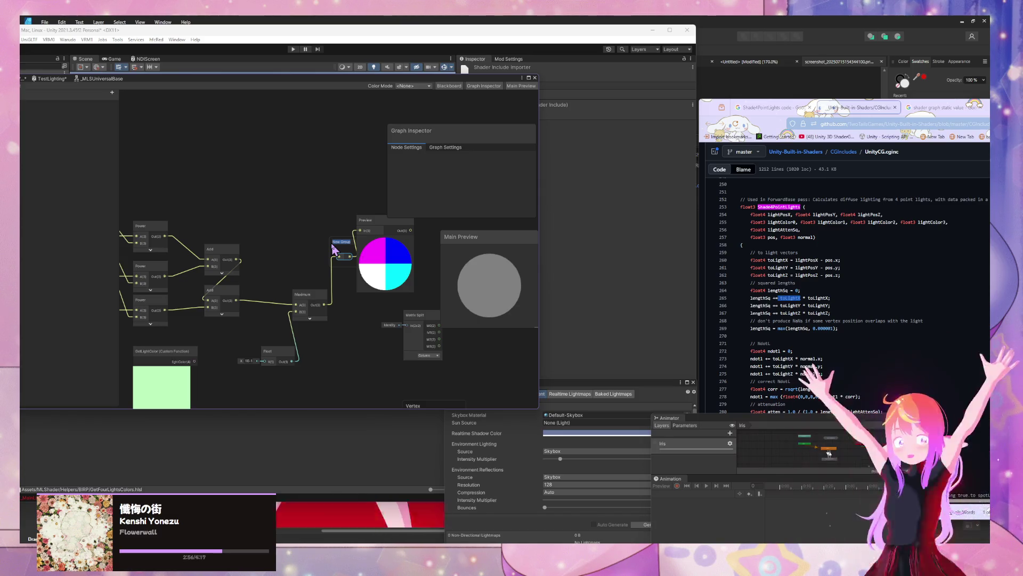
pyautogui.write('lengthSq')
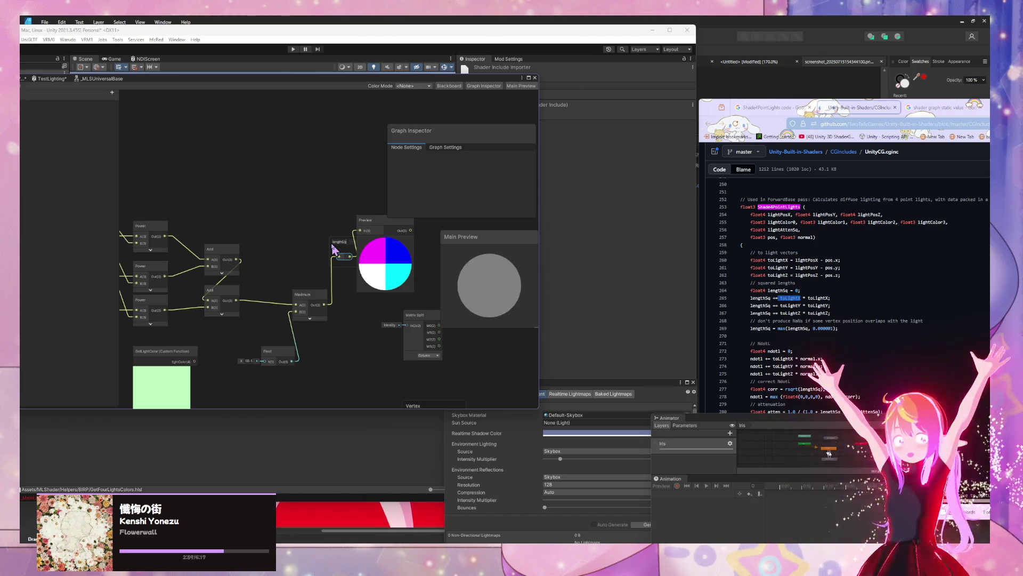
pyautogui.click(334, 249)
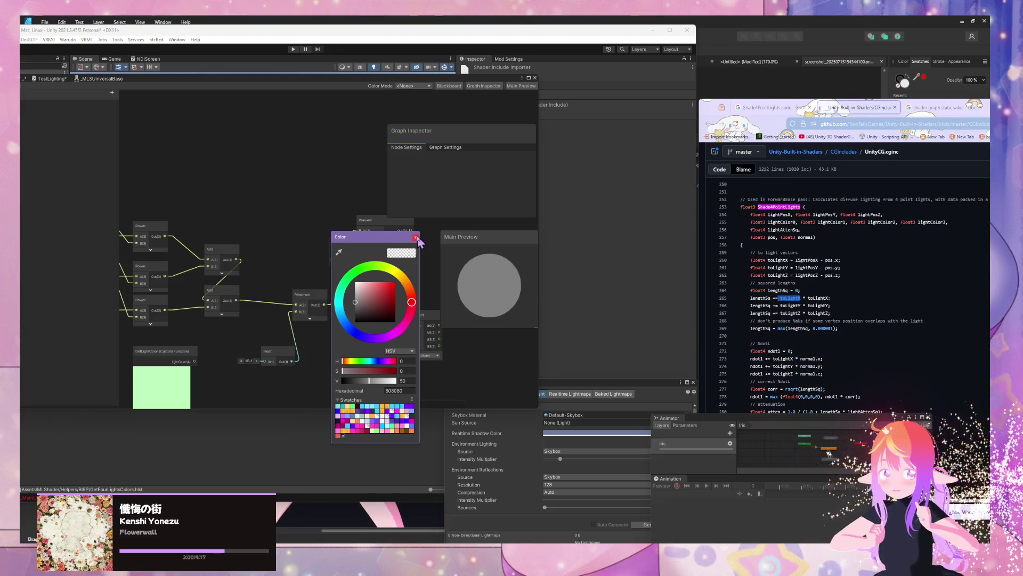
pyautogui.click(416, 238)
pyautogui.click(349, 241)
pyautogui.press('Return')
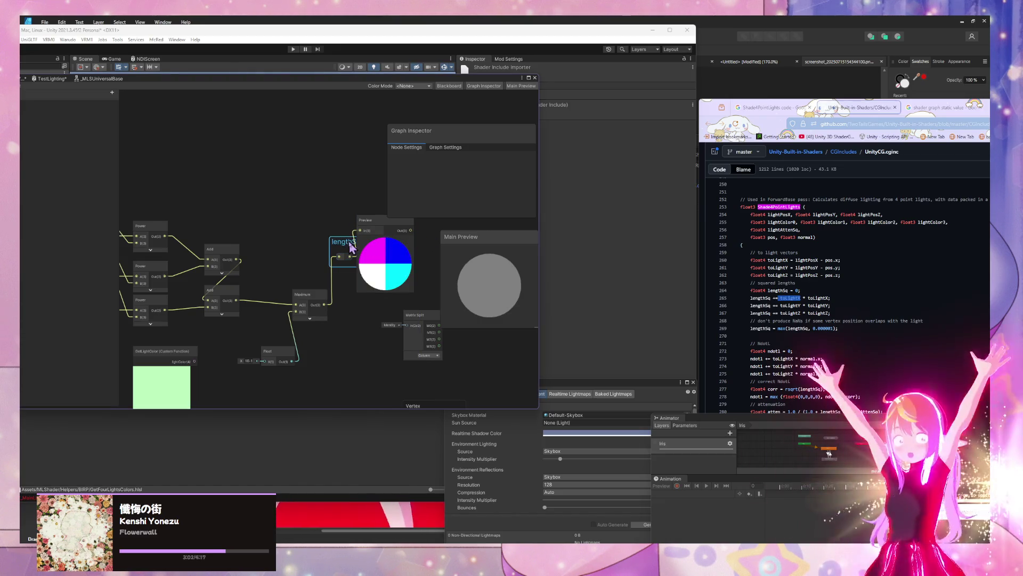
# Step: Tidy the Float and Preview node positions and select the GetLightColor node
pyautogui.moveTo(283, 356); pyautogui.dragTo(274, 344)
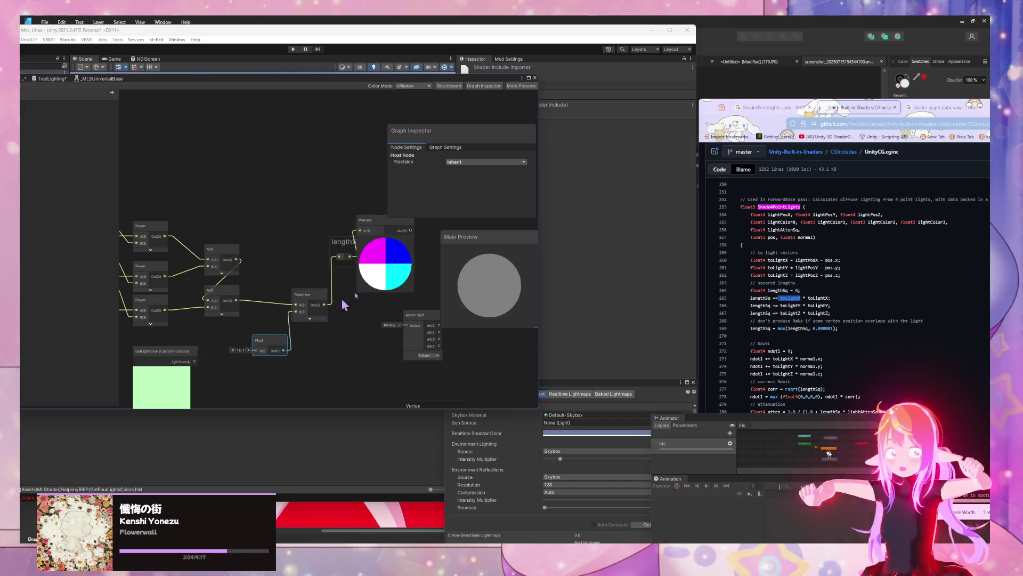
pyautogui.moveTo(384, 222); pyautogui.dragTo(473, 222)
pyautogui.moveTo(269, 344); pyautogui.dragTo(219, 334)
pyautogui.click(176, 355)
pyautogui.scroll(-5, 187, 304)
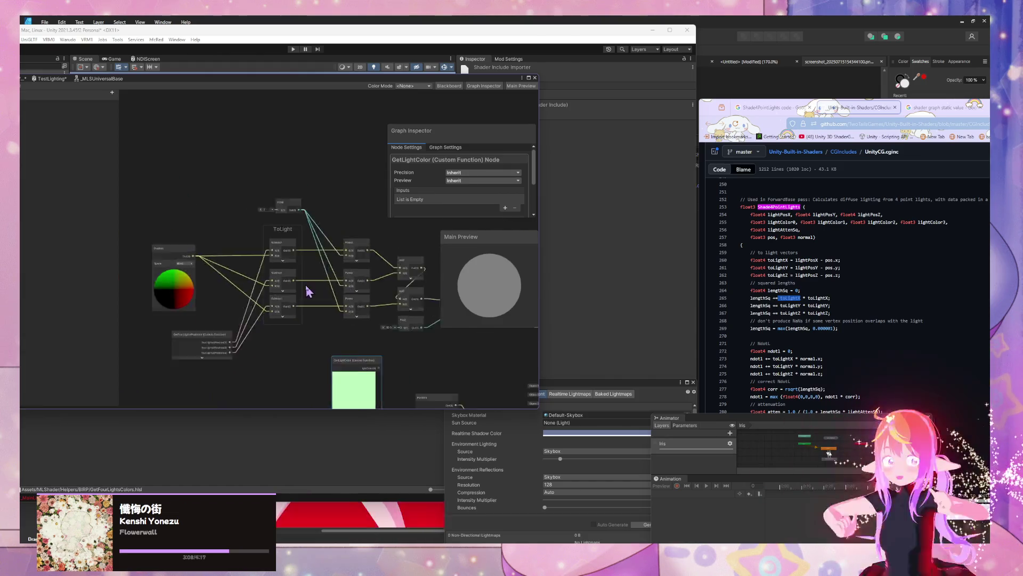
# Step: Move the GetFourLightsAttenuations node down and to the left
pyautogui.scroll(2, 268, 278)
pyautogui.scroll(-5, 262, 306)
pyautogui.moveTo(311, 335)
pyautogui.mouseDown()
pyautogui.moveTo(338, 201)
pyautogui.moveTo(331, 284)
pyautogui.mouseUp()
pyautogui.click(347, 227)
pyautogui.moveTo(326, 187); pyautogui.dragTo(275, 276)
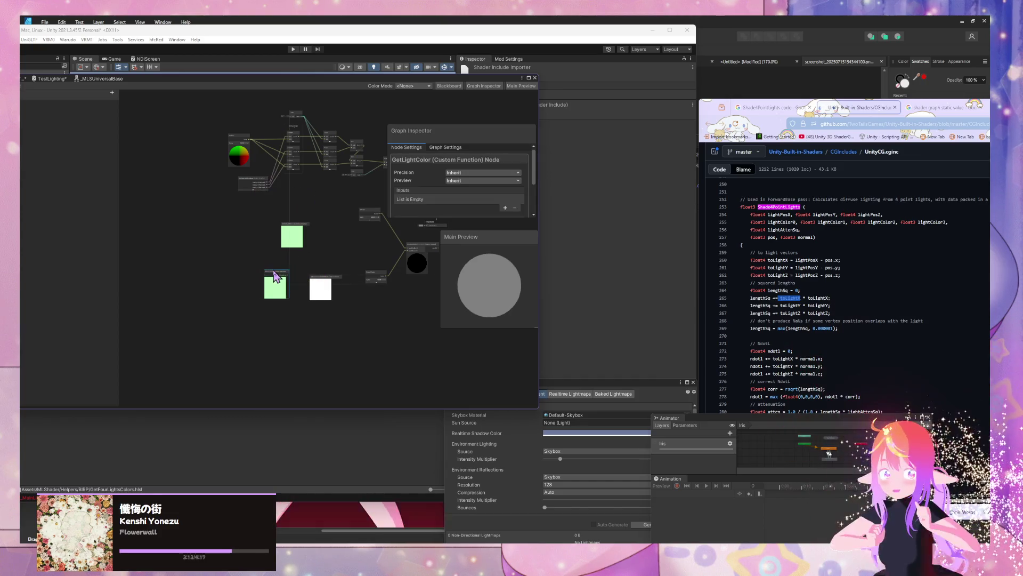
# Step: Delete the small leftover node next to the Position node
pyautogui.click(373, 215)
pyautogui.scroll(2, 356, 248)
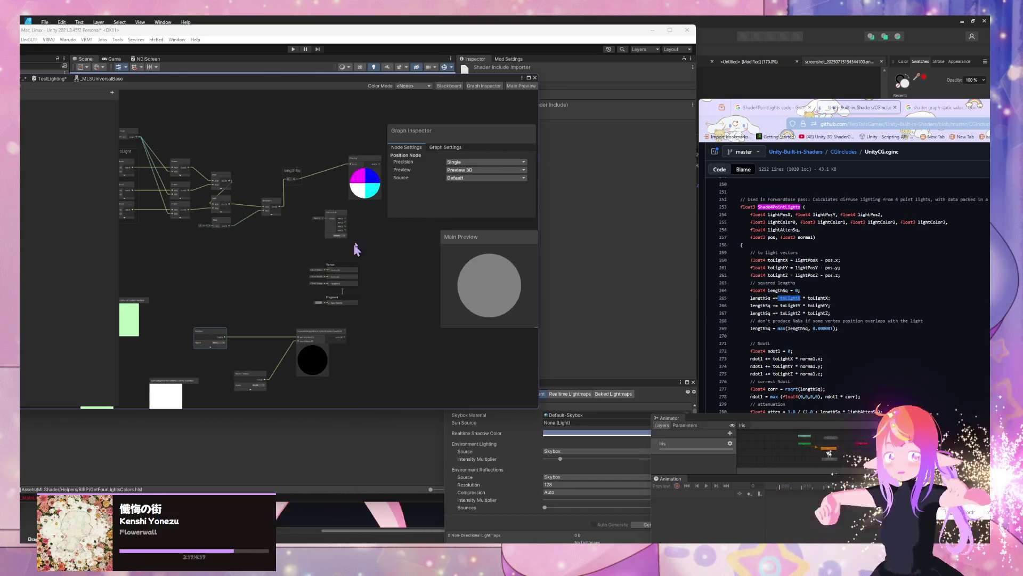
pyautogui.click(344, 218)
pyautogui.press('Delete')
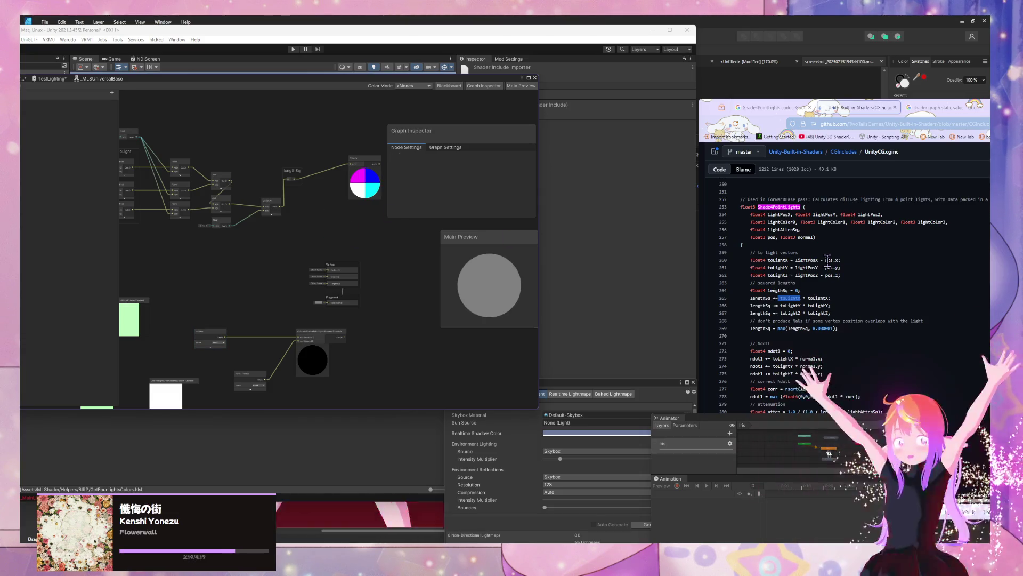
# Step: Remove the Preview node after the lengthSq reroute
pyautogui.scroll(-2, 757, 264)
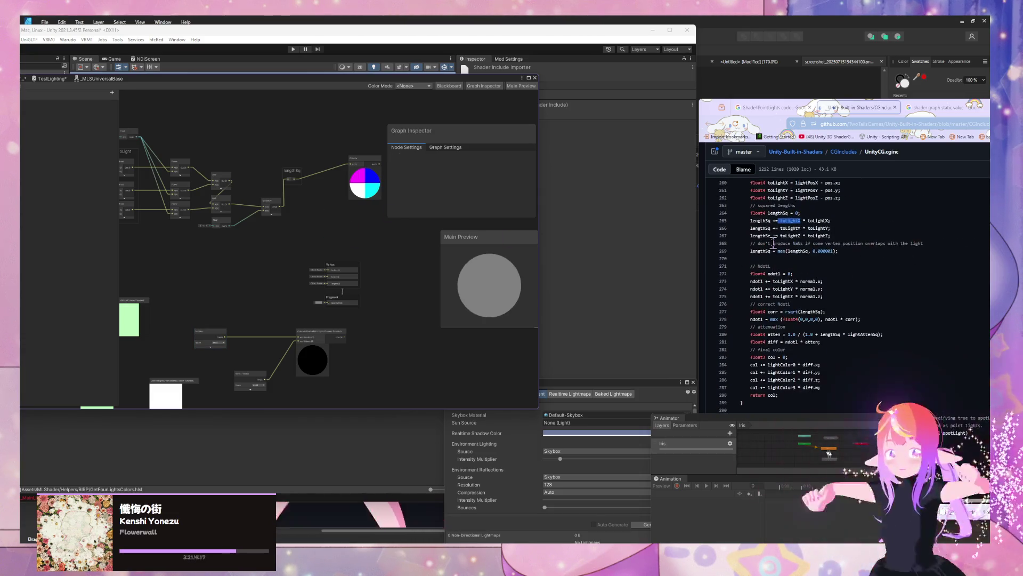
pyautogui.scroll(1, 308, 243)
pyautogui.moveTo(369, 199); pyautogui.dragTo(359, 216)
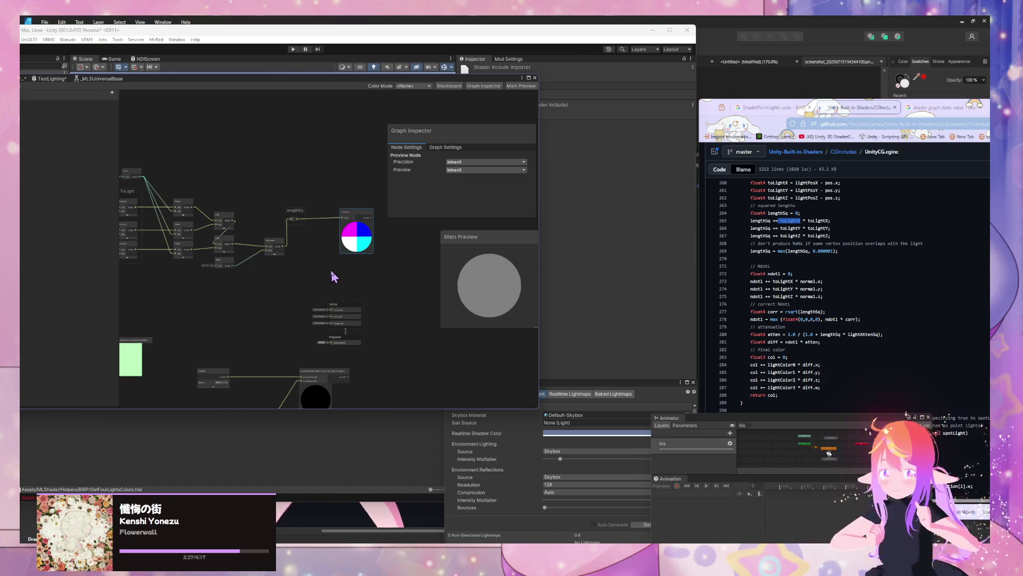
pyautogui.scroll(2, 349, 270)
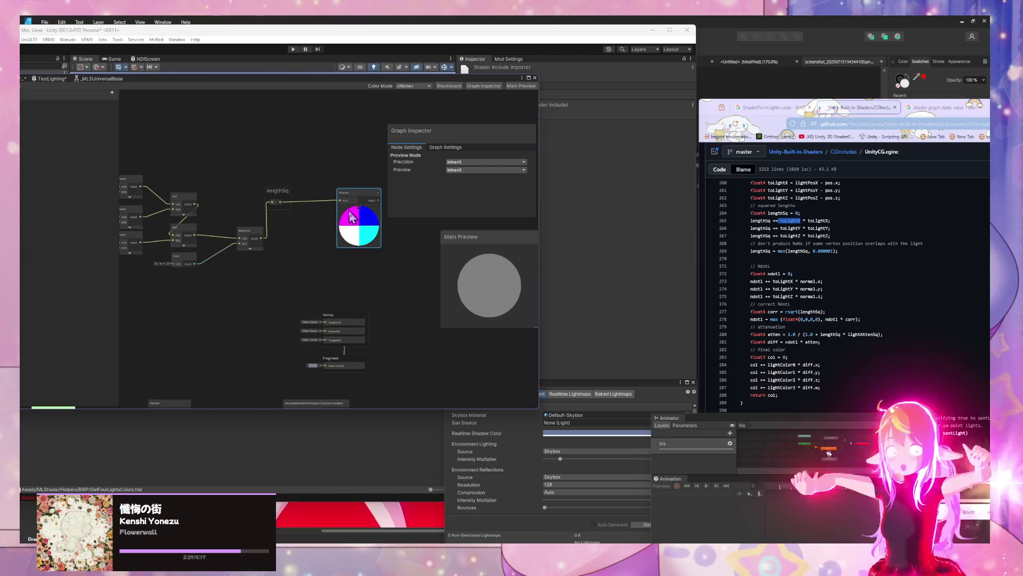
pyautogui.press('Delete')
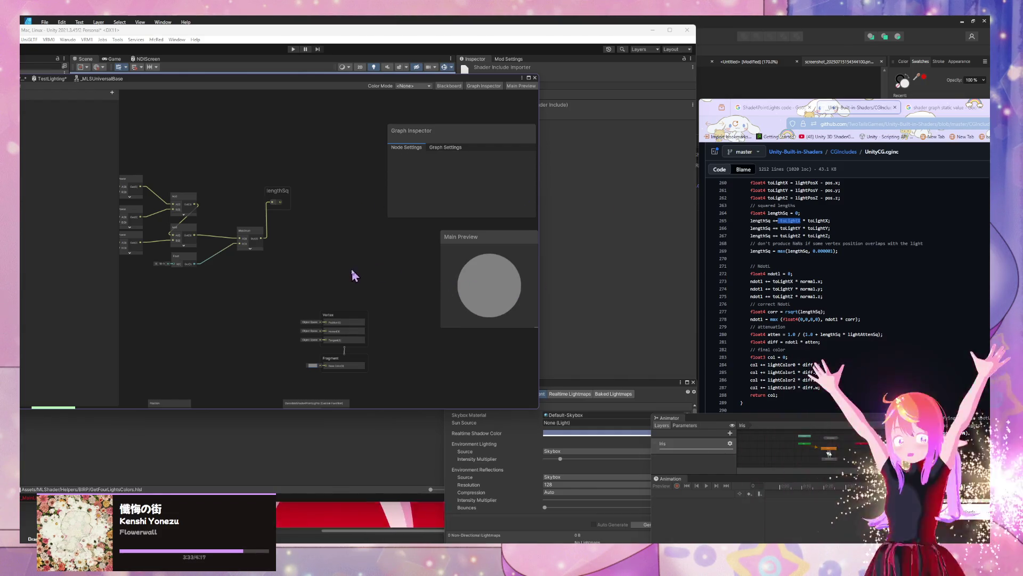
# Step: Drag the GetFourLightsColors node left beside the ToLight group's lighting helper nodes
pyautogui.scroll(3, 354, 274)
pyautogui.moveTo(197, 298)
pyautogui.mouseDown()
pyautogui.moveTo(197, 270)
pyautogui.moveTo(259, 262)
pyautogui.moveTo(324, 264)
pyautogui.moveTo(366, 298)
pyautogui.mouseUp()
pyautogui.click(326, 370)
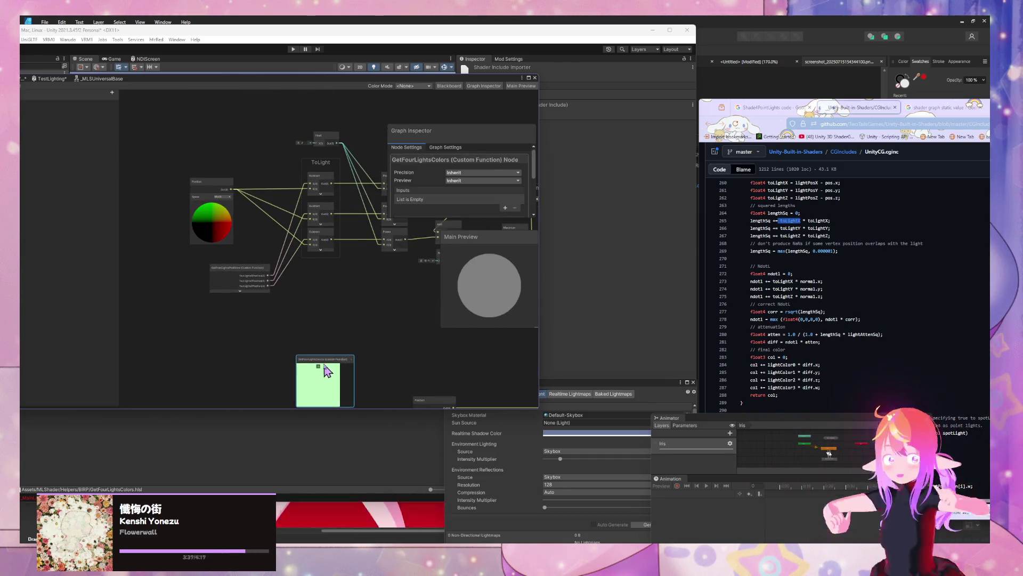
pyautogui.scroll(-5, 326, 370)
pyautogui.click(318, 317)
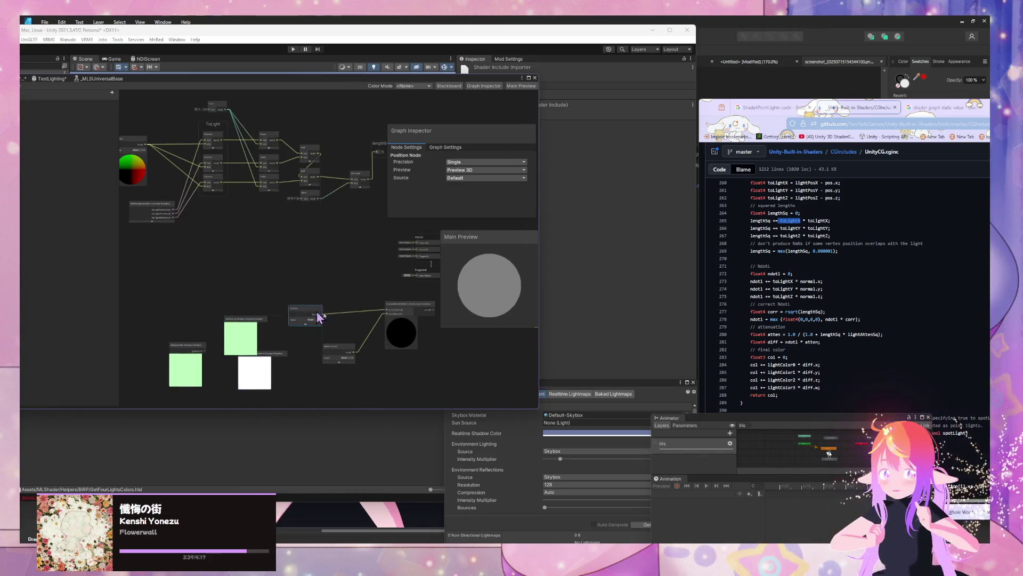
pyautogui.moveTo(247, 326); pyautogui.dragTo(194, 352)
pyautogui.scroll(3, 279, 334)
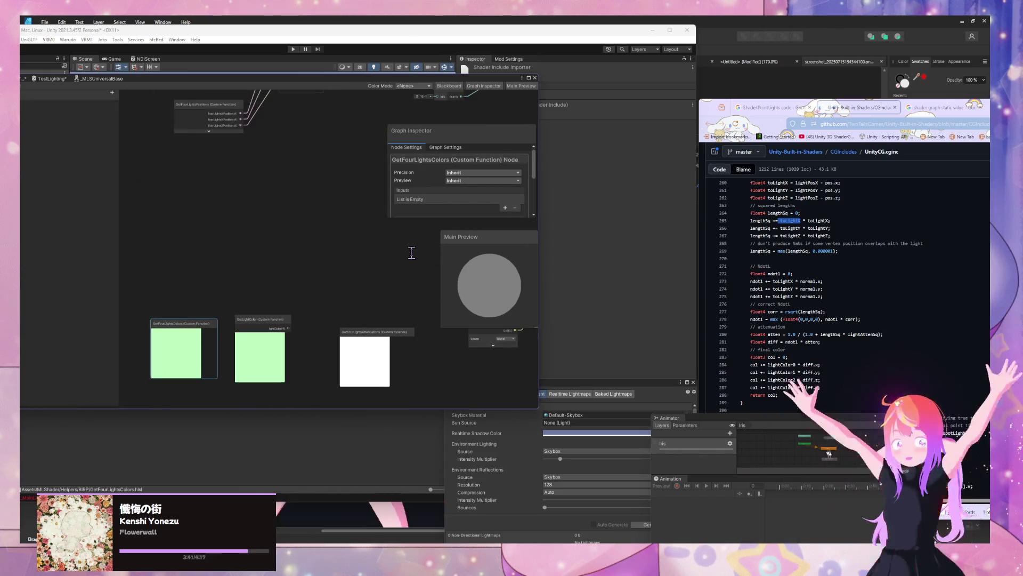
pyautogui.moveTo(290, 219); pyautogui.dragTo(258, 267)
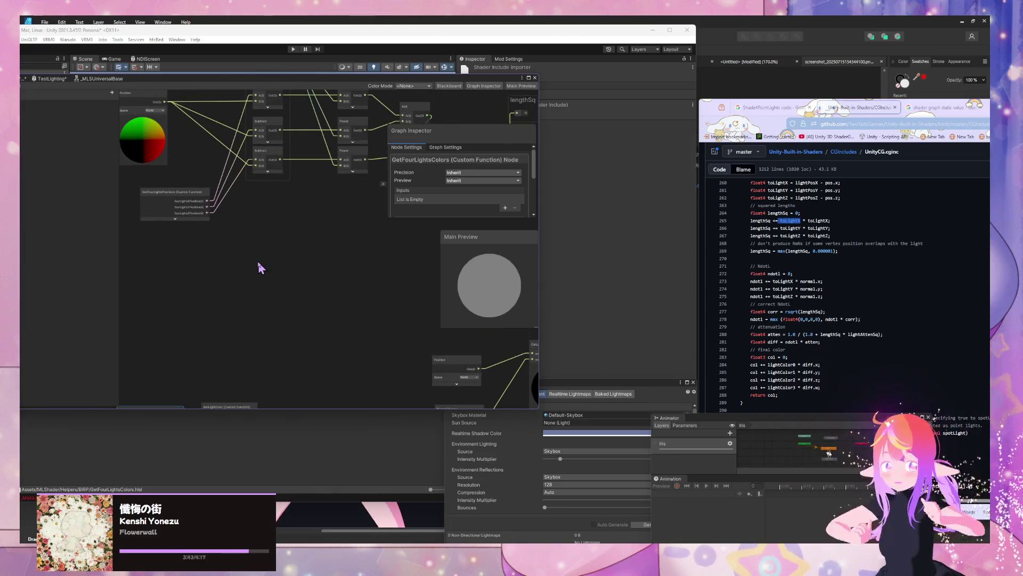
# Step: Add a Normal Vector node through a 'normal' node search
pyautogui.press('space')
pyautogui.write('normal')
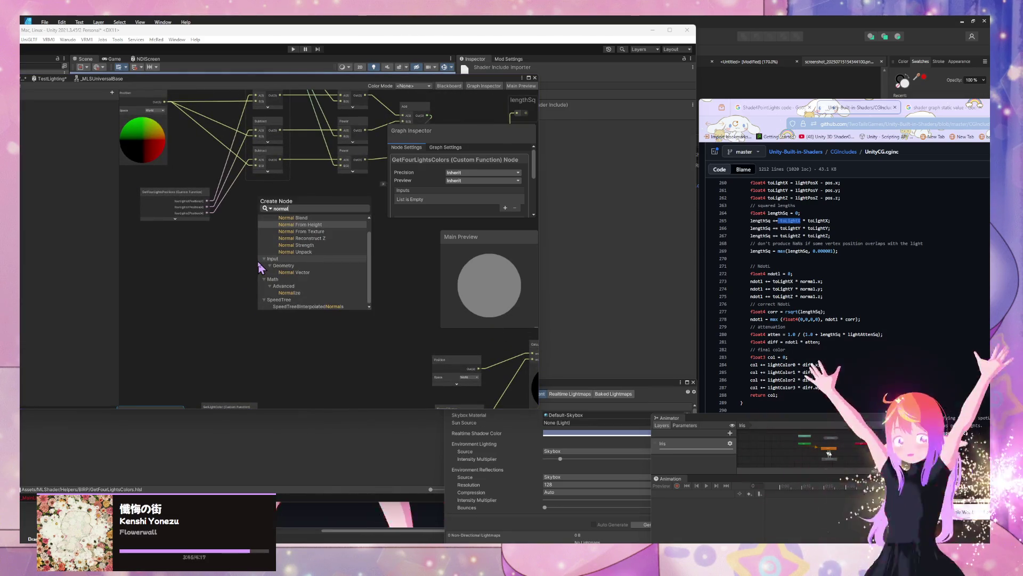
pyautogui.press('Down')
pyautogui.press('Down')
pyautogui.press('Down')
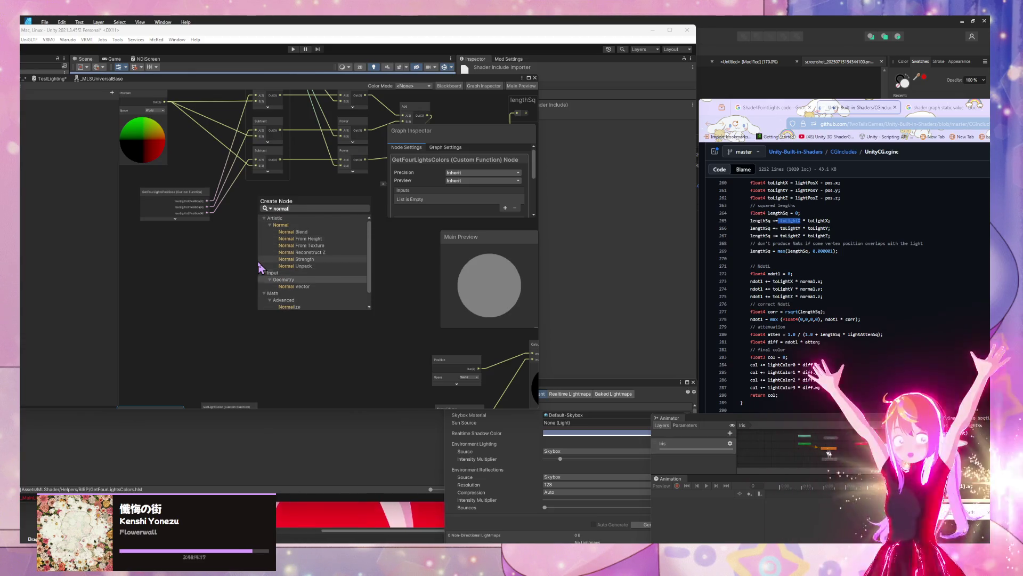
pyautogui.press('Down')
pyautogui.press('Return')
pyautogui.moveTo(346, 305); pyautogui.dragTo(410, 356)
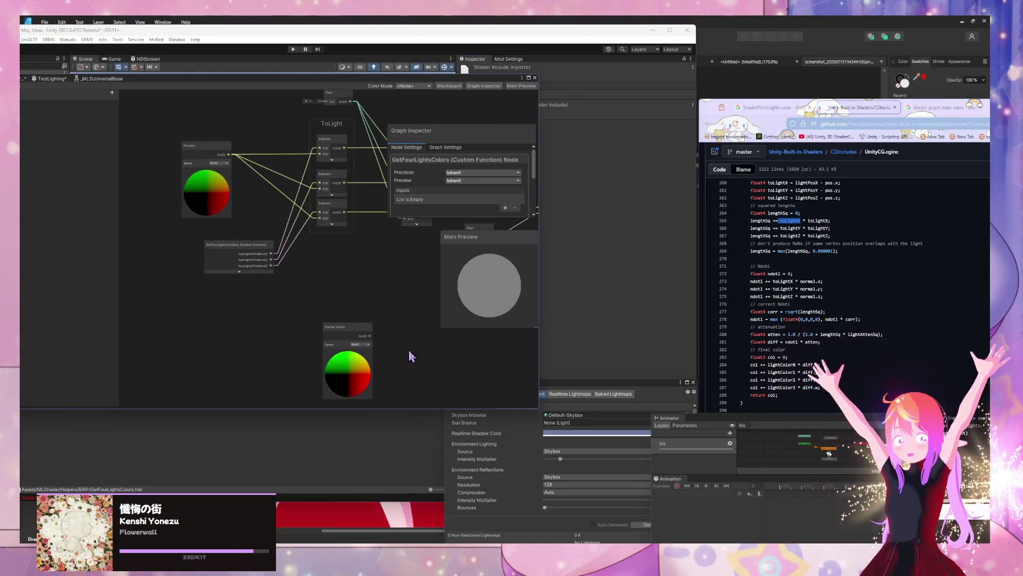
# Step: Collapse the sphere previews on the Position and Normal Vector nodes
pyautogui.click(206, 171)
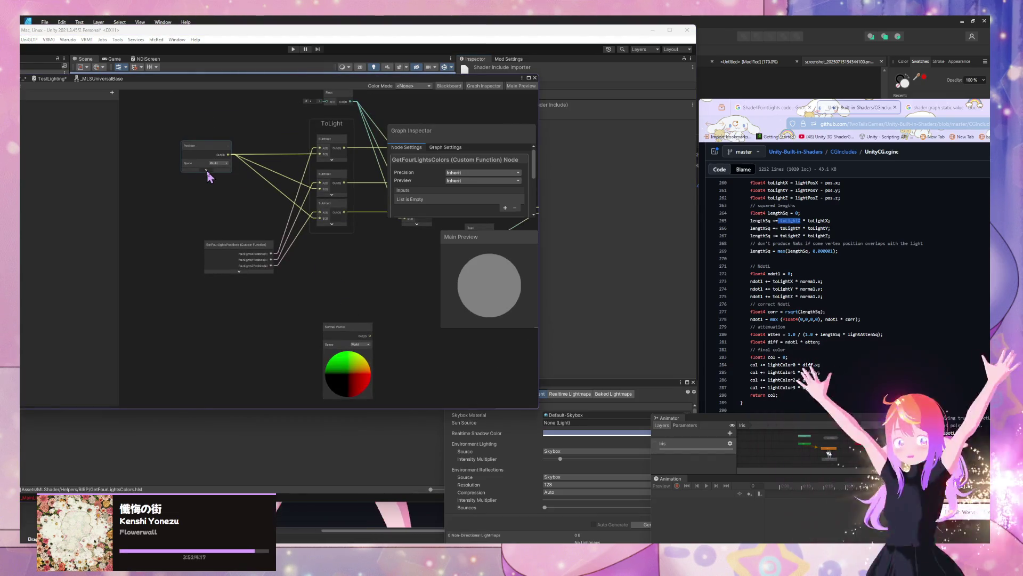
pyautogui.click(214, 156)
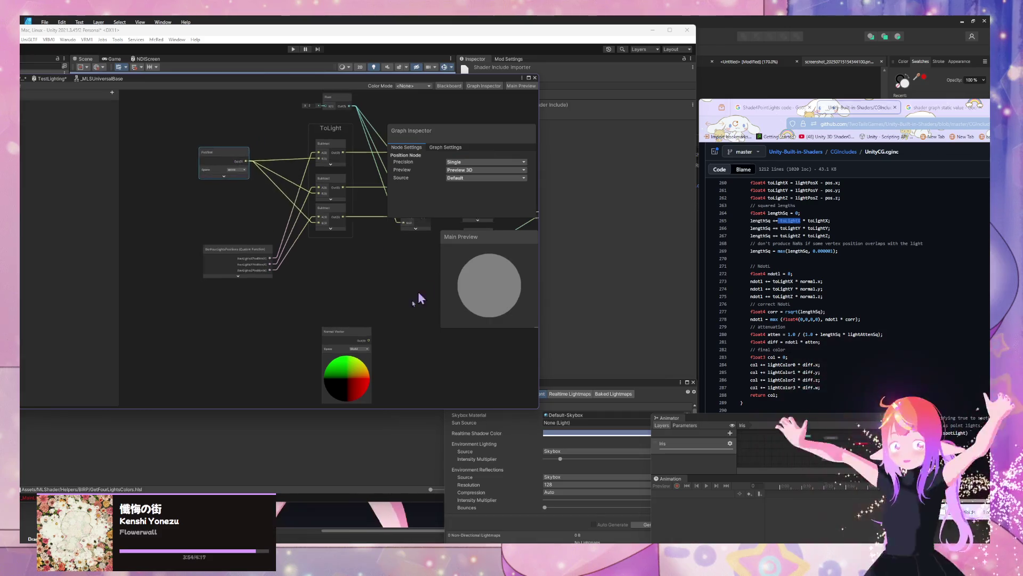
pyautogui.scroll(-5, 240, 278)
pyautogui.moveTo(294, 262)
pyautogui.mouseDown()
pyautogui.moveTo(296, 213)
pyautogui.moveTo(368, 251)
pyautogui.mouseUp()
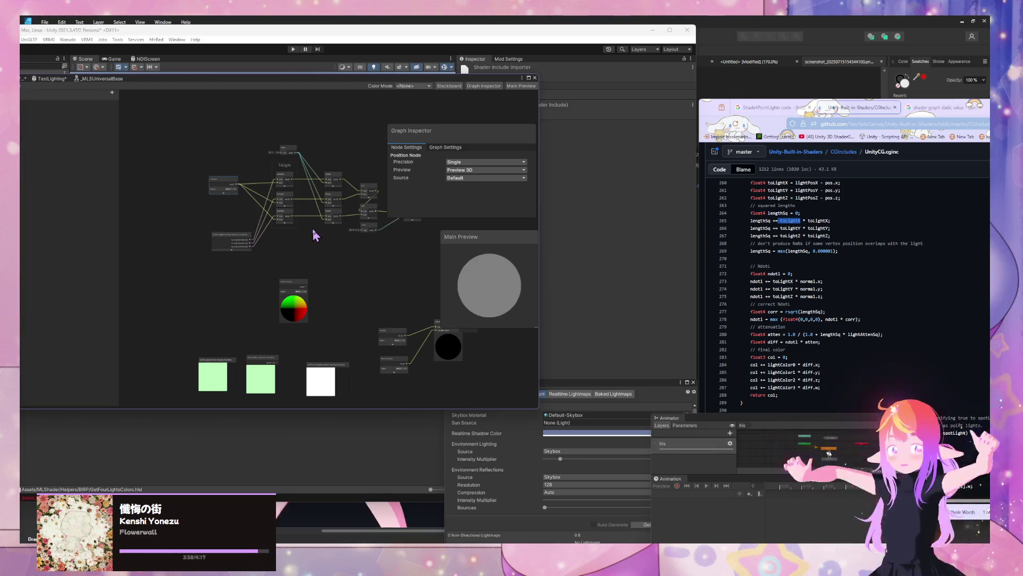
pyautogui.scroll(2, 318, 238)
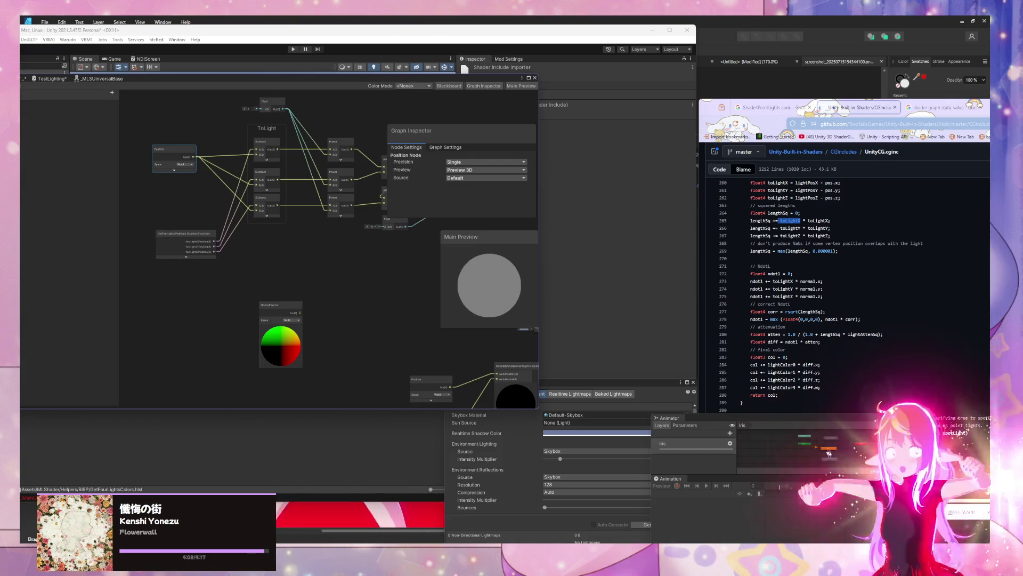
pyautogui.click(280, 327)
pyautogui.moveTo(194, 83); pyautogui.dragTo(334, 76)
# Step: Pan the canvas so the ToLight group moves left, beside the Project panel
pyautogui.moveTo(547, 537)
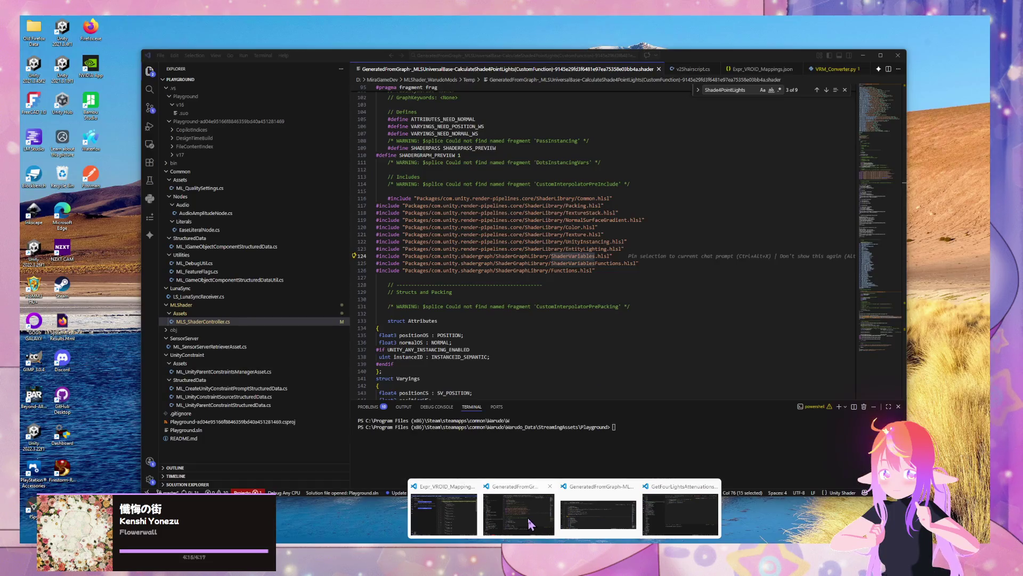
pyautogui.moveTo(671, 512)
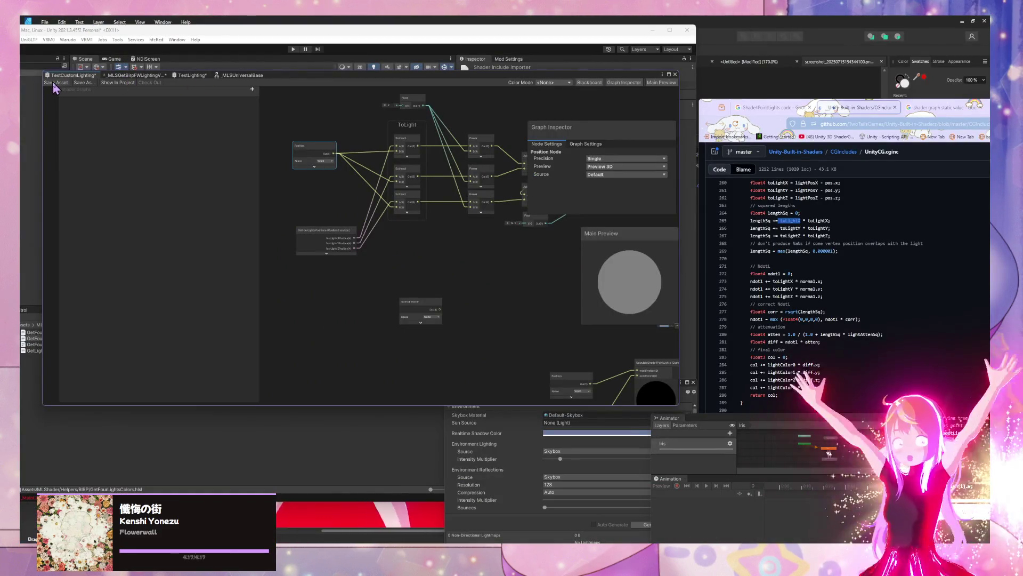
pyautogui.moveTo(491, 297)
pyautogui.mouseDown()
pyautogui.moveTo(297, 288)
pyautogui.moveTo(430, 268)
pyautogui.mouseUp()
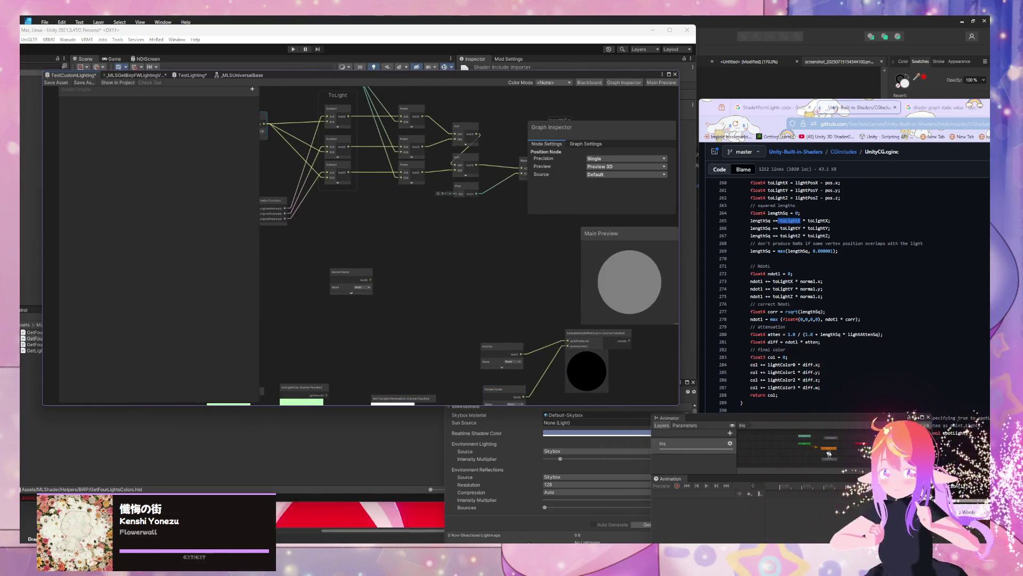
pyautogui.moveTo(565, 557)
pyautogui.moveTo(537, 522)
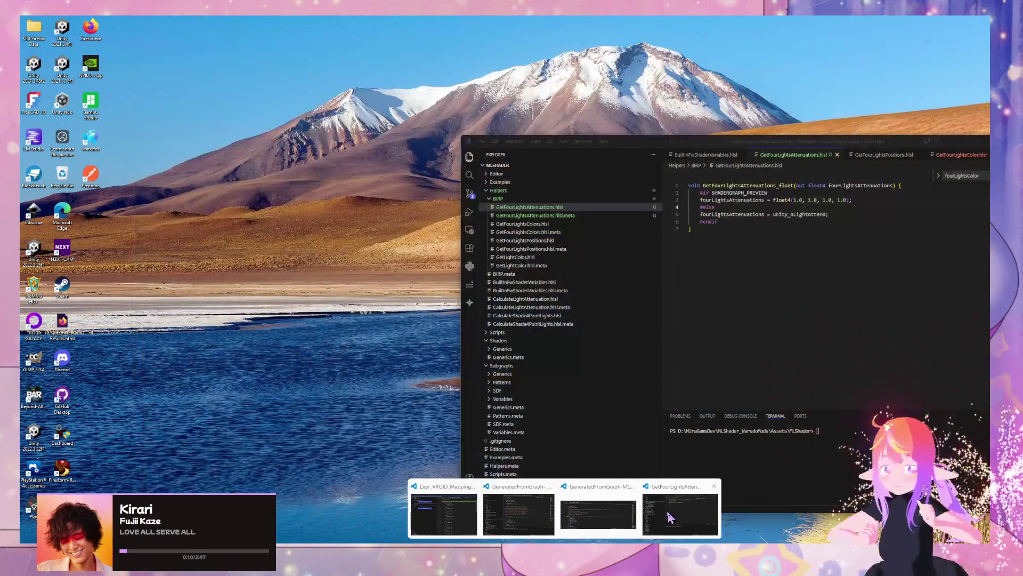
# Step: Review the CalculateLightAttenuation.hlsl and CalculateShade4PointLights.hlsl code in VS Code
pyautogui.click(664, 517)
pyautogui.moveTo(614, 144); pyautogui.dragTo(417, 144)
pyautogui.scroll(-2, 804, 154)
pyautogui.click(778, 154)
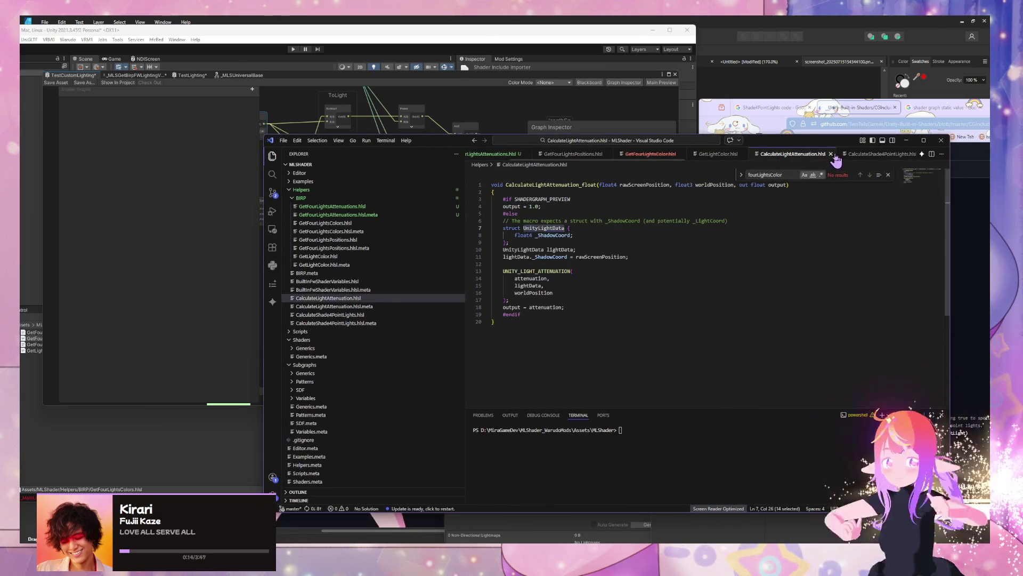
pyautogui.click(838, 156)
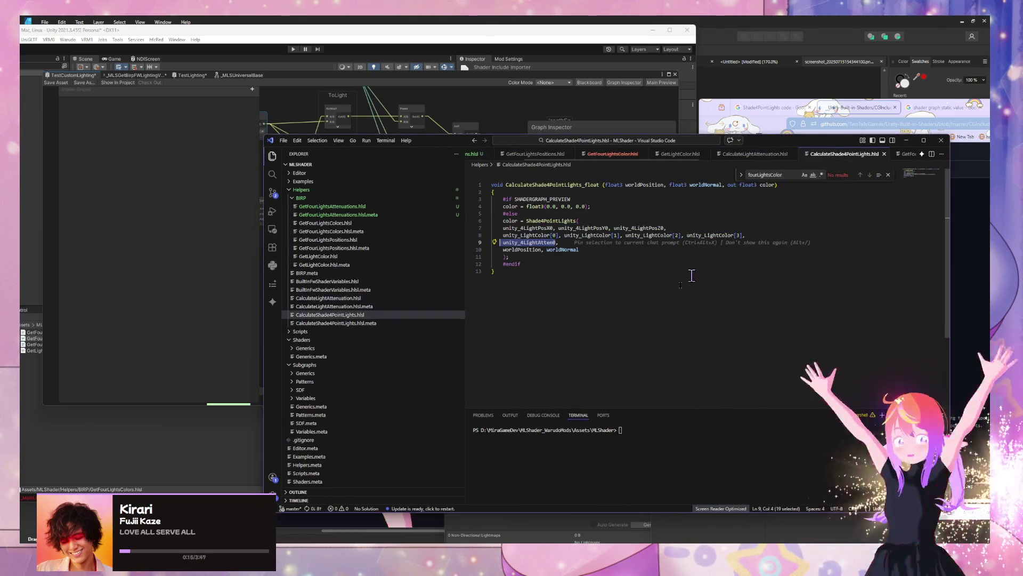
pyautogui.click(767, 156)
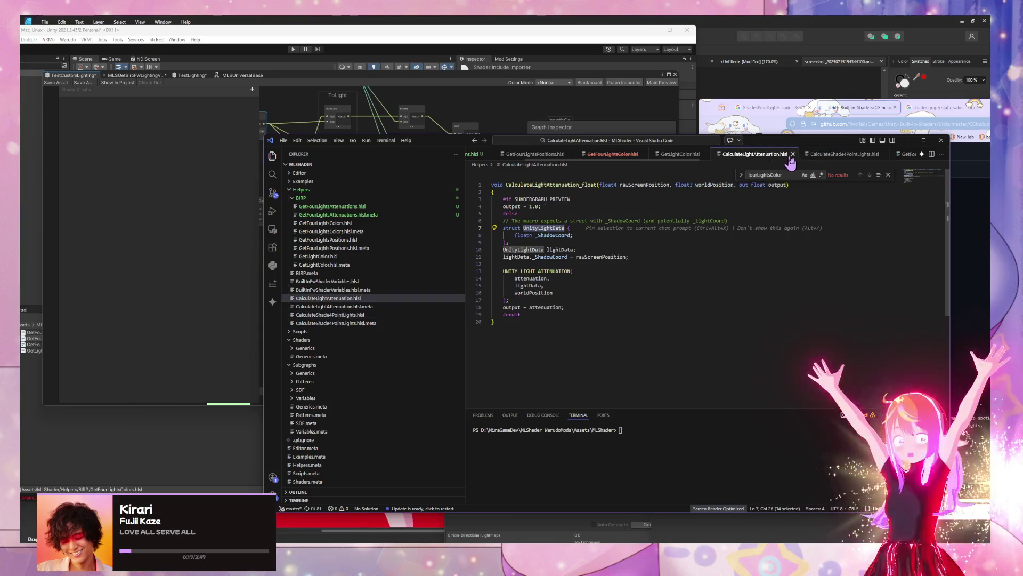
pyautogui.click(852, 156)
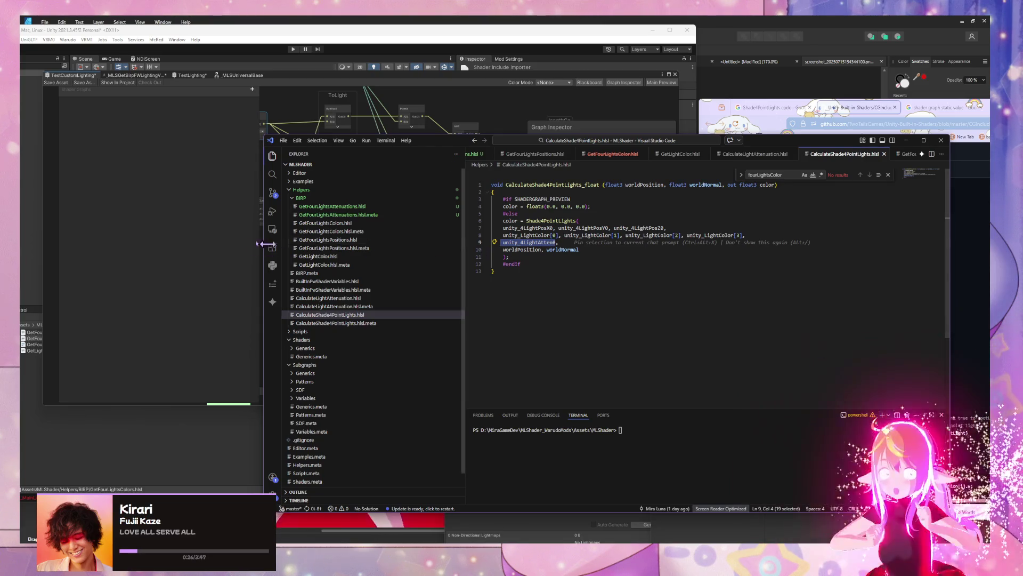
# Step: Move the Normal Vector node left in Shader Graph, then minimize VS Code
pyautogui.click(180, 246)
pyautogui.moveTo(392, 235); pyautogui.dragTo(476, 231)
pyautogui.scroll(1, 476, 231)
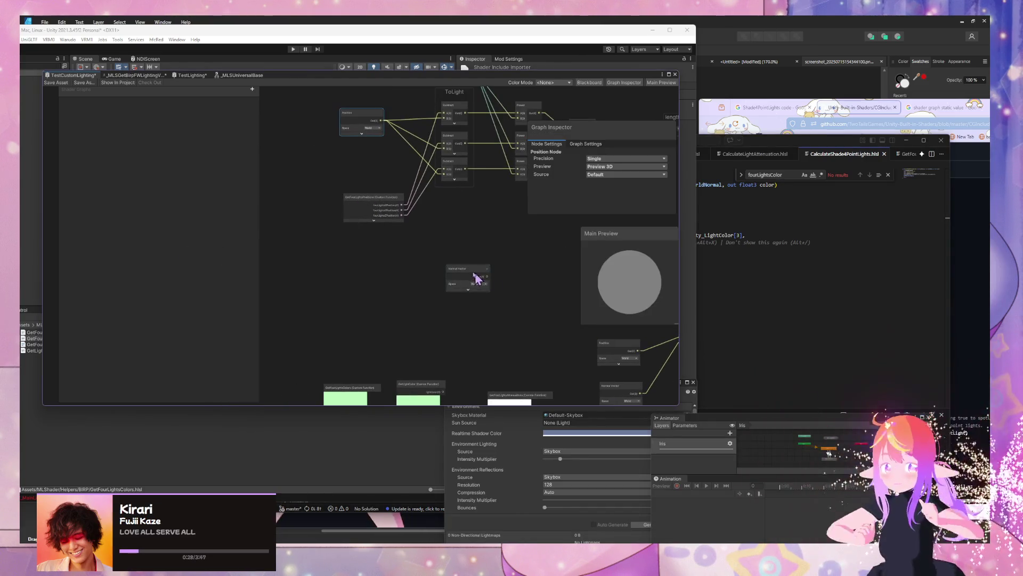
pyautogui.moveTo(473, 279); pyautogui.dragTo(352, 268)
pyautogui.click(887, 297)
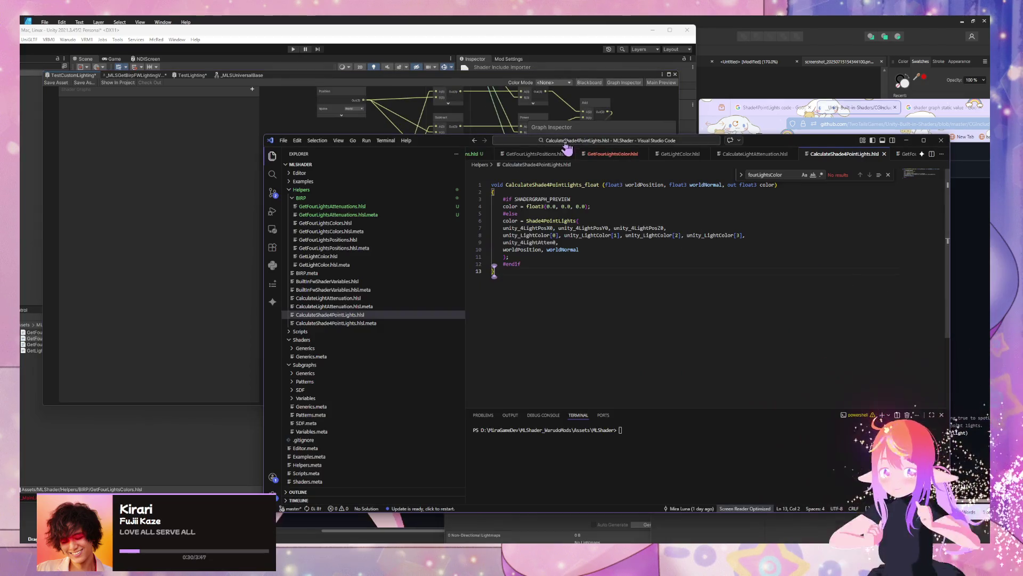
pyautogui.scroll(3, 599, 155)
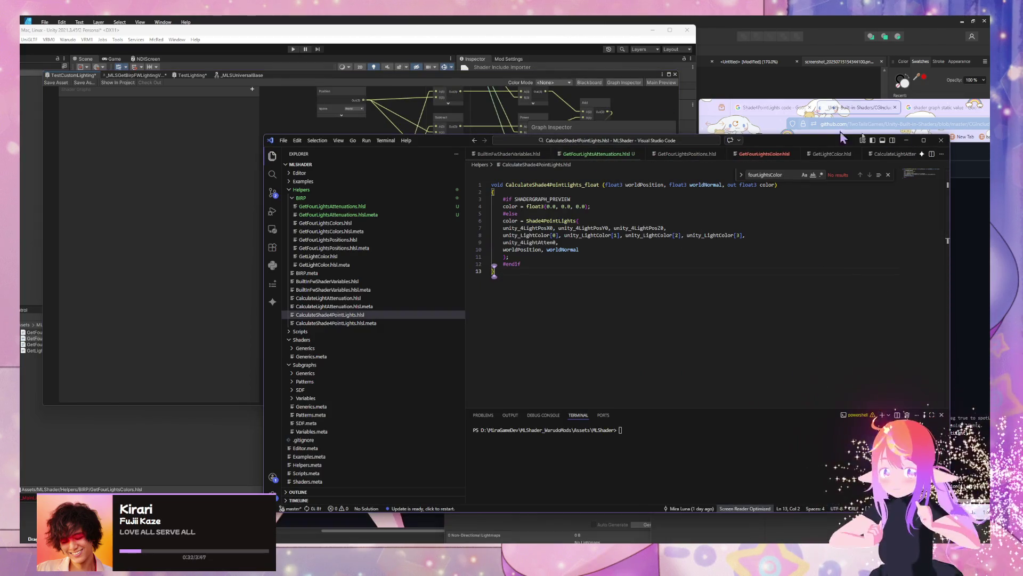
pyautogui.click(906, 140)
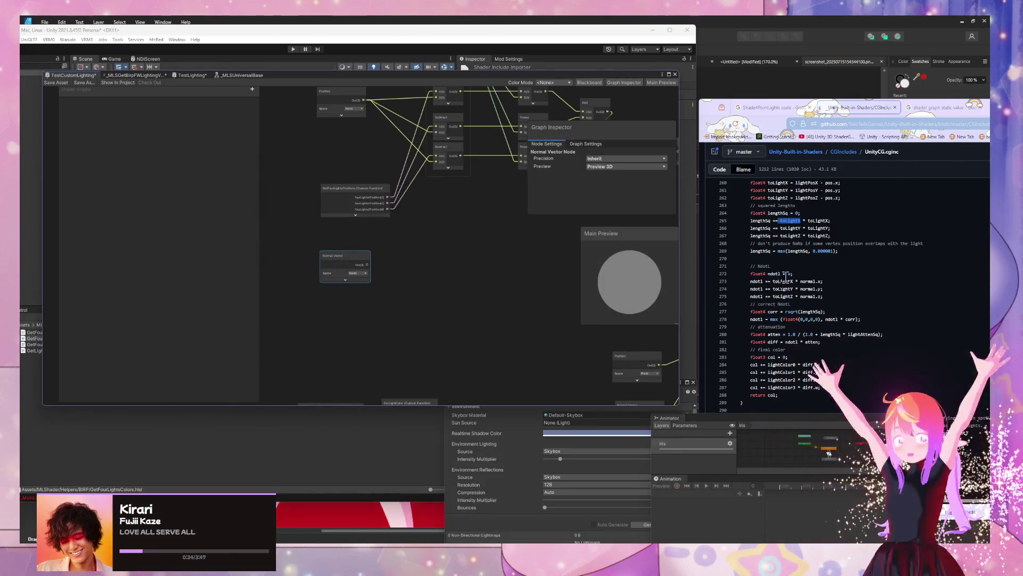
# Step: Drag the master stack and CalculateShade4PointLights node together lower on the canvas
pyautogui.scroll(3, 792, 264)
pyautogui.scroll(-3, 792, 264)
pyautogui.moveTo(478, 216)
pyautogui.mouseDown()
pyautogui.moveTo(494, 237)
pyautogui.moveTo(284, 261)
pyautogui.moveTo(474, 234)
pyautogui.moveTo(476, 329)
pyautogui.moveTo(444, 338)
pyautogui.moveTo(451, 254)
pyautogui.mouseUp()
pyautogui.moveTo(460, 294)
pyautogui.mouseDown()
pyautogui.moveTo(429, 302)
pyautogui.moveTo(434, 255)
pyautogui.moveTo(379, 304)
pyautogui.mouseUp()
pyautogui.scroll(-5, 487, 196)
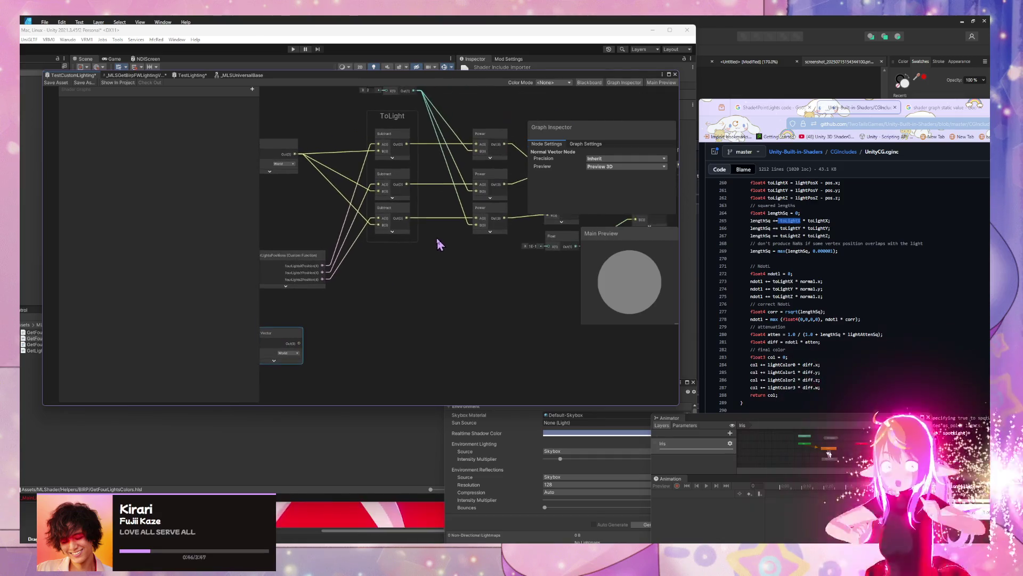
pyautogui.moveTo(457, 278)
pyautogui.mouseDown()
pyautogui.moveTo(393, 192)
pyautogui.moveTo(296, 238)
pyautogui.moveTo(419, 240)
pyautogui.moveTo(411, 288)
pyautogui.moveTo(379, 281)
pyautogui.moveTo(437, 234)
pyautogui.moveTo(601, 387)
pyautogui.mouseUp()
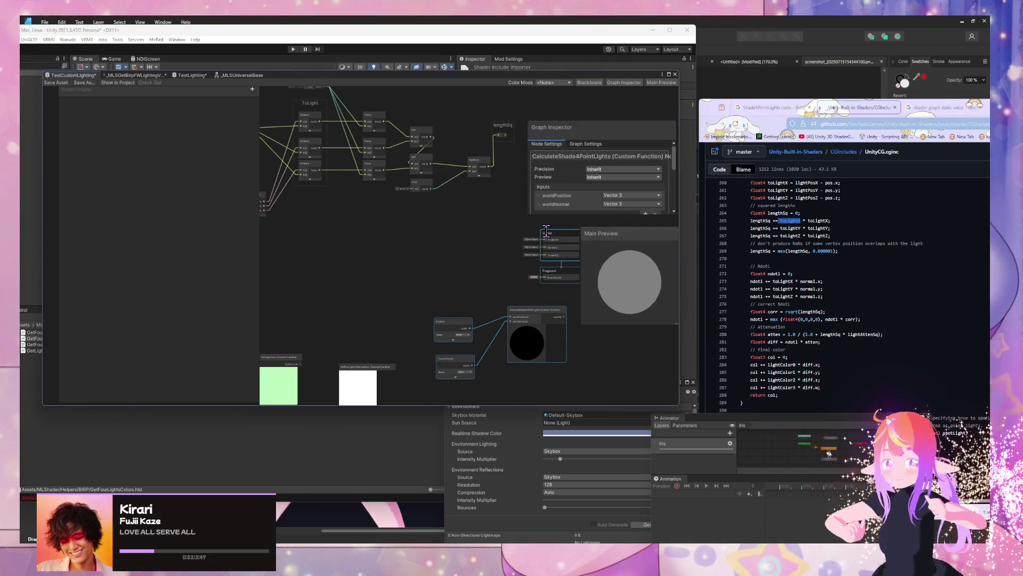
pyautogui.moveTo(545, 230); pyautogui.dragTo(562, 293)
pyautogui.click(393, 258)
# Step: Pan back so the ToLight group sits at the left of the view
pyautogui.moveTo(394, 256)
pyautogui.mouseDown()
pyautogui.moveTo(411, 251)
pyautogui.moveTo(485, 309)
pyautogui.moveTo(393, 307)
pyautogui.moveTo(504, 307)
pyautogui.moveTo(543, 320)
pyautogui.moveTo(535, 327)
pyautogui.mouseUp()
pyautogui.scroll(1, 485, 309)
pyautogui.click(407, 156)
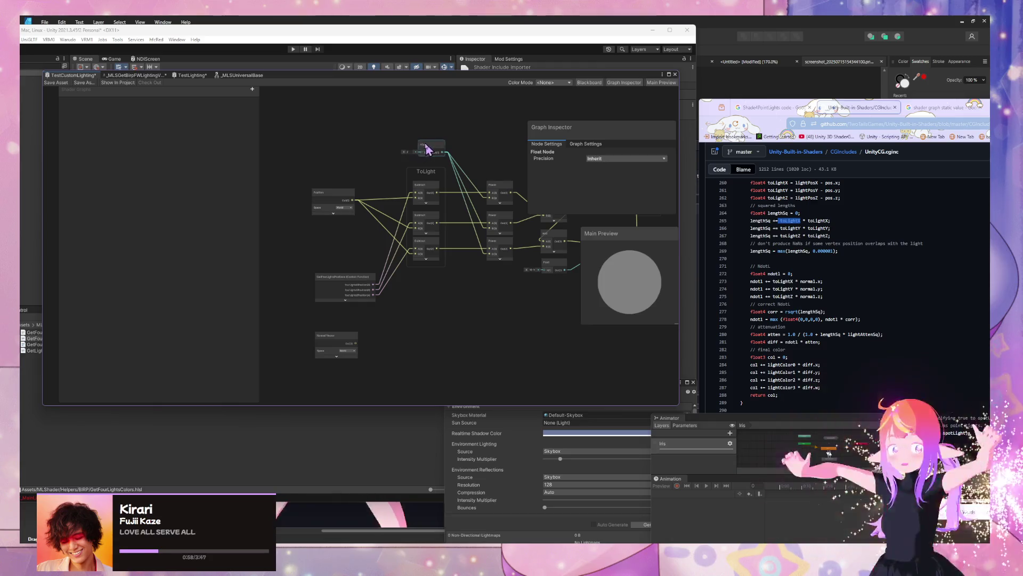
pyautogui.click(471, 327)
pyautogui.moveTo(471, 327); pyautogui.dragTo(313, 308)
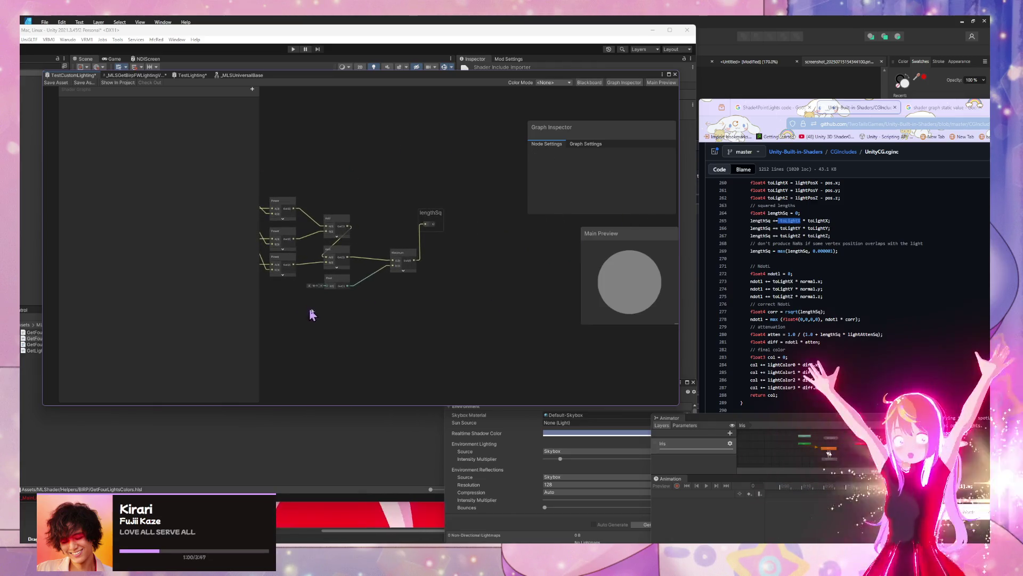
# Step: Search nodes for 'set' and cancel without adding anything
pyautogui.press('space')
pyautogui.write('set')
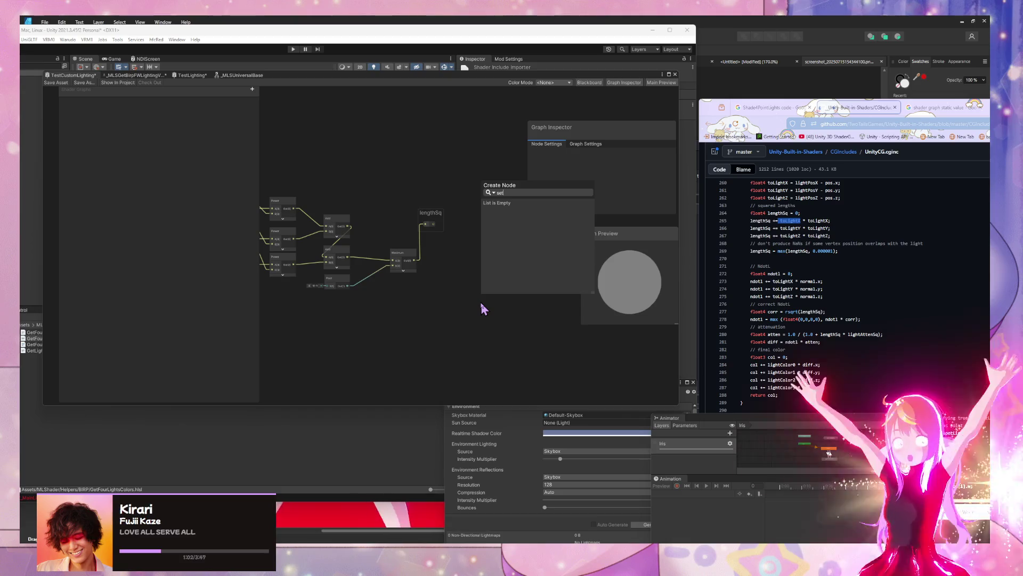
pyautogui.press('BackSpace')
pyautogui.press('BackSpace')
pyautogui.press('BackSpace')
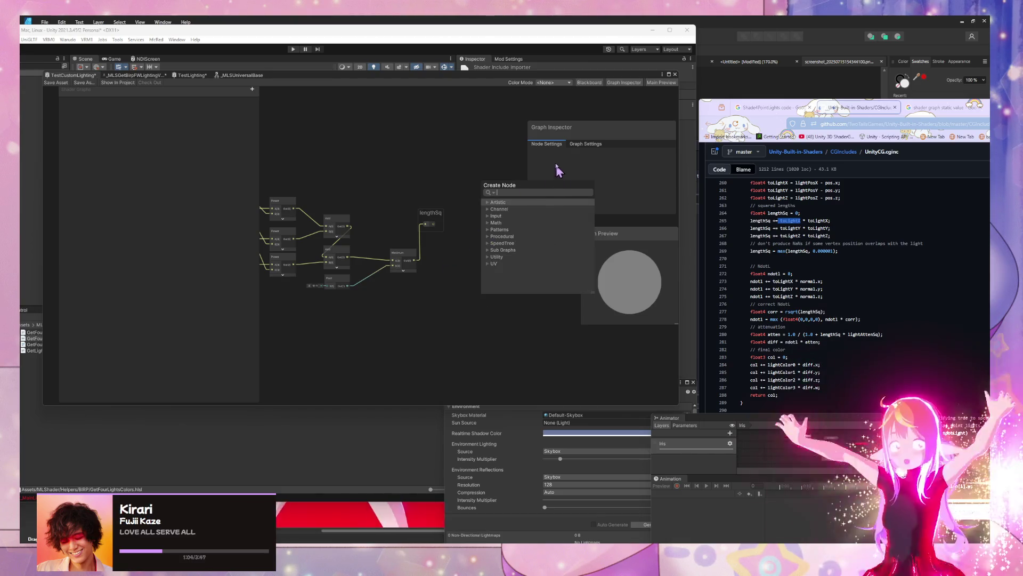
pyautogui.press('Escape')
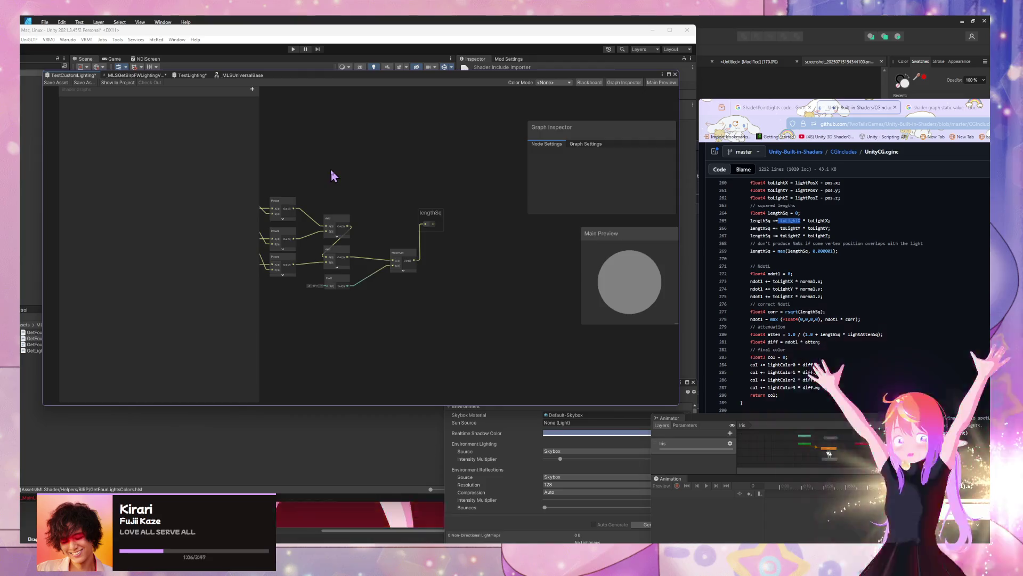
# Step: Shift the ToLight group and the GetFourLightsPositions node slightly up and left
pyautogui.moveTo(330, 169); pyautogui.dragTo(515, 149)
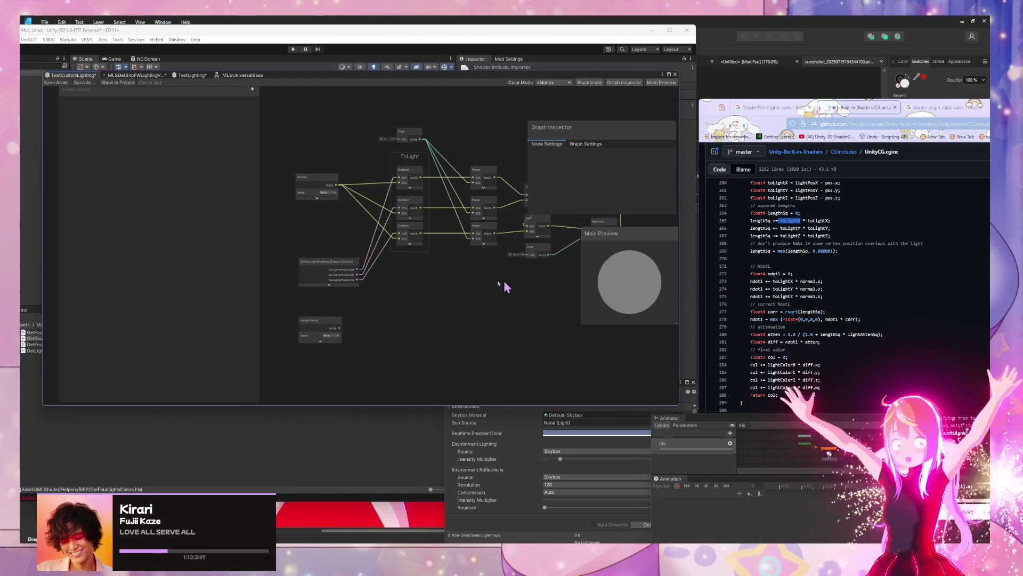
pyautogui.scroll(-2, 404, 259)
pyautogui.scroll(2, 452, 257)
pyautogui.moveTo(454, 257); pyautogui.dragTo(477, 253)
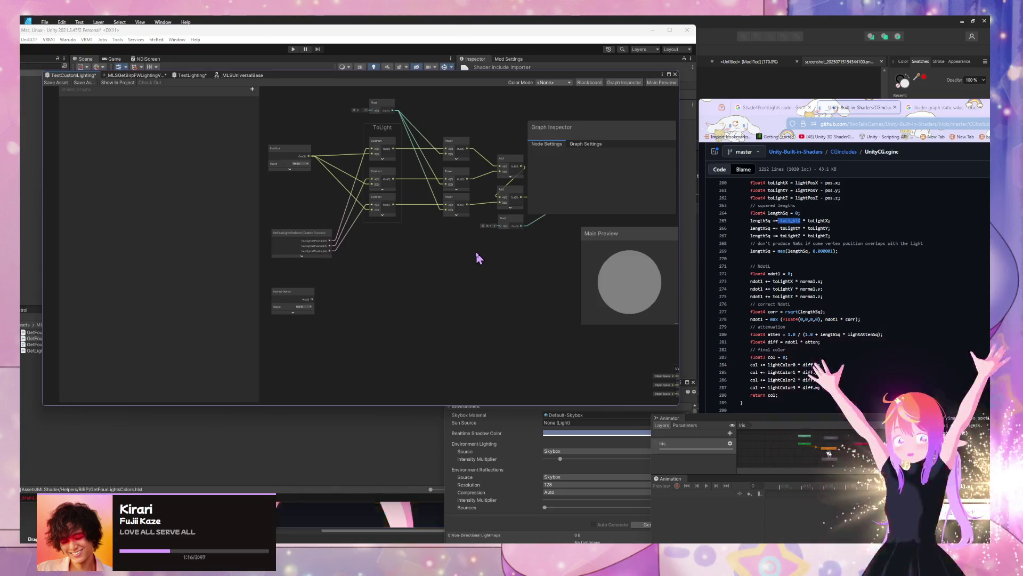
pyautogui.moveTo(382, 134); pyautogui.dragTo(374, 141)
pyautogui.moveTo(301, 233); pyautogui.dragTo(291, 220)
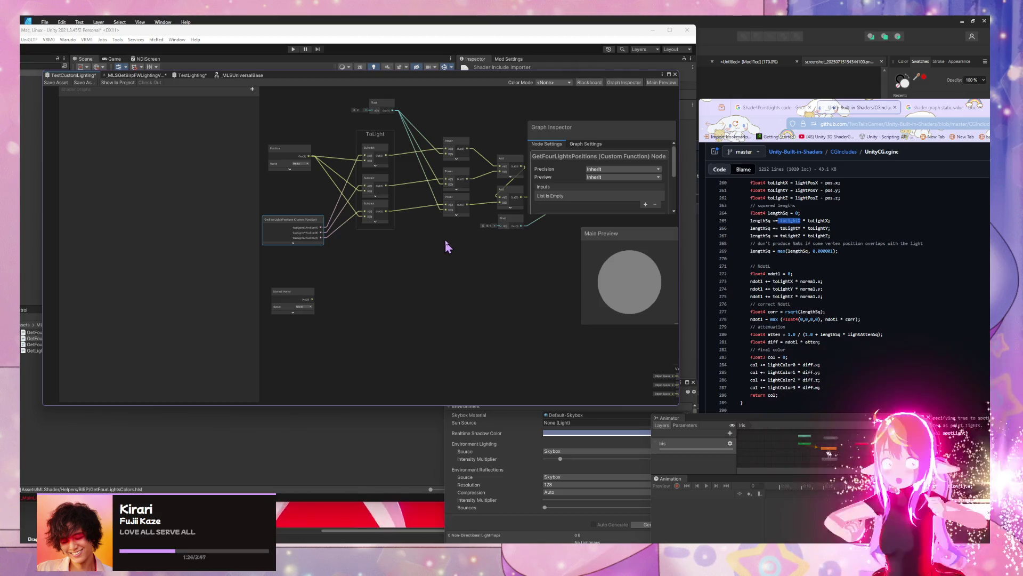
pyautogui.click(425, 249)
pyautogui.press('space')
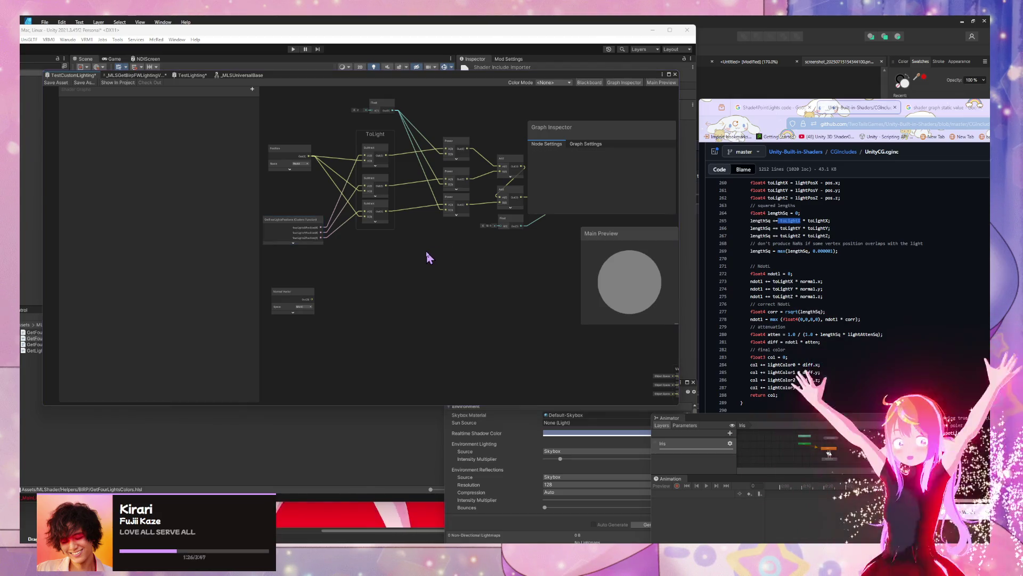
# Step: Create a Dot Product node and wire the Normal Vector output into its B input
pyautogui.write('dot')
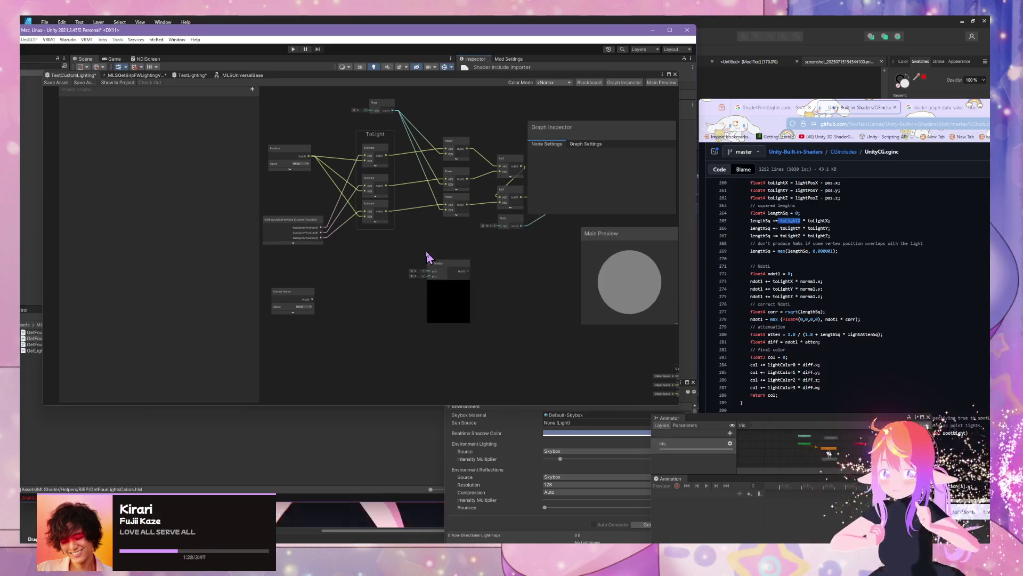
pyautogui.press('Return')
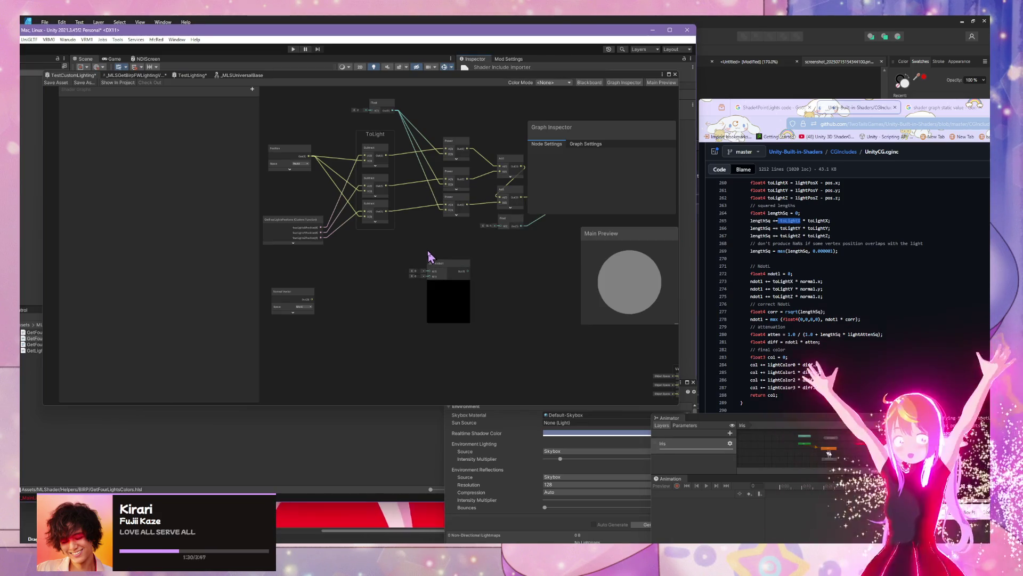
pyautogui.moveTo(317, 299); pyautogui.dragTo(430, 276)
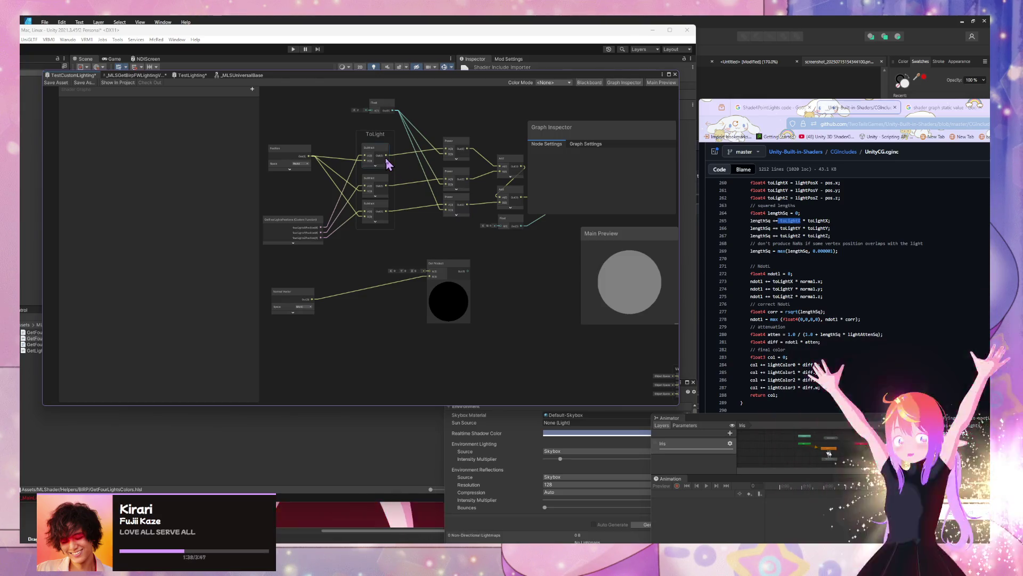
pyautogui.scroll(2, 406, 168)
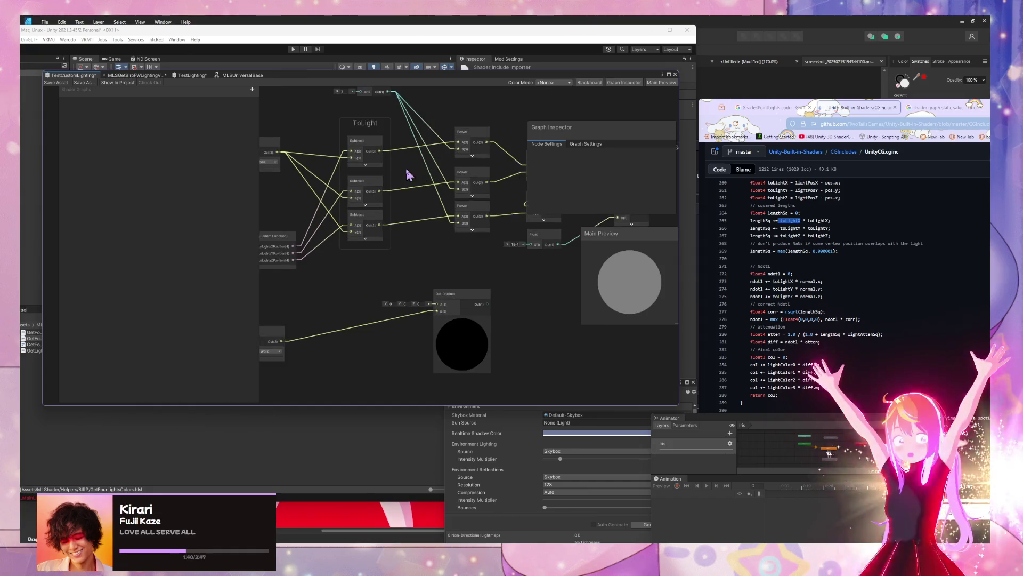
pyautogui.scroll(-1, 421, 198)
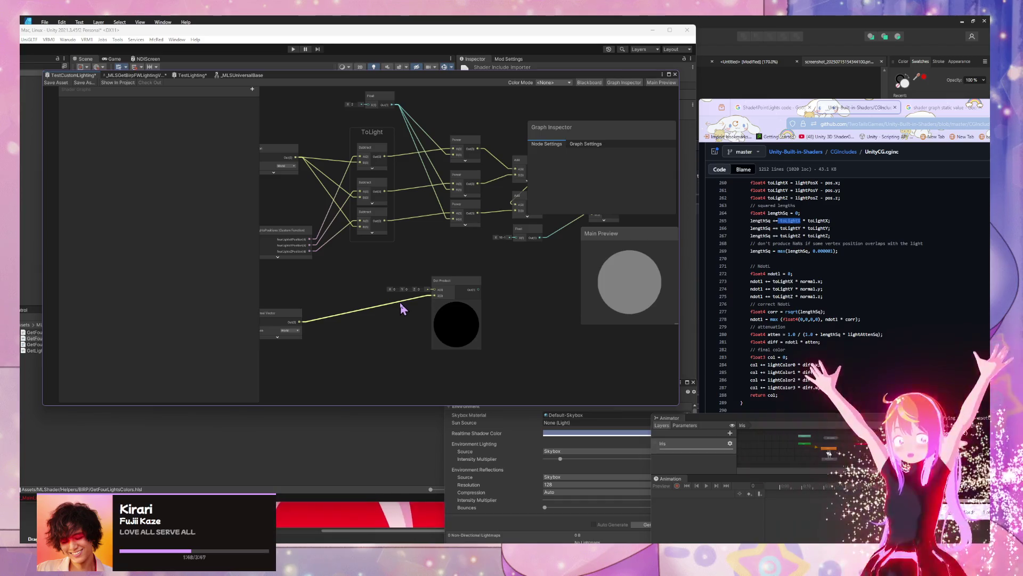
# Step: Delete the Dot Product node again
pyautogui.moveTo(334, 252); pyautogui.dragTo(360, 256)
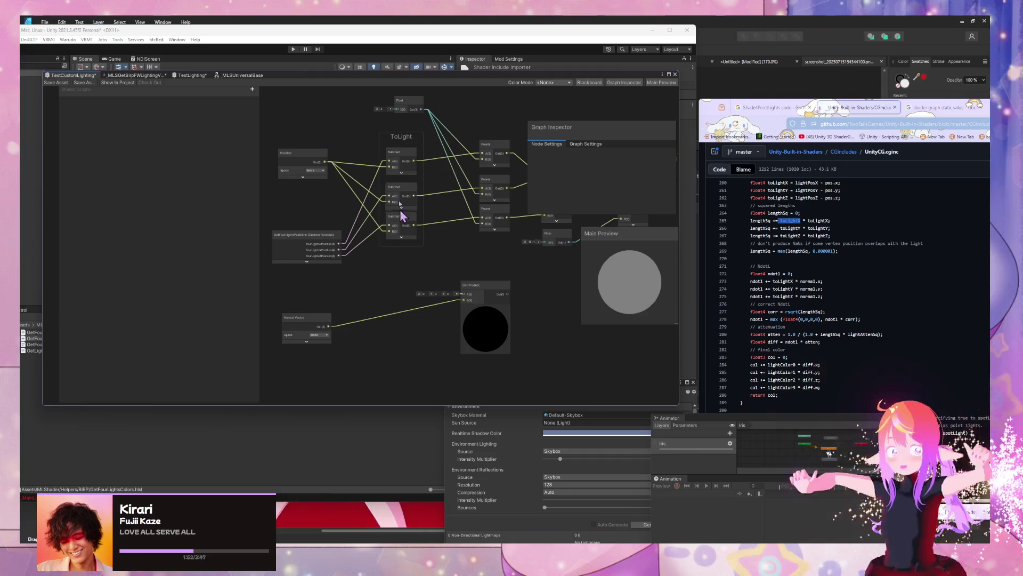
pyautogui.scroll(2, 841, 263)
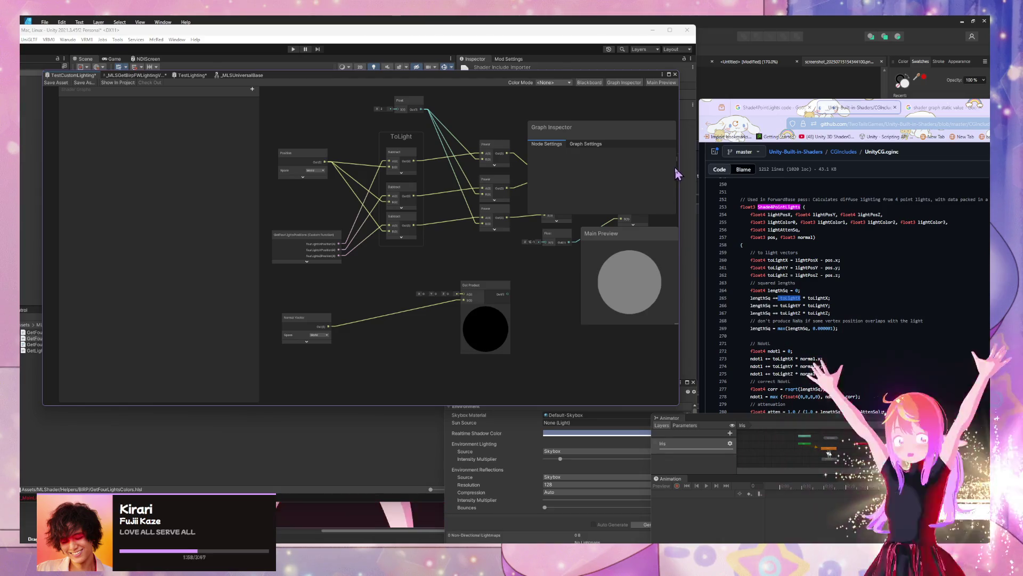
pyautogui.click(489, 302)
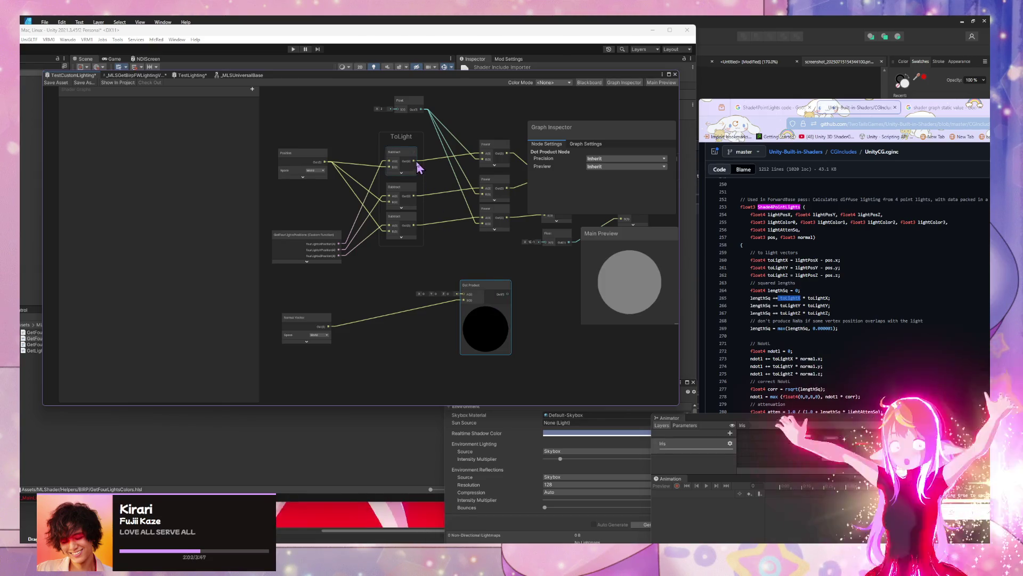
pyautogui.scroll(-3, 791, 258)
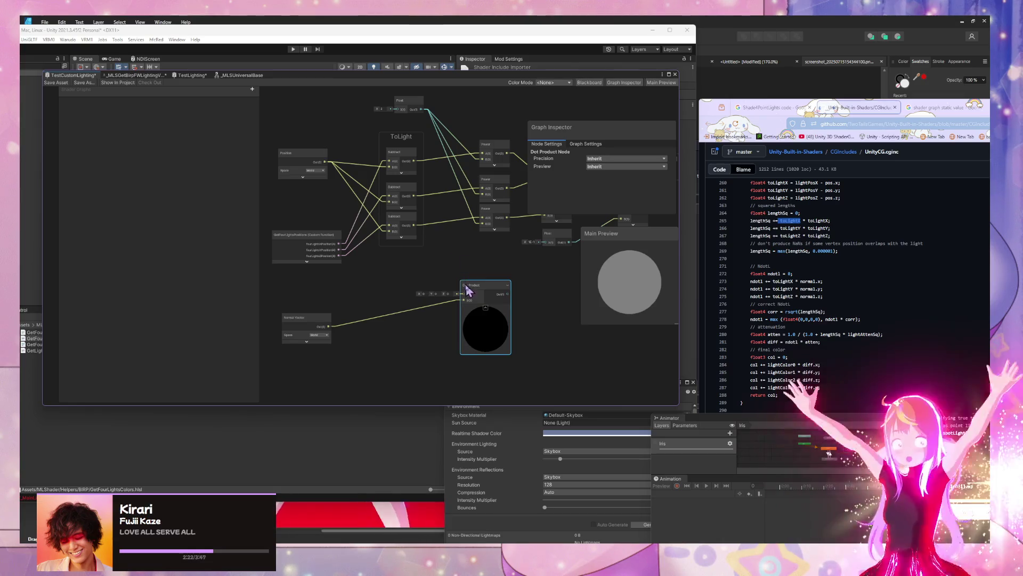
pyautogui.press('Delete')
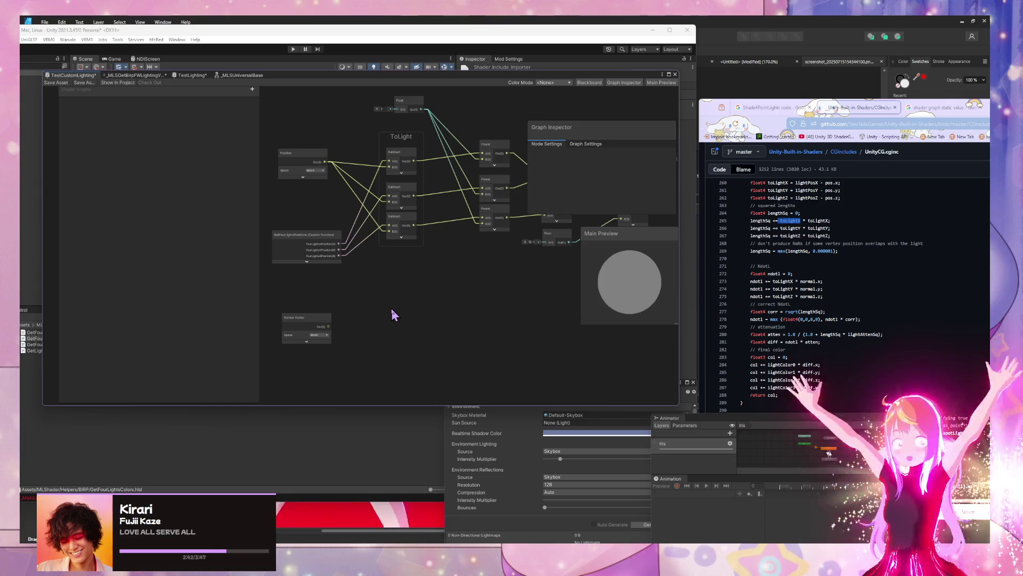
# Step: Add a Multiply node and nudge the Normal Vector node slightly left
pyautogui.press('space')
pyautogui.write('mul')
pyautogui.press('Return')
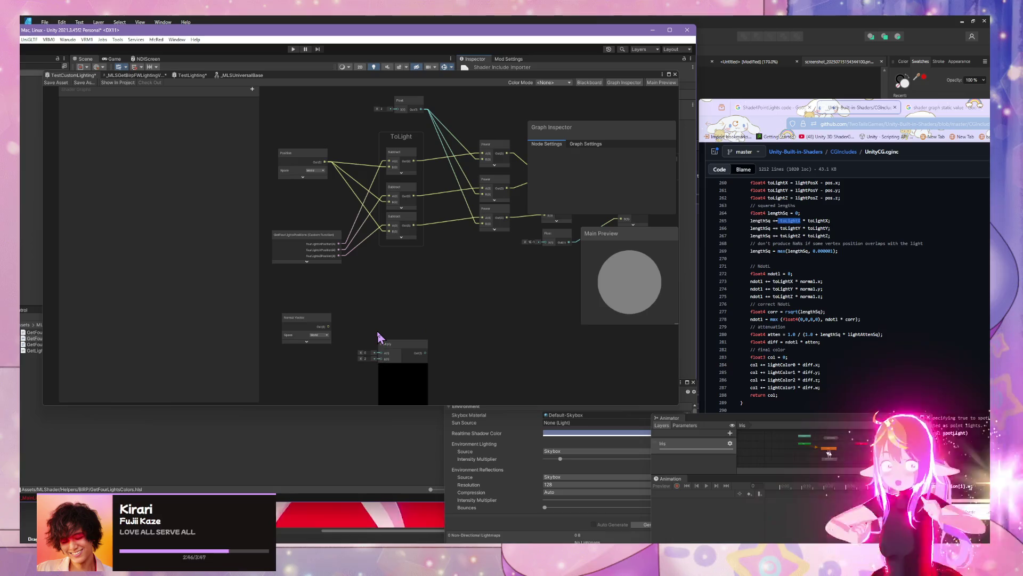
pyautogui.moveTo(392, 342); pyautogui.dragTo(433, 303)
pyautogui.moveTo(326, 335); pyautogui.dragTo(316, 332)
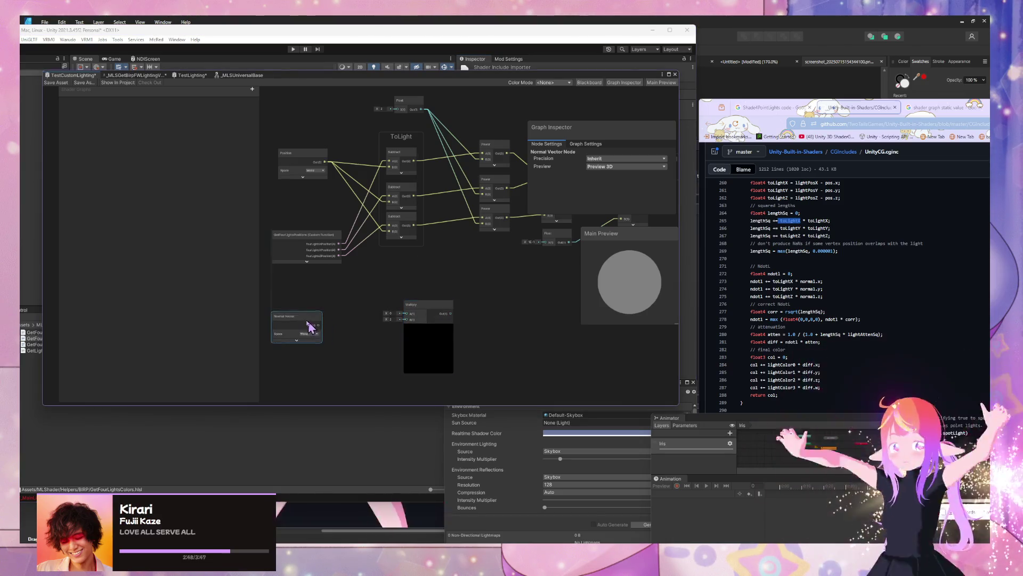
pyautogui.click(337, 329)
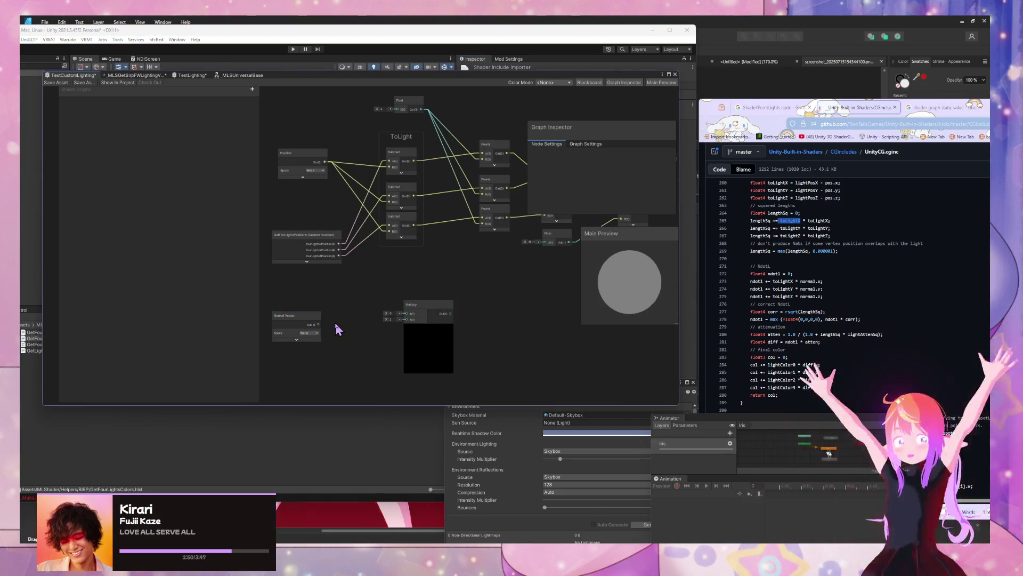
# Step: Add a Swizzle node with mask 'x' and duplicate it
pyautogui.press('space')
pyautogui.write('swi')
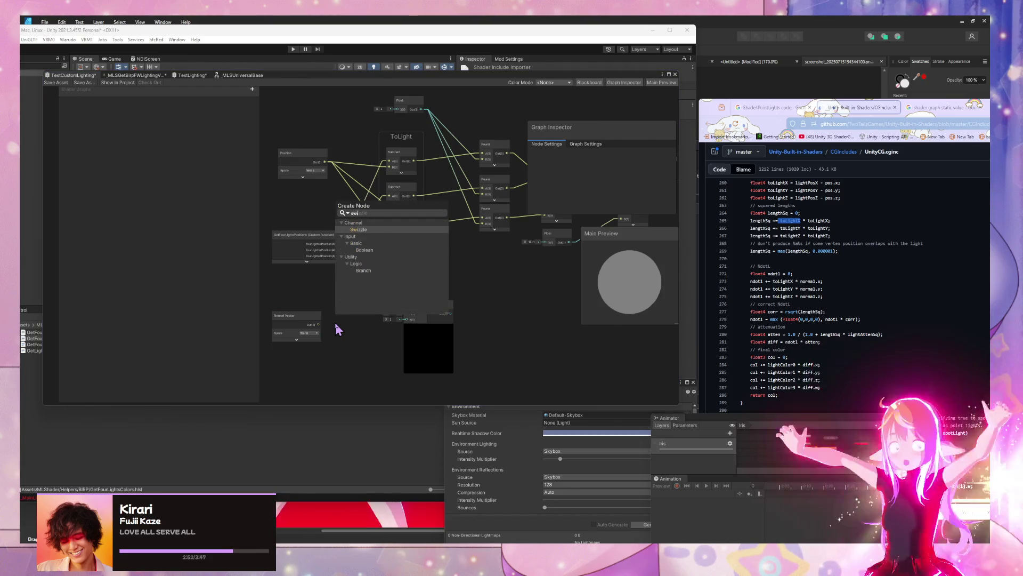
pyautogui.press('Return')
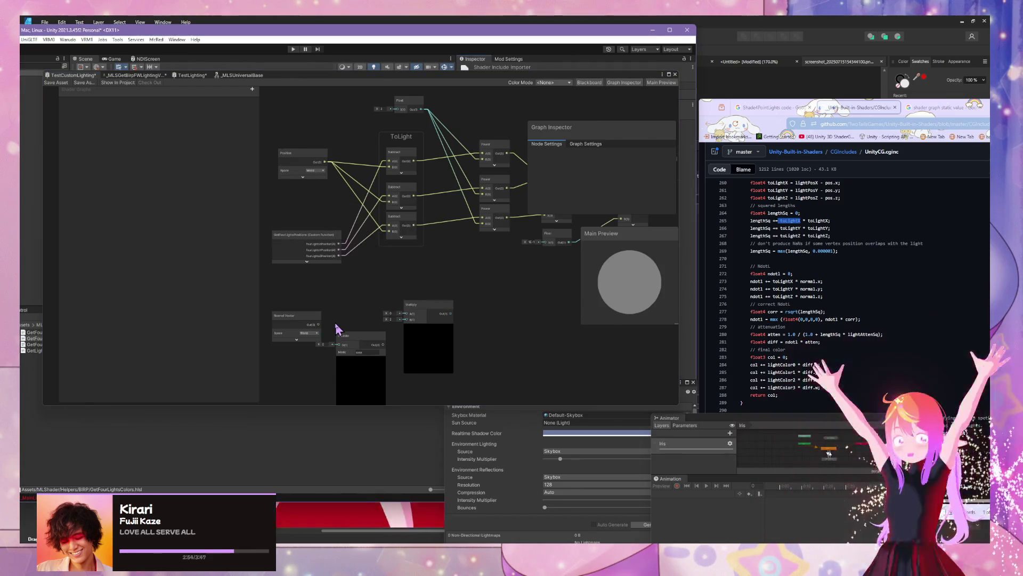
pyautogui.click(372, 352)
pyautogui.write('x')
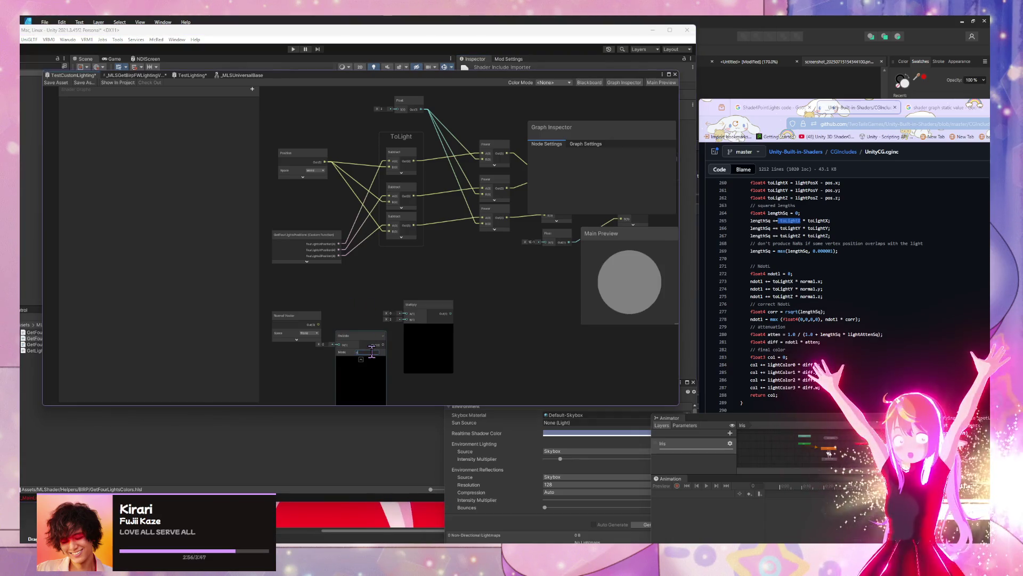
pyautogui.click(359, 357)
pyautogui.moveTo(359, 354)
pyautogui.mouseDown()
pyautogui.moveTo(356, 332)
pyautogui.moveTo(357, 364)
pyautogui.moveTo(414, 319)
pyautogui.moveTo(379, 339)
pyautogui.mouseUp()
pyautogui.hotkey('ctrl', 'd')
pyautogui.hotkey('ctrl', 'd')
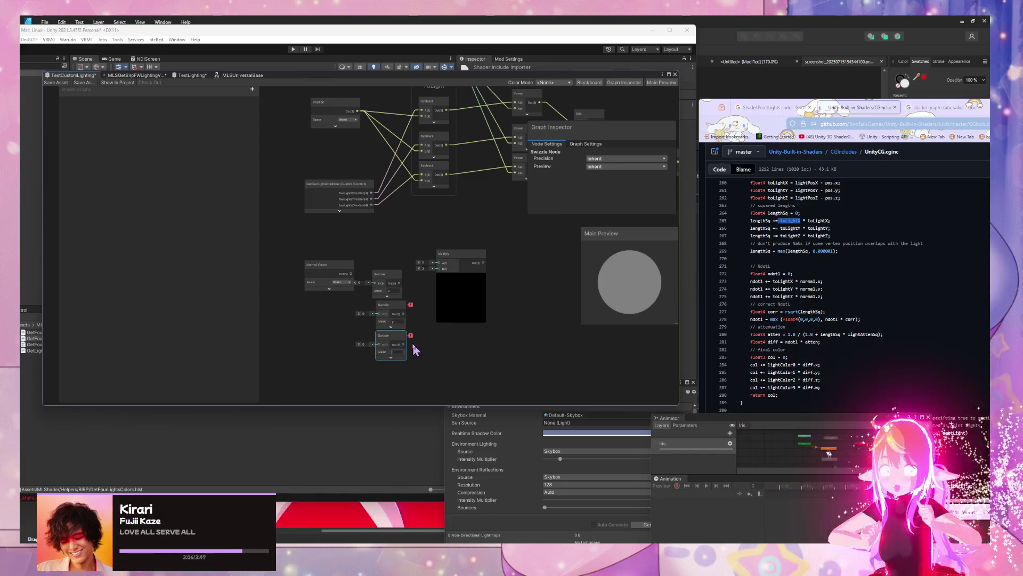
# Step: Wire the Normal Vector output into the In ports of the Swizzle nodes
pyautogui.click(330, 286)
pyautogui.moveTo(331, 286)
pyautogui.mouseDown()
pyautogui.moveTo(305, 309)
pyautogui.moveTo(381, 289)
pyautogui.mouseUp()
pyautogui.click(339, 302)
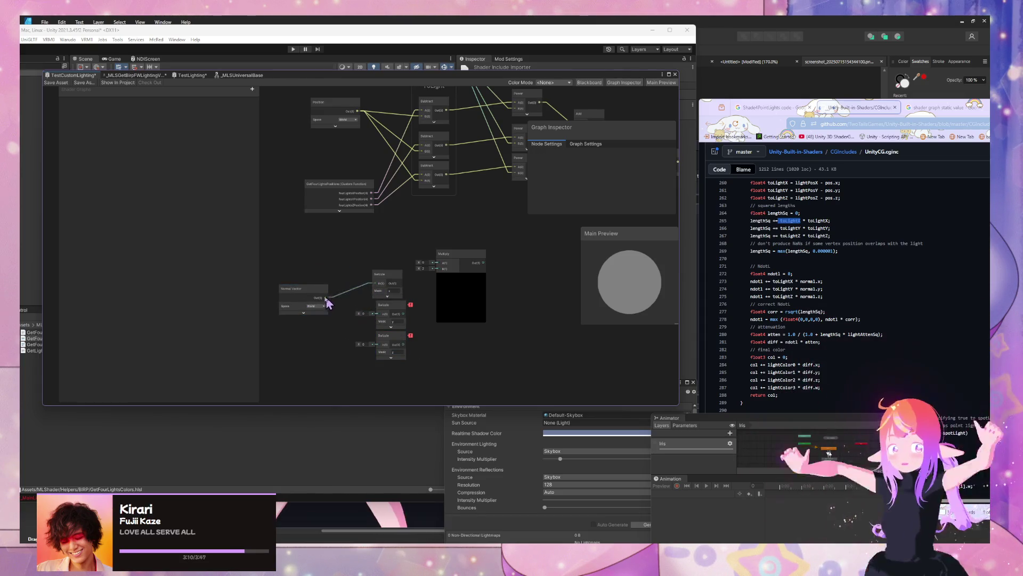
pyautogui.moveTo(378, 314); pyautogui.dragTo(327, 299)
pyautogui.moveTo(379, 344); pyautogui.dragTo(325, 297)
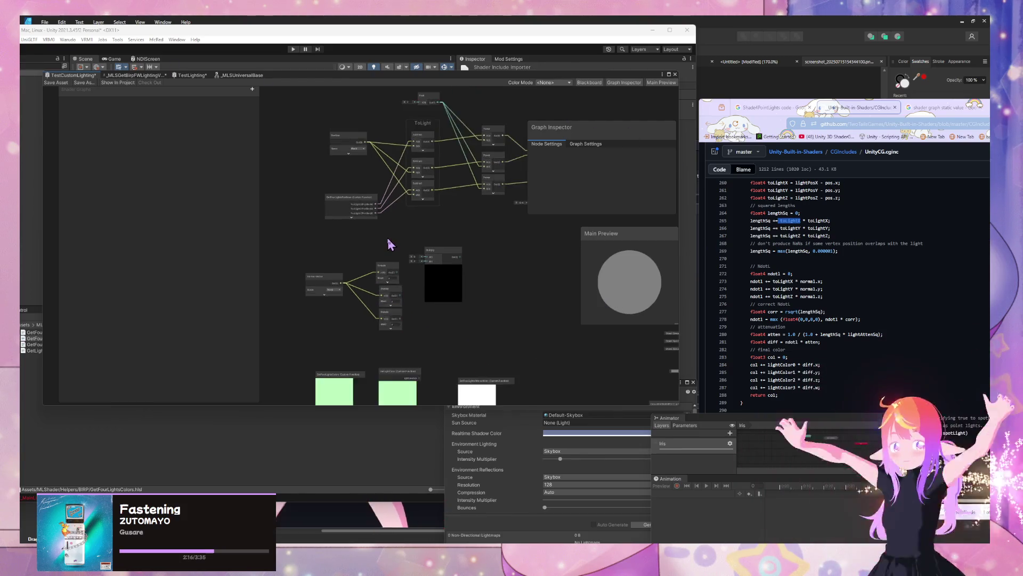
# Step: Zoom in on the Swizzle, Normal Vector and Multiply nodes
pyautogui.scroll(3, 463, 192)
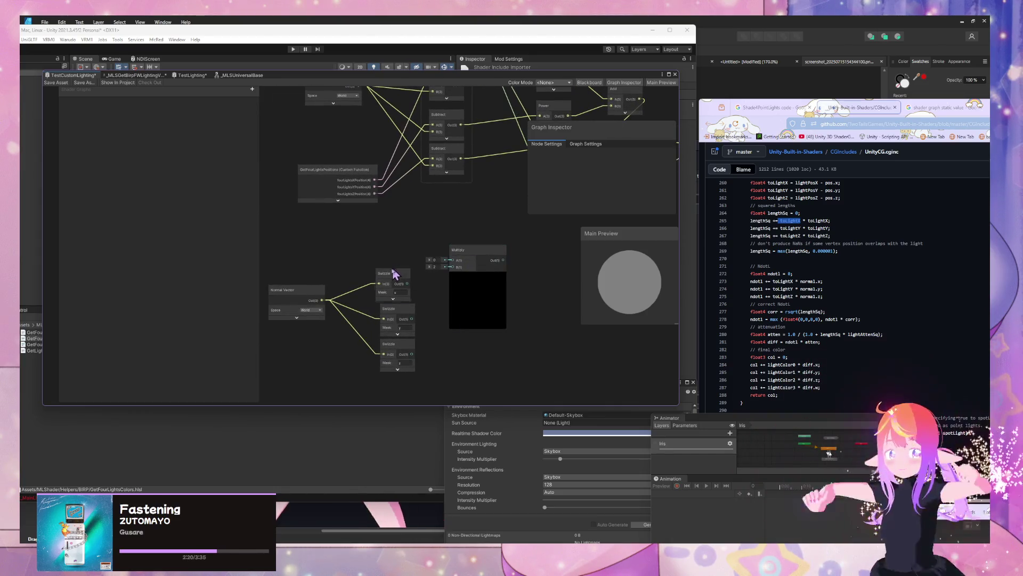
# Step: Nudge the top Swizzle right, lower Normal Vector, shift Multiply and collapse its preview
pyautogui.click(397, 277)
pyautogui.moveTo(398, 279); pyautogui.dragTo(401, 280)
pyautogui.moveTo(284, 294); pyautogui.dragTo(282, 313)
pyautogui.moveTo(483, 253); pyautogui.dragTo(500, 268)
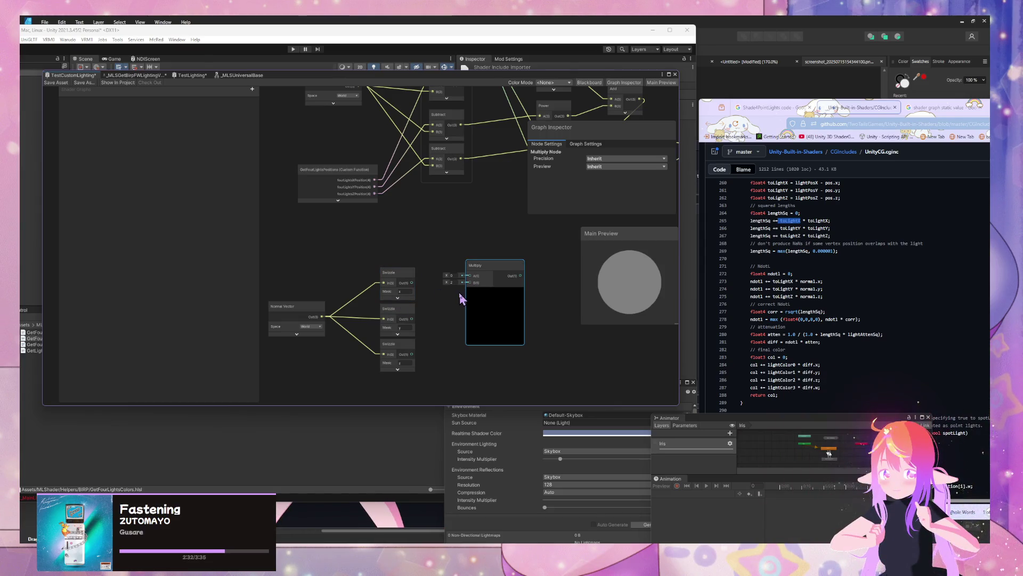
pyautogui.moveTo(461, 297); pyautogui.dragTo(419, 342)
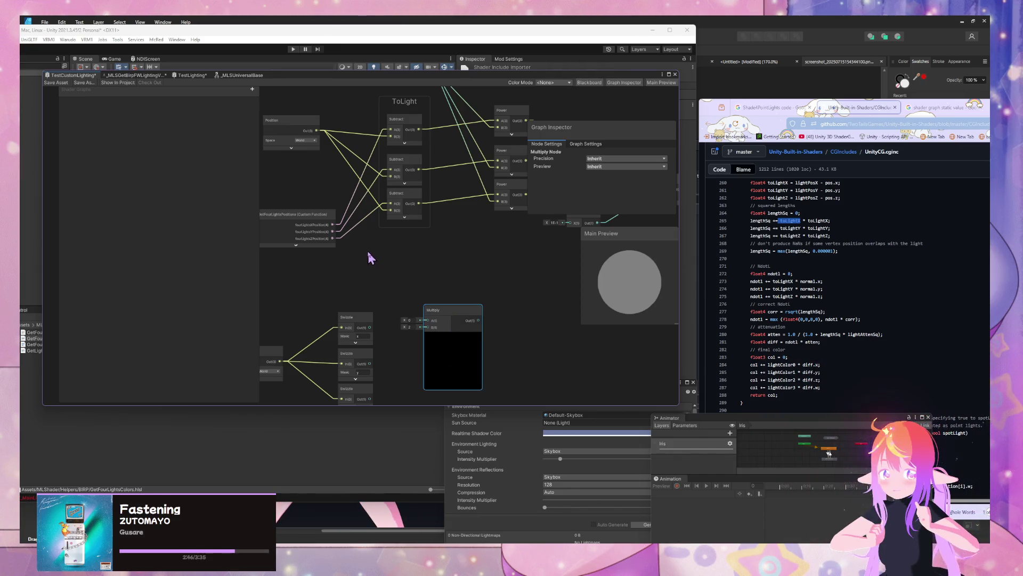
pyautogui.click(455, 342)
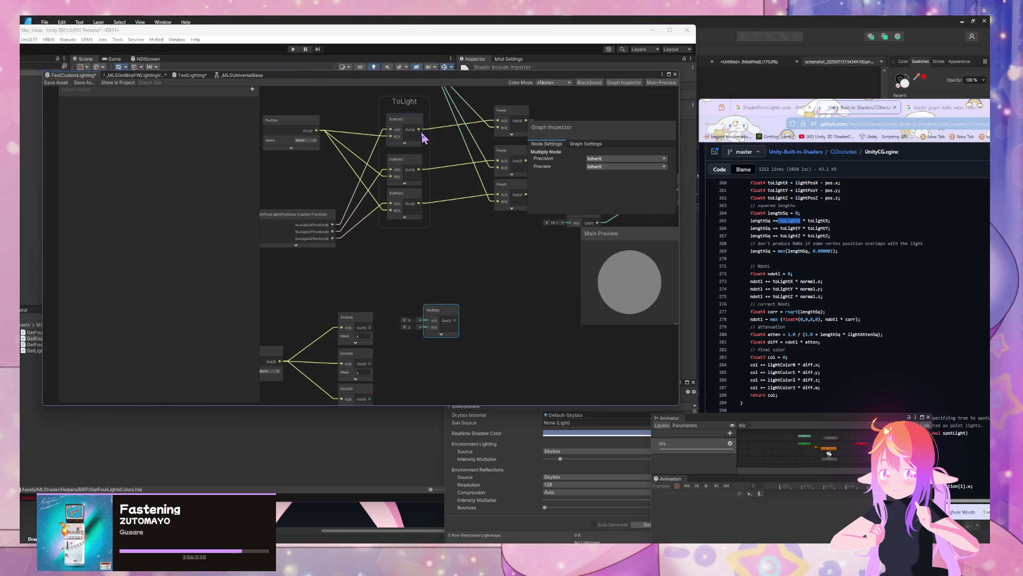
pyautogui.moveTo(356, 274)
pyautogui.mouseDown()
pyautogui.moveTo(342, 422)
pyautogui.moveTo(369, 406)
pyautogui.mouseUp()
# Step: Delete the three Swizzle nodes and remove an accidentally added Dots node
pyautogui.press('Delete')
pyautogui.press('space')
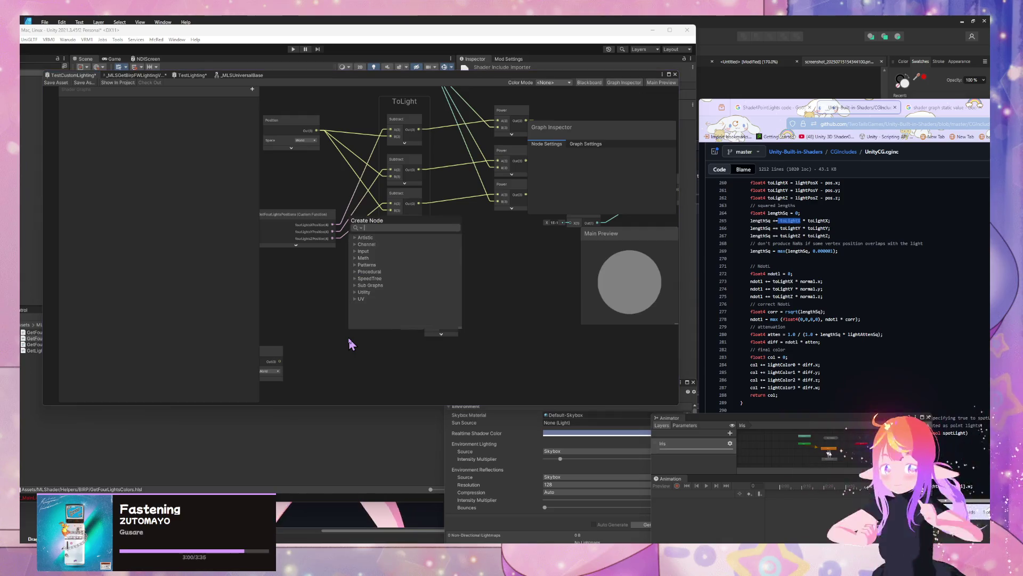
pyautogui.write('dot')
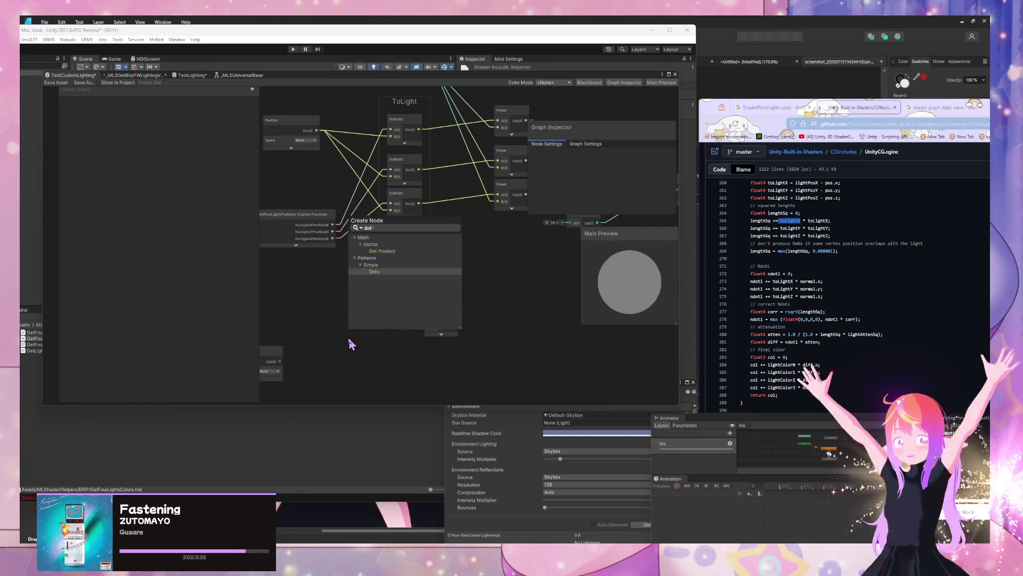
pyautogui.press('Return')
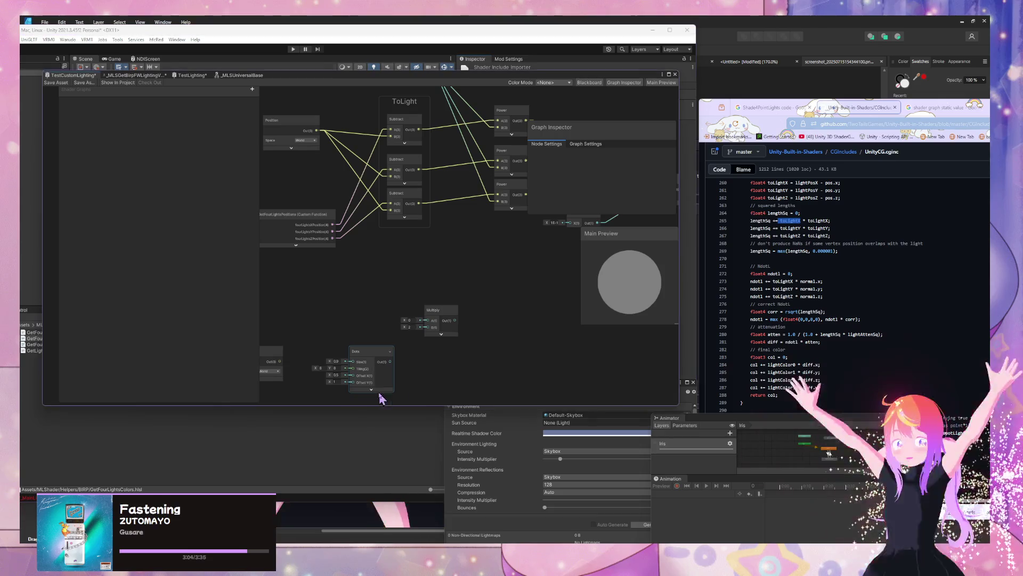
pyautogui.moveTo(361, 349); pyautogui.dragTo(368, 318)
pyautogui.press('Delete')
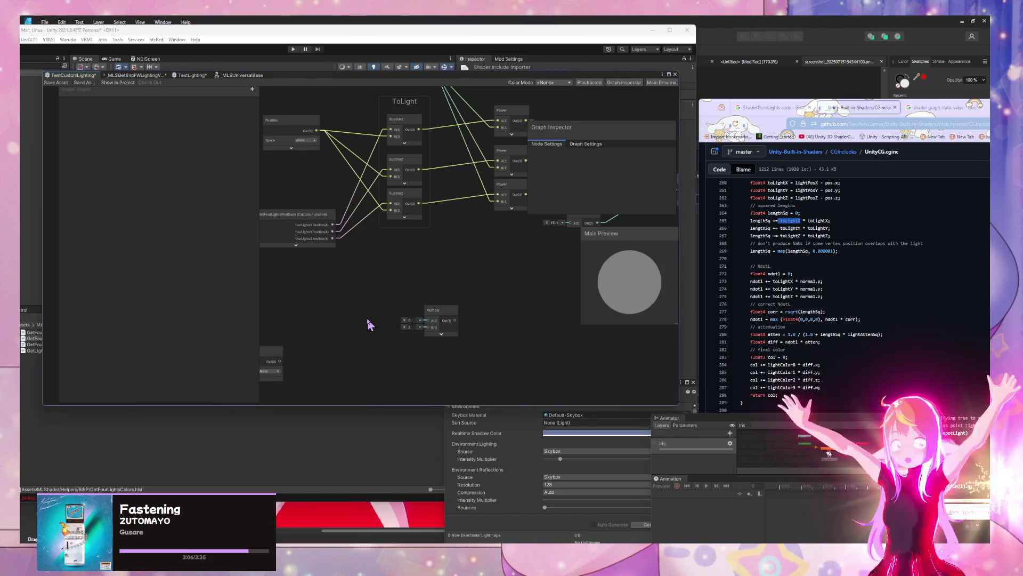
# Step: Add a Dot Product node and arrange it beside the Multiply node
pyautogui.press('space')
pyautogui.write('dot pr')
pyautogui.press('Return')
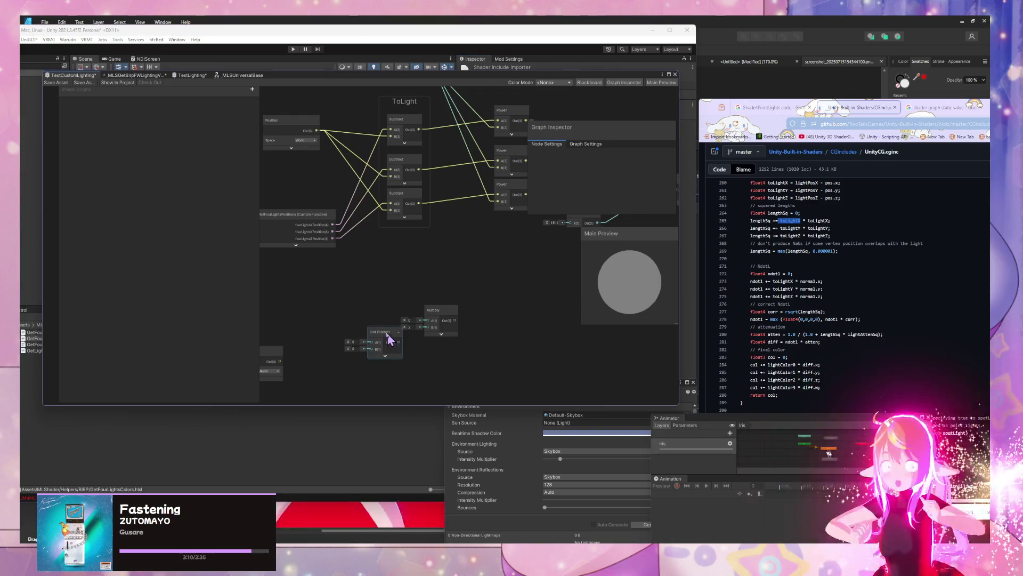
pyautogui.moveTo(388, 335); pyautogui.dragTo(366, 309)
pyautogui.moveTo(457, 315); pyautogui.dragTo(505, 316)
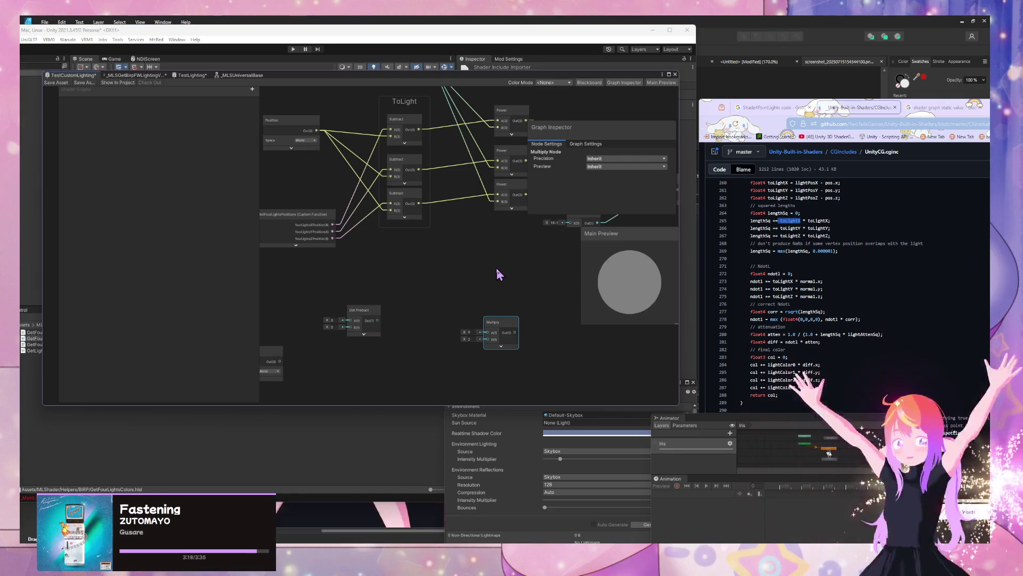
# Step: Remove the Dot Product node and add a collapsed Add node in its place
pyautogui.scroll(2, 883, 273)
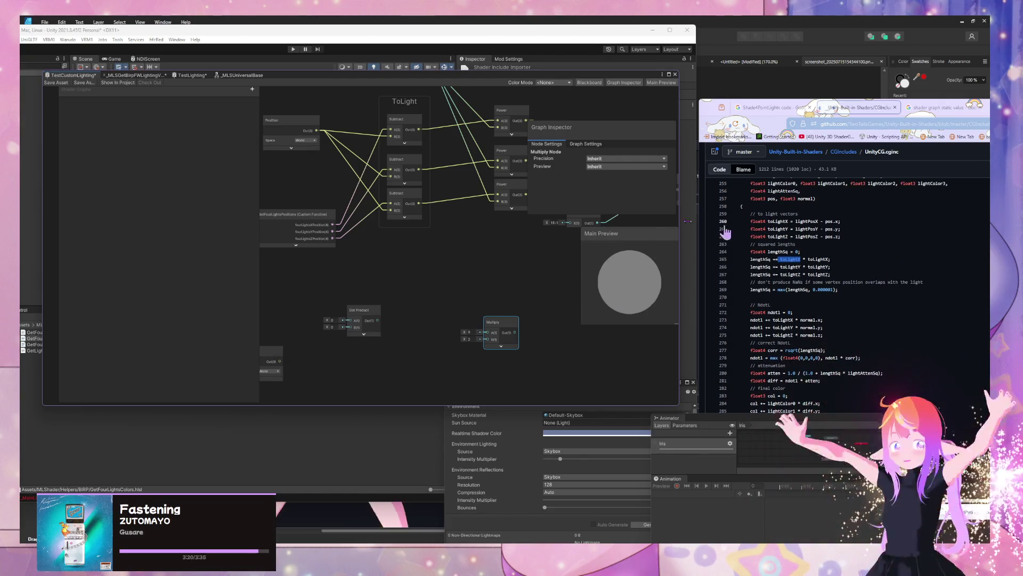
pyautogui.click(358, 329)
pyautogui.press('Delete')
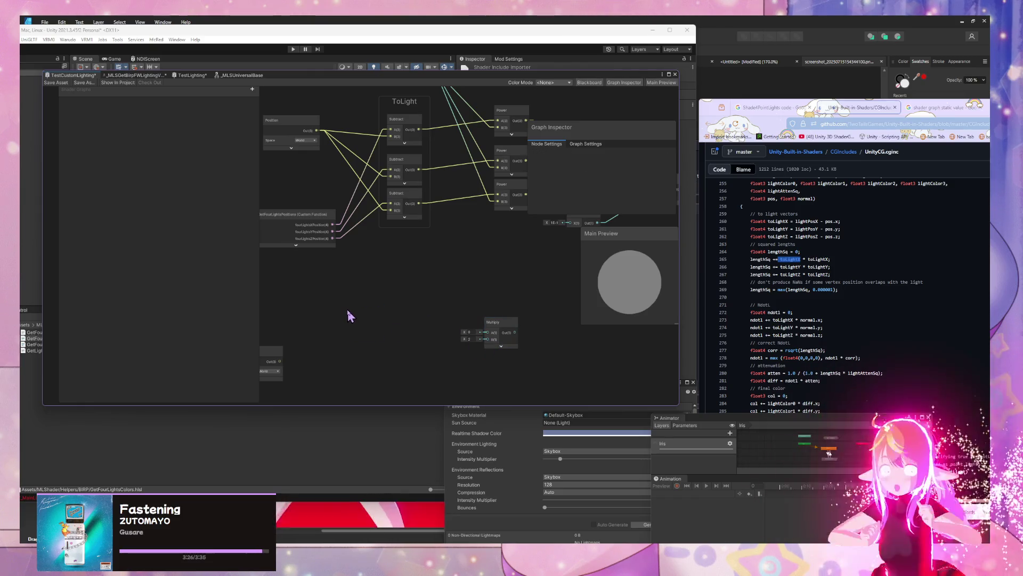
pyautogui.press('space')
pyautogui.write('add')
pyautogui.press('Return')
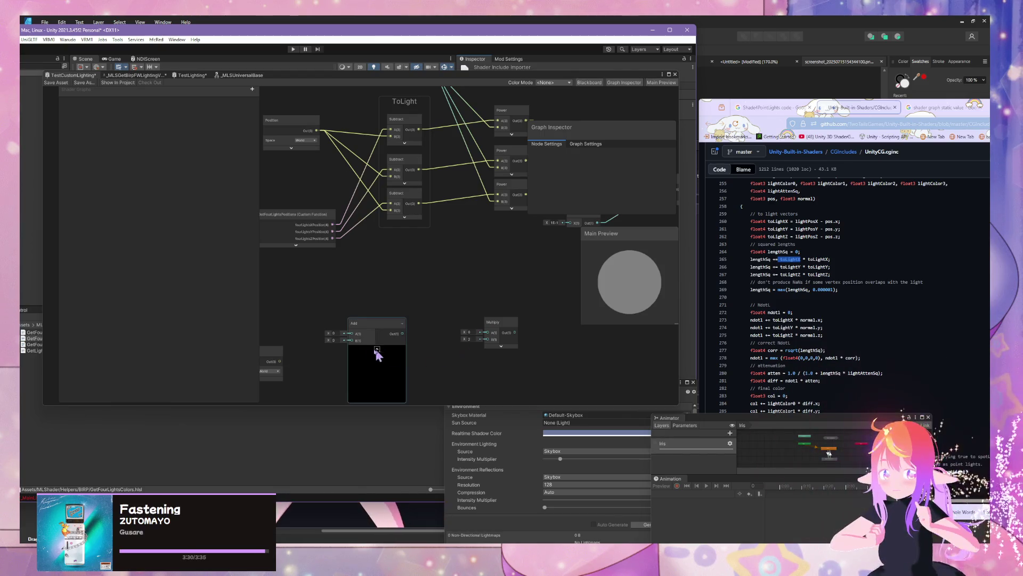
pyautogui.click(377, 349)
pyautogui.moveTo(373, 334); pyautogui.dragTo(399, 332)
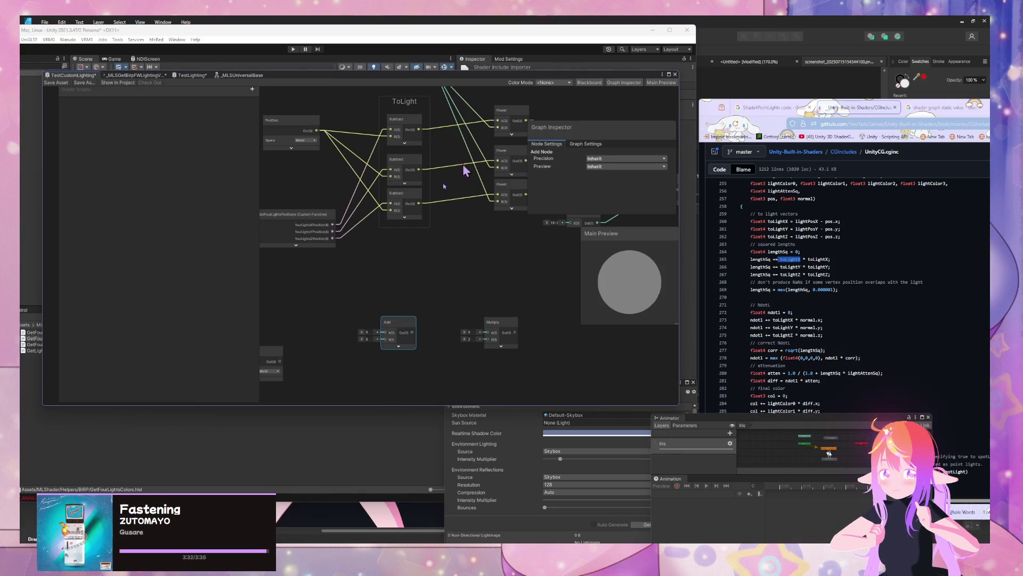
# Step: Add a Multiply node with Normal Vector wired into input A, plus a Swizzle node
pyautogui.click(386, 261)
pyautogui.press('space')
pyautogui.write('mul')
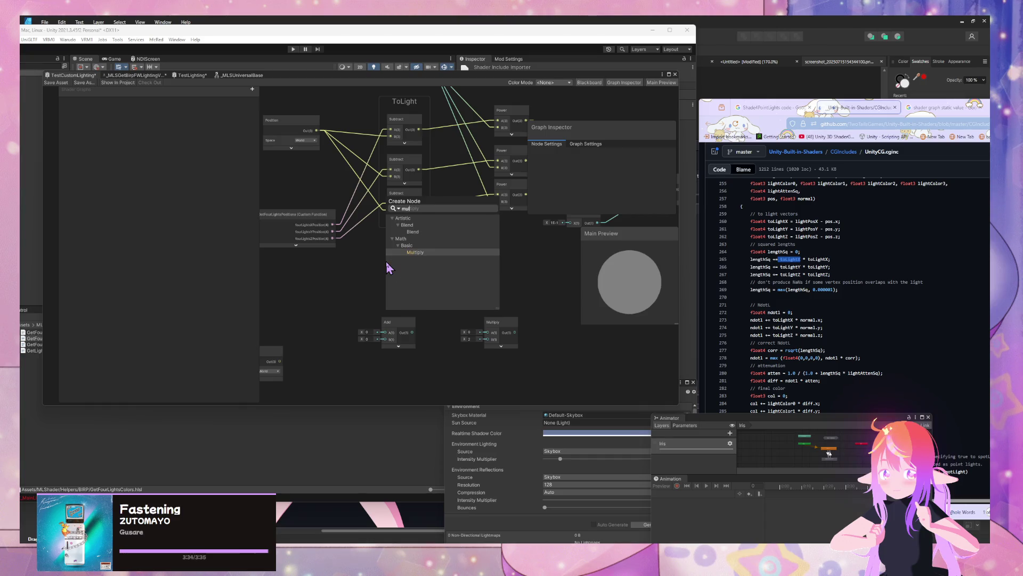
pyautogui.press('Return')
pyautogui.click(415, 301)
pyautogui.moveTo(405, 275)
pyautogui.mouseDown()
pyautogui.moveTo(322, 296)
pyautogui.moveTo(330, 317)
pyautogui.mouseUp()
pyautogui.moveTo(395, 322); pyautogui.dragTo(400, 315)
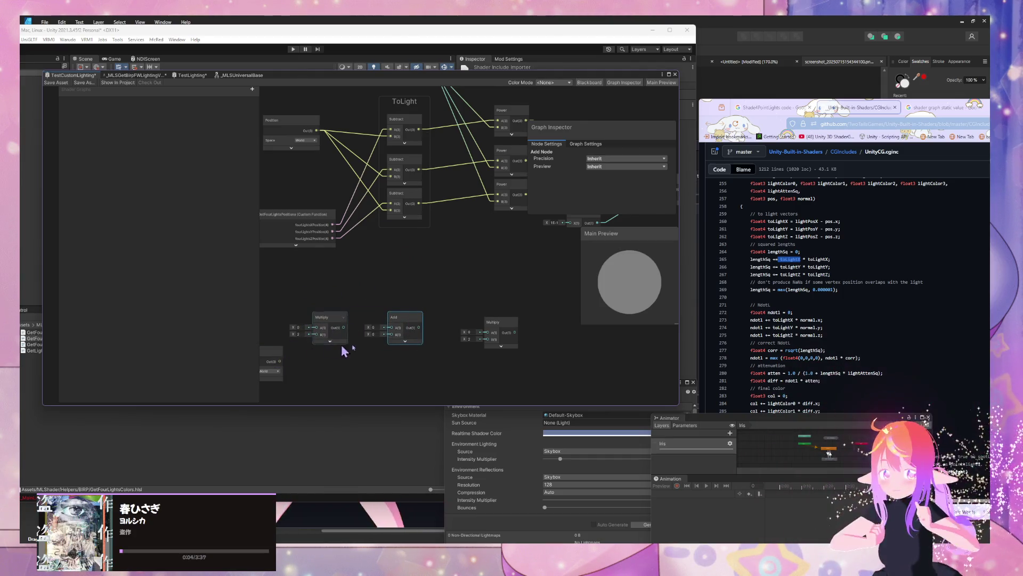
pyautogui.moveTo(344, 350); pyautogui.dragTo(398, 356)
pyautogui.moveTo(298, 356)
pyautogui.mouseDown()
pyautogui.moveTo(290, 310)
pyautogui.moveTo(291, 321)
pyautogui.moveTo(392, 335)
pyautogui.moveTo(372, 347)
pyautogui.mouseUp()
pyautogui.write('wizzle')
pyautogui.press('Return')
# Step: Edit the Swizzle mask and place the Swizzle beside the Normal Vector node
pyautogui.click(404, 372)
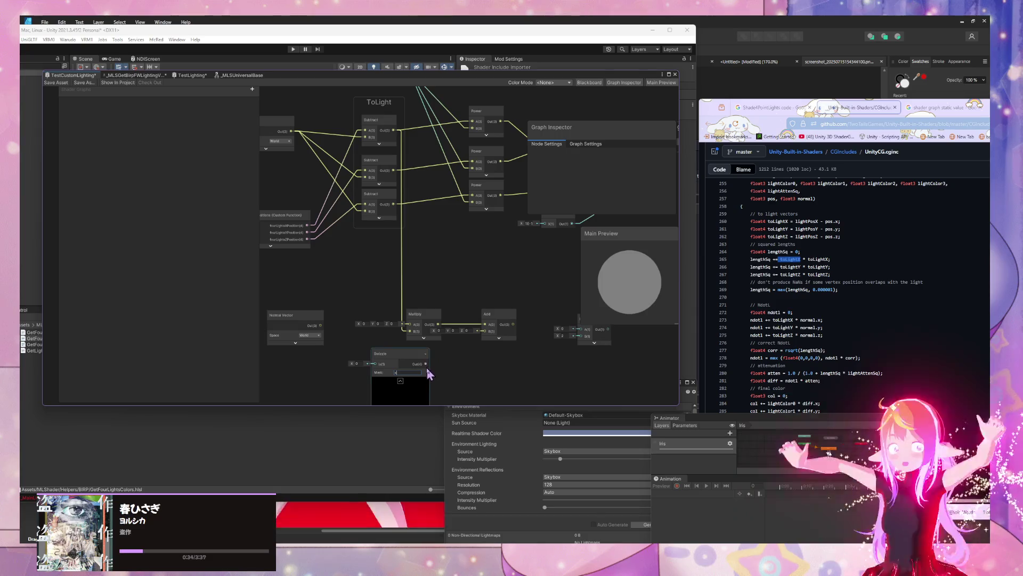
pyautogui.moveTo(417, 364)
pyautogui.mouseDown()
pyautogui.moveTo(399, 352)
pyautogui.moveTo(357, 354)
pyautogui.mouseUp()
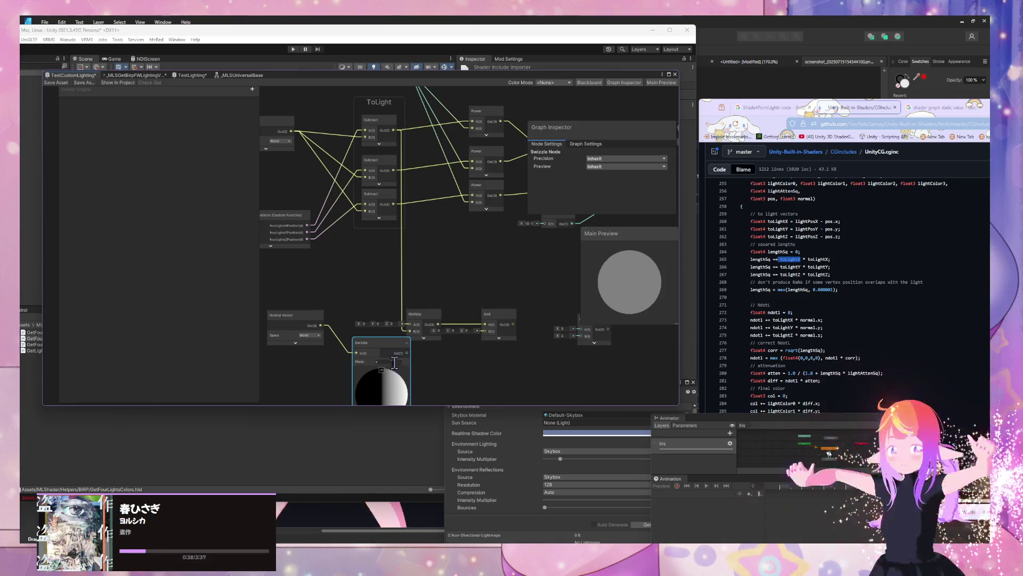
pyautogui.moveTo(292, 315); pyautogui.dragTo(279, 315)
pyautogui.moveTo(368, 345); pyautogui.dragTo(347, 324)
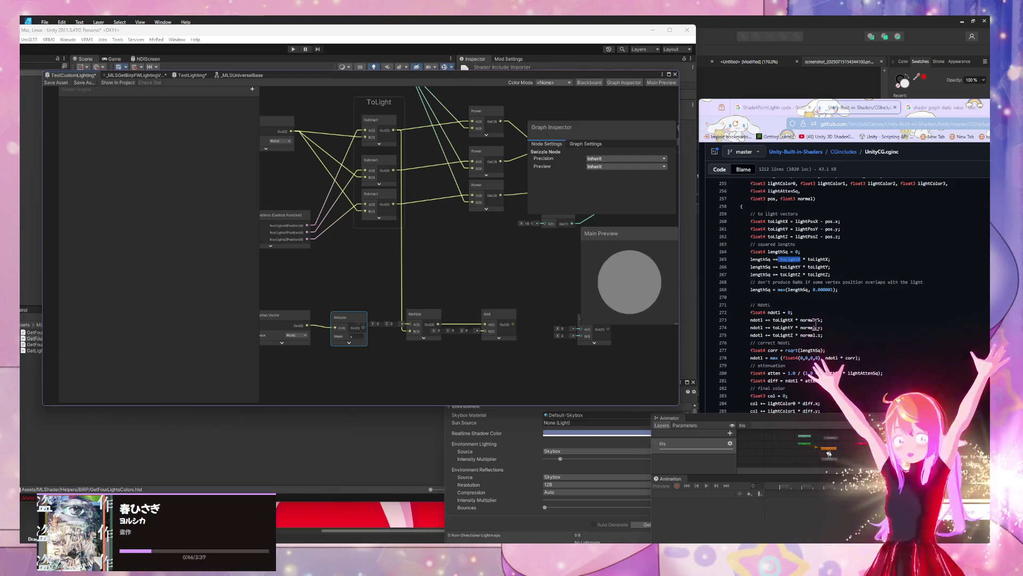
# Step: Connect the Swizzle's single-component output to the Multiply's B input, checking the reference lighting code
pyautogui.moveTo(490, 261)
pyautogui.mouseDown()
pyautogui.moveTo(320, 338)
pyautogui.moveTo(432, 276)
pyautogui.moveTo(369, 275)
pyautogui.moveTo(327, 308)
pyautogui.mouseUp()
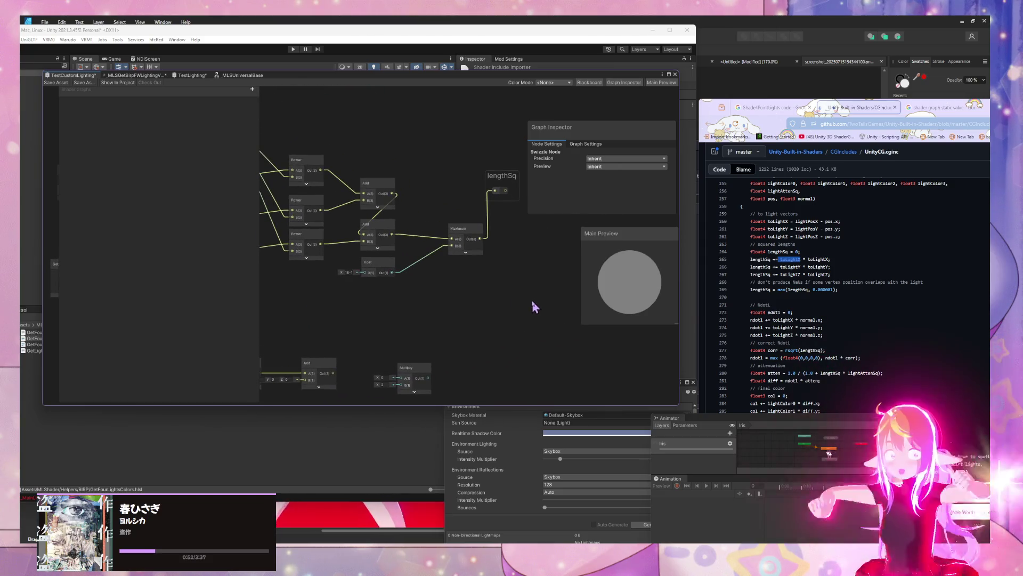
pyautogui.moveTo(436, 283)
pyautogui.mouseDown()
pyautogui.moveTo(445, 315)
pyautogui.moveTo(539, 329)
pyautogui.moveTo(496, 347)
pyautogui.moveTo(537, 303)
pyautogui.mouseUp()
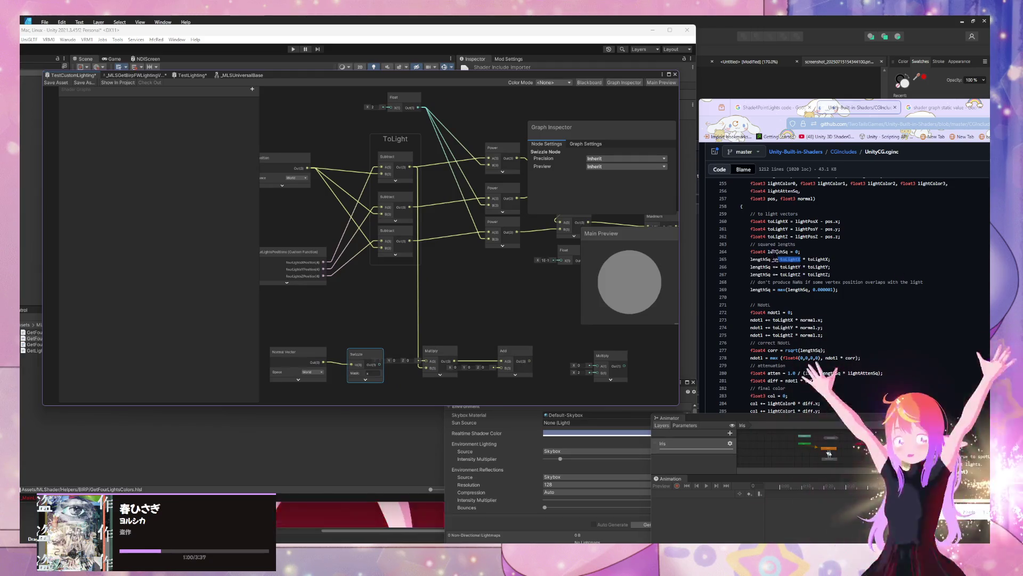
pyautogui.click(775, 256)
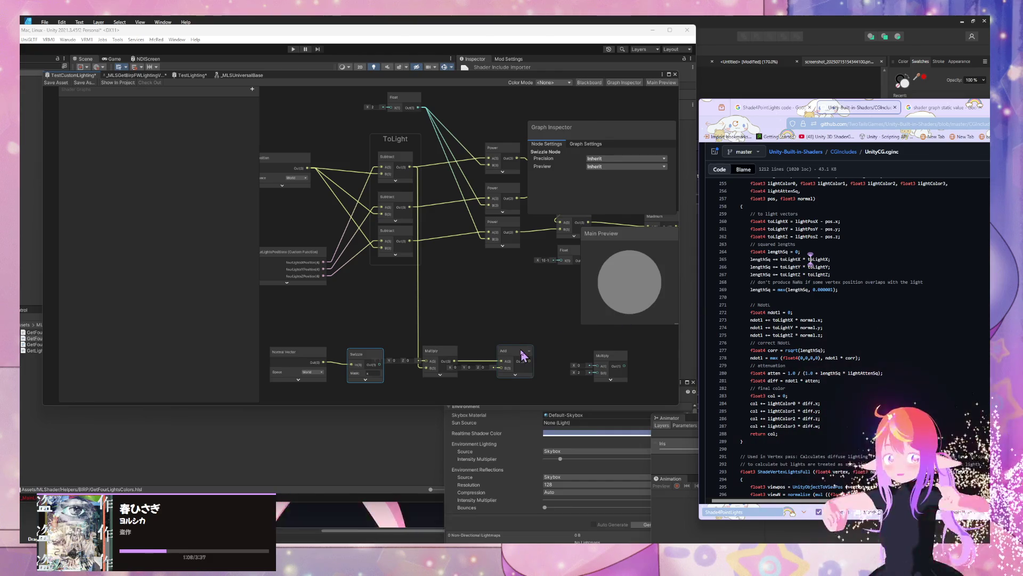
pyautogui.moveTo(470, 300); pyautogui.dragTo(489, 265)
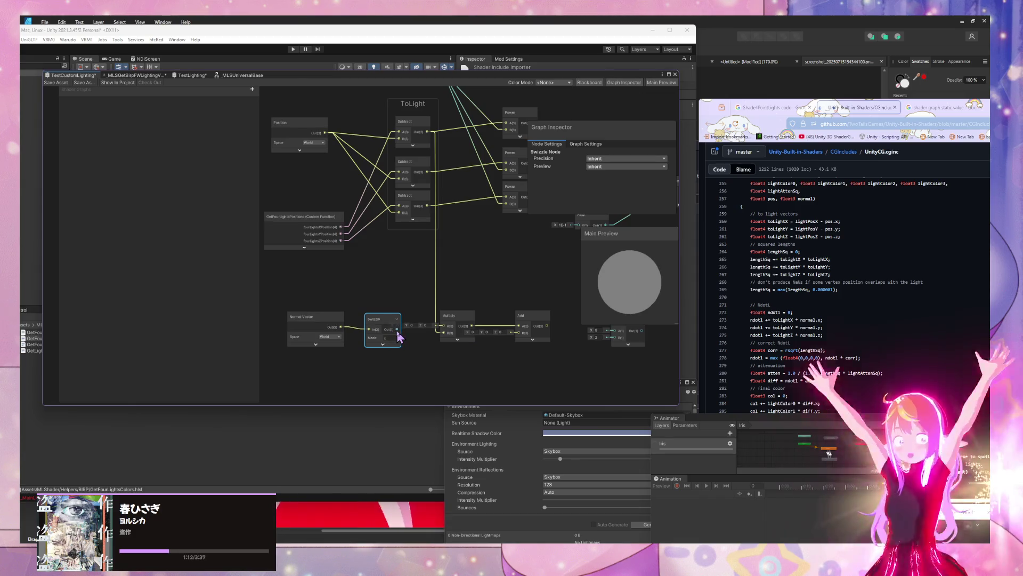
pyautogui.moveTo(427, 329)
pyautogui.mouseDown()
pyautogui.moveTo(441, 341)
pyautogui.moveTo(445, 333)
pyautogui.mouseUp()
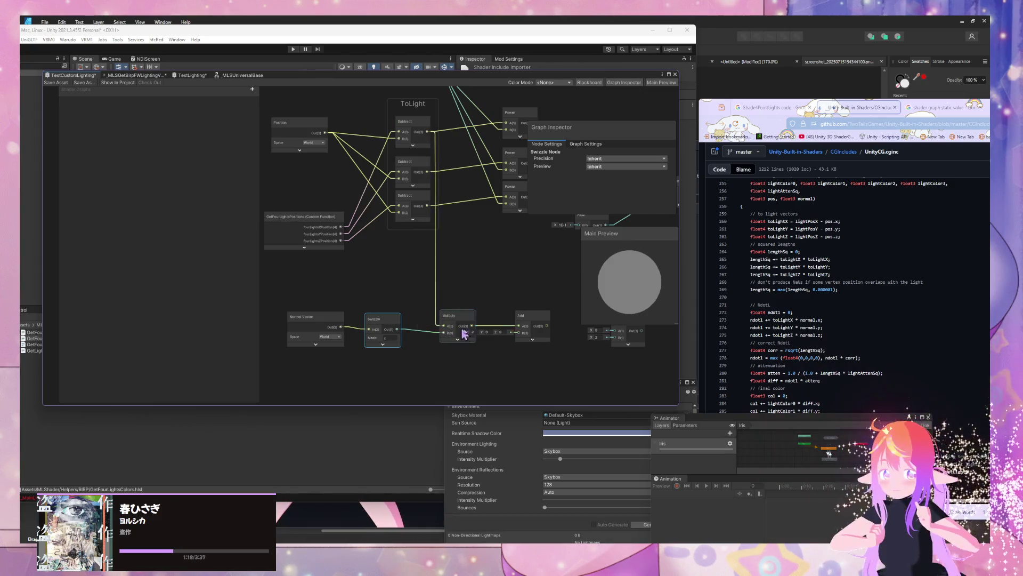
pyautogui.moveTo(373, 331); pyautogui.dragTo(382, 327)
pyautogui.moveTo(539, 319)
pyautogui.mouseDown()
pyautogui.moveTo(549, 344)
pyautogui.moveTo(556, 319)
pyautogui.mouseUp()
pyautogui.moveTo(437, 338)
pyautogui.mouseDown()
pyautogui.moveTo(450, 304)
pyautogui.moveTo(393, 331)
pyautogui.moveTo(404, 337)
pyautogui.mouseUp()
pyautogui.click(411, 290)
# Step: Duplicate the Swizzle and Multiply nodes to form a second pair below the first
pyautogui.hotkey('ctrl', 'd')
pyautogui.click(471, 283)
pyautogui.hotkey('ctrl', 'd')
pyautogui.moveTo(483, 293)
pyautogui.mouseDown()
pyautogui.moveTo(448, 346)
pyautogui.moveTo(455, 336)
pyautogui.mouseUp()
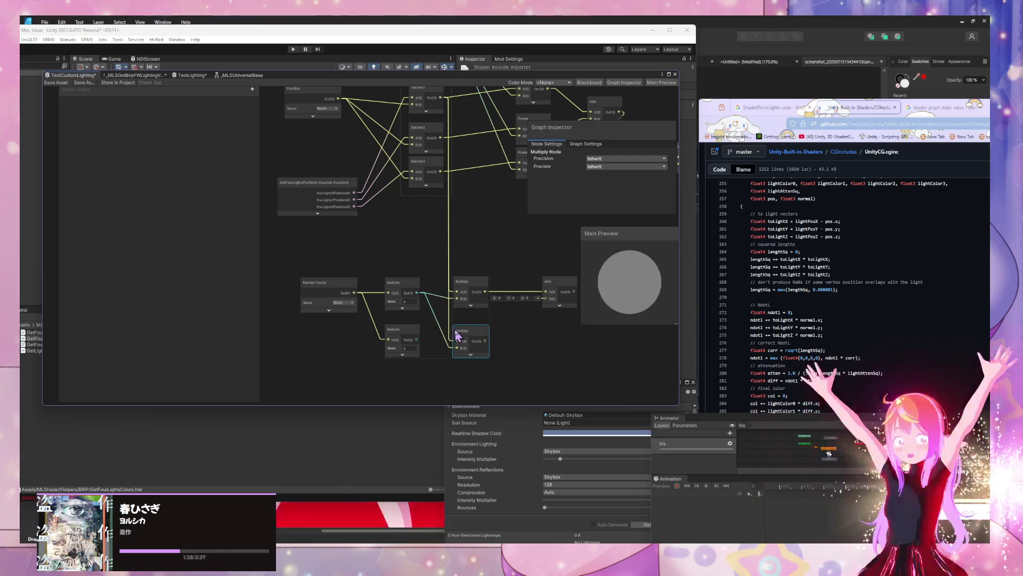
pyautogui.scroll(-1, 457, 331)
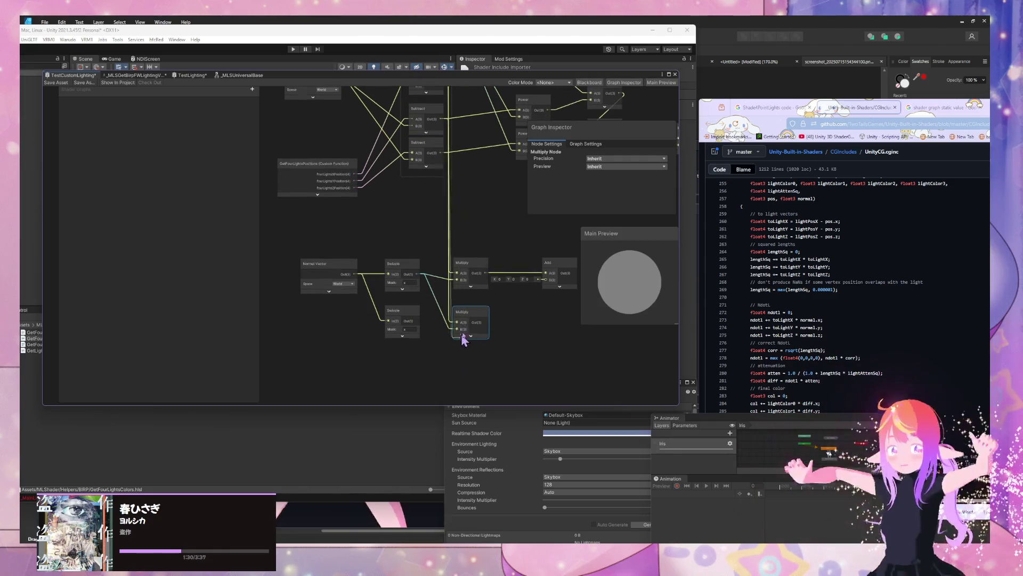
pyautogui.click(419, 326)
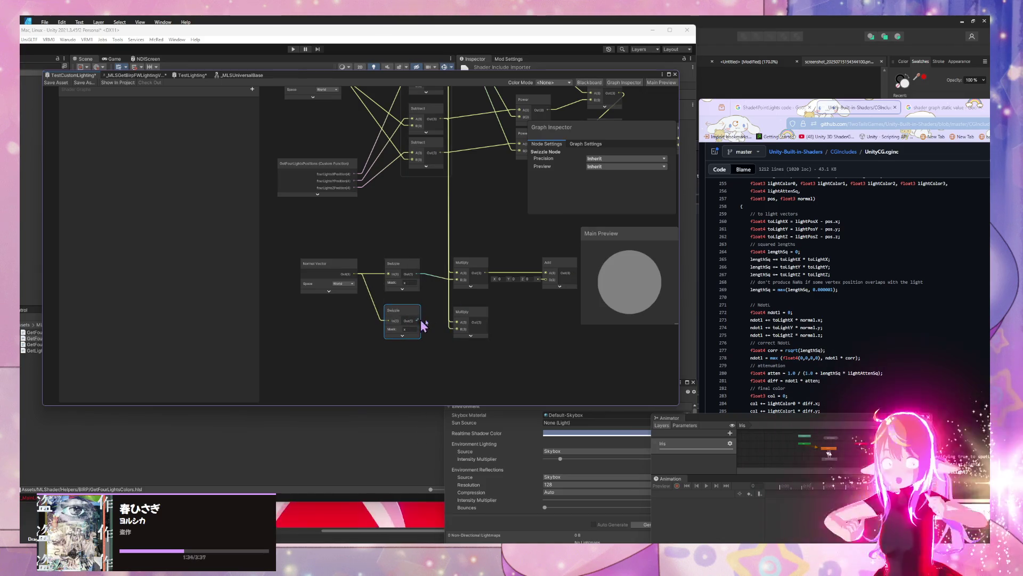
pyautogui.moveTo(557, 324); pyautogui.dragTo(454, 346)
# Step: Duplicate the Add node and chain the first Add's output into the second Add
pyautogui.click(447, 287)
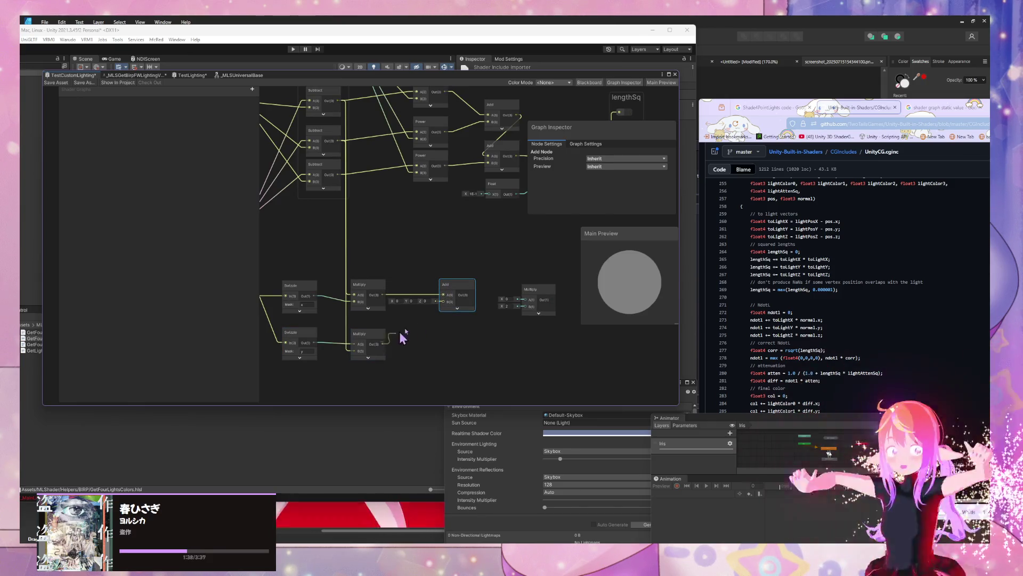
pyautogui.hotkey('ctrl', 'd')
pyautogui.moveTo(486, 338); pyautogui.dragTo(457, 337)
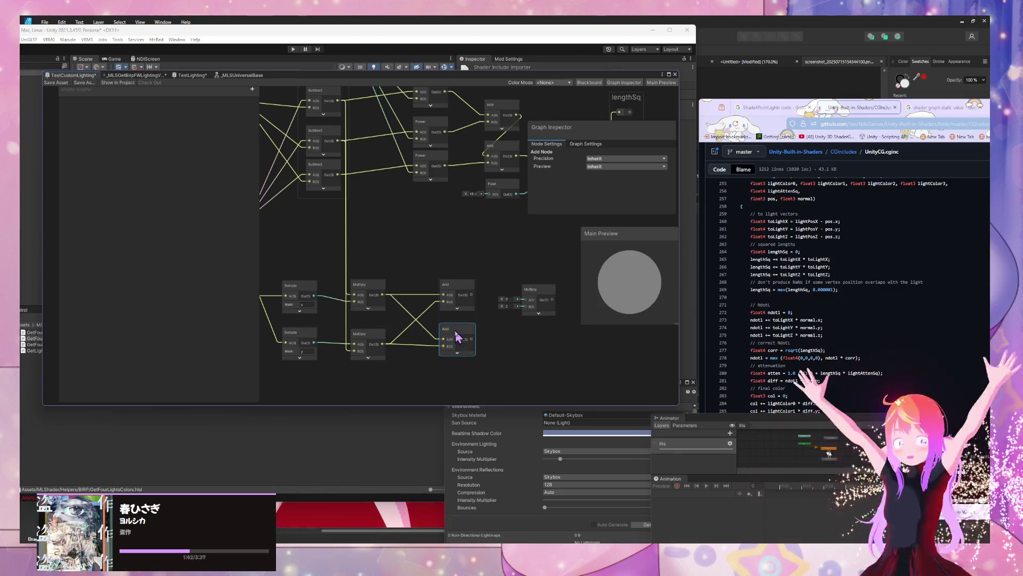
pyautogui.click(424, 326)
pyautogui.press('Delete')
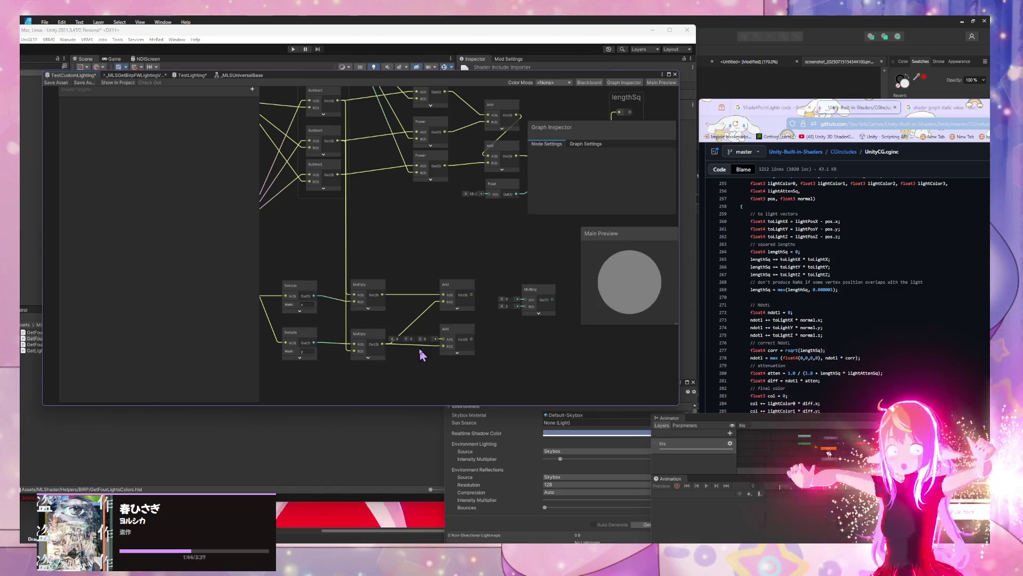
pyautogui.click(474, 299)
pyautogui.moveTo(473, 296)
pyautogui.mouseDown()
pyautogui.moveTo(461, 326)
pyautogui.moveTo(441, 340)
pyautogui.moveTo(469, 326)
pyautogui.mouseUp()
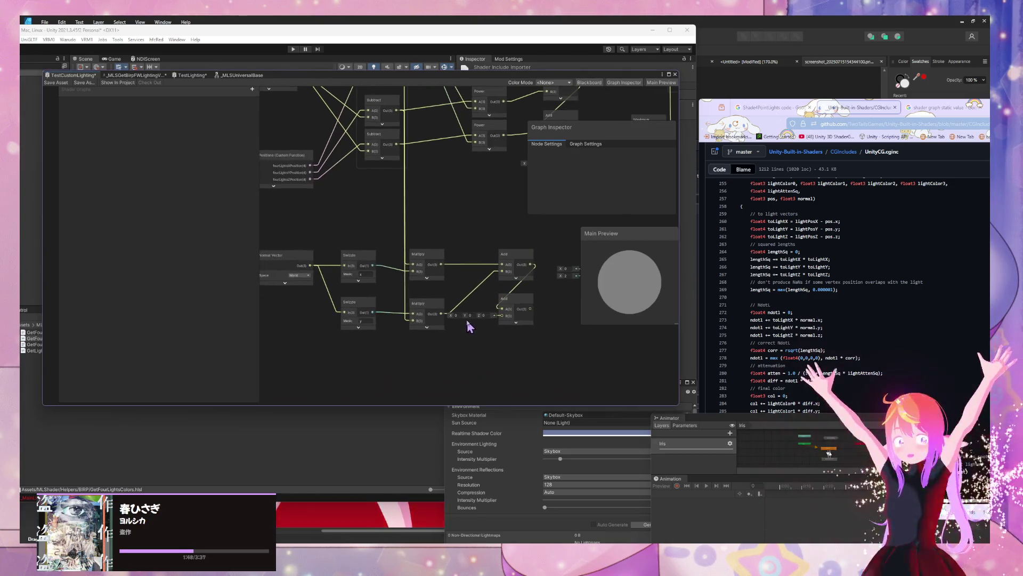
# Step: Add a third Swizzle–Multiply pair below the others
pyautogui.click(362, 319)
pyautogui.hotkey('ctrl', 'd')
pyautogui.moveTo(368, 322); pyautogui.dragTo(370, 361)
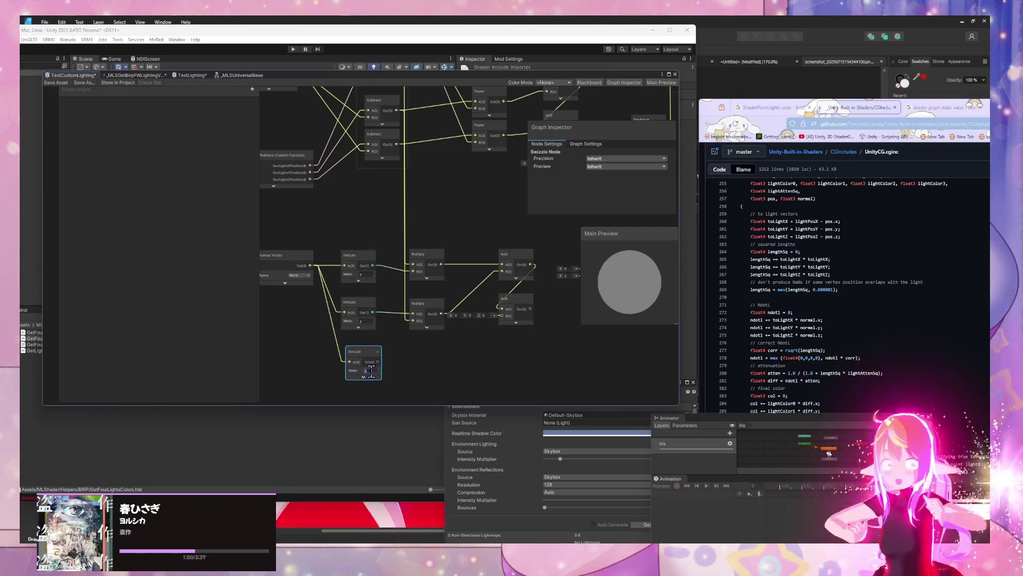
pyautogui.click(440, 310)
pyautogui.hotkey('ctrl', 'd')
pyautogui.moveTo(438, 319)
pyautogui.mouseDown()
pyautogui.moveTo(423, 373)
pyautogui.moveTo(424, 338)
pyautogui.moveTo(399, 347)
pyautogui.moveTo(413, 344)
pyautogui.mouseUp()
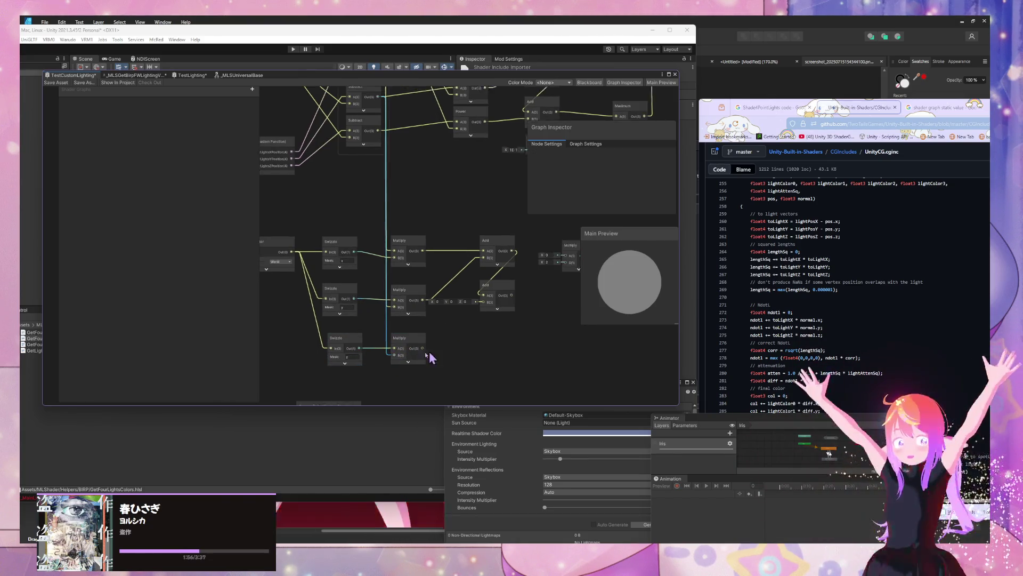
pyautogui.click(462, 296)
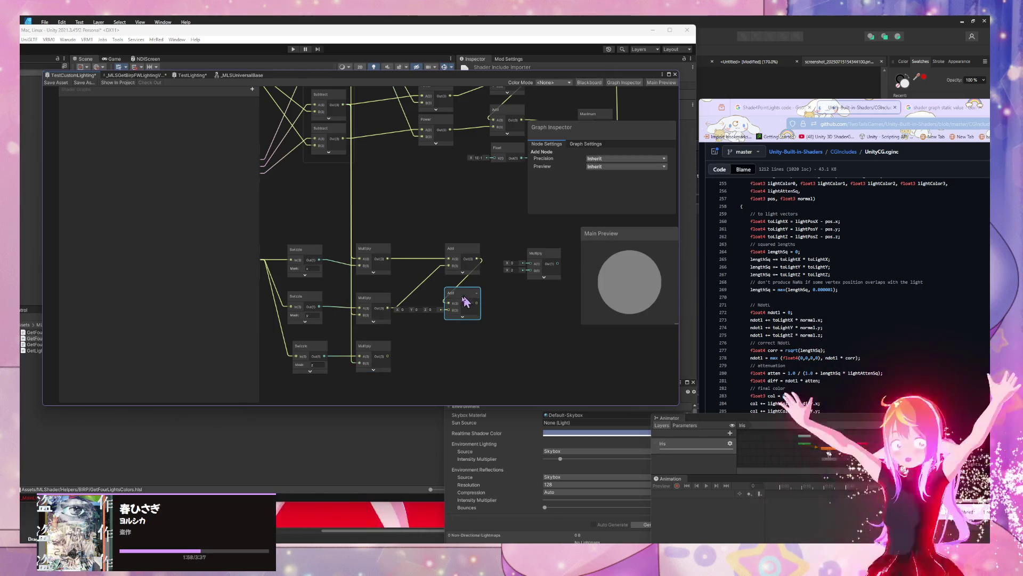
pyautogui.moveTo(522, 323); pyautogui.dragTo(435, 367)
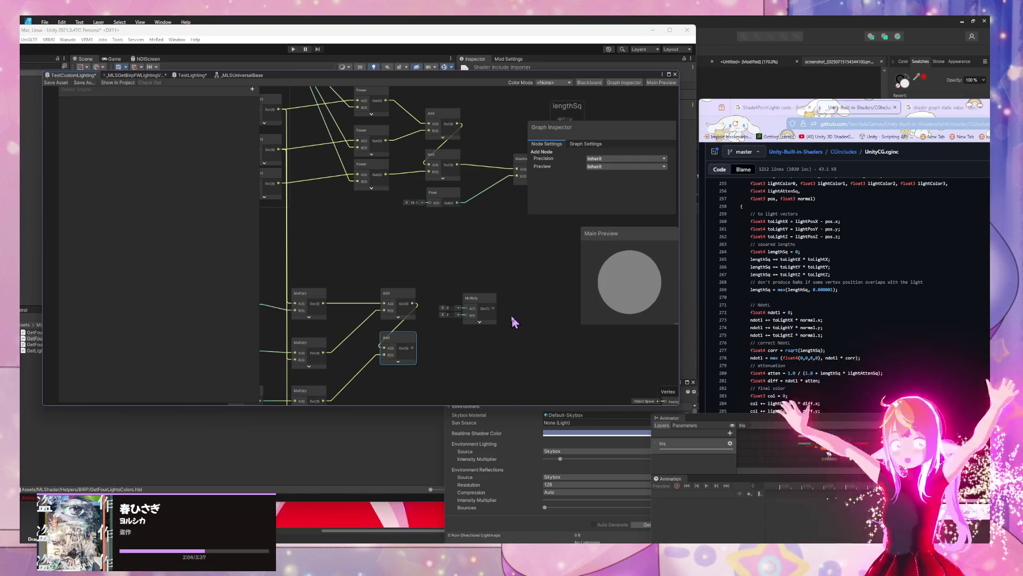
pyautogui.moveTo(372, 297)
pyautogui.mouseDown()
pyautogui.moveTo(571, 258)
pyautogui.moveTo(494, 341)
pyautogui.mouseUp()
pyautogui.scroll(-2, 418, 256)
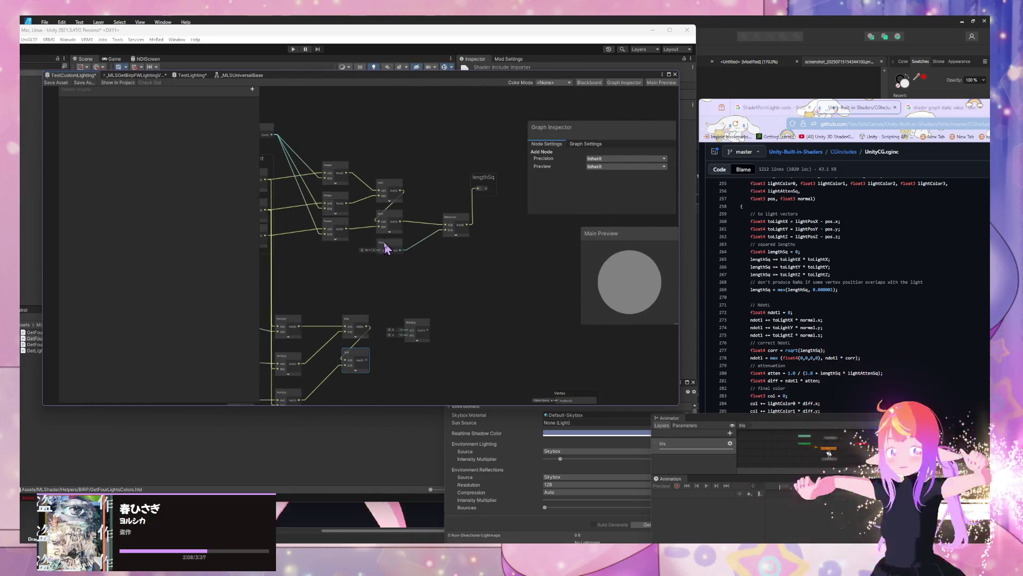
pyautogui.scroll(-1, 500, 256)
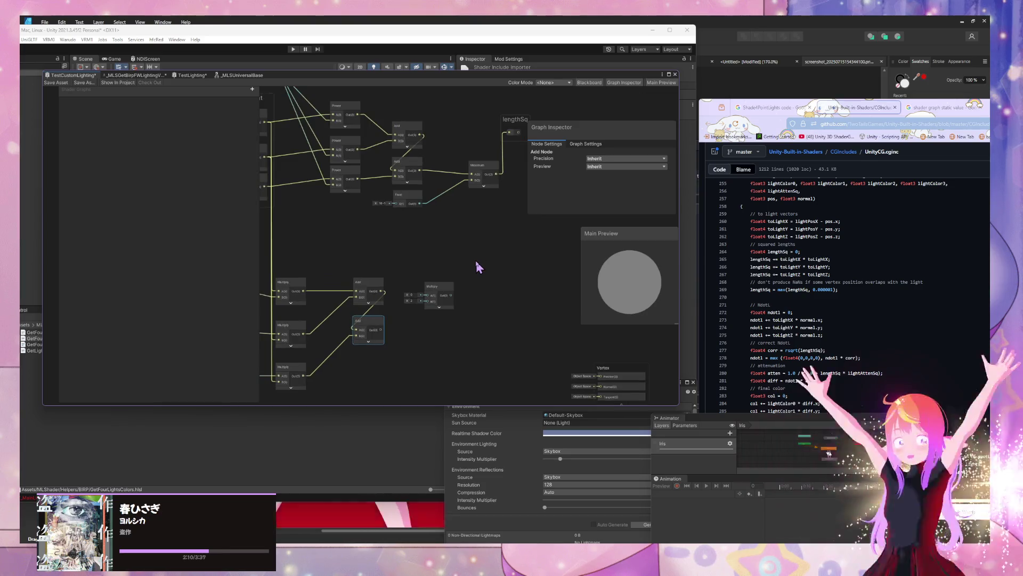
pyautogui.scroll(3, 475, 261)
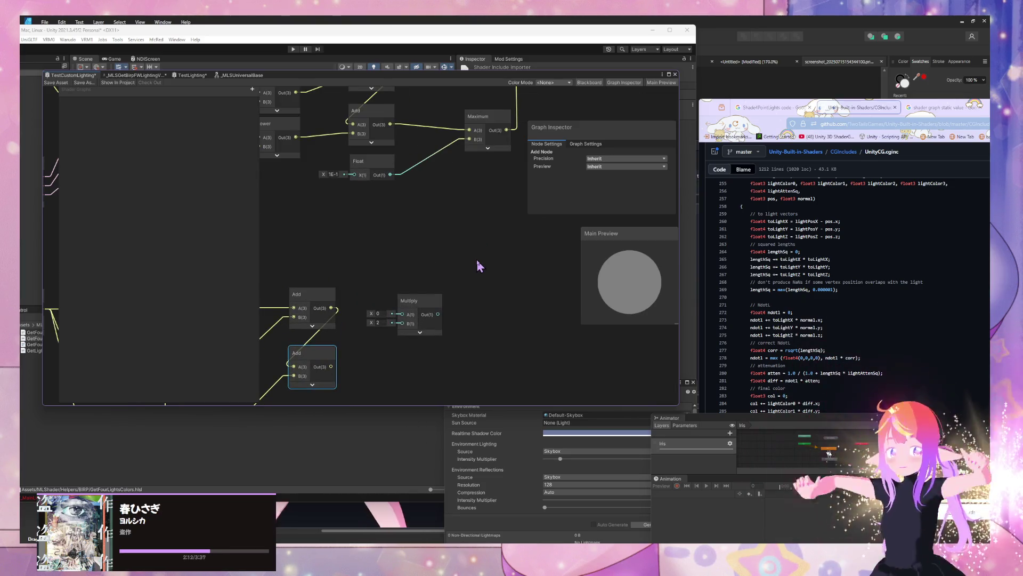
pyautogui.scroll(-1, 476, 261)
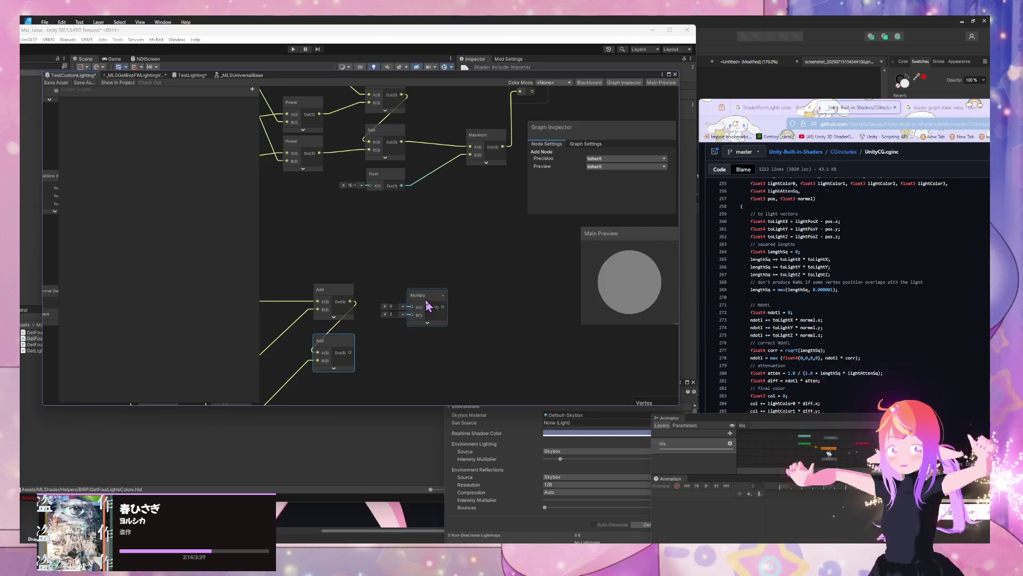
pyautogui.click(441, 353)
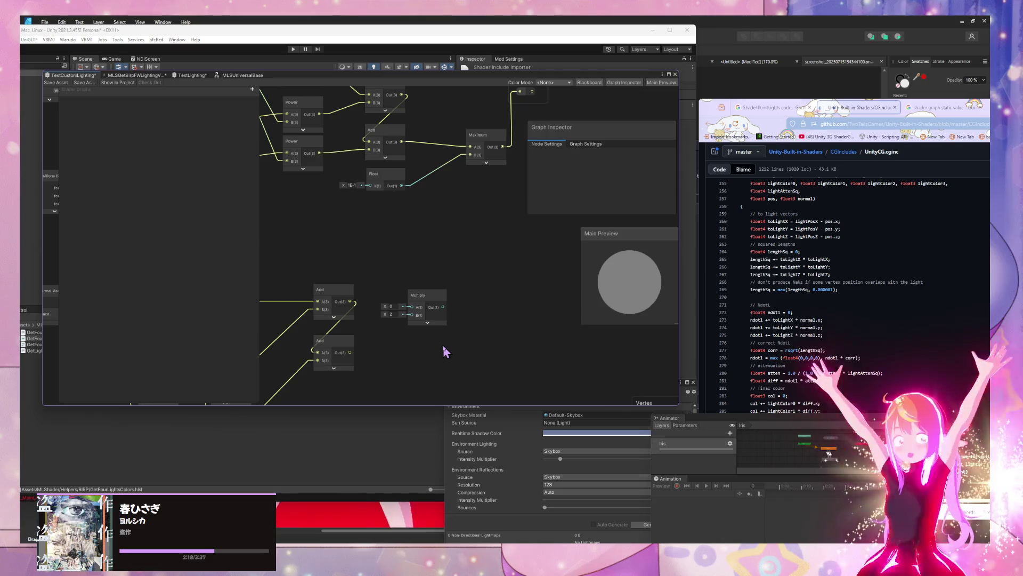
# Step: Add a Square Root node for lengthSq and position it below the Maximum node
pyautogui.press('space')
pyautogui.write('cor')
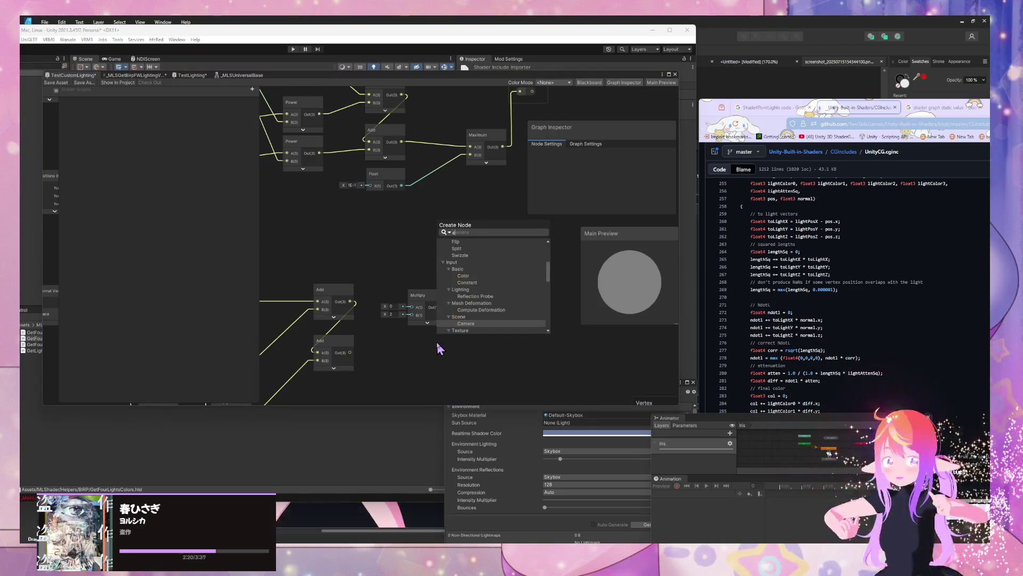
pyautogui.press('BackSpace')
pyautogui.press('BackSpace')
pyautogui.press('BackSpace')
pyautogui.write('roo')
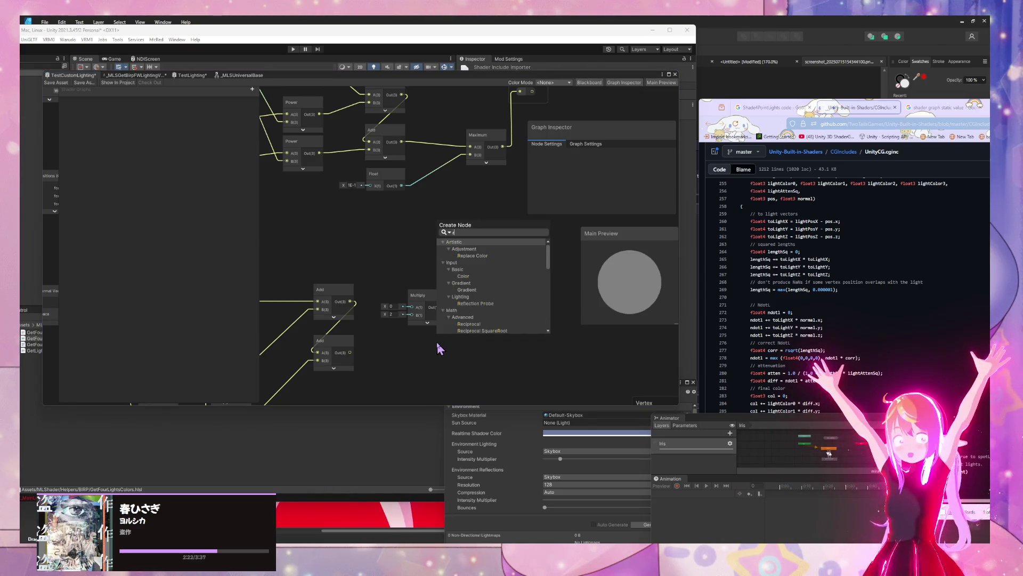
pyautogui.press('Return')
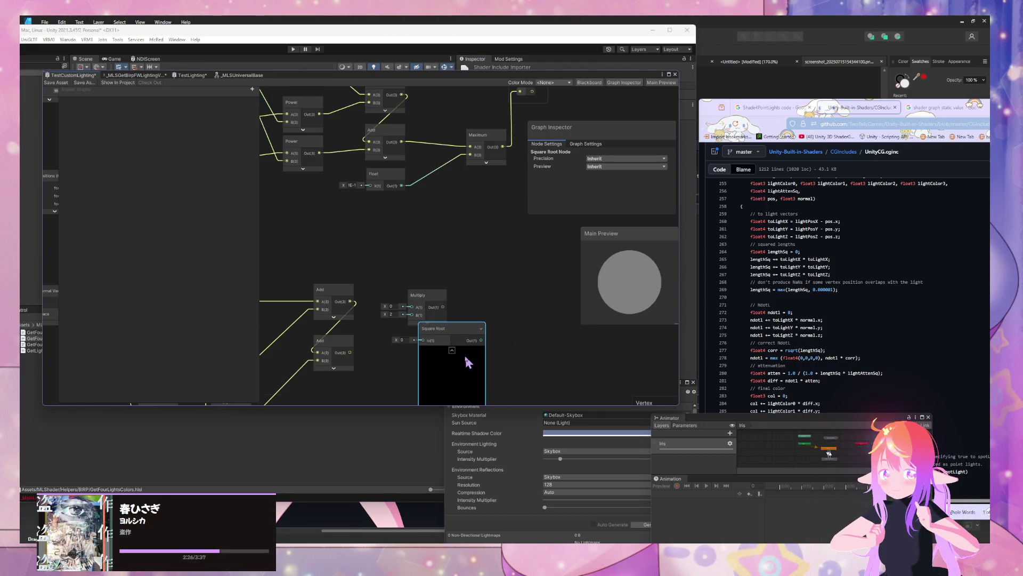
pyautogui.moveTo(447, 341)
pyautogui.mouseDown()
pyautogui.moveTo(477, 235)
pyautogui.moveTo(426, 293)
pyautogui.moveTo(416, 366)
pyautogui.moveTo(560, 207)
pyautogui.mouseUp()
pyautogui.moveTo(469, 219); pyautogui.dragTo(427, 245)
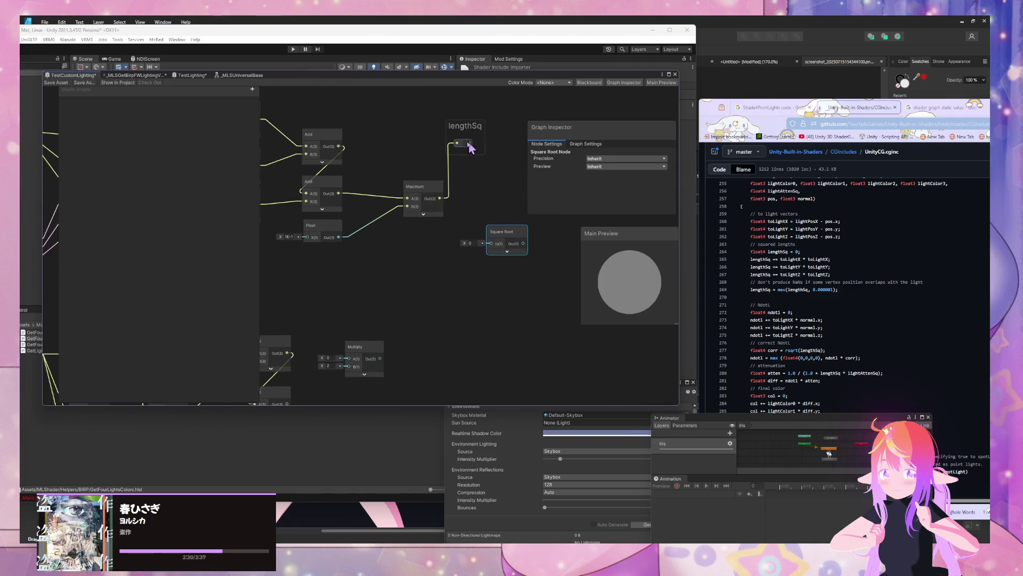
pyautogui.moveTo(495, 238)
pyautogui.mouseDown()
pyautogui.moveTo(400, 296)
pyautogui.moveTo(500, 307)
pyautogui.moveTo(496, 290)
pyautogui.mouseUp()
pyautogui.scroll(-3, 566, 253)
pyautogui.scroll(3, 485, 283)
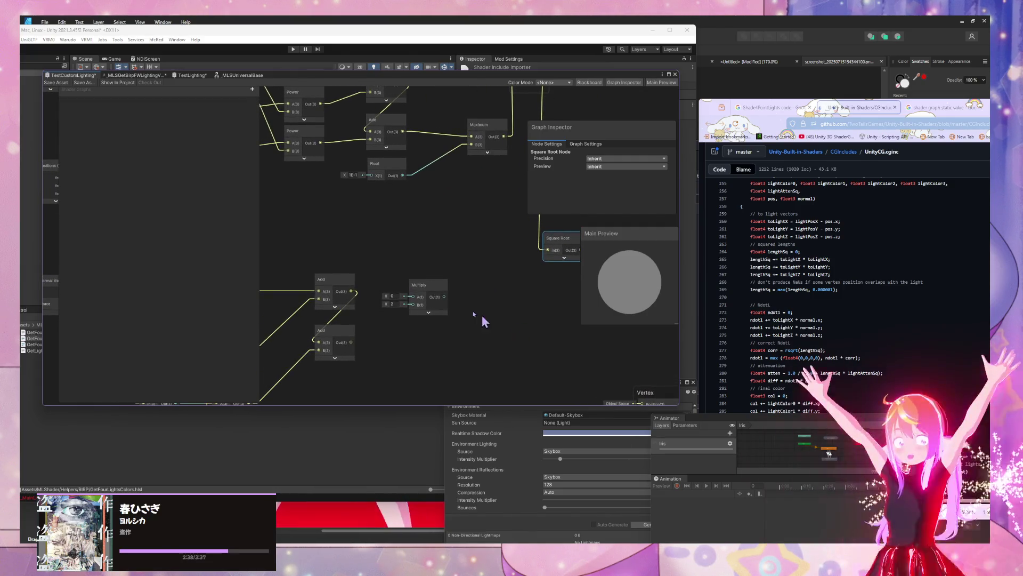
# Step: Replace the old Multiply with a Maximum node fed by the lower Add output in A
pyautogui.click(423, 293)
pyautogui.moveTo(381, 319); pyautogui.dragTo(377, 324)
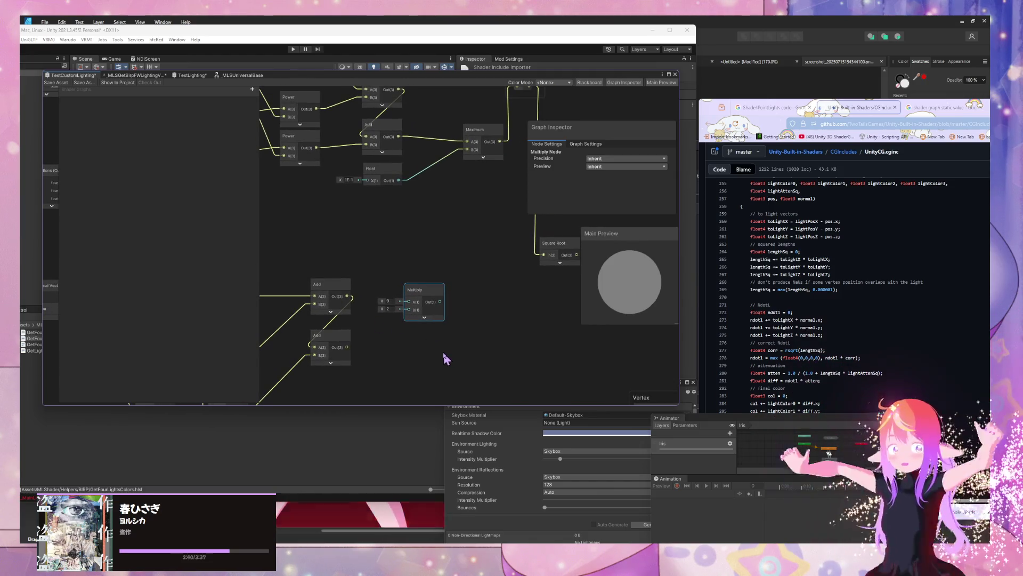
pyautogui.press('space')
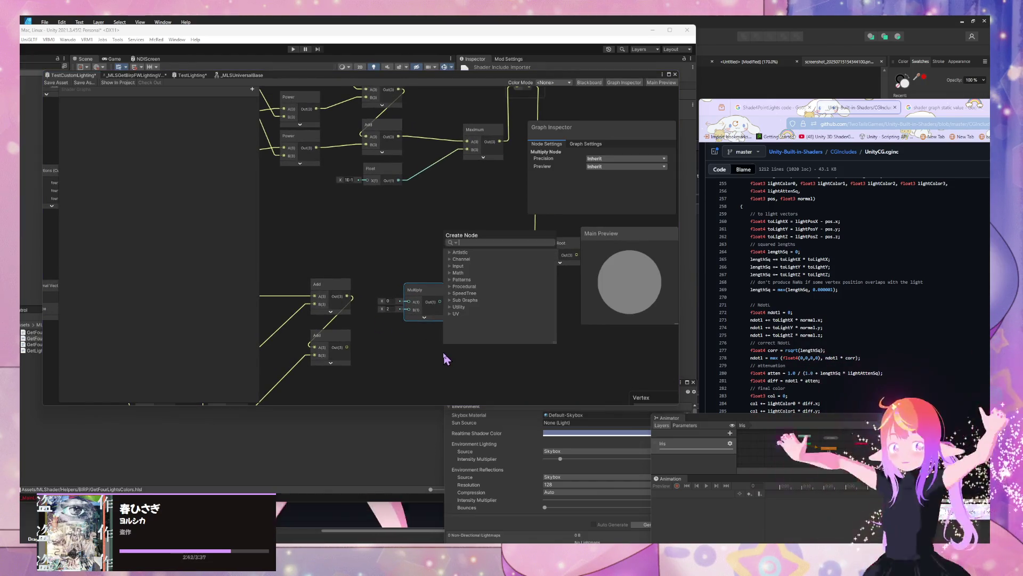
pyautogui.write('max')
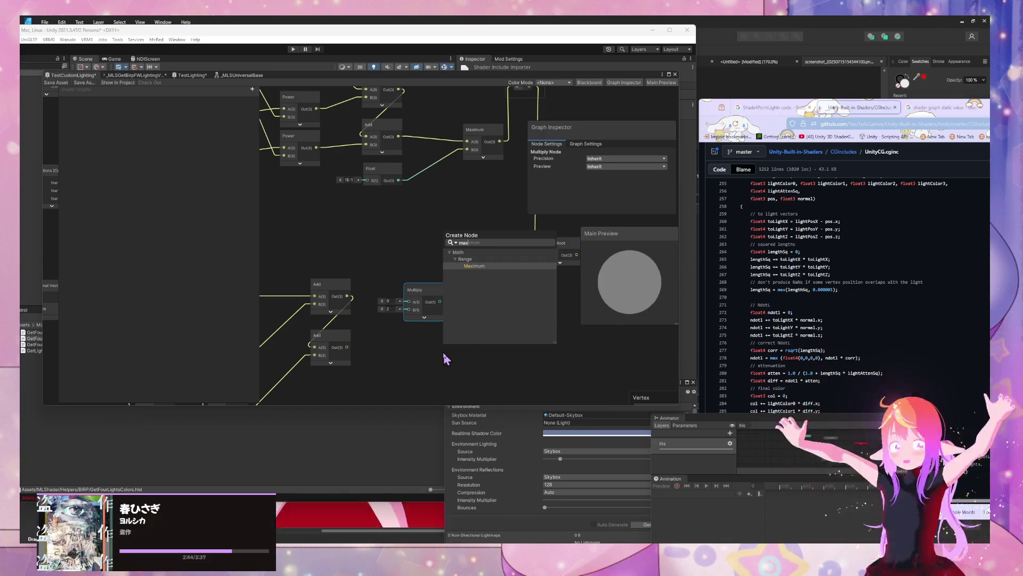
pyautogui.press('Return')
pyautogui.moveTo(477, 381)
pyautogui.mouseDown()
pyautogui.moveTo(495, 267)
pyautogui.moveTo(463, 273)
pyautogui.moveTo(476, 267)
pyautogui.mouseUp()
pyautogui.click(415, 290)
pyautogui.press('Delete')
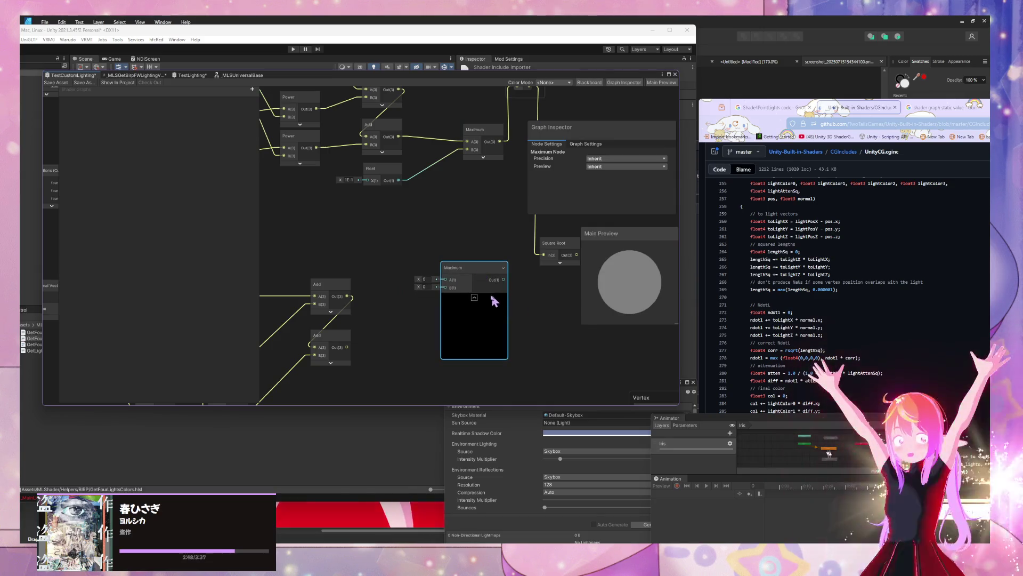
pyautogui.click(474, 297)
pyautogui.moveTo(462, 267); pyautogui.dragTo(454, 322)
pyautogui.moveTo(347, 347); pyautogui.dragTo(460, 336)
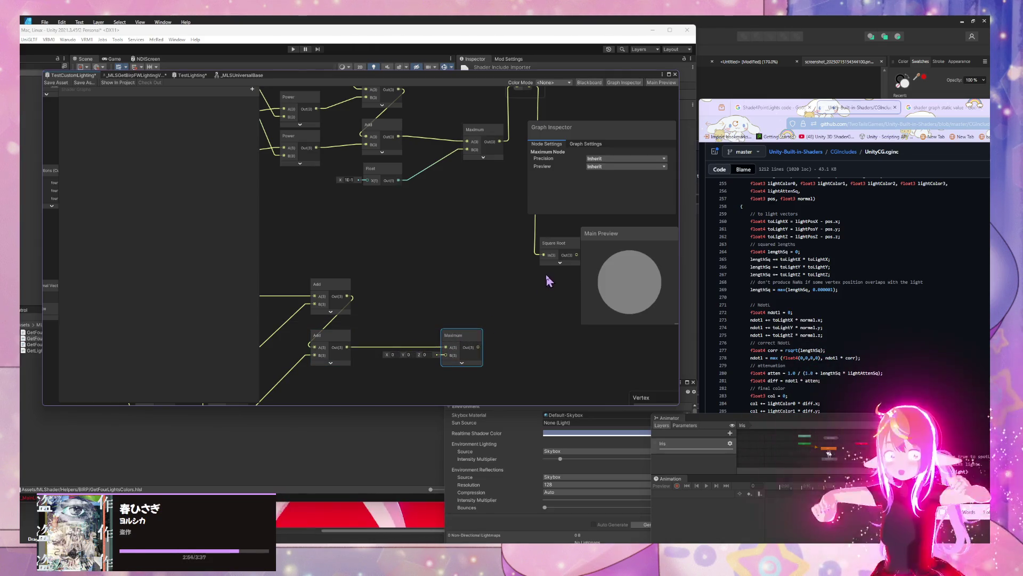
pyautogui.scroll(-2, 469, 278)
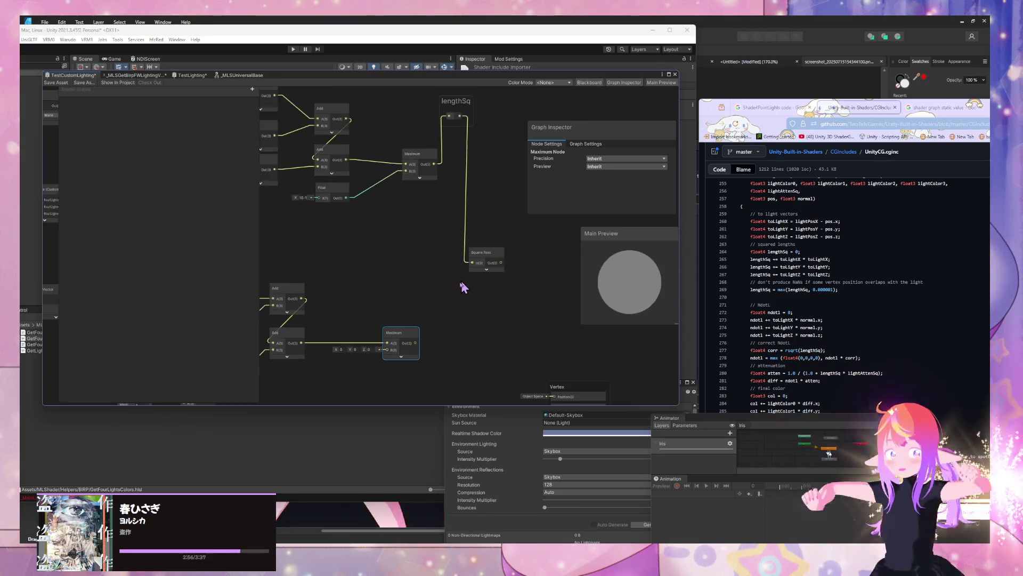
# Step: Add a Multiply node taking Square Root output in A and the Add result in B
pyautogui.moveTo(486, 265); pyautogui.dragTo(397, 283)
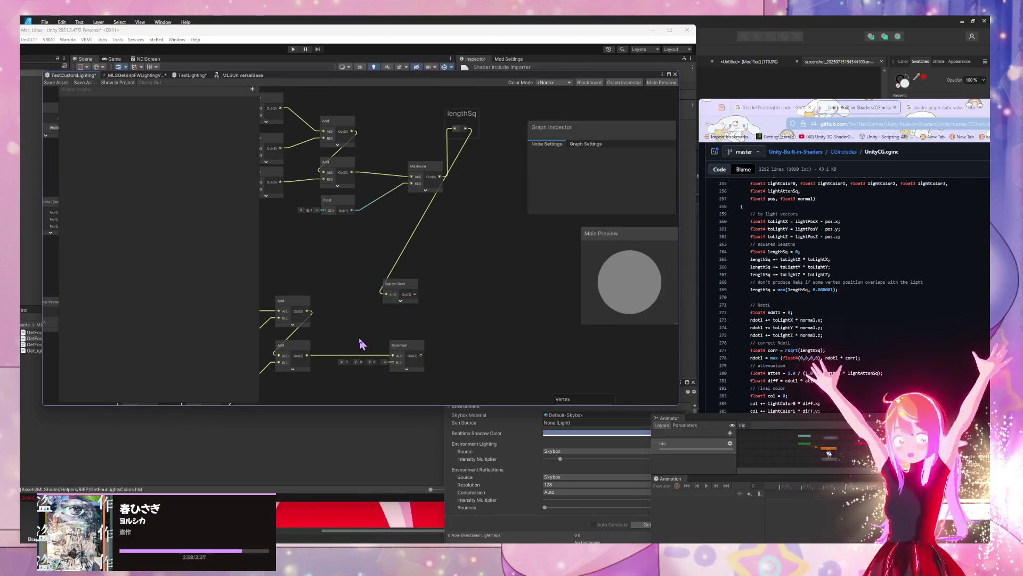
pyautogui.press('space')
pyautogui.write('sqrt')
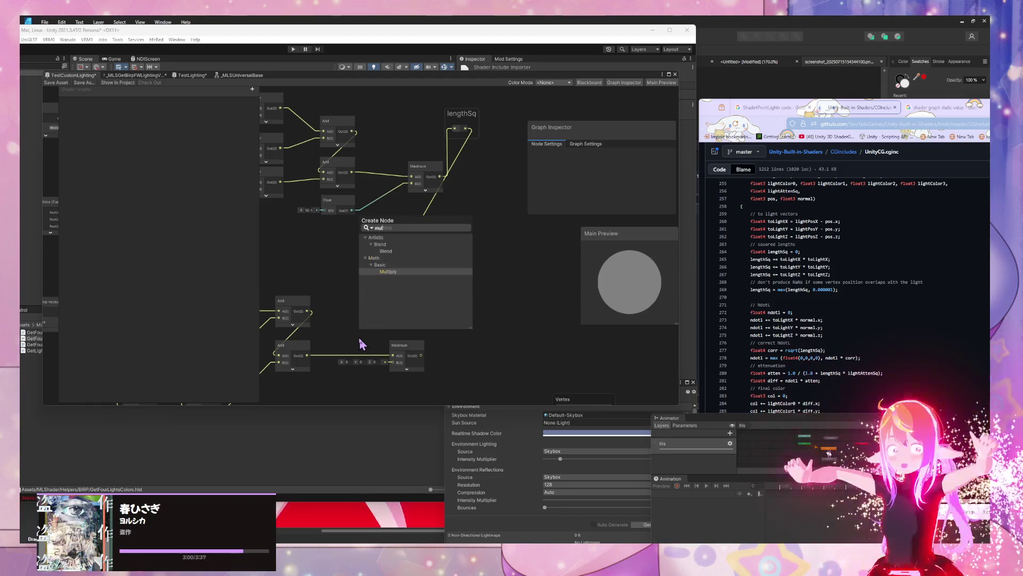
pyautogui.press('Return')
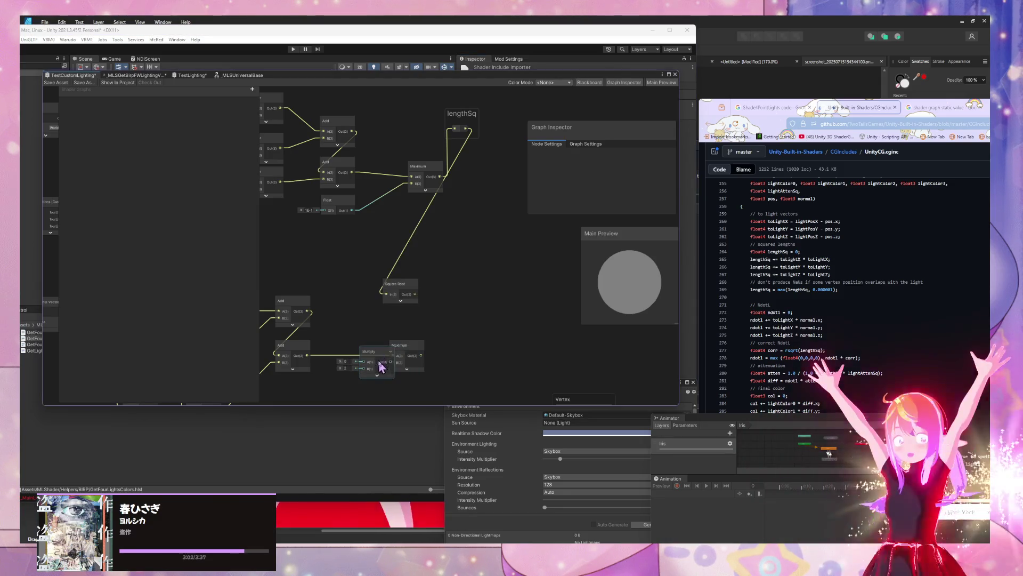
pyautogui.moveTo(389, 379); pyautogui.dragTo(467, 286)
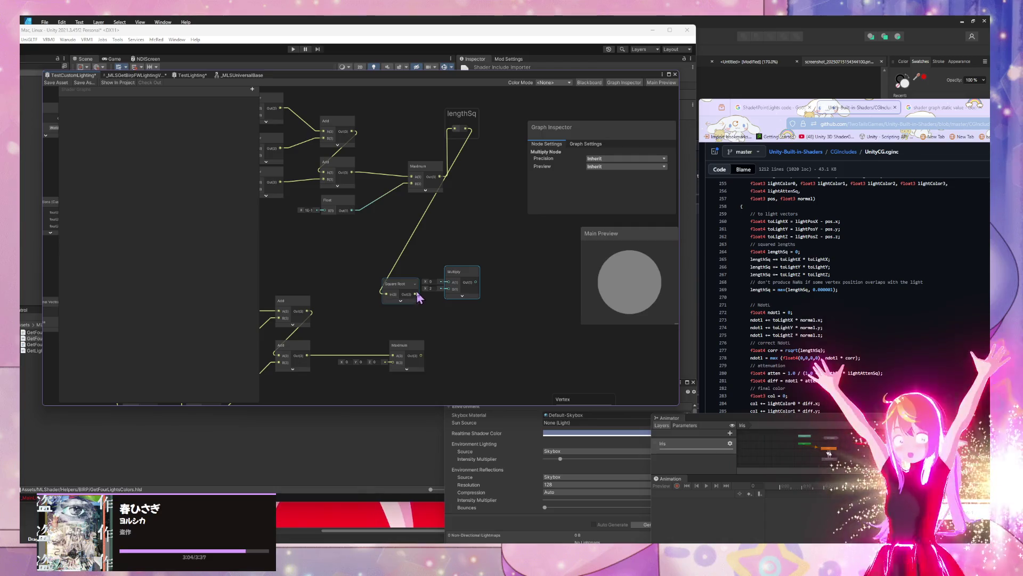
pyautogui.moveTo(466, 285); pyautogui.dragTo(474, 297)
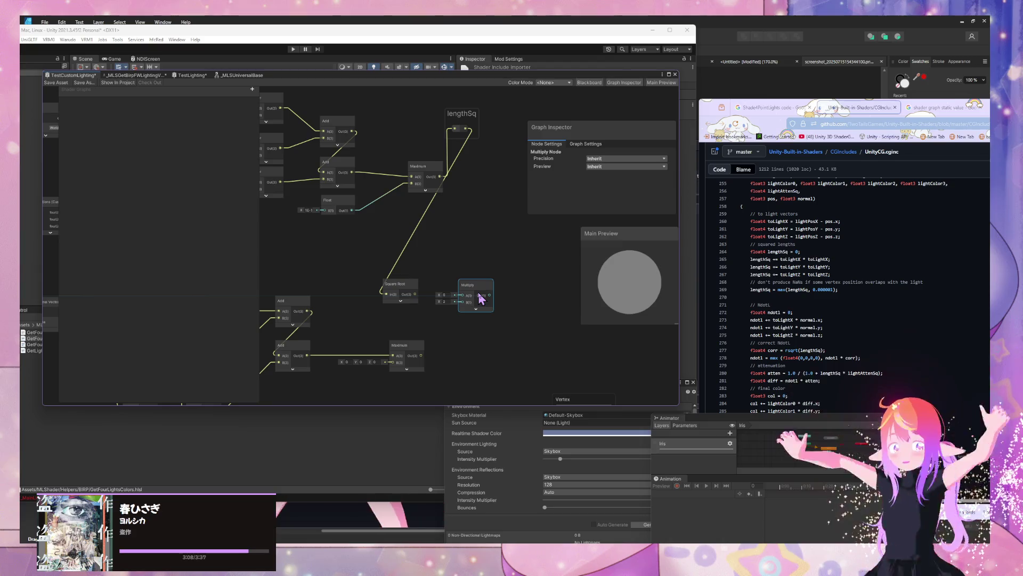
pyautogui.moveTo(455, 316); pyautogui.dragTo(461, 307)
pyautogui.moveTo(401, 291)
pyautogui.mouseDown()
pyautogui.moveTo(413, 274)
pyautogui.moveTo(462, 295)
pyautogui.mouseUp()
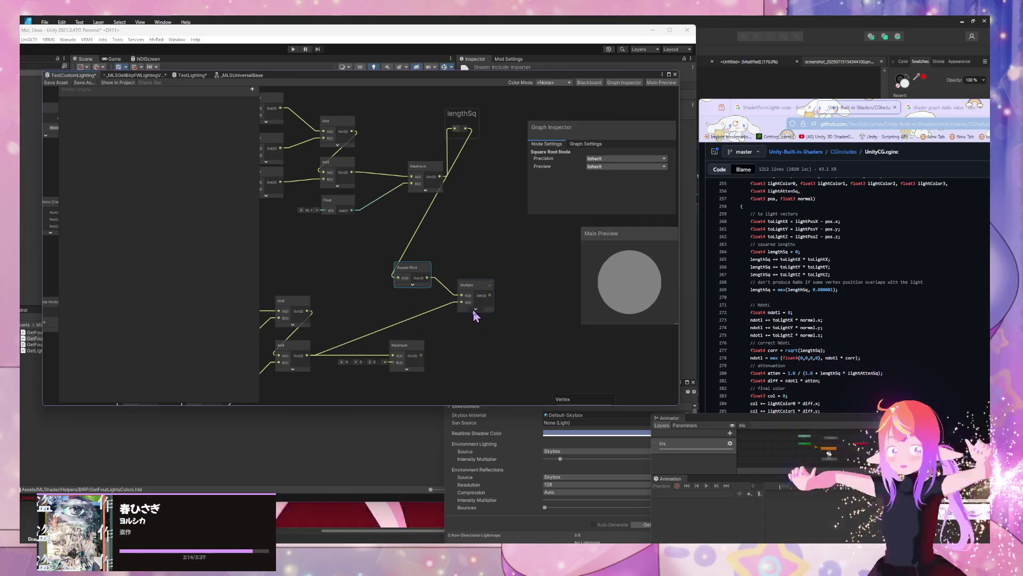
pyautogui.click(473, 308)
pyautogui.click(476, 363)
# Step: Connect the Multiply output into the Maximum node and place Maximum beside it
pyautogui.moveTo(406, 345); pyautogui.dragTo(474, 348)
pyautogui.scroll(1, 494, 304)
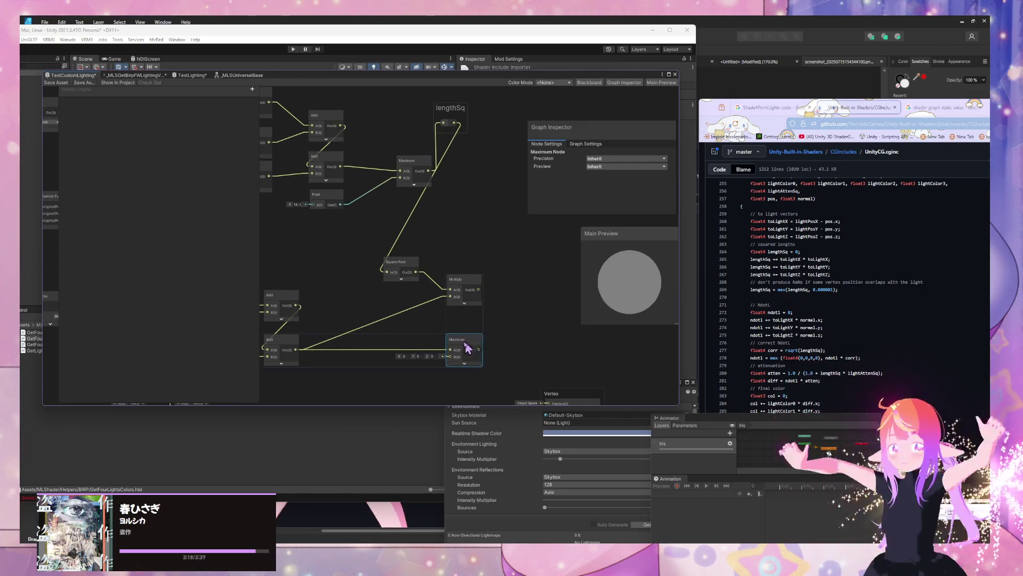
pyautogui.scroll(1, 506, 328)
pyautogui.moveTo(510, 323)
pyautogui.mouseDown()
pyautogui.moveTo(498, 303)
pyautogui.moveTo(455, 313)
pyautogui.mouseUp()
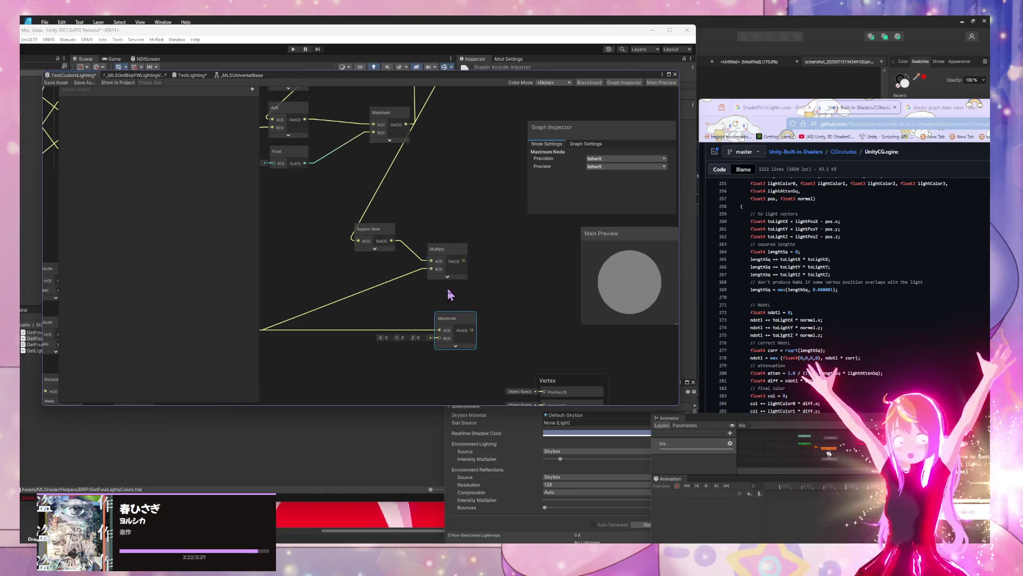
pyautogui.scroll(-2, 533, 291)
pyautogui.scroll(2, 494, 291)
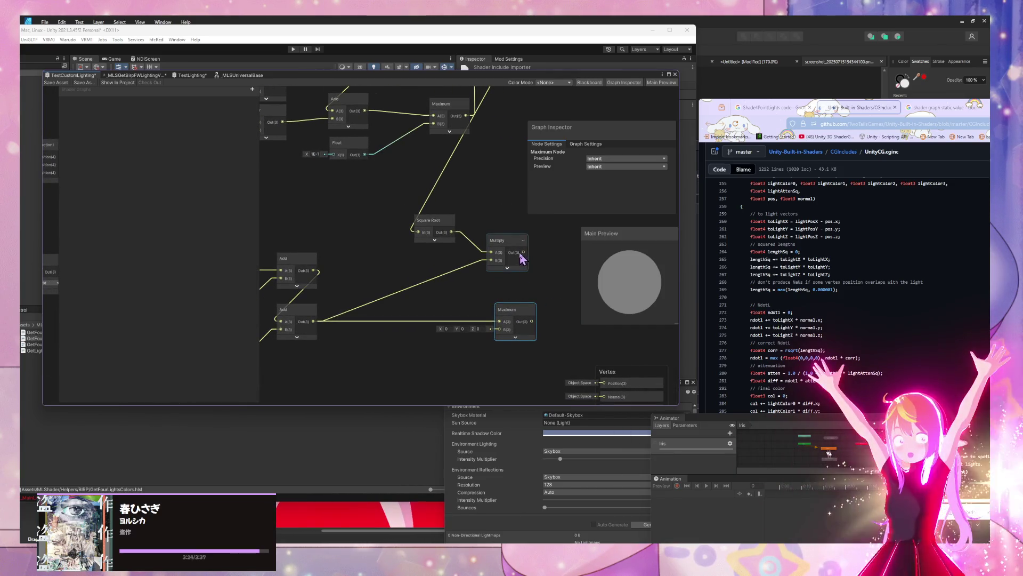
pyautogui.moveTo(524, 254)
pyautogui.mouseDown()
pyautogui.moveTo(502, 329)
pyautogui.moveTo(606, 236)
pyautogui.moveTo(612, 256)
pyautogui.mouseUp()
pyautogui.moveTo(451, 316); pyautogui.dragTo(357, 326)
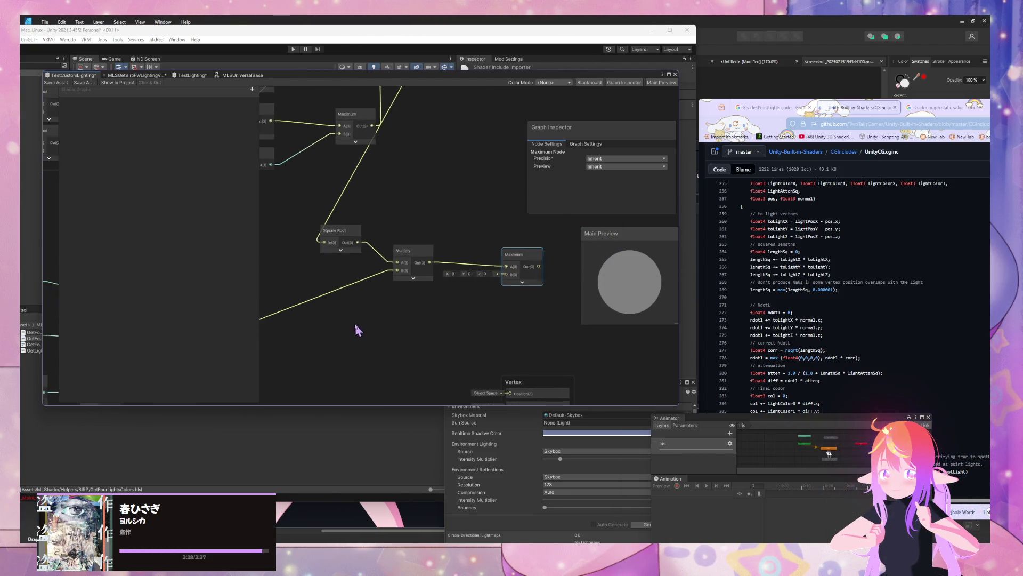
pyautogui.click(506, 311)
pyautogui.press('space')
pyautogui.press('Escape')
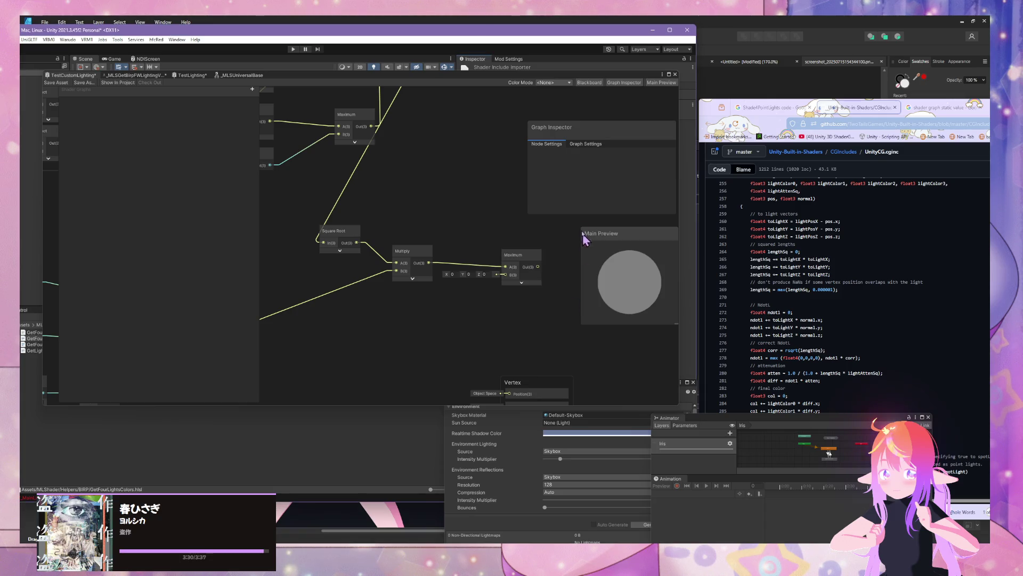
pyautogui.click(515, 266)
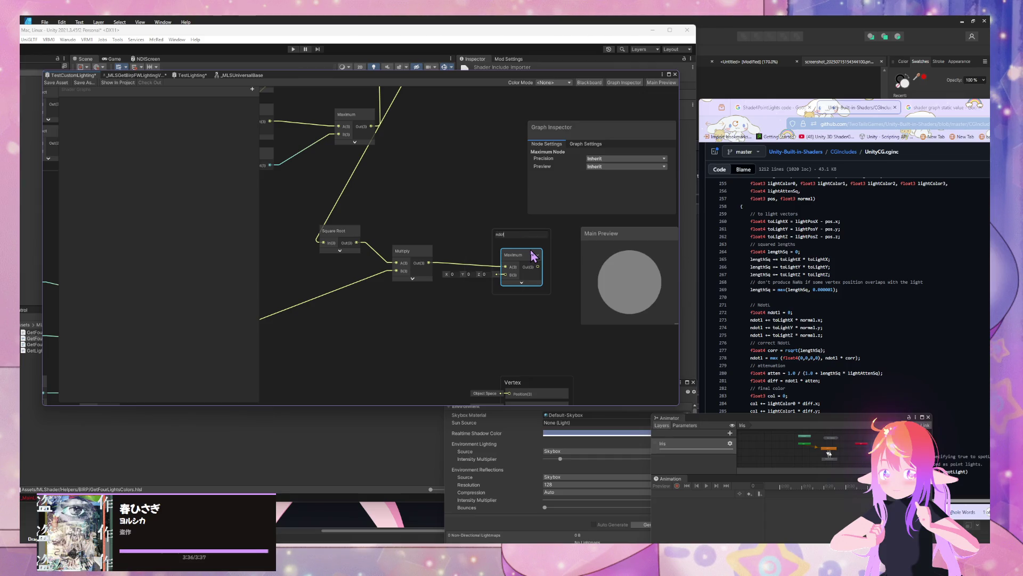
# Step: Frame the graph and move the Vertex and Fragment blocks to the lower right
pyautogui.click(533, 235)
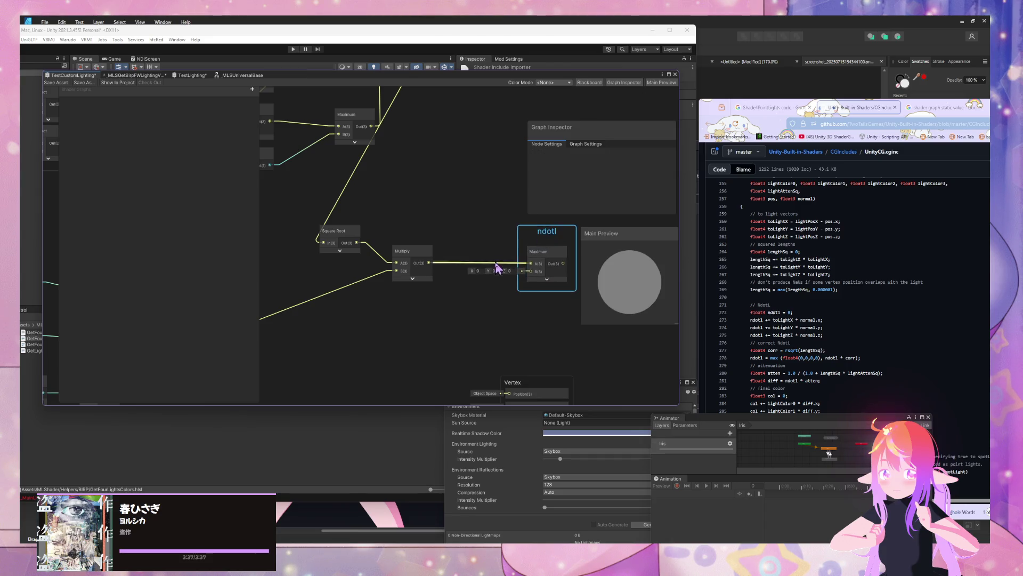
pyautogui.press('a')
pyautogui.moveTo(547, 366)
pyautogui.mouseDown()
pyautogui.moveTo(539, 206)
pyautogui.moveTo(338, 327)
pyautogui.moveTo(411, 331)
pyautogui.moveTo(369, 313)
pyautogui.mouseUp()
pyautogui.moveTo(400, 251); pyautogui.dragTo(506, 318)
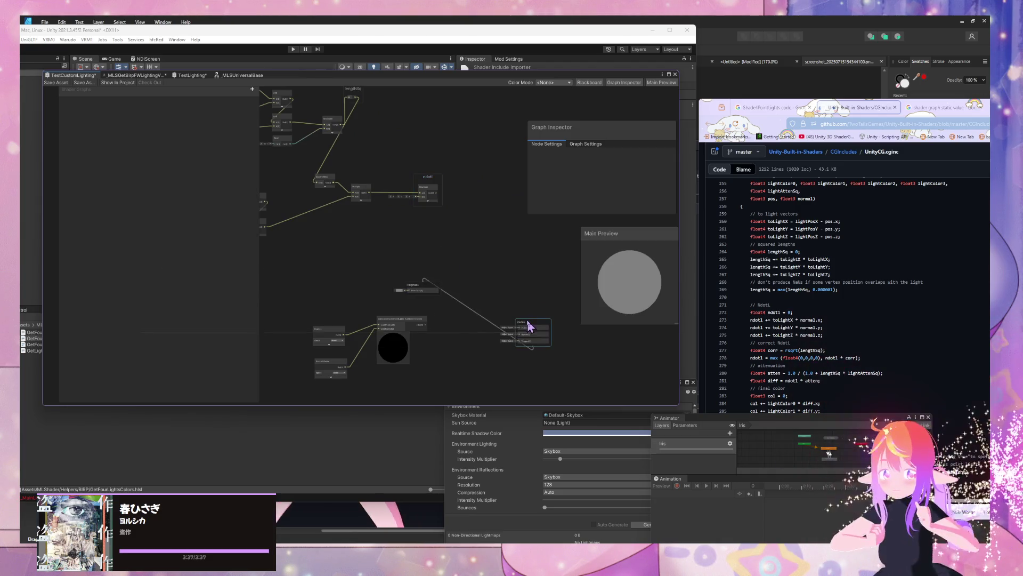
pyautogui.moveTo(421, 288); pyautogui.dragTo(491, 377)
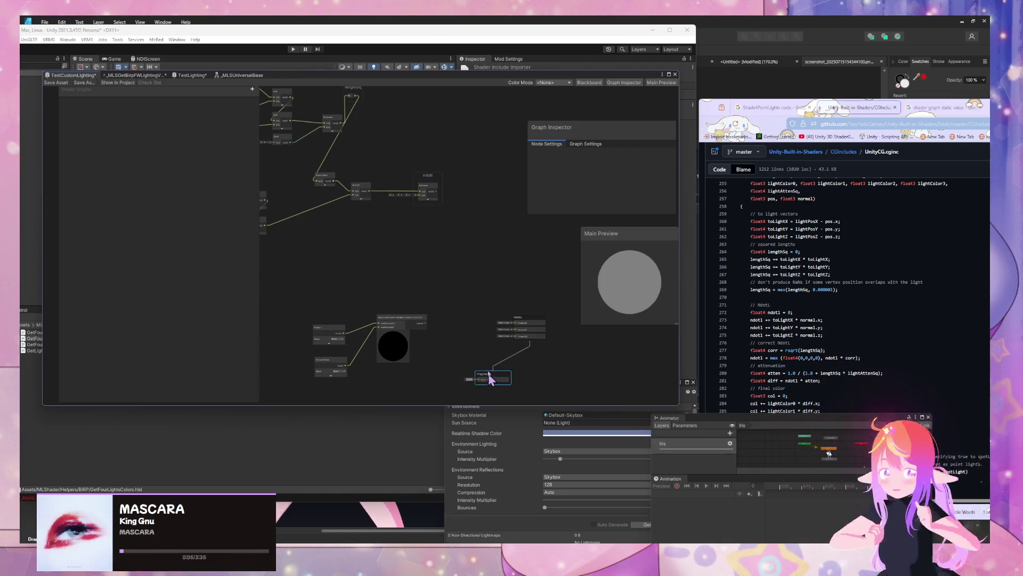
pyautogui.scroll(-6, 412, 297)
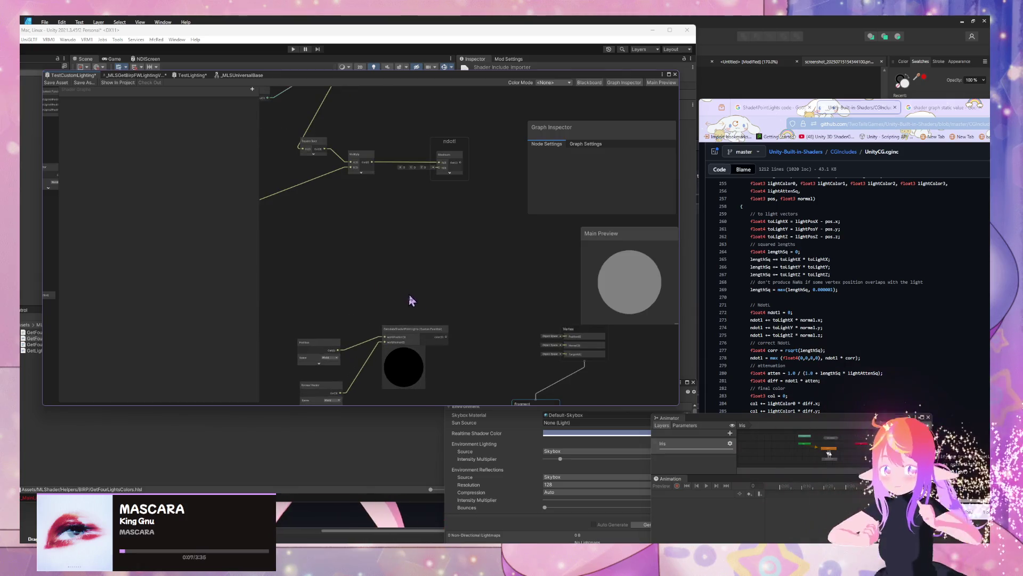
pyautogui.scroll(5, 441, 224)
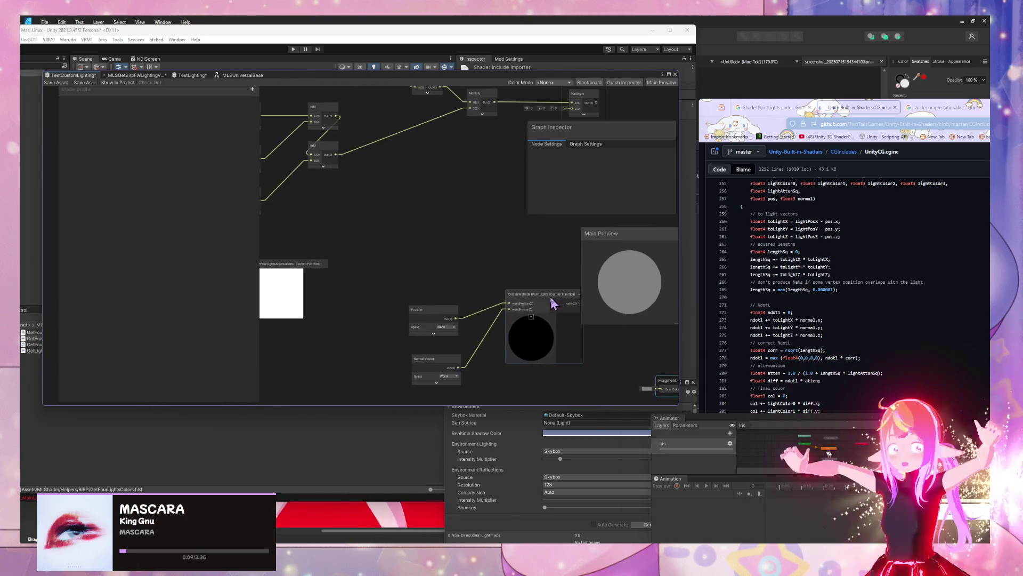
# Step: Reposition the Square Root node and stack the Vertex block above the Fragment block
pyautogui.click(553, 304)
pyautogui.scroll(3, 327, 346)
pyautogui.scroll(-4, 398, 292)
pyautogui.scroll(4, 494, 279)
pyautogui.scroll(3, 458, 290)
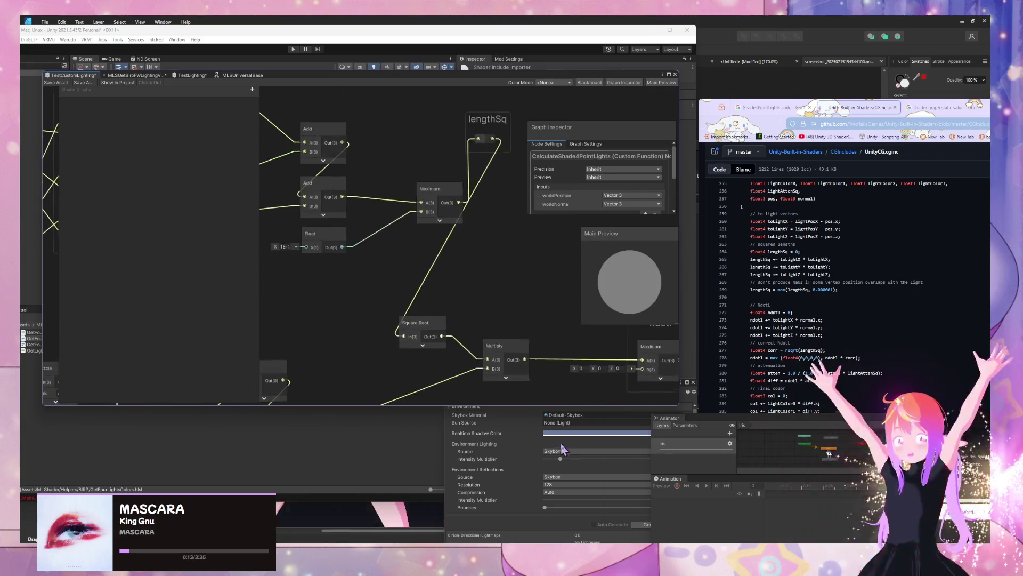
pyautogui.moveTo(410, 323)
pyautogui.mouseDown()
pyautogui.moveTo(451, 332)
pyautogui.moveTo(509, 302)
pyautogui.moveTo(244, 134)
pyautogui.mouseUp()
pyautogui.scroll(-3, 498, 281)
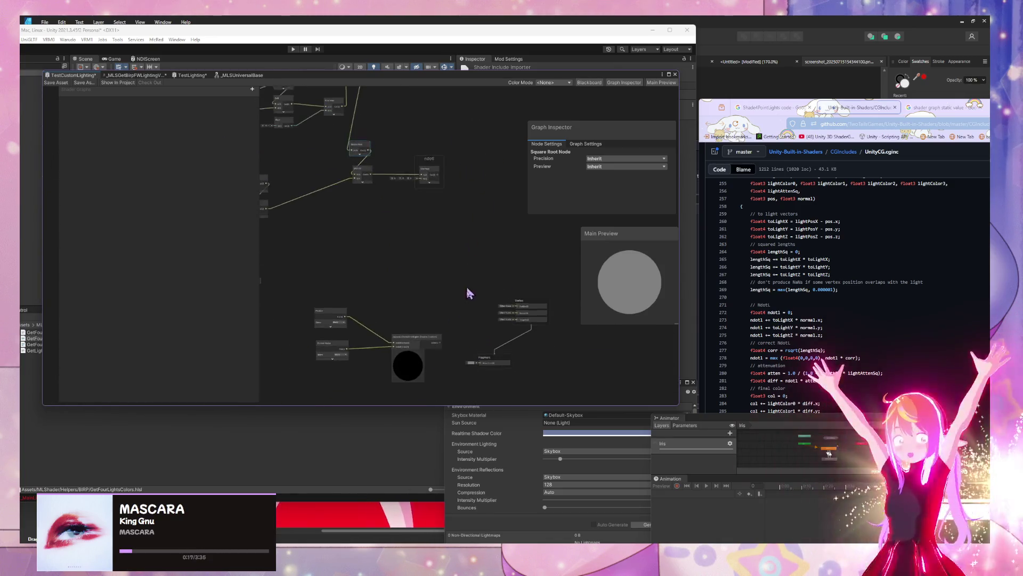
pyautogui.scroll(2, 413, 205)
pyautogui.moveTo(540, 366); pyautogui.dragTo(530, 328)
pyautogui.moveTo(481, 370); pyautogui.dragTo(485, 251)
pyautogui.moveTo(518, 317)
pyautogui.mouseDown()
pyautogui.moveTo(520, 197)
pyautogui.moveTo(473, 167)
pyautogui.mouseUp()
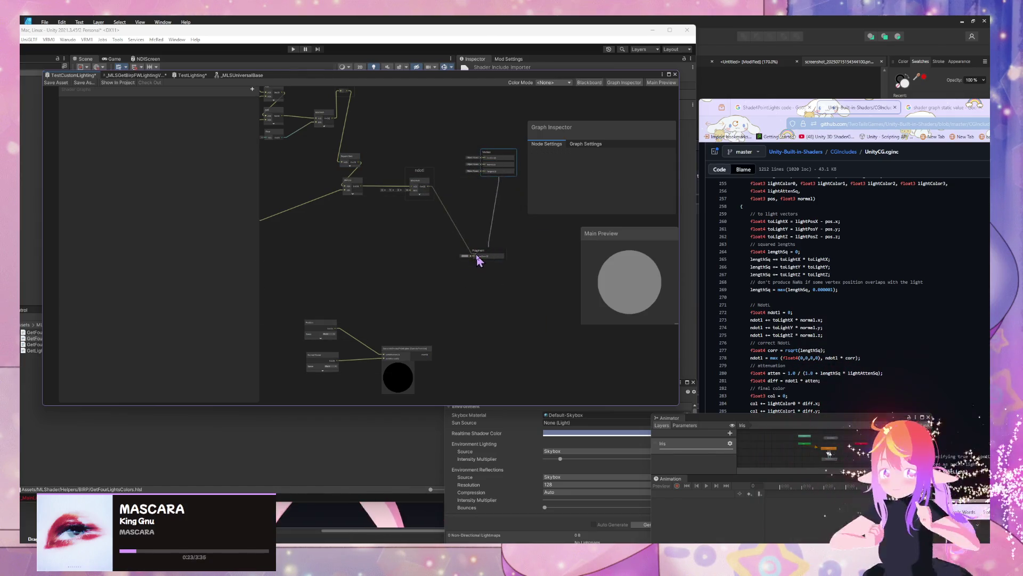
# Step: Wire the ndotl output into the Fragment stack so the preview shows red and blue lighting
pyautogui.moveTo(477, 256); pyautogui.dragTo(476, 249)
pyautogui.moveTo(429, 189); pyautogui.dragTo(482, 264)
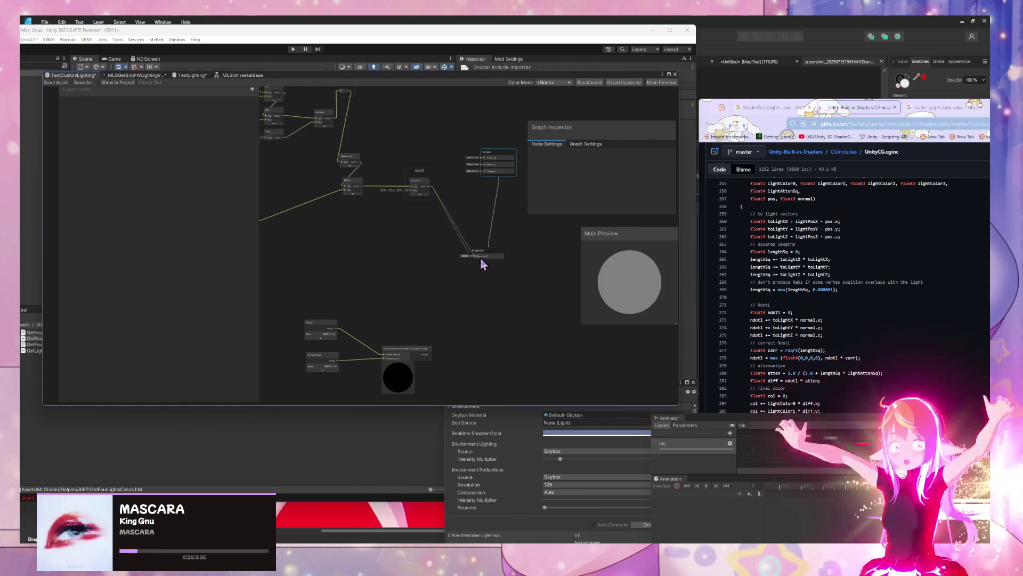
pyautogui.moveTo(373, 75)
pyautogui.mouseDown()
pyautogui.moveTo(604, 153)
pyautogui.moveTo(727, 216)
pyautogui.mouseUp()
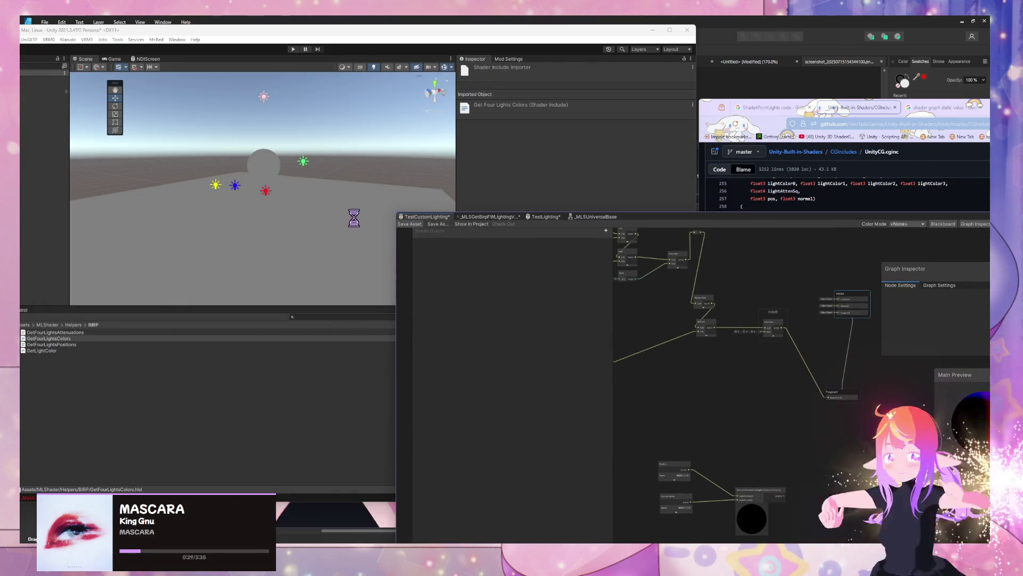
# Step: Raise the red Point Light (2) and move it along Z toward the lit sphere
pyautogui.moveTo(354, 196)
pyautogui.mouseDown()
pyautogui.moveTo(315, 164)
pyautogui.moveTo(618, 217)
pyautogui.moveTo(600, 196)
pyautogui.moveTo(499, 193)
pyautogui.moveTo(363, 203)
pyautogui.moveTo(357, 213)
pyautogui.moveTo(357, 181)
pyautogui.moveTo(368, 190)
pyautogui.moveTo(230, 221)
pyautogui.moveTo(381, 168)
pyautogui.moveTo(280, 208)
pyautogui.moveTo(350, 208)
pyautogui.moveTo(207, 242)
pyautogui.moveTo(315, 247)
pyautogui.moveTo(309, 232)
pyautogui.moveTo(389, 213)
pyautogui.moveTo(477, 214)
pyautogui.mouseUp()
pyautogui.click(338, 166)
pyautogui.click(310, 237)
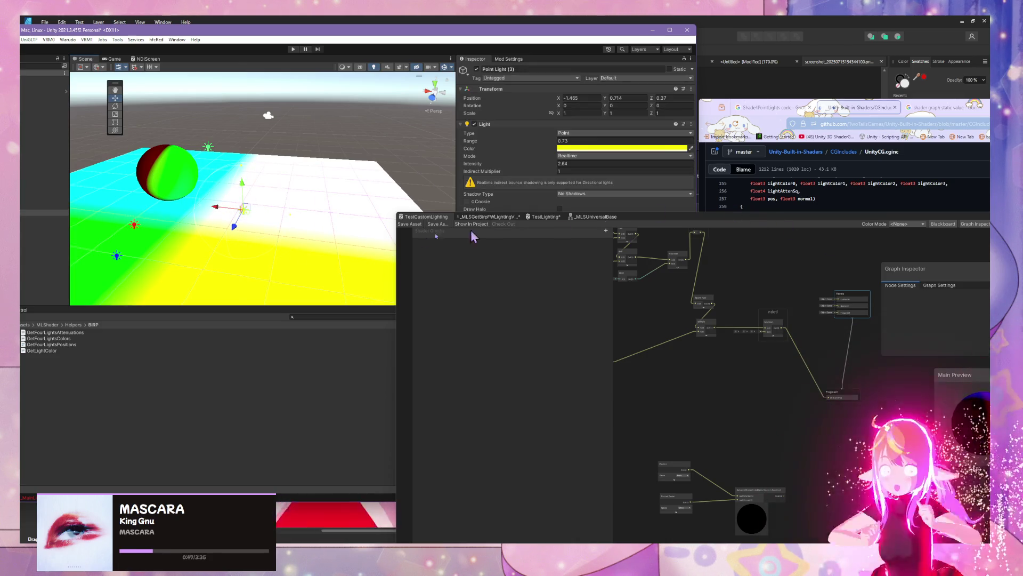
pyautogui.click(134, 224)
pyautogui.moveTo(135, 194)
pyautogui.mouseDown()
pyautogui.moveTo(152, 119)
pyautogui.moveTo(160, 139)
pyautogui.moveTo(210, 167)
pyautogui.moveTo(155, 201)
pyautogui.moveTo(357, 218)
pyautogui.mouseUp()
pyautogui.moveTo(227, 231)
pyautogui.mouseDown()
pyautogui.moveTo(288, 233)
pyautogui.moveTo(133, 235)
pyautogui.moveTo(164, 241)
pyautogui.moveTo(201, 230)
pyautogui.moveTo(142, 222)
pyautogui.mouseUp()
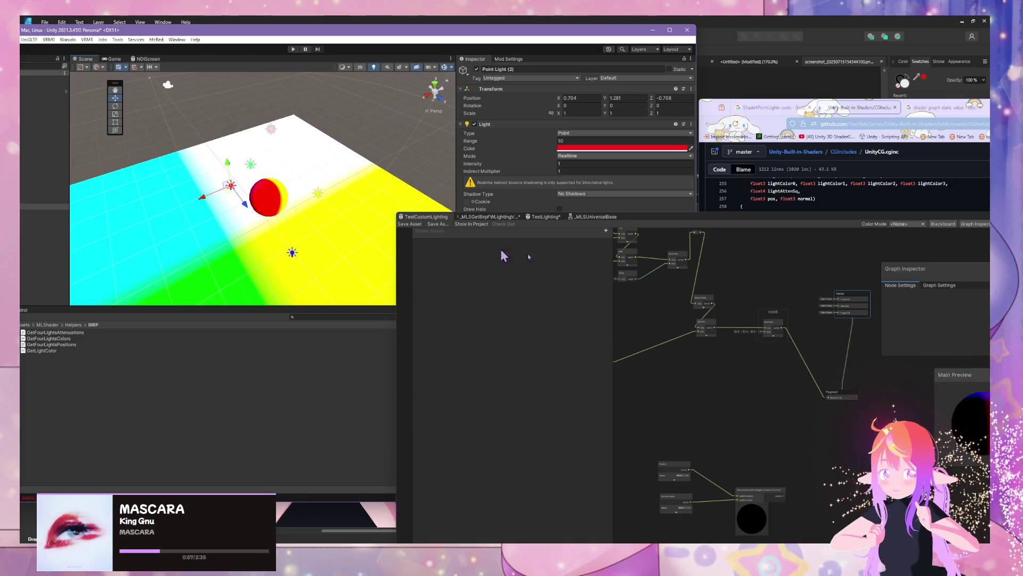
pyautogui.moveTo(208, 203)
pyautogui.mouseDown()
pyautogui.moveTo(288, 202)
pyautogui.moveTo(254, 217)
pyautogui.moveTo(145, 228)
pyautogui.moveTo(283, 192)
pyautogui.moveTo(187, 231)
pyautogui.moveTo(181, 192)
pyautogui.moveTo(249, 222)
pyautogui.moveTo(297, 130)
pyautogui.moveTo(325, 224)
pyautogui.moveTo(309, 151)
pyautogui.moveTo(239, 123)
pyautogui.moveTo(319, 139)
pyautogui.mouseUp()
# Step: Nudge the green point light along X beside the sphere
pyautogui.moveTo(373, 224)
pyautogui.mouseDown()
pyautogui.moveTo(399, 222)
pyautogui.moveTo(240, 222)
pyautogui.moveTo(205, 116)
pyautogui.moveTo(208, 160)
pyautogui.moveTo(298, 170)
pyautogui.mouseUp()
pyautogui.press('Up')
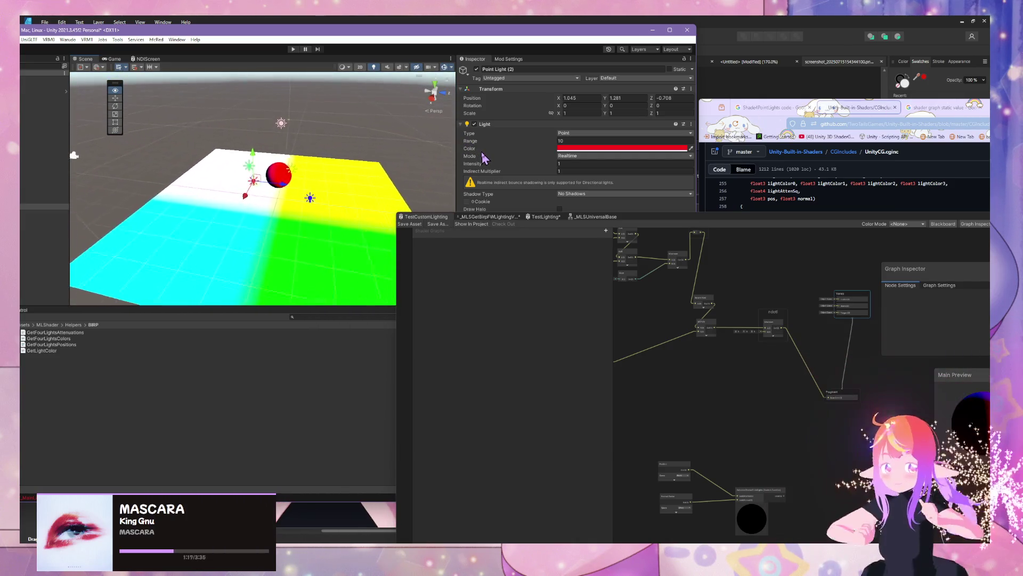
pyautogui.press('Down')
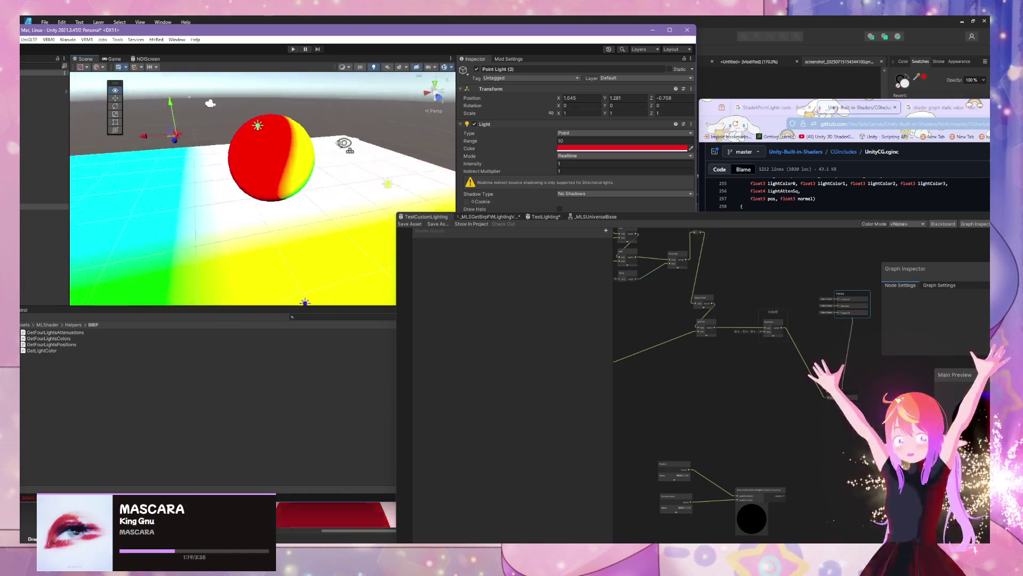
pyautogui.press('w')
pyautogui.click(276, 145)
pyautogui.moveTo(244, 140)
pyautogui.mouseDown()
pyautogui.moveTo(240, 160)
pyautogui.moveTo(298, 177)
pyautogui.mouseUp()
pyautogui.moveTo(714, 223)
pyautogui.mouseDown()
pyautogui.moveTo(548, 217)
pyautogui.moveTo(512, 296)
pyautogui.moveTo(434, 325)
pyautogui.mouseUp()
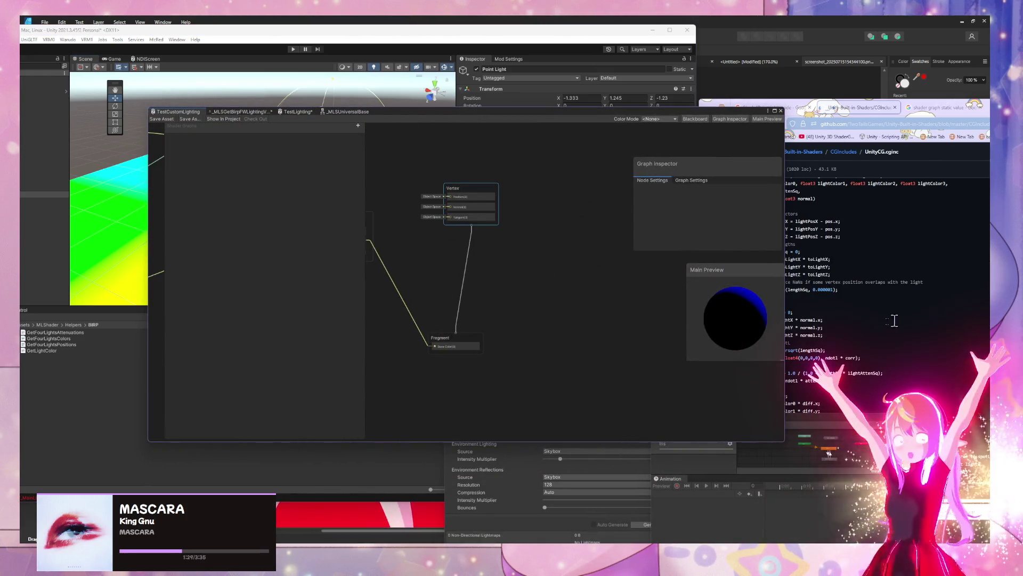
# Step: Move the GetFourLightsAttenuations node under the ndotl nodes, checking the UnityCG.cginc source
pyautogui.click(893, 321)
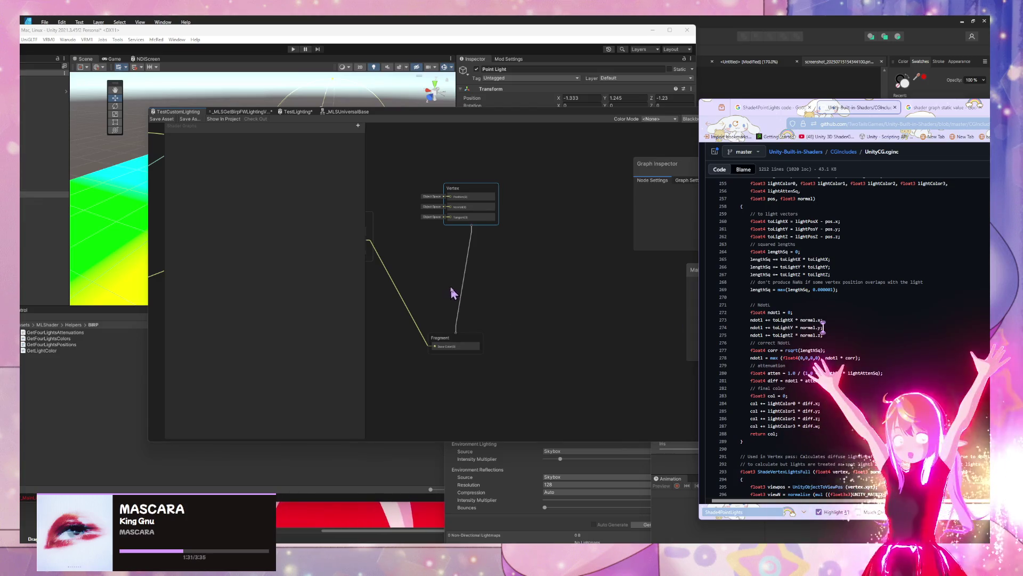
pyautogui.scroll(-3, 492, 313)
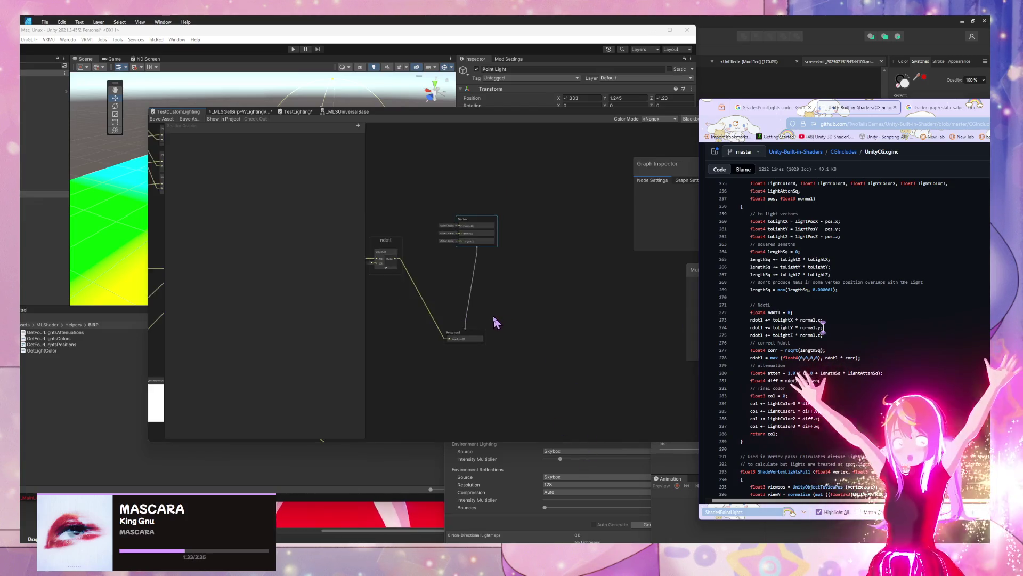
pyautogui.moveTo(419, 331)
pyautogui.mouseDown()
pyautogui.moveTo(532, 365)
pyautogui.moveTo(543, 353)
pyautogui.mouseUp()
pyautogui.click(970, 373)
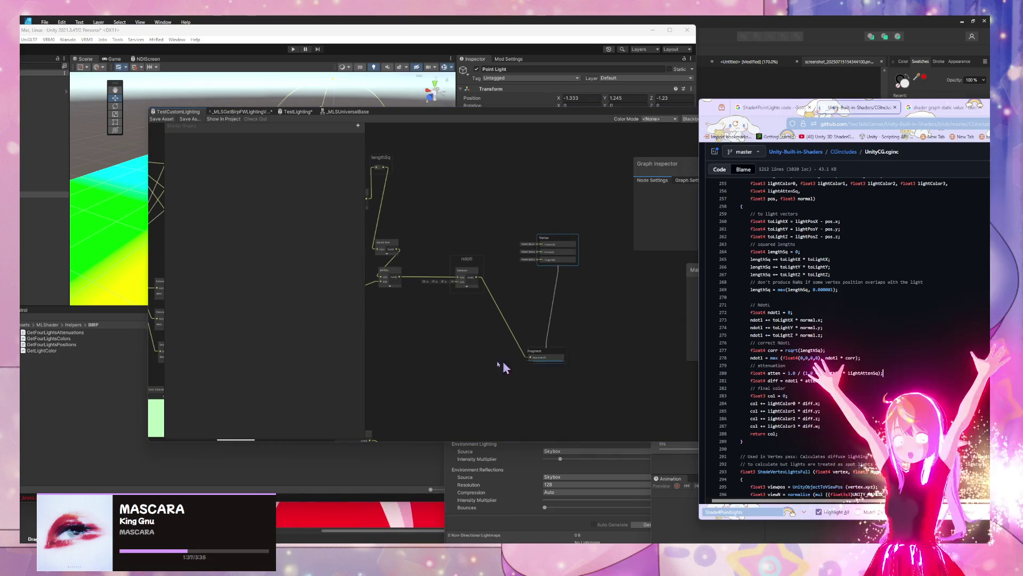
pyautogui.moveTo(476, 365)
pyautogui.mouseDown()
pyautogui.moveTo(442, 354)
pyautogui.moveTo(664, 312)
pyautogui.mouseUp()
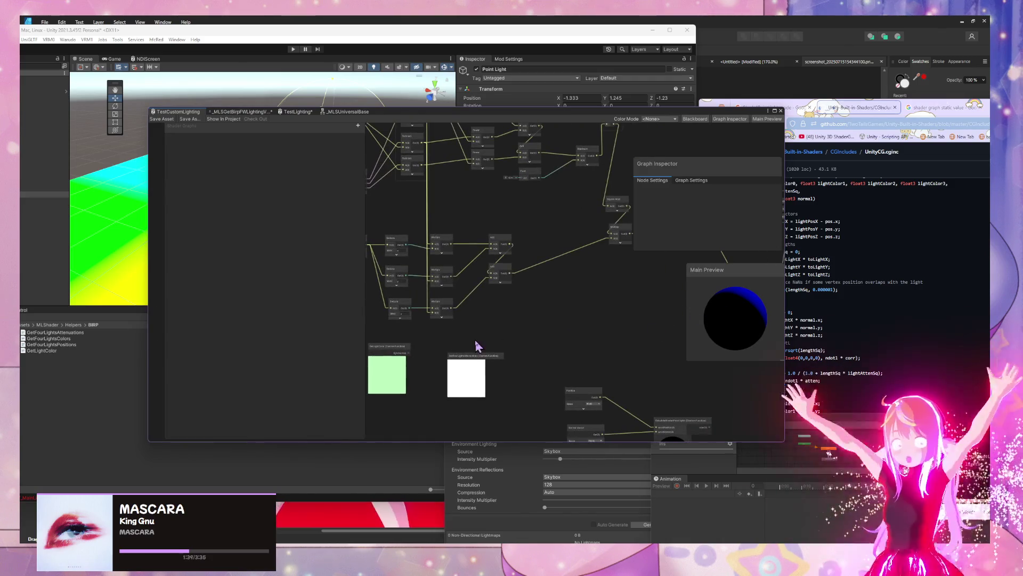
pyautogui.moveTo(477, 347); pyautogui.dragTo(628, 319)
pyautogui.moveTo(516, 359); pyautogui.dragTo(660, 294)
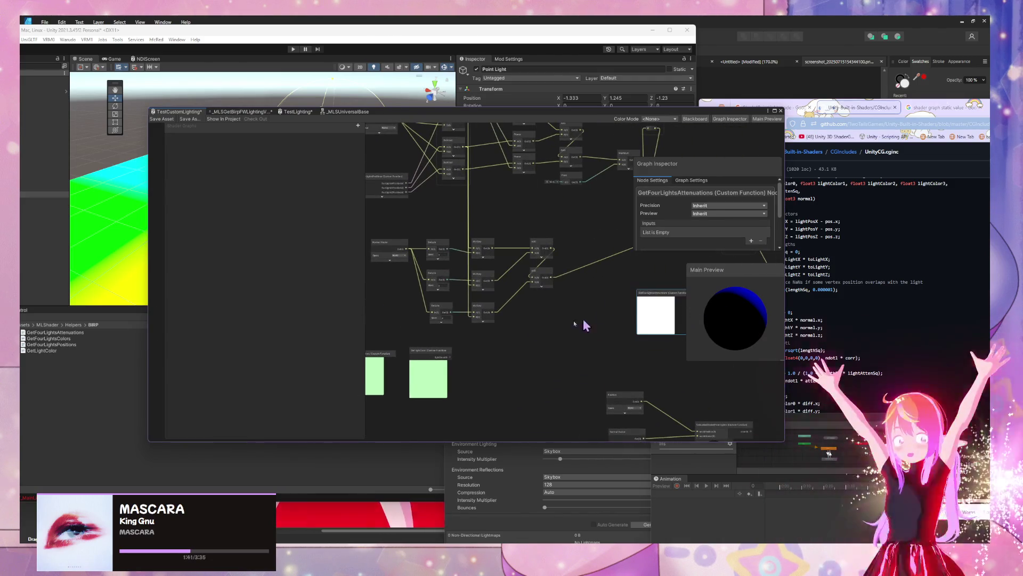
# Step: Collapse and re-expand the GetFourLightsAttenuations preview, then consult UnityCG.cginc again
pyautogui.scroll(2, 534, 334)
pyautogui.scroll(3, 534, 334)
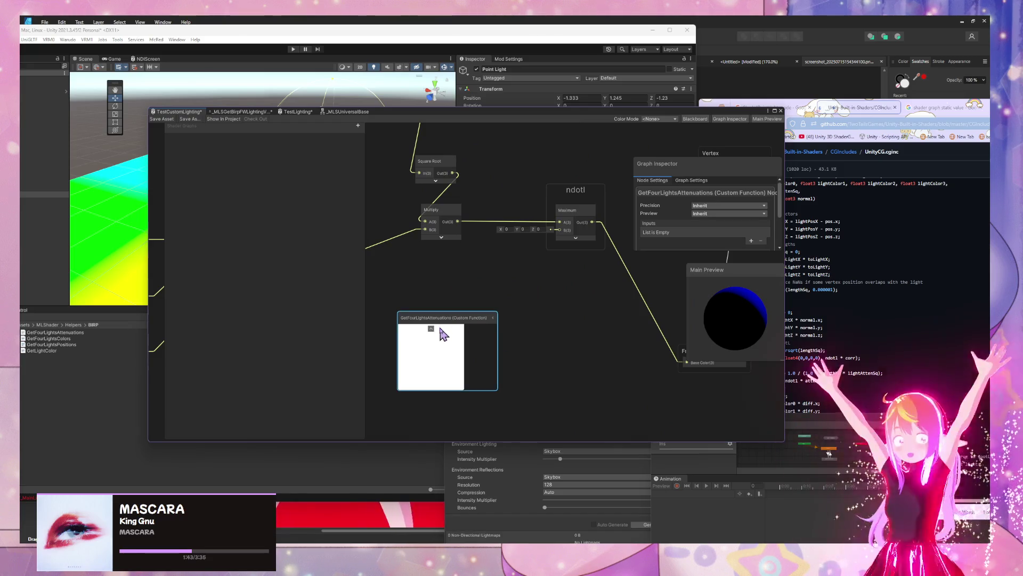
pyautogui.click(431, 335)
pyautogui.click(445, 328)
pyautogui.click(493, 318)
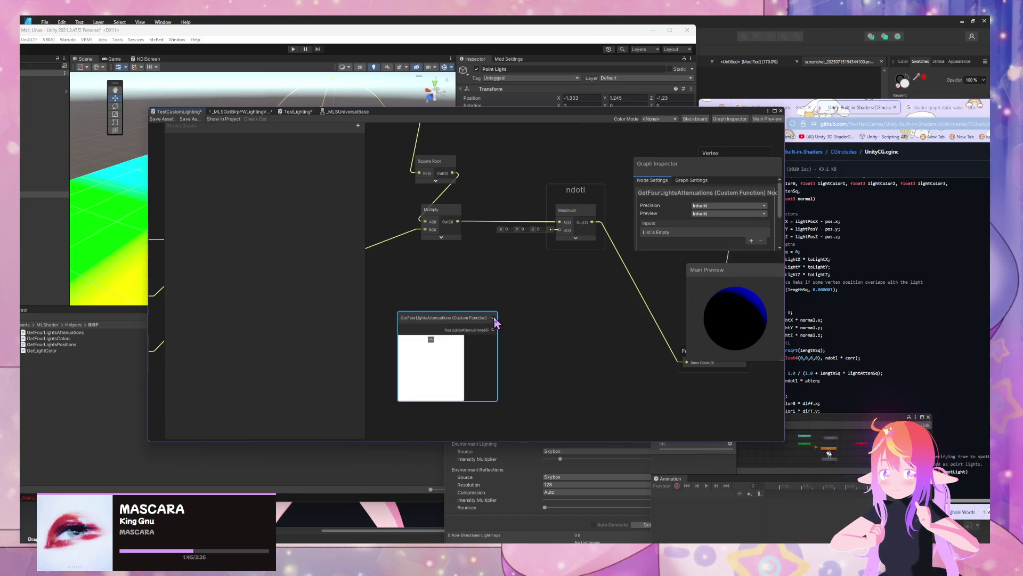
pyautogui.click(921, 337)
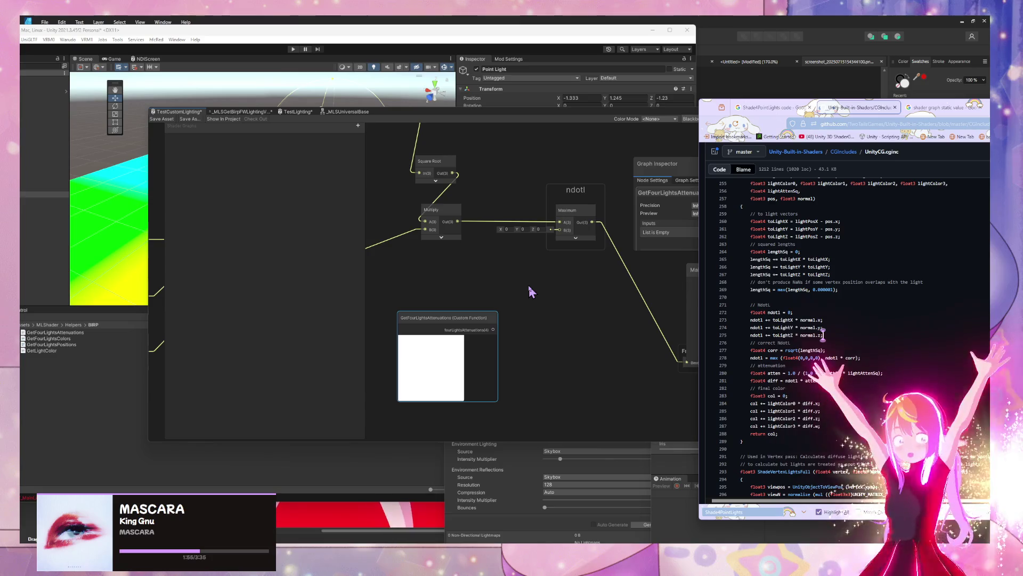
# Step: Shift the Vertex and Fragment master nodes up and to the right
pyautogui.click(499, 301)
pyautogui.moveTo(548, 285); pyautogui.dragTo(483, 290)
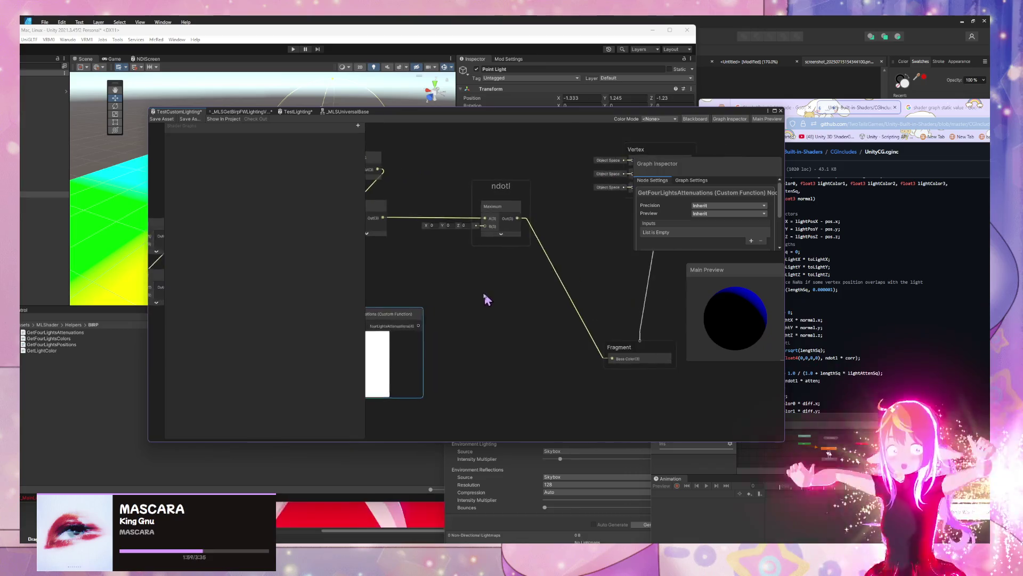
pyautogui.moveTo(427, 111)
pyautogui.mouseDown()
pyautogui.moveTo(226, 111)
pyautogui.moveTo(254, 110)
pyautogui.mouseUp()
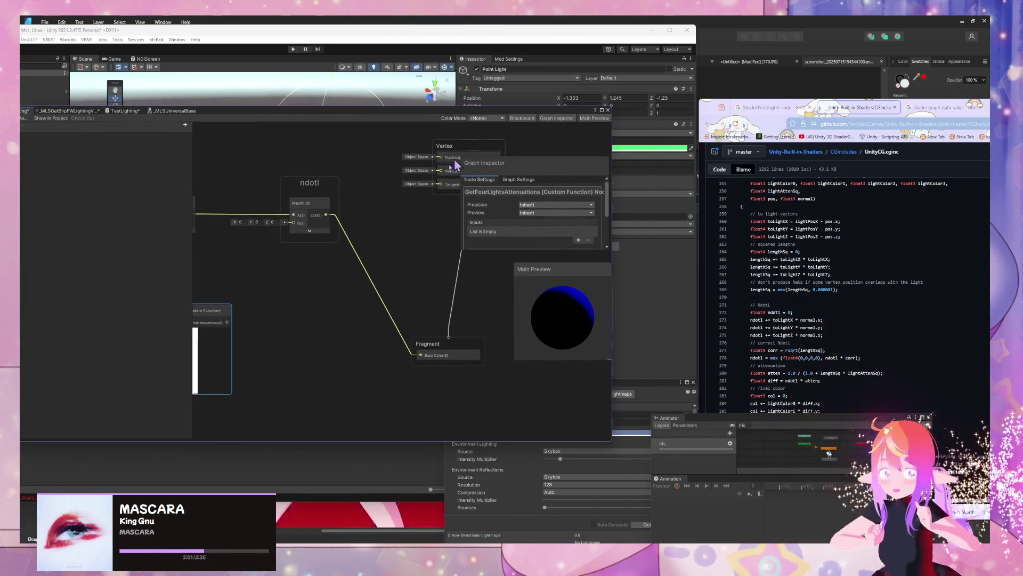
pyautogui.moveTo(420, 351)
pyautogui.mouseDown()
pyautogui.moveTo(441, 354)
pyautogui.moveTo(477, 326)
pyautogui.moveTo(450, 303)
pyautogui.mouseUp()
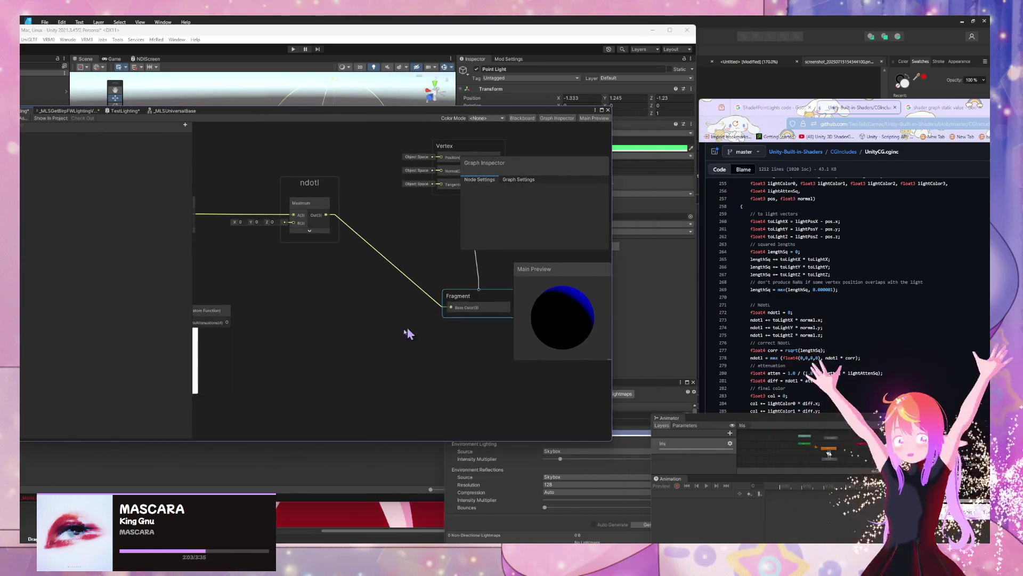
pyautogui.moveTo(434, 111); pyautogui.dragTo(423, 163)
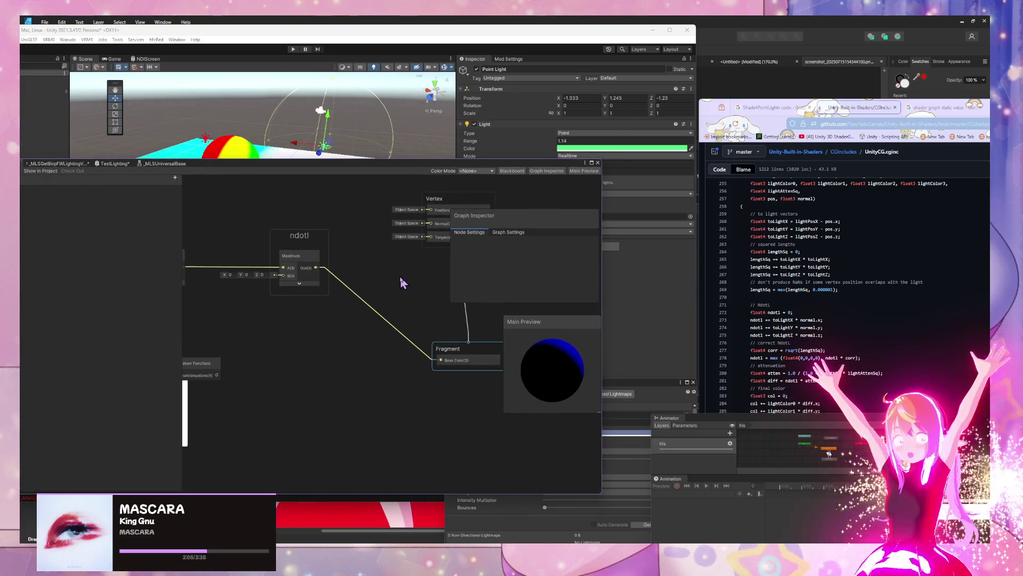
pyautogui.moveTo(448, 208); pyautogui.dragTo(514, 199)
pyautogui.moveTo(463, 404); pyautogui.dragTo(491, 388)
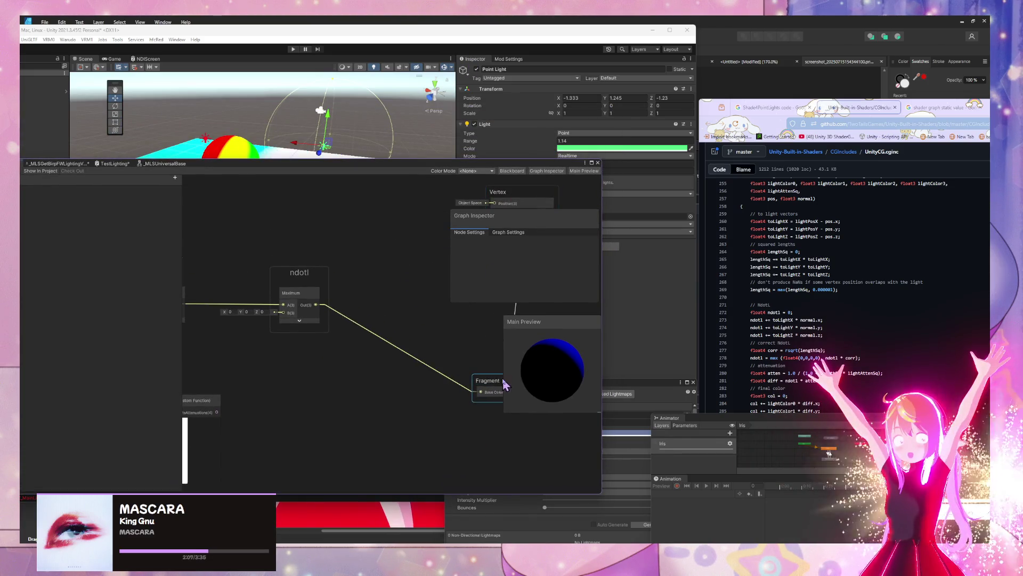
pyautogui.moveTo(361, 377)
pyautogui.mouseDown()
pyautogui.moveTo(427, 360)
pyautogui.moveTo(413, 375)
pyautogui.mouseUp()
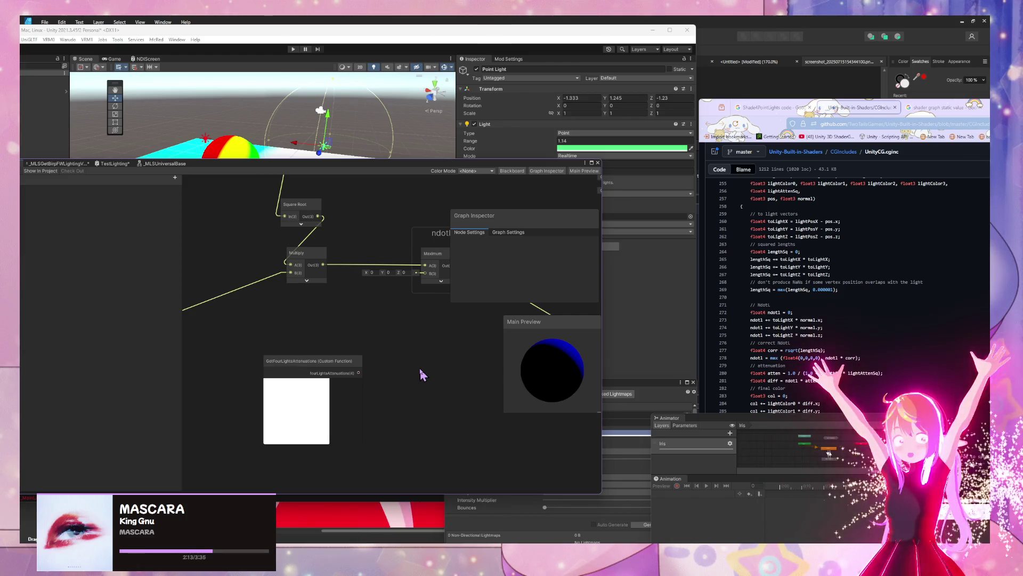
# Step: Add a trial Divide node fed by the attenuations output, then delete it
pyautogui.press('space')
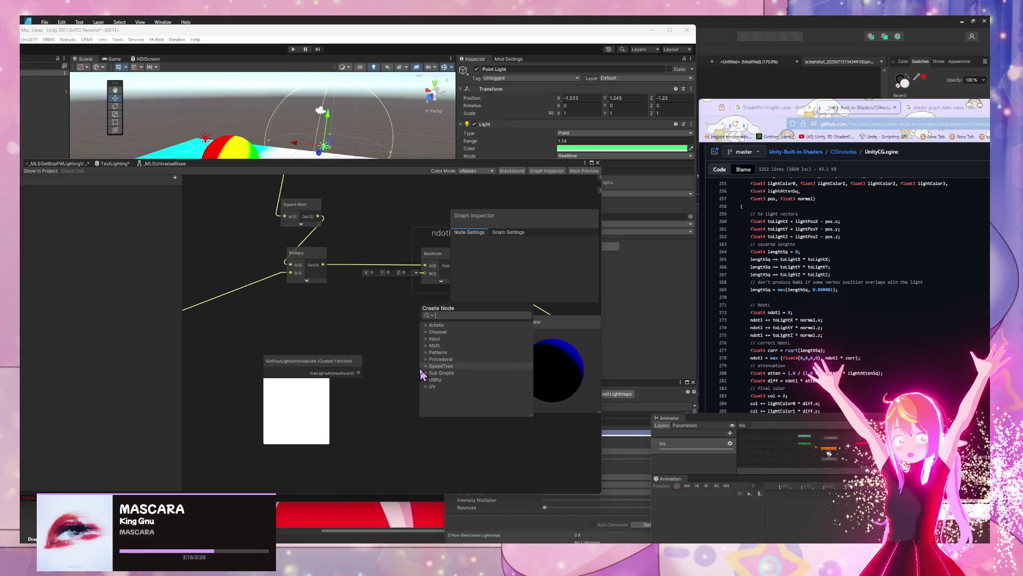
pyautogui.write('divide')
pyautogui.press('Return')
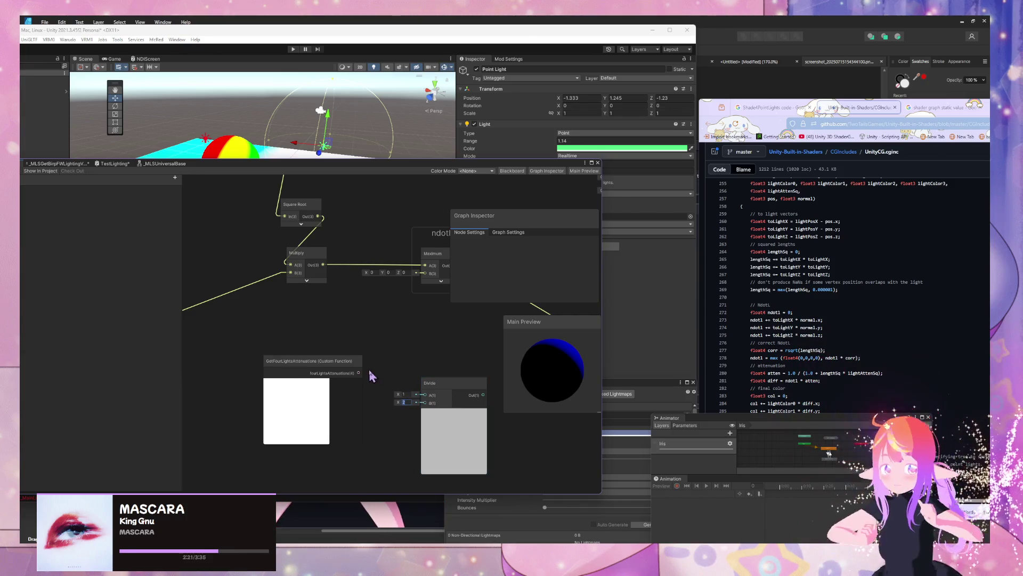
pyautogui.moveTo(422, 411); pyautogui.dragTo(435, 366)
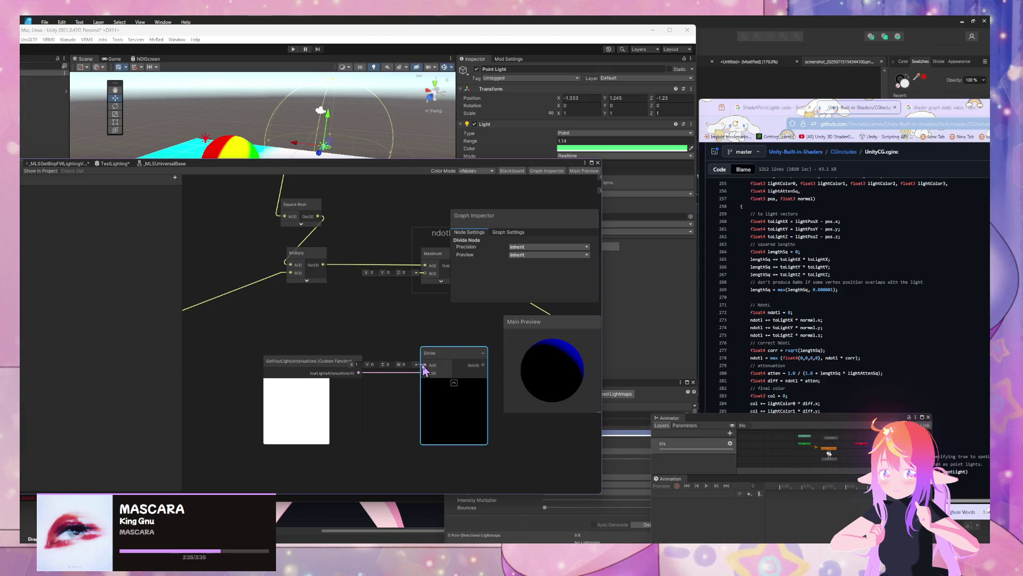
pyautogui.press('Delete')
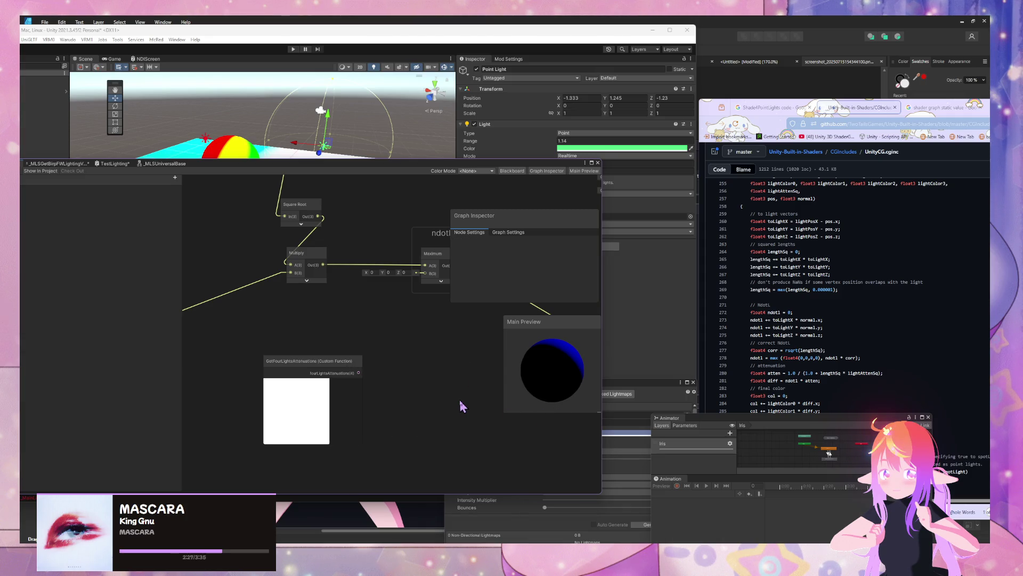
# Step: Search 'shader graph frac', read the Fraction Node docs, then return to the UnityCG.cginc tab
pyautogui.click(770, 107)
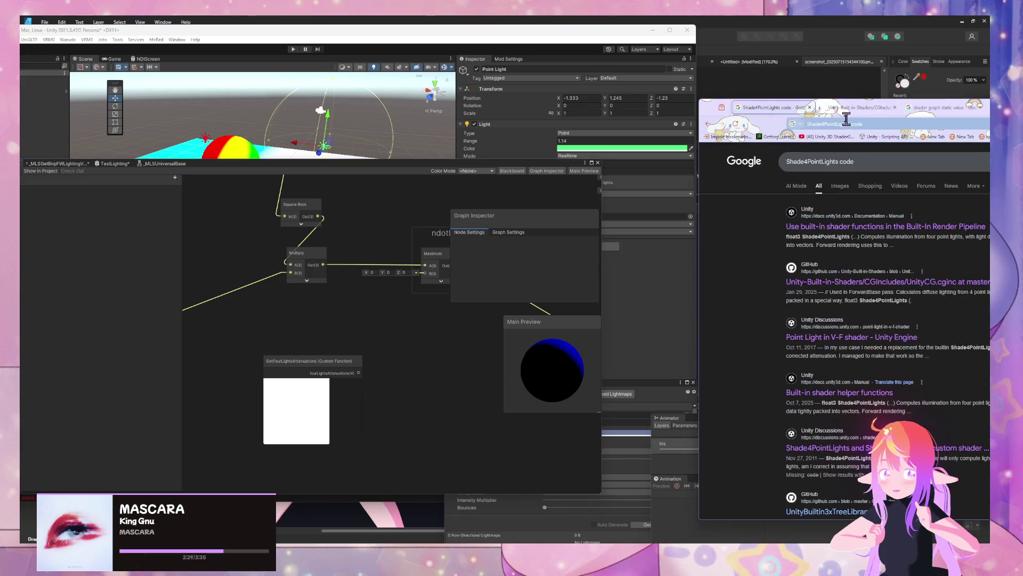
pyautogui.write('shader grap')
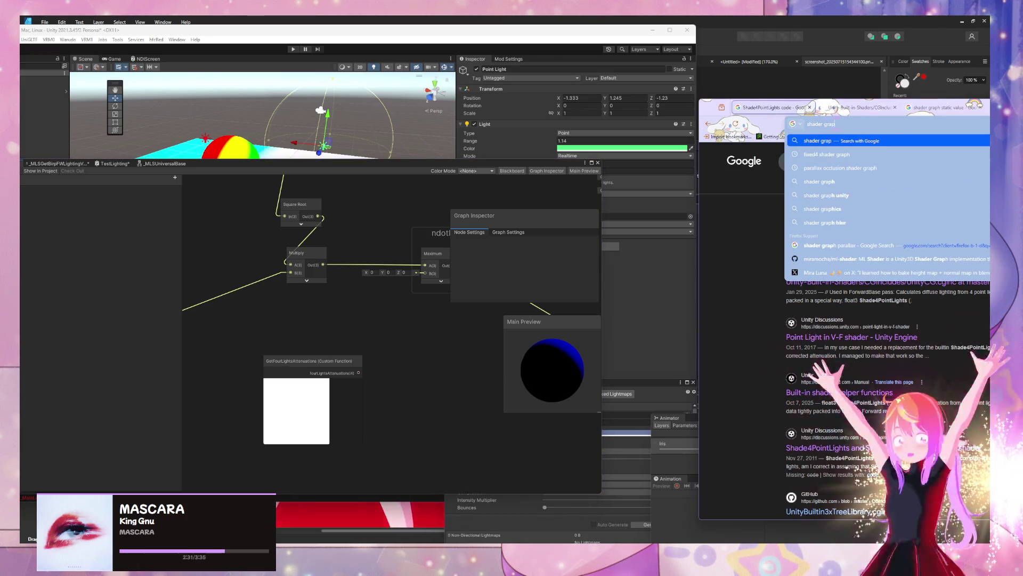
pyautogui.write('h frac')
pyautogui.press('Return')
pyautogui.click(847, 240)
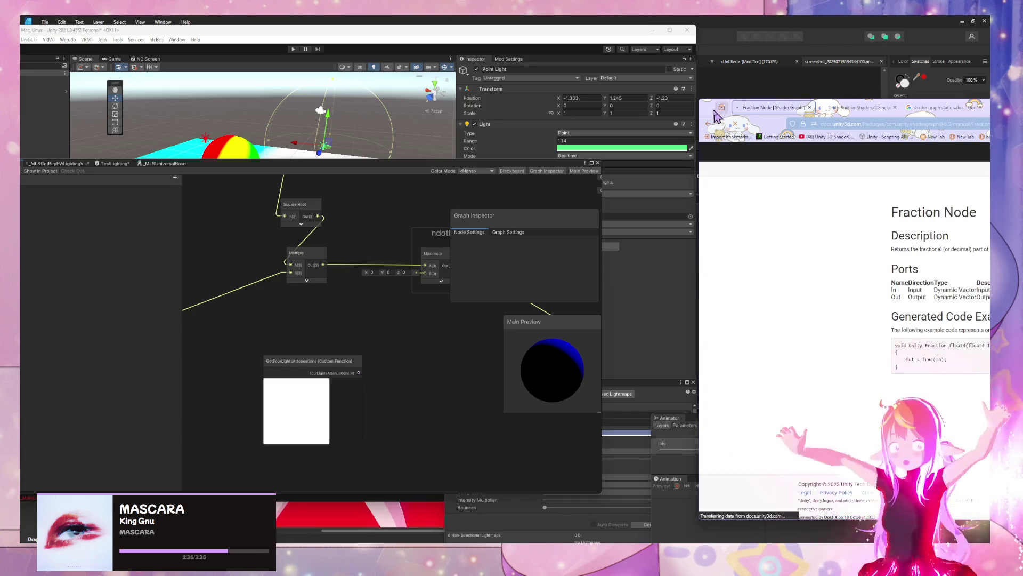
pyautogui.moveTo(716, 117)
pyautogui.mouseDown()
pyautogui.moveTo(519, 96)
pyautogui.moveTo(540, 99)
pyautogui.mouseUp()
pyautogui.moveTo(567, 108); pyautogui.dragTo(579, 110)
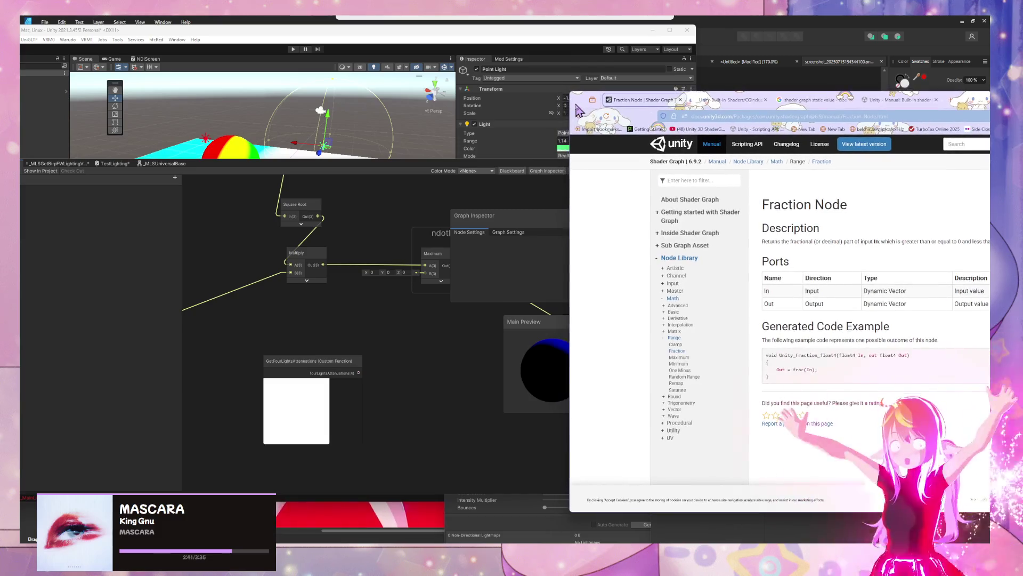
pyautogui.click(417, 343)
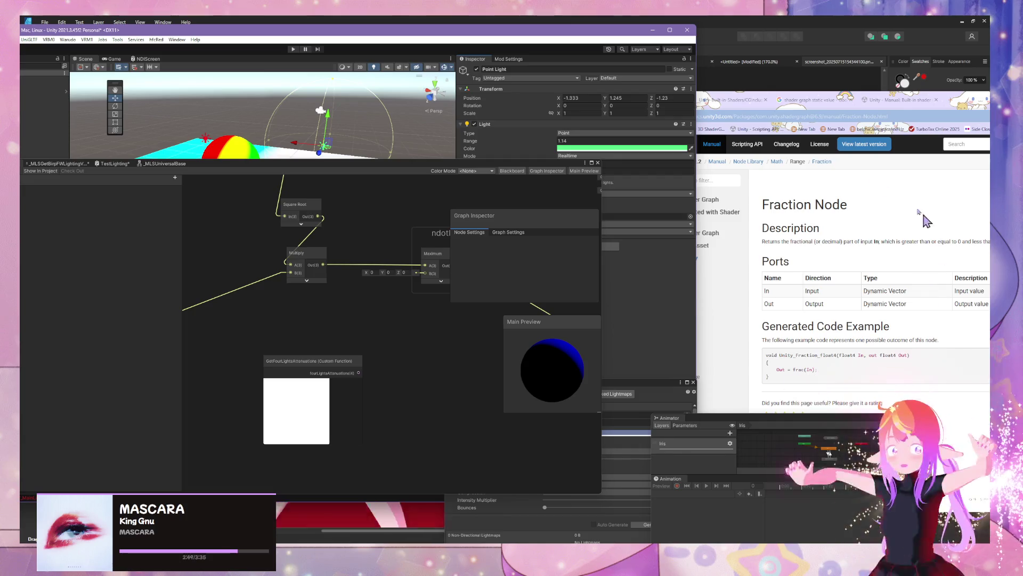
pyautogui.click(738, 100)
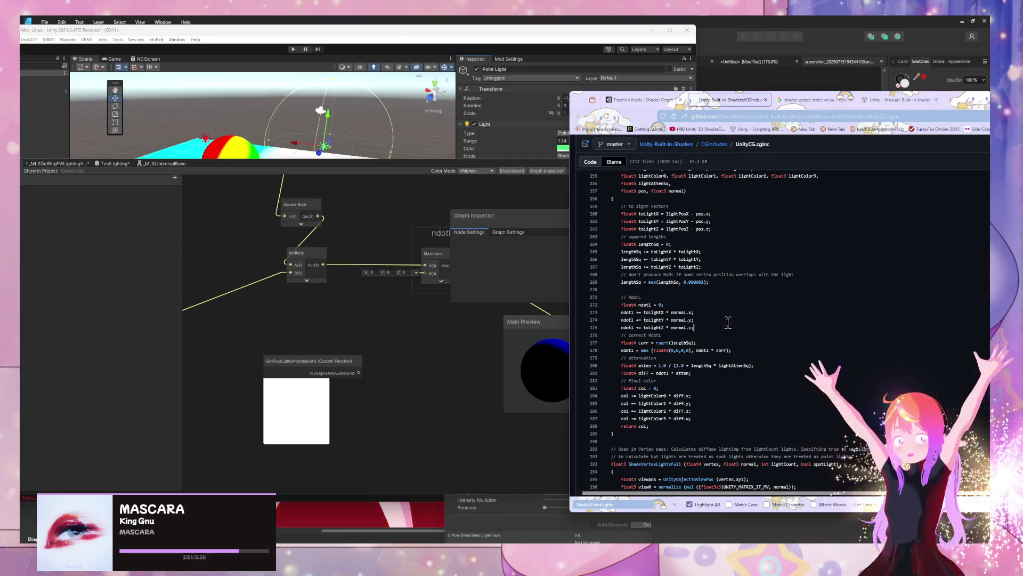
# Step: Move the GetFourLightsAttenuations node up and add a Divide node to the graph
pyautogui.click(381, 368)
pyautogui.moveTo(632, 31); pyautogui.dragTo(554, 32)
pyautogui.click(331, 363)
pyautogui.moveTo(331, 363); pyautogui.dragTo(327, 282)
pyautogui.press('space')
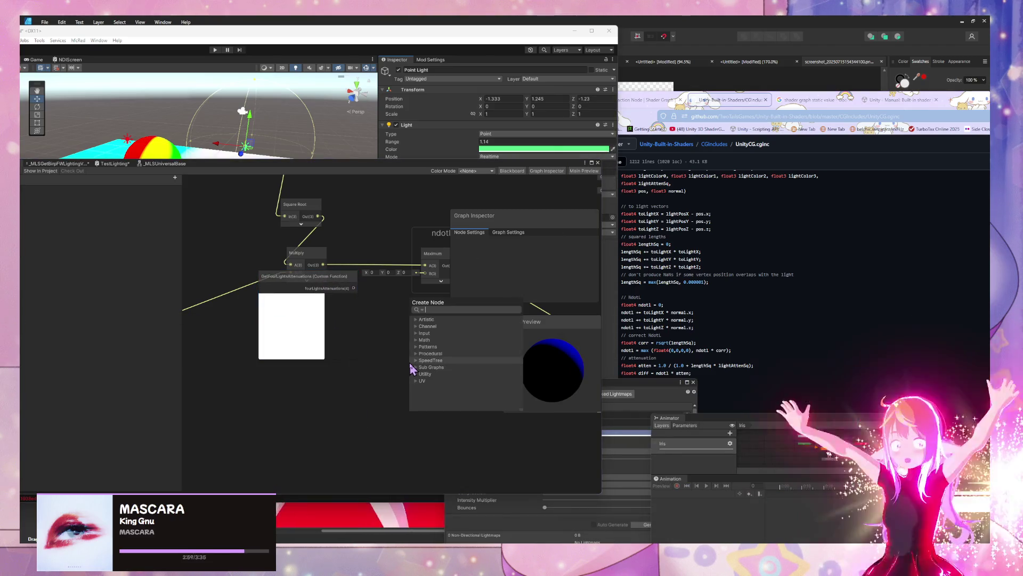
pyautogui.write('f')
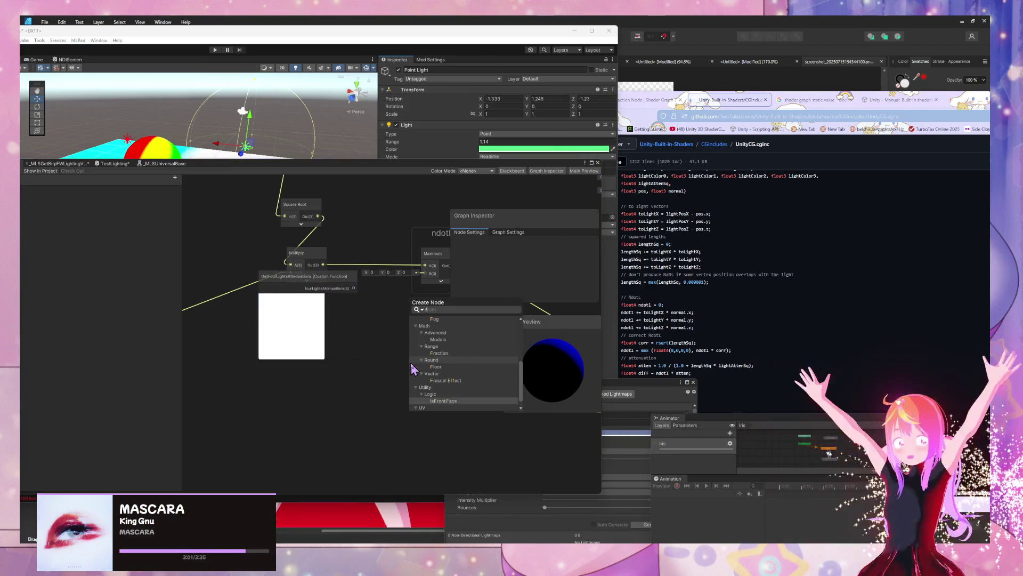
pyautogui.press('BackSpace')
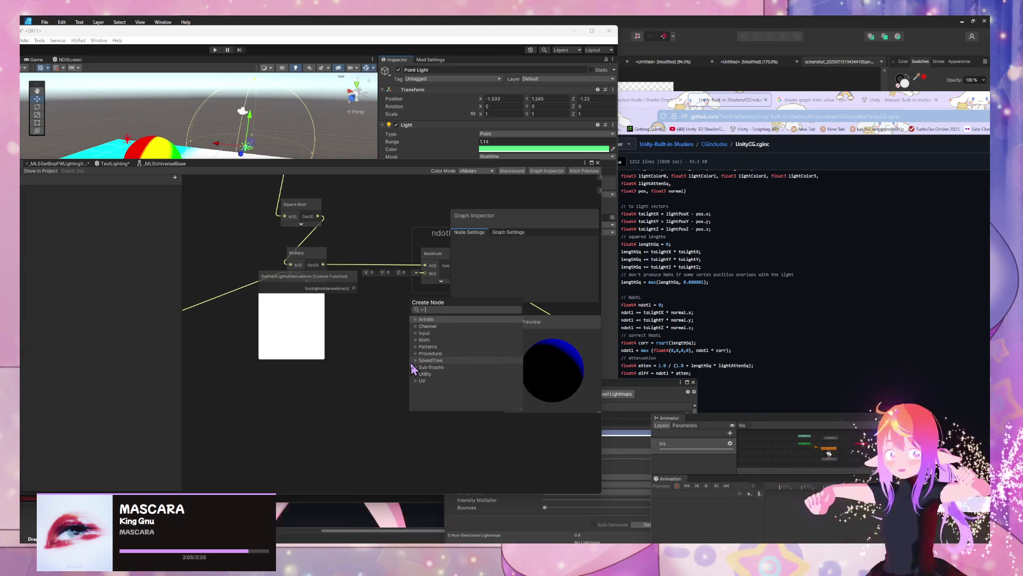
pyautogui.write('divi')
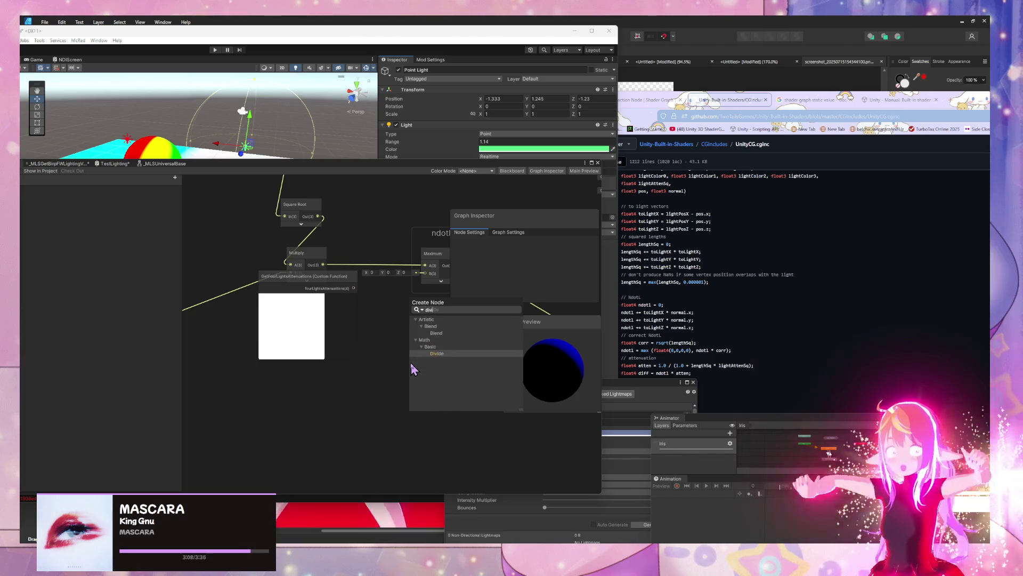
pyautogui.press('Return')
# Step: Add a Float node set to 1 and wire its Out into Divide's A input
pyautogui.moveTo(298, 296); pyautogui.dragTo(245, 402)
pyautogui.press('space')
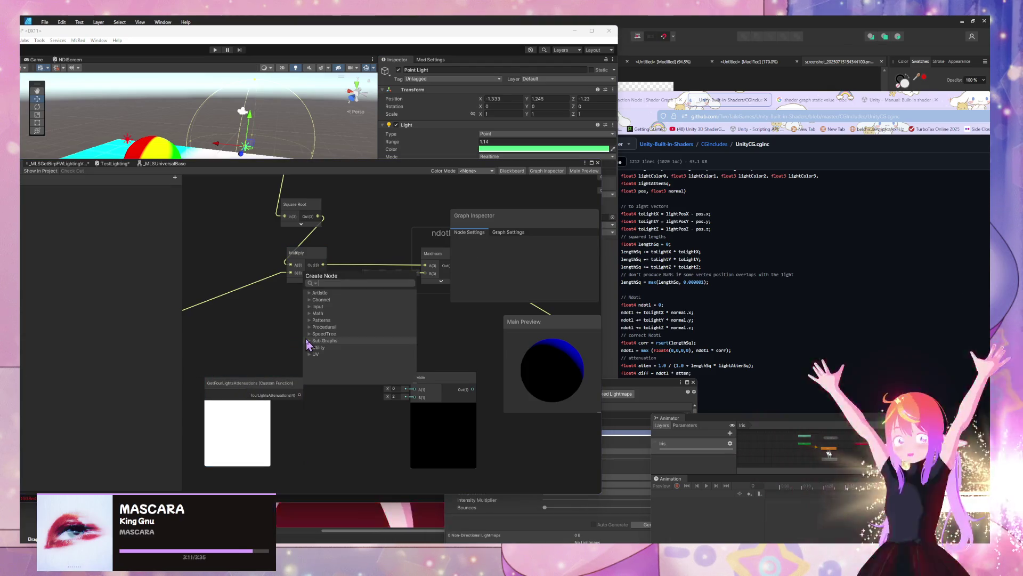
pyautogui.write('float')
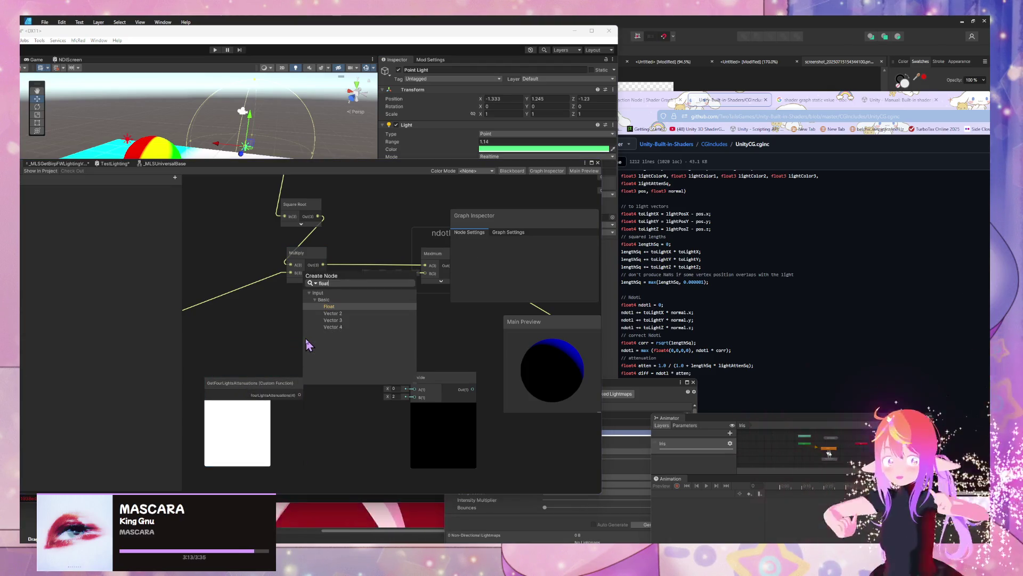
pyautogui.press('Return')
pyautogui.click(288, 362)
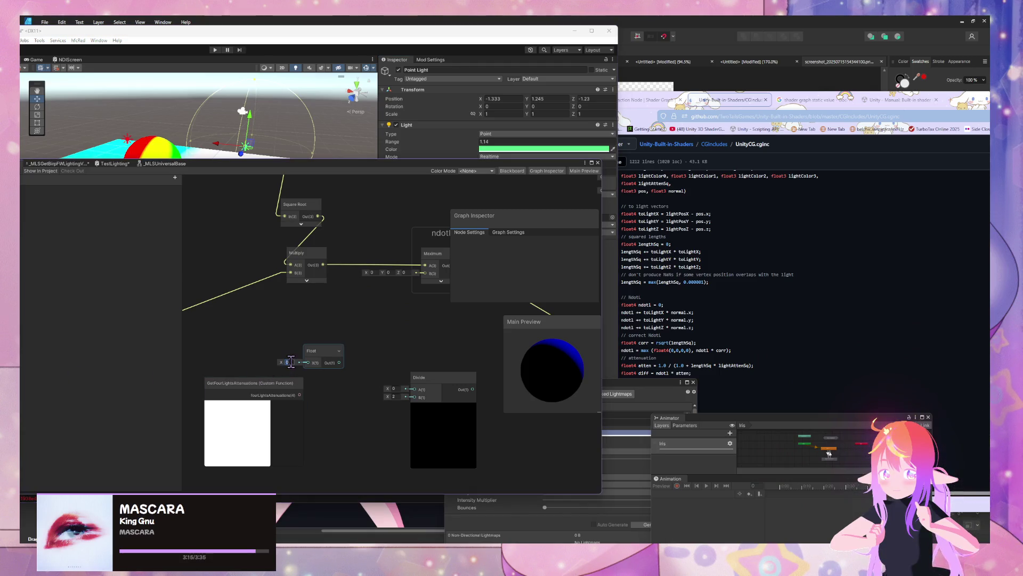
pyautogui.moveTo(418, 396); pyautogui.dragTo(415, 390)
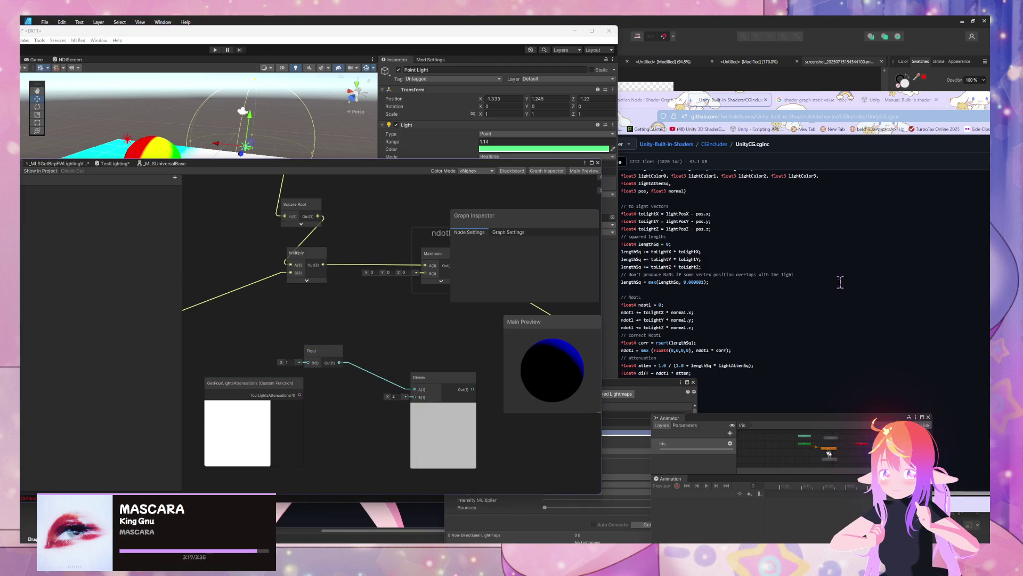
# Step: Bring Chrome forward on the Google search tab, ready for a new query
pyautogui.click(800, 240)
pyautogui.click(805, 99)
pyautogui.click(787, 118)
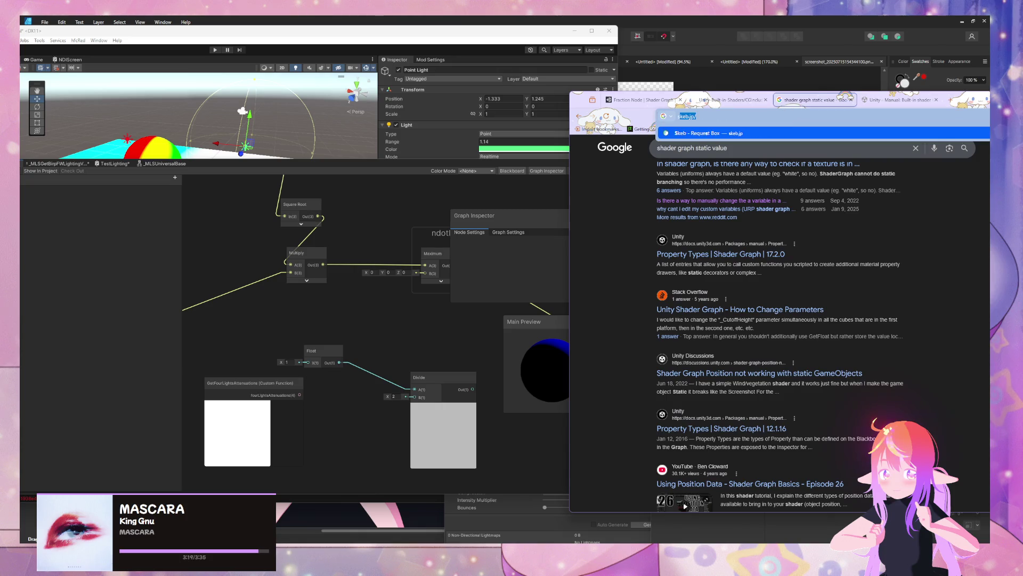
# Step: Search Google for 'shader graph invert', then refine it to 'shader graph negate'
pyautogui.write('shader gra')
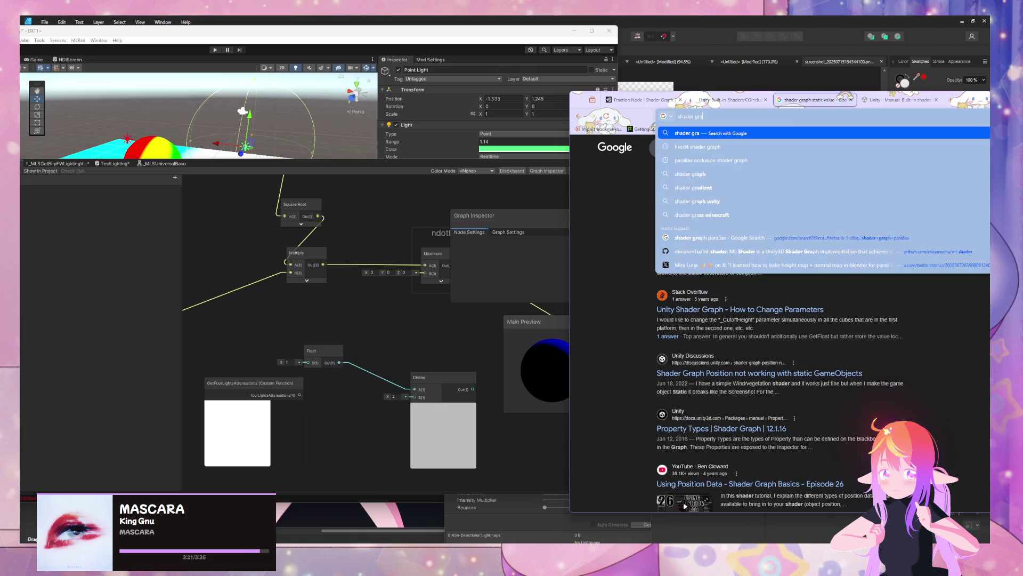
pyautogui.write('ph invert')
pyautogui.press('Return')
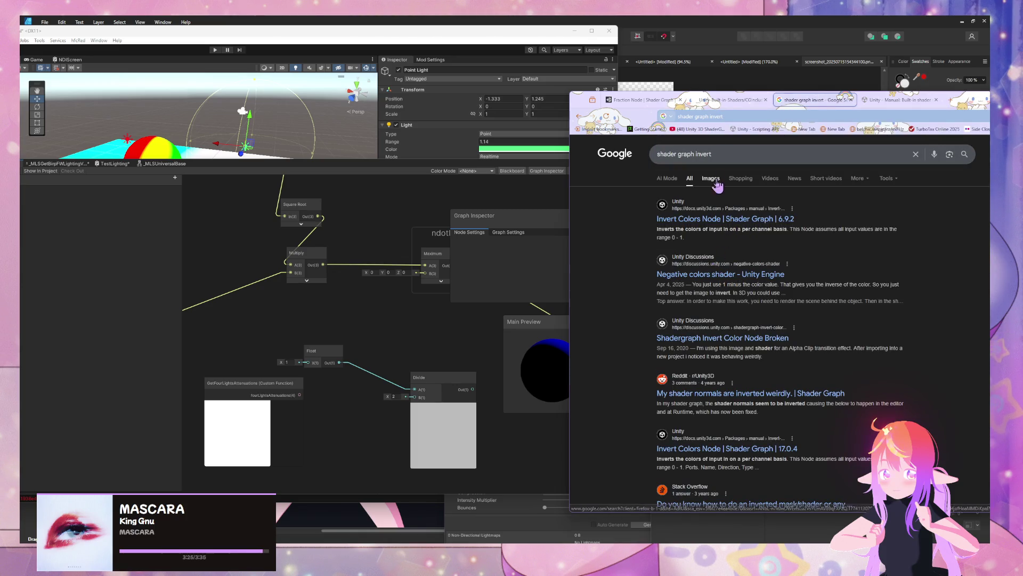
pyautogui.moveTo(713, 154); pyautogui.dragTo(675, 154)
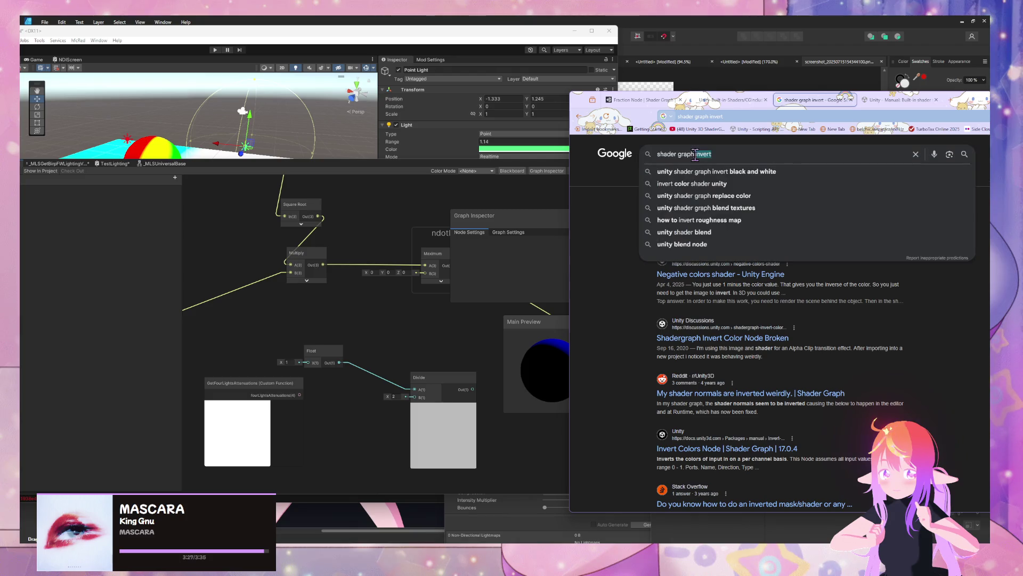
pyautogui.write('negate')
pyautogui.press('Return')
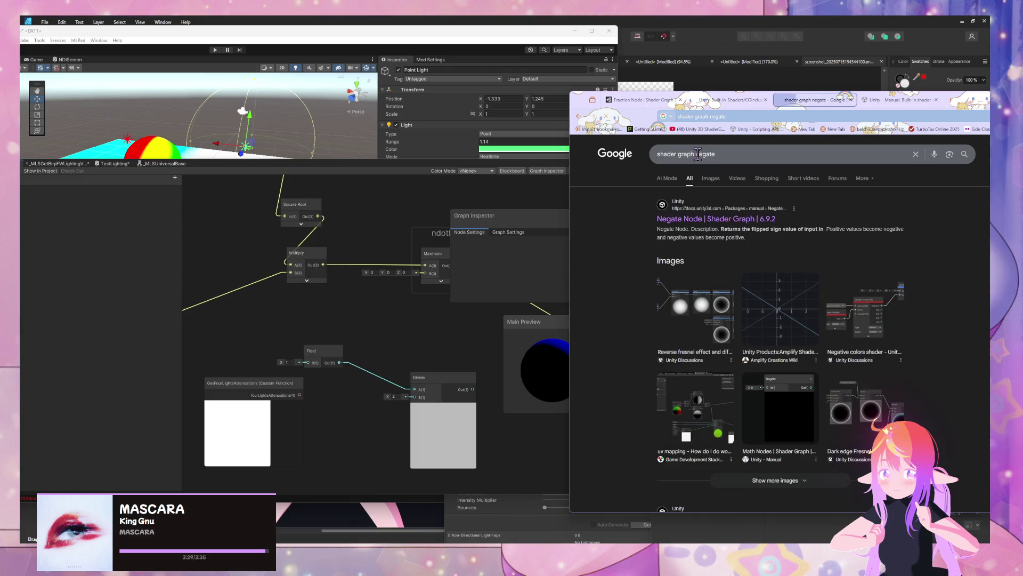
# Step: Open the Negate Node docs, then the Posterize Node page
pyautogui.click(695, 223)
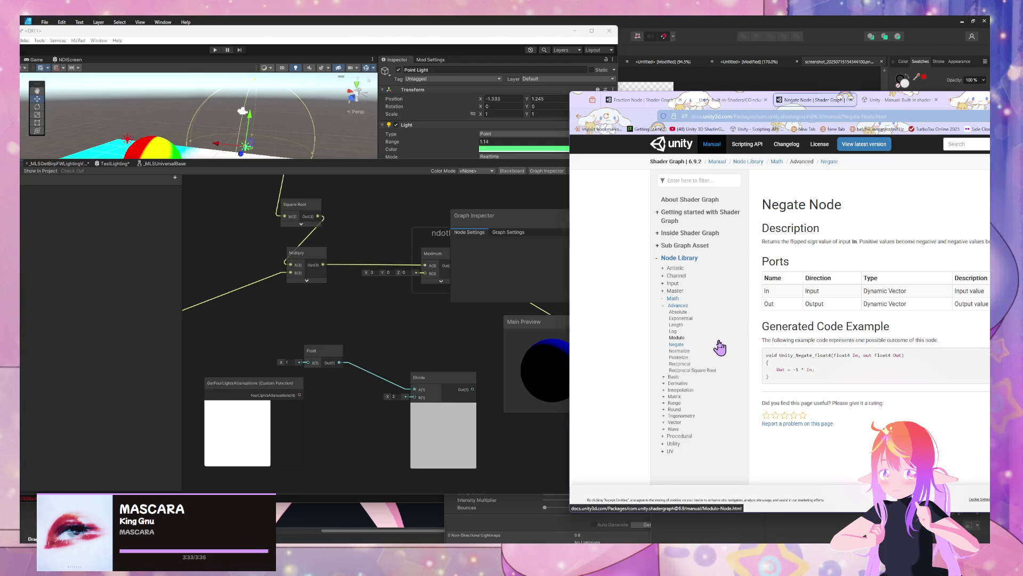
pyautogui.click(692, 358)
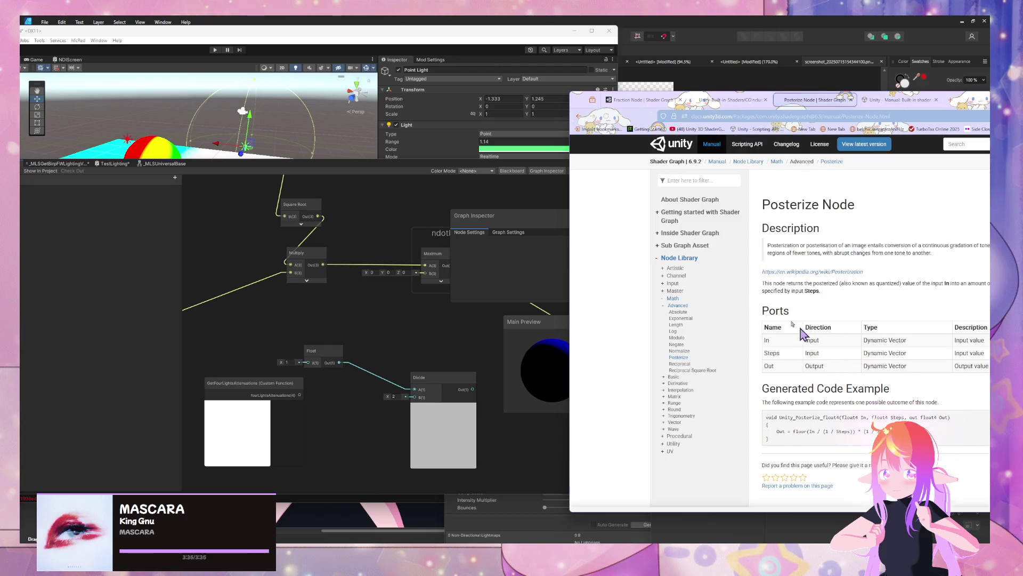
pyautogui.moveTo(565, 101); pyautogui.dragTo(464, 81)
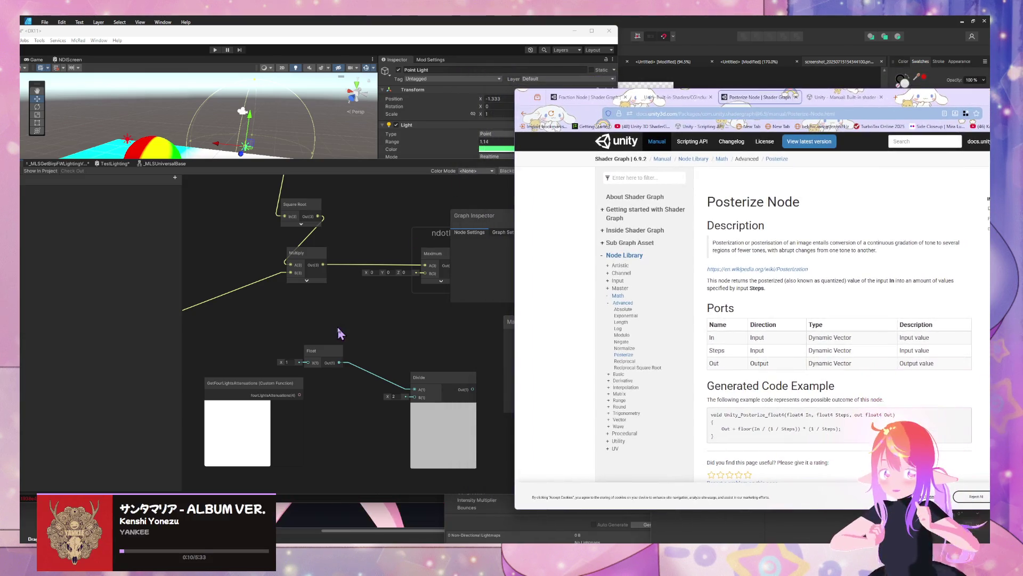
# Step: Insert a Posterize node between the CalculateShade4PointLights colour and Fragment Base Color
pyautogui.click(374, 320)
pyautogui.scroll(-5, 387, 282)
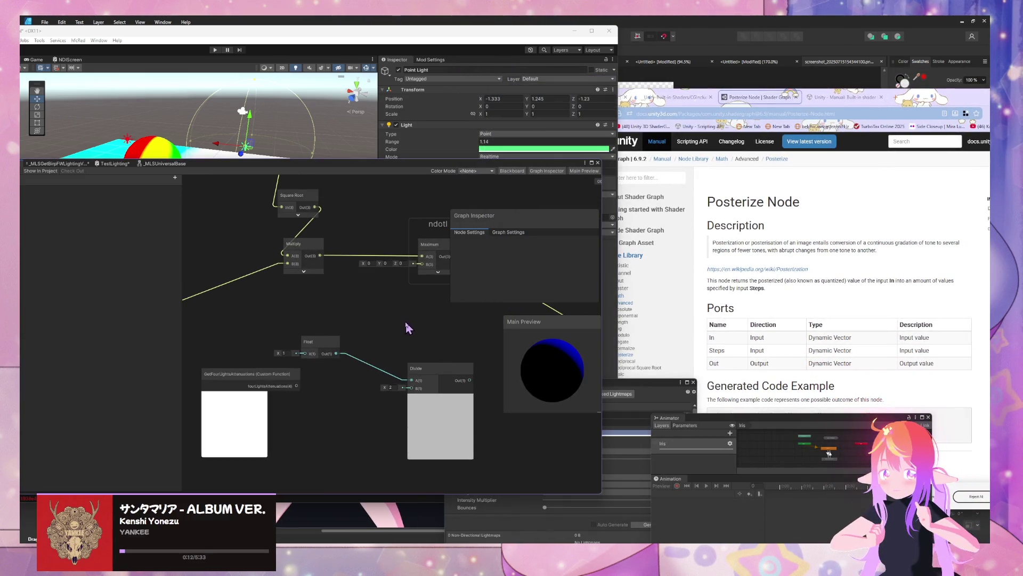
pyautogui.scroll(5, 472, 454)
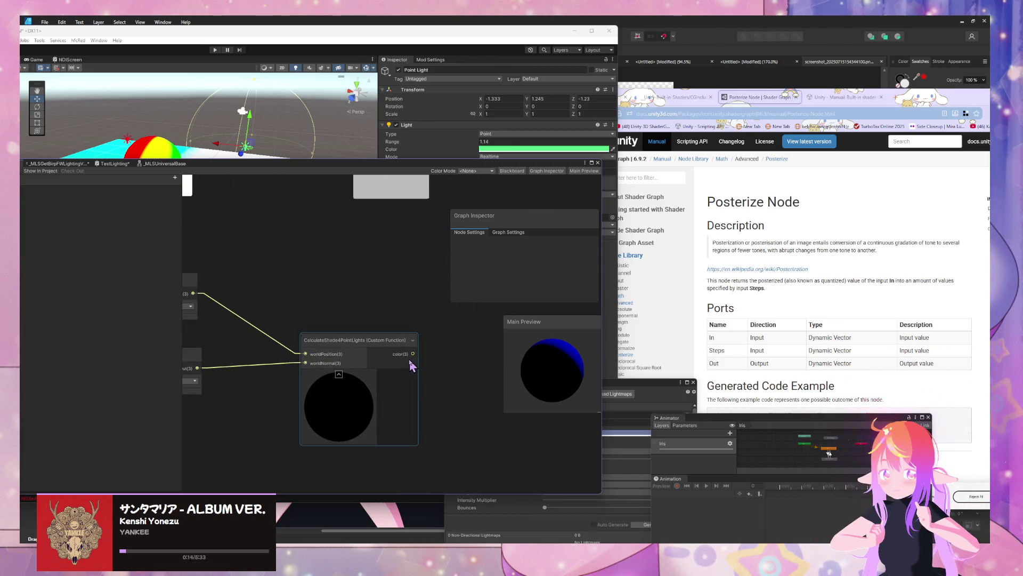
pyautogui.press('space')
pyautogui.write('post')
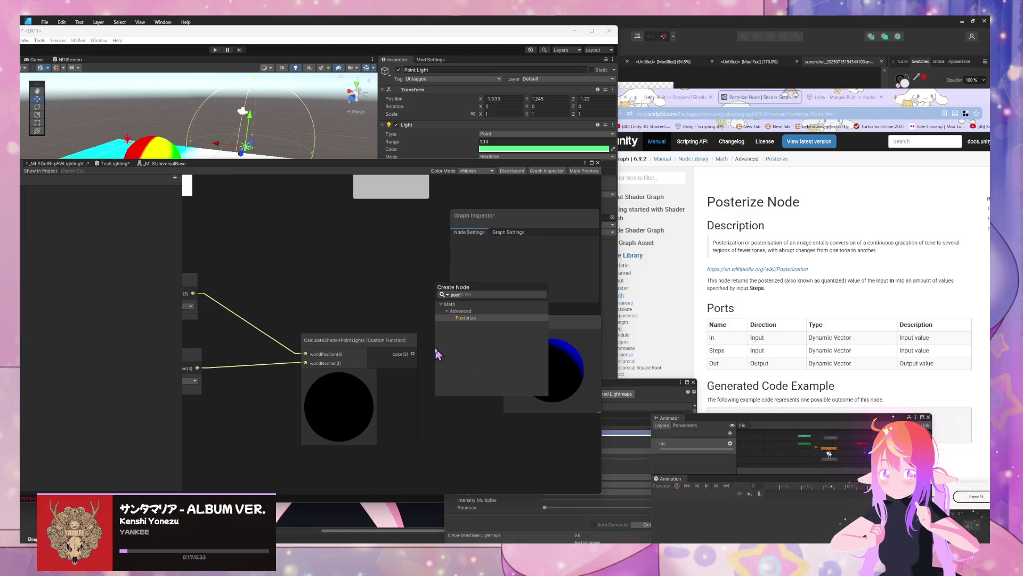
pyautogui.click(466, 372)
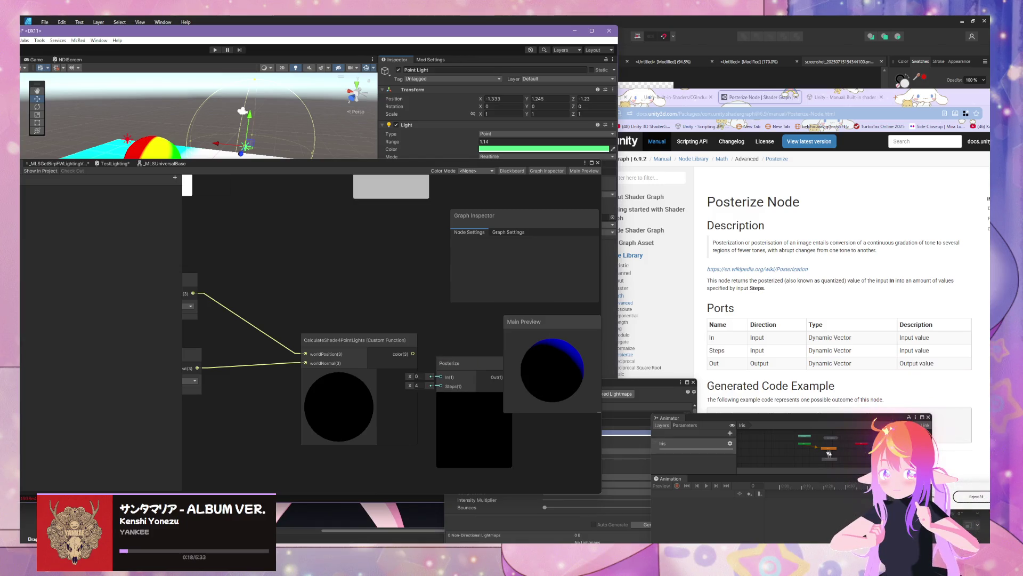
pyautogui.moveTo(412, 353); pyautogui.dragTo(440, 376)
pyautogui.moveTo(467, 329)
pyautogui.mouseDown()
pyautogui.moveTo(315, 390)
pyautogui.moveTo(397, 263)
pyautogui.moveTo(390, 254)
pyautogui.mouseUp()
pyautogui.scroll(-3, 315, 390)
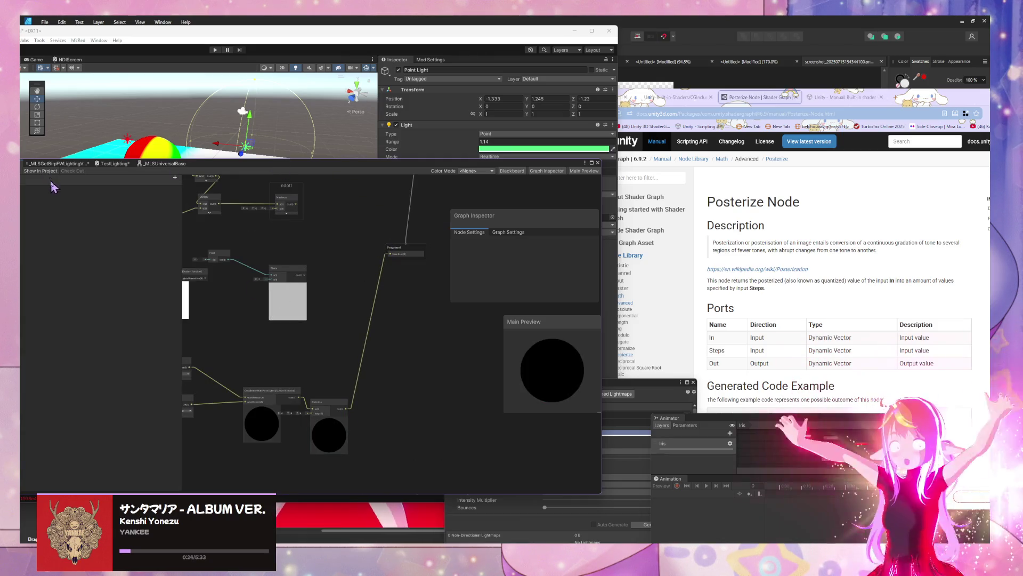
pyautogui.moveTo(213, 160); pyautogui.dragTo(287, 187)
pyautogui.moveTo(187, 229)
pyautogui.mouseDown()
pyautogui.moveTo(206, 222)
pyautogui.moveTo(112, 186)
pyautogui.moveTo(69, 189)
pyautogui.moveTo(144, 212)
pyautogui.moveTo(144, 247)
pyautogui.moveTo(224, 224)
pyautogui.mouseUp()
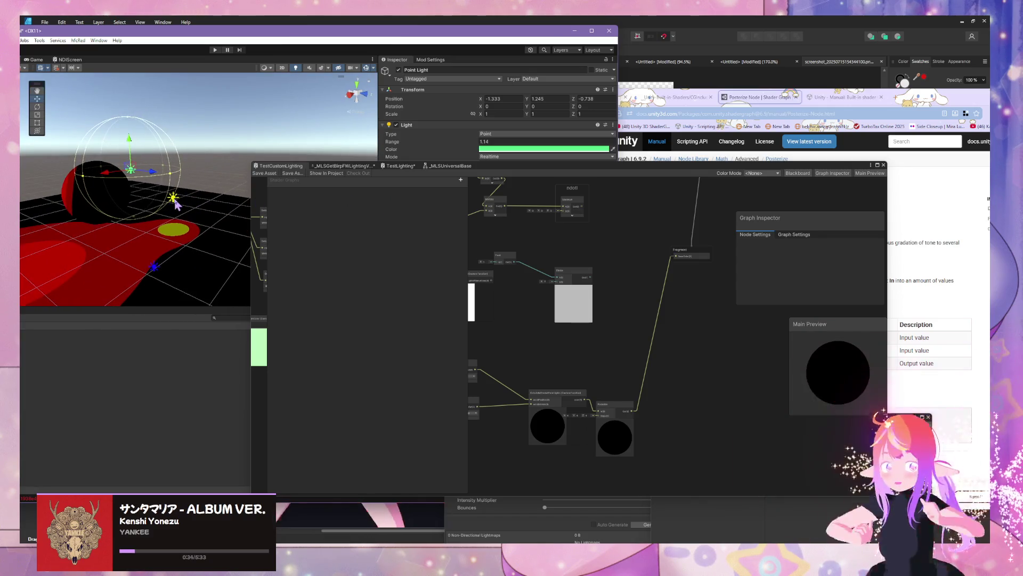
# Step: Lower the yellow Point Light (3) toward the plane and raise its Range to 3.64
pyautogui.click(176, 197)
pyautogui.moveTo(171, 172)
pyautogui.mouseDown()
pyautogui.moveTo(176, 143)
pyautogui.moveTo(188, 200)
pyautogui.moveTo(191, 189)
pyautogui.moveTo(198, 199)
pyautogui.mouseUp()
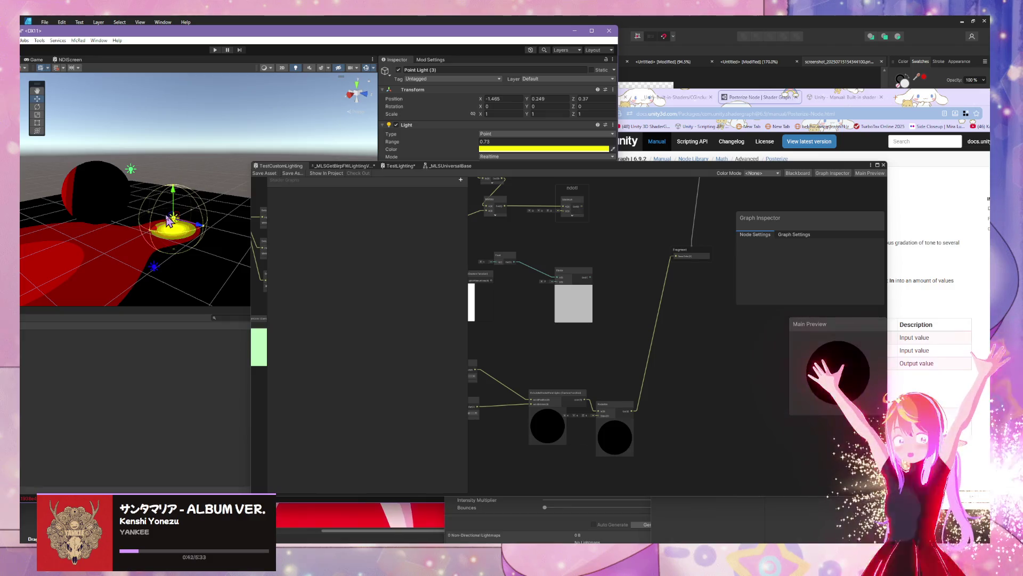
pyautogui.moveTo(186, 201)
pyautogui.mouseDown()
pyautogui.moveTo(206, 213)
pyautogui.moveTo(130, 224)
pyautogui.moveTo(332, 261)
pyautogui.moveTo(421, 265)
pyautogui.mouseUp()
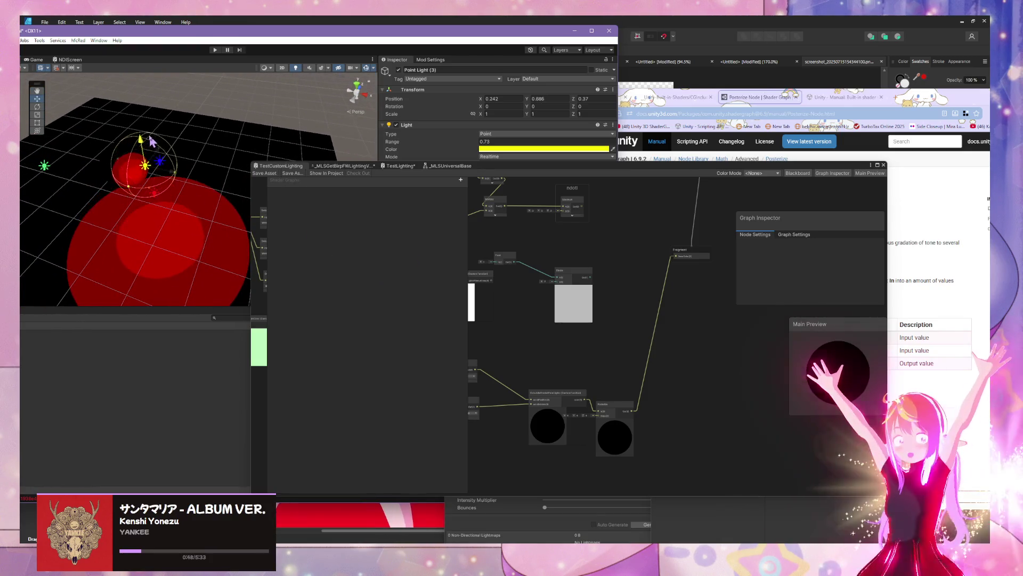
pyautogui.moveTo(522, 176)
pyautogui.mouseDown()
pyautogui.moveTo(648, 205)
pyautogui.moveTo(719, 243)
pyautogui.mouseUp()
pyautogui.moveTo(476, 143)
pyautogui.mouseDown()
pyautogui.moveTo(516, 141)
pyautogui.moveTo(507, 142)
pyautogui.mouseUp()
pyautogui.moveTo(293, 149)
pyautogui.mouseDown()
pyautogui.moveTo(221, 155)
pyautogui.moveTo(33, 107)
pyautogui.mouseUp()
# Step: Frame Point Light (3) and slide it along Z to 2 across the plane
pyautogui.press('f')
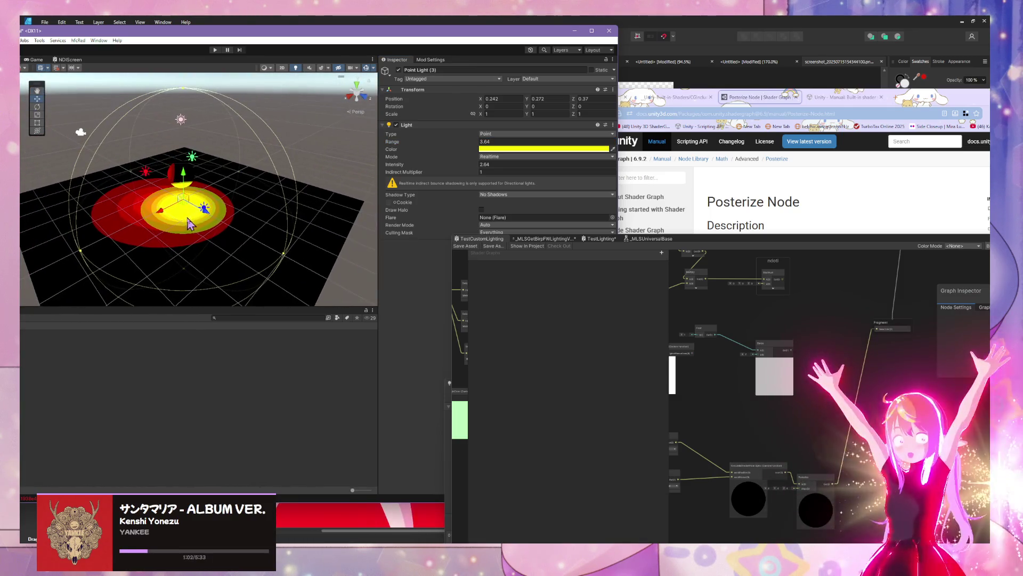
pyautogui.moveTo(208, 219)
pyautogui.mouseDown()
pyautogui.moveTo(274, 235)
pyautogui.moveTo(235, 222)
pyautogui.moveTo(257, 235)
pyautogui.mouseUp()
pyautogui.click(825, 249)
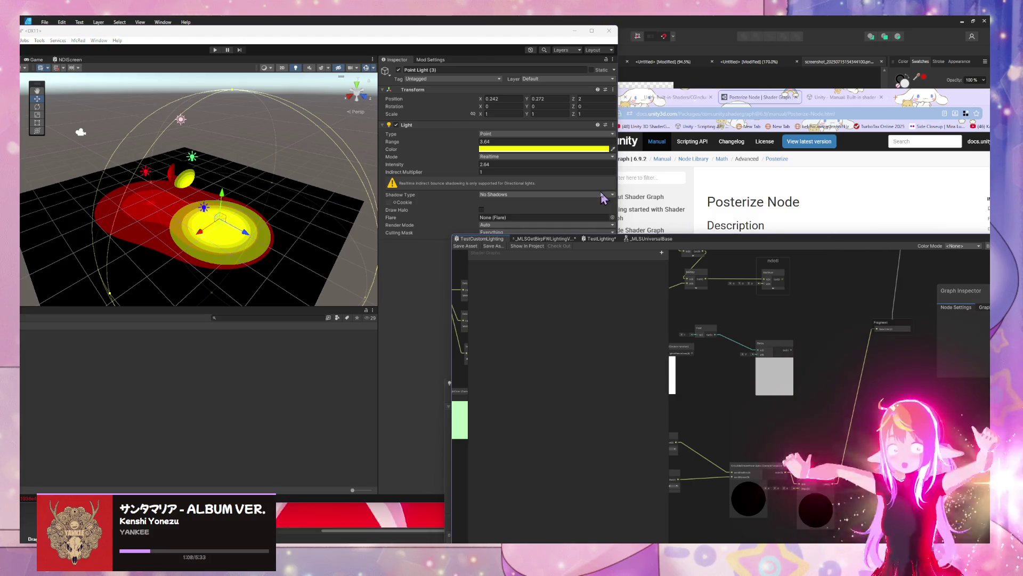
pyautogui.moveTo(709, 244); pyautogui.dragTo(421, 130)
pyautogui.scroll(2, 608, 297)
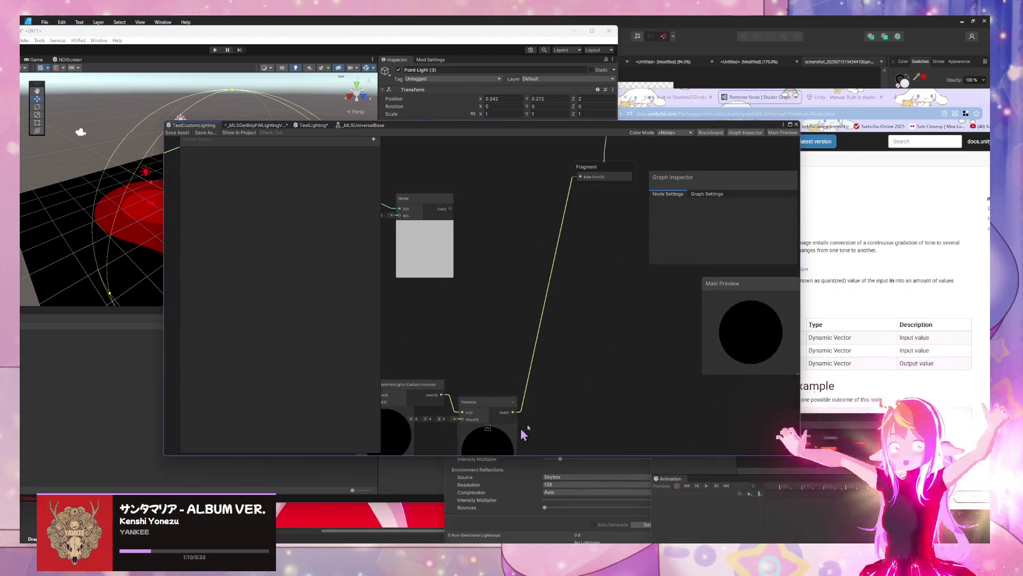
# Step: Add a Float node and connect it to the Posterize node's Steps input
pyautogui.moveTo(523, 427); pyautogui.dragTo(629, 338)
pyautogui.press('space')
pyautogui.write('floor')
pyautogui.press('Return')
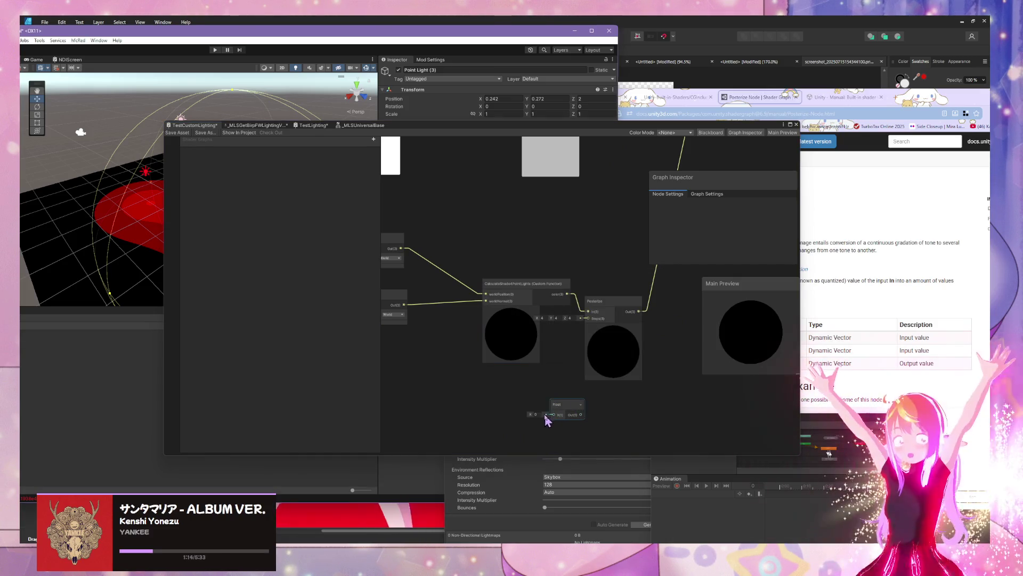
pyautogui.click(535, 414)
pyautogui.moveTo(596, 321); pyautogui.dragTo(657, 315)
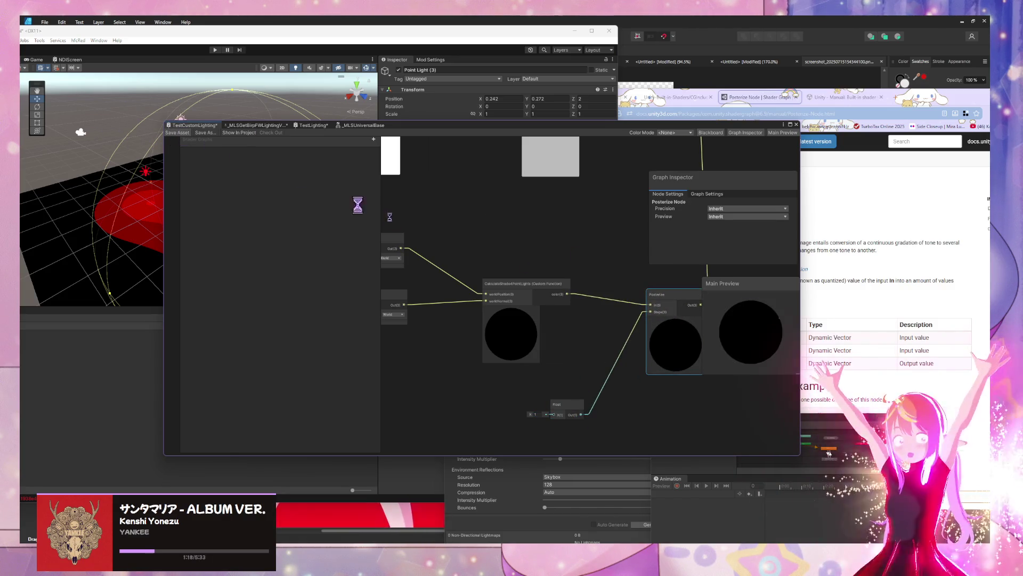
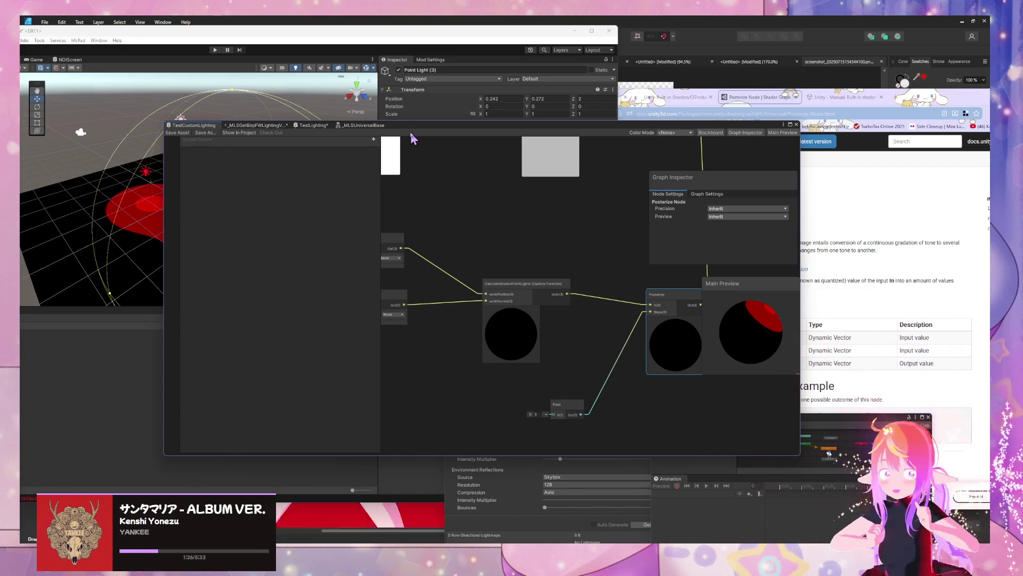
# Step: Slide the Shader Graph window right to expose the scene, then lift one point light higher along Y
pyautogui.moveTo(453, 130)
pyautogui.mouseDown()
pyautogui.moveTo(693, 132)
pyautogui.moveTo(629, 133)
pyautogui.mouseUp()
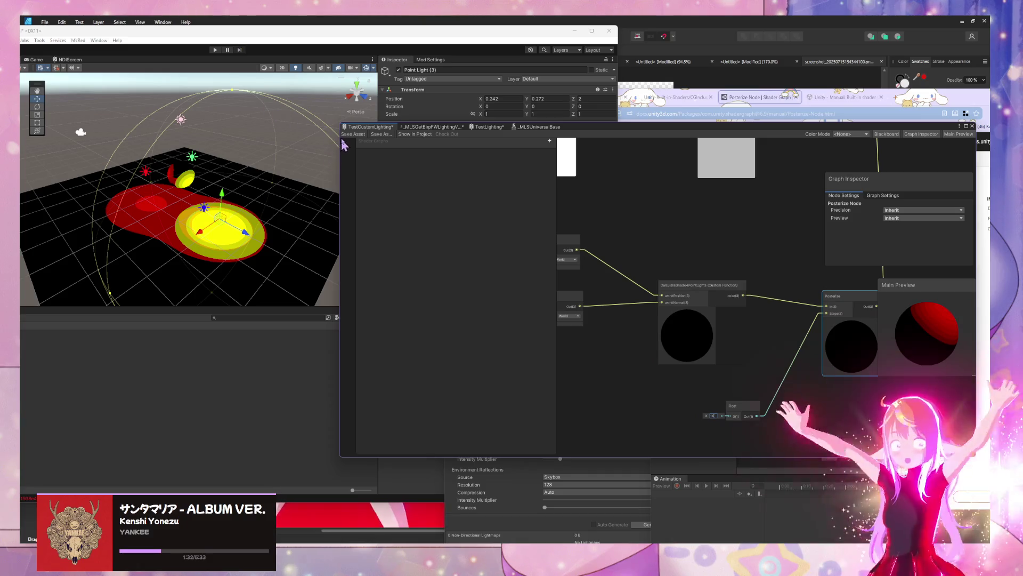
pyautogui.scroll(3, 281, 235)
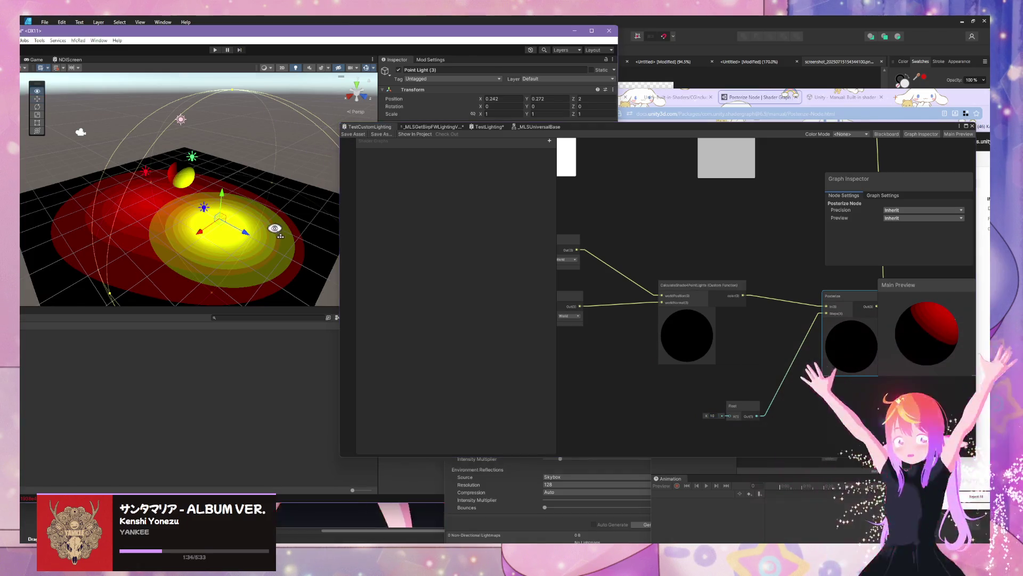
pyautogui.press('w')
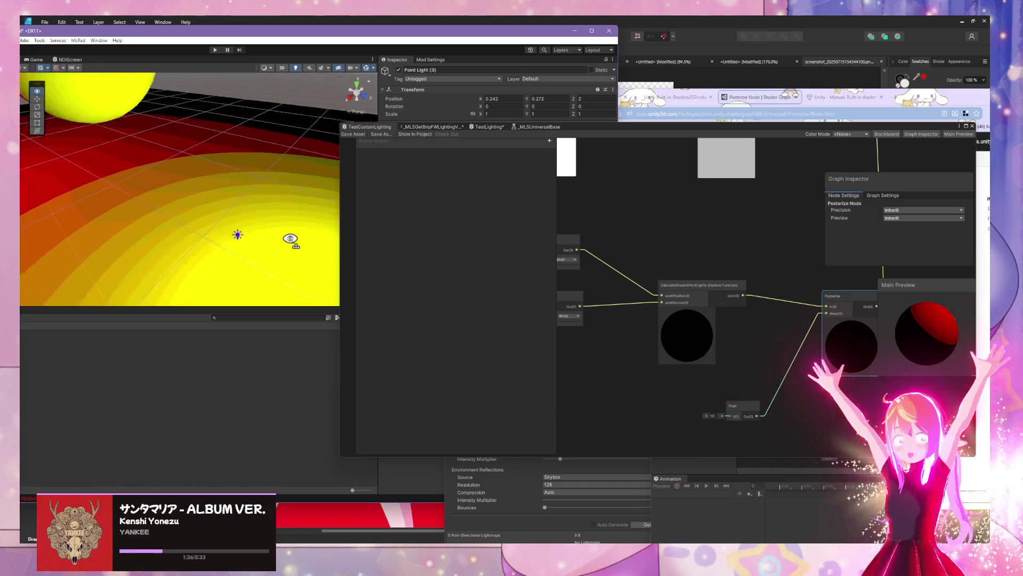
pyautogui.press('s')
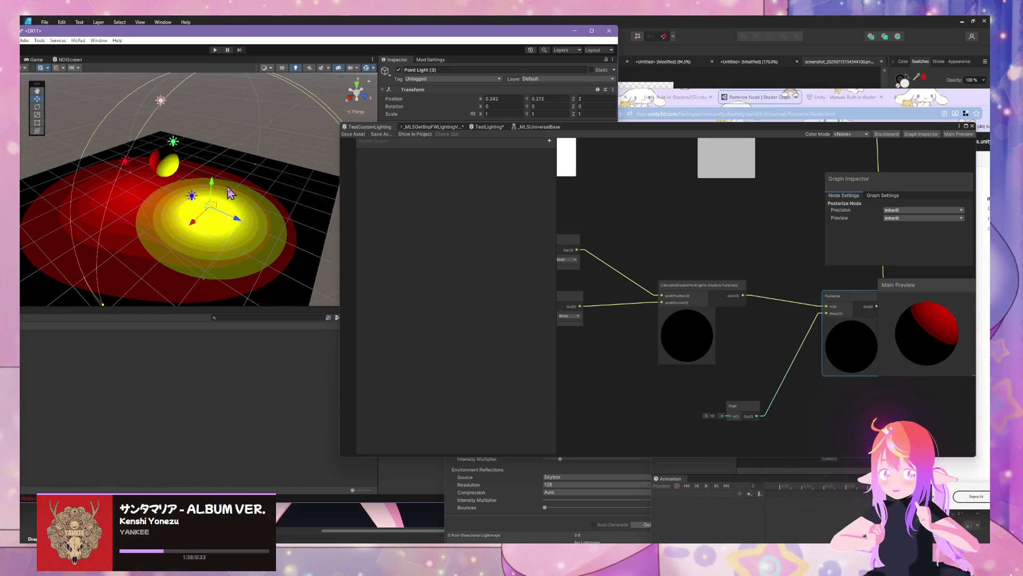
pyautogui.moveTo(213, 189)
pyautogui.mouseDown()
pyautogui.moveTo(221, 139)
pyautogui.moveTo(213, 197)
pyautogui.moveTo(217, 156)
pyautogui.moveTo(224, 200)
pyautogui.moveTo(199, 229)
pyautogui.moveTo(228, 187)
pyautogui.moveTo(143, 268)
pyautogui.moveTo(178, 233)
pyautogui.moveTo(173, 213)
pyautogui.moveTo(126, 190)
pyautogui.moveTo(196, 236)
pyautogui.moveTo(232, 238)
pyautogui.mouseUp()
# Step: Set the green point light's range to about 7.3 and intensity to about 2.1
pyautogui.click(173, 143)
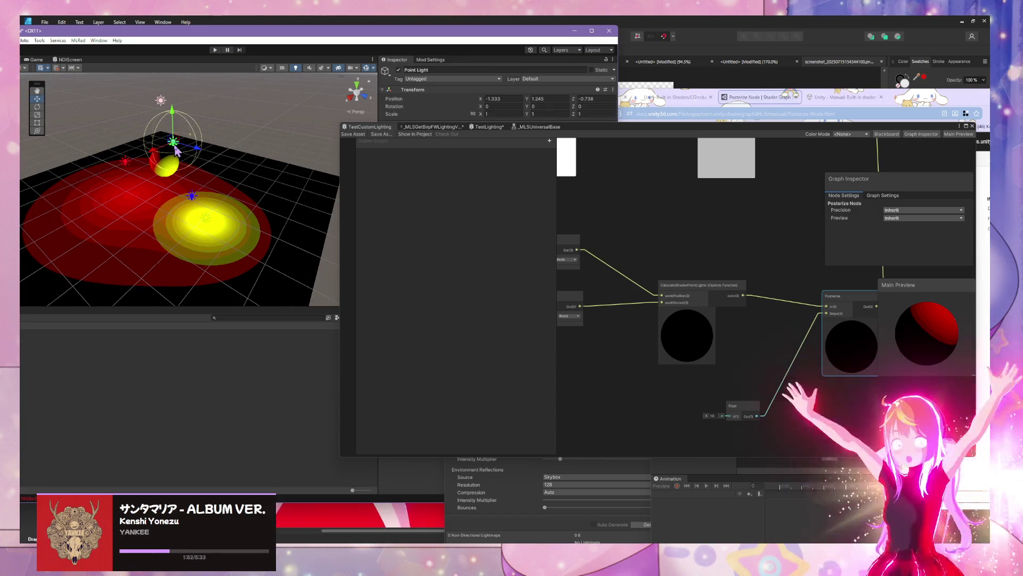
pyautogui.moveTo(600, 133); pyautogui.dragTo(623, 235)
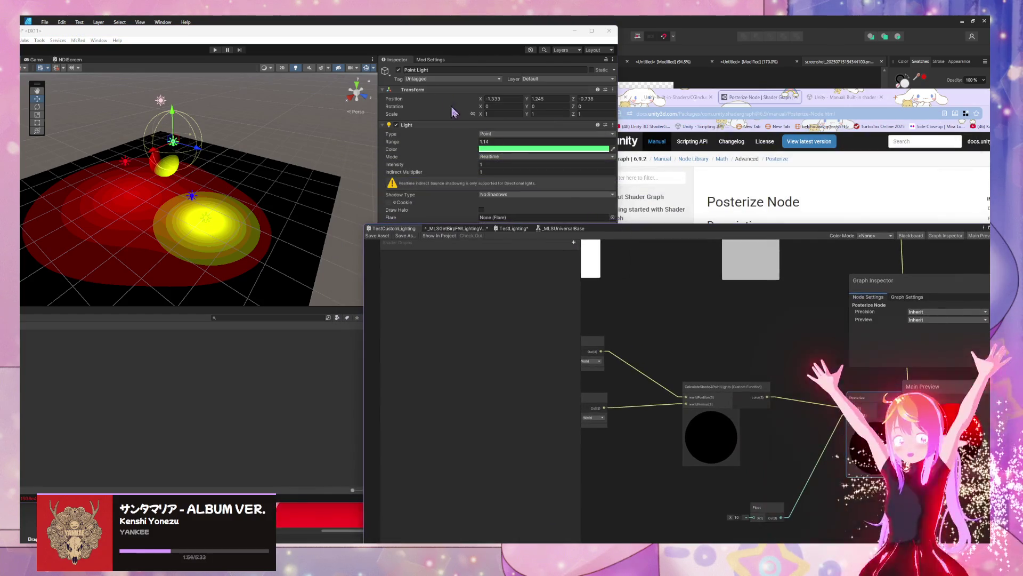
pyautogui.moveTo(481, 144)
pyautogui.mouseDown()
pyautogui.moveTo(859, 155)
pyautogui.moveTo(532, 139)
pyautogui.moveTo(550, 140)
pyautogui.mouseUp()
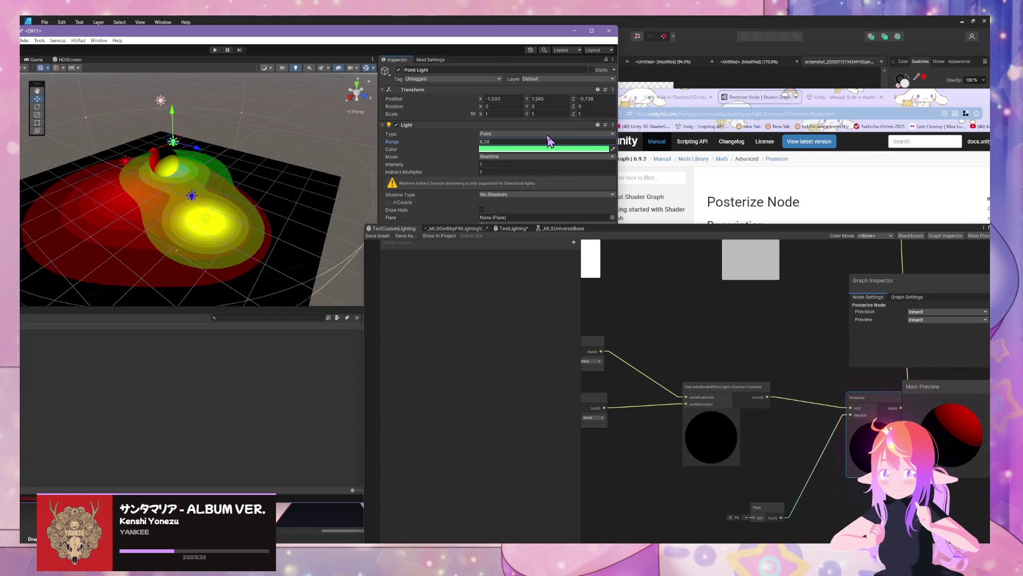
pyautogui.moveTo(480, 167)
pyautogui.mouseDown()
pyautogui.moveTo(506, 166)
pyautogui.moveTo(493, 165)
pyautogui.mouseUp()
pyautogui.moveTo(276, 143)
pyautogui.mouseDown()
pyautogui.moveTo(214, 155)
pyautogui.moveTo(77, 129)
pyautogui.moveTo(240, 171)
pyautogui.moveTo(167, 144)
pyautogui.mouseUp()
# Step: Give the red point light range 13.54, intensity 1.43, indirect multiplier 1.17, and lower it toward the floor
pyautogui.click(197, 152)
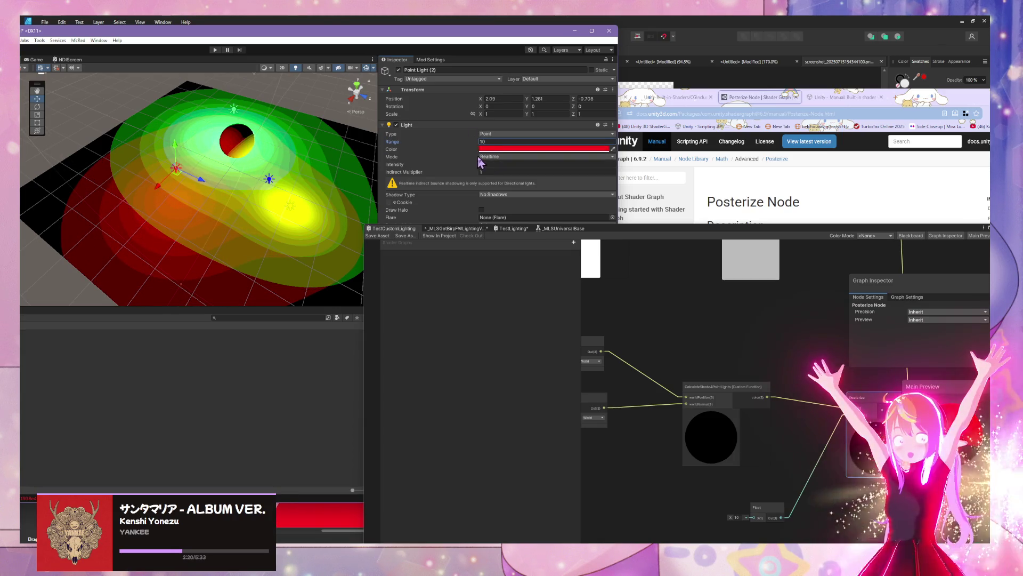
pyautogui.moveTo(479, 143)
pyautogui.mouseDown()
pyautogui.moveTo(491, 143)
pyautogui.moveTo(488, 167)
pyautogui.mouseUp()
pyautogui.write('1.43')
pyautogui.press('Tab')
pyautogui.write('2.92')
pyautogui.press('BackSpace')
pyautogui.press('BackSpace')
pyautogui.press('BackSpace')
pyautogui.write('1.17')
pyautogui.moveTo(474, 144)
pyautogui.mouseDown()
pyautogui.moveTo(484, 144)
pyautogui.moveTo(472, 164)
pyautogui.moveTo(480, 141)
pyautogui.moveTo(368, 142)
pyautogui.mouseUp()
pyautogui.moveTo(178, 158); pyautogui.dragTo(182, 181)
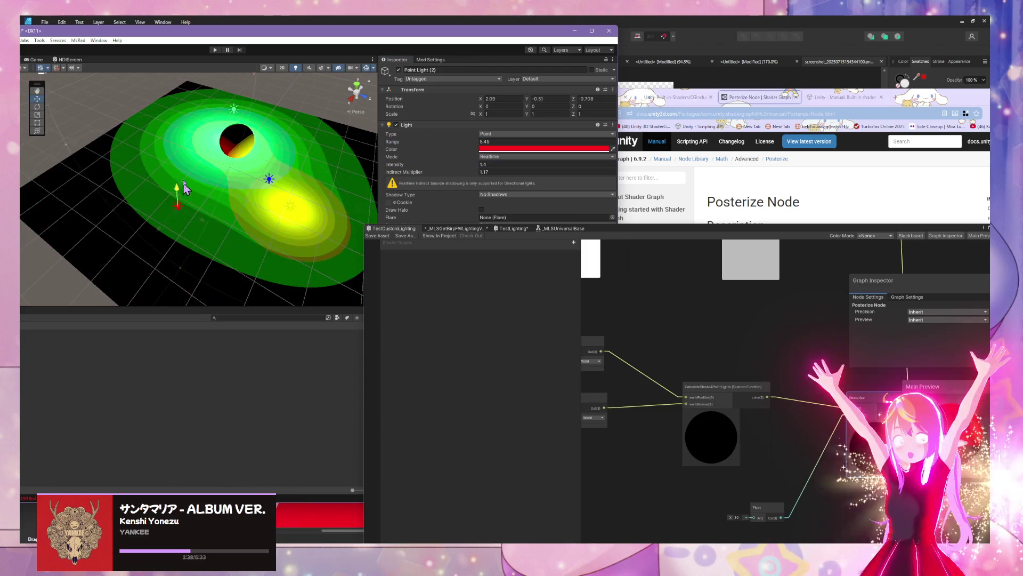
pyautogui.moveTo(221, 121)
pyautogui.mouseDown()
pyautogui.moveTo(196, 197)
pyautogui.moveTo(148, 187)
pyautogui.moveTo(168, 183)
pyautogui.mouseUp()
# Step: Set the blue point light's range to 2.5 and intensity to 4.88, then move it elsewhere
pyautogui.click(150, 187)
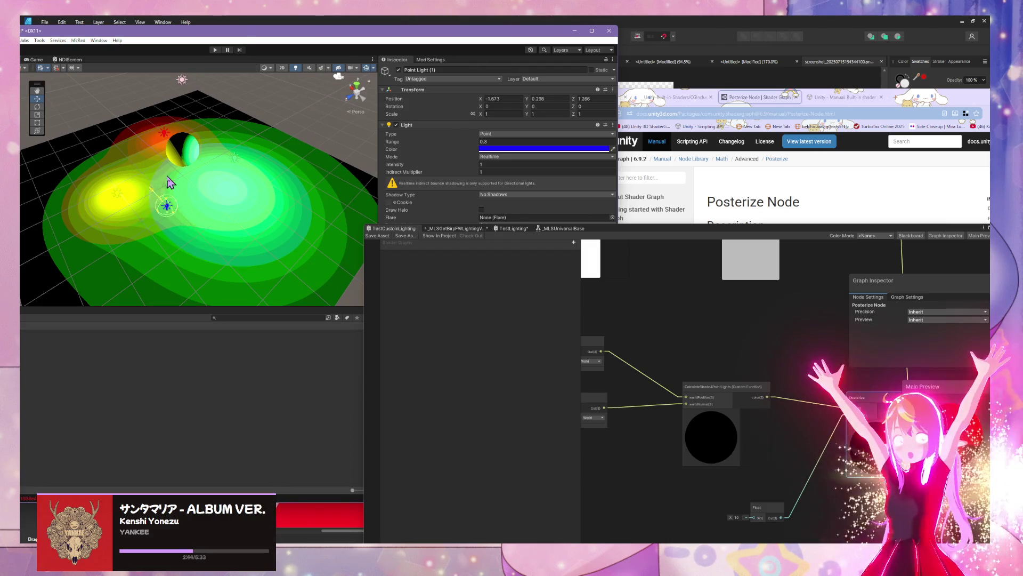
pyautogui.click(485, 142)
pyautogui.write('2.5')
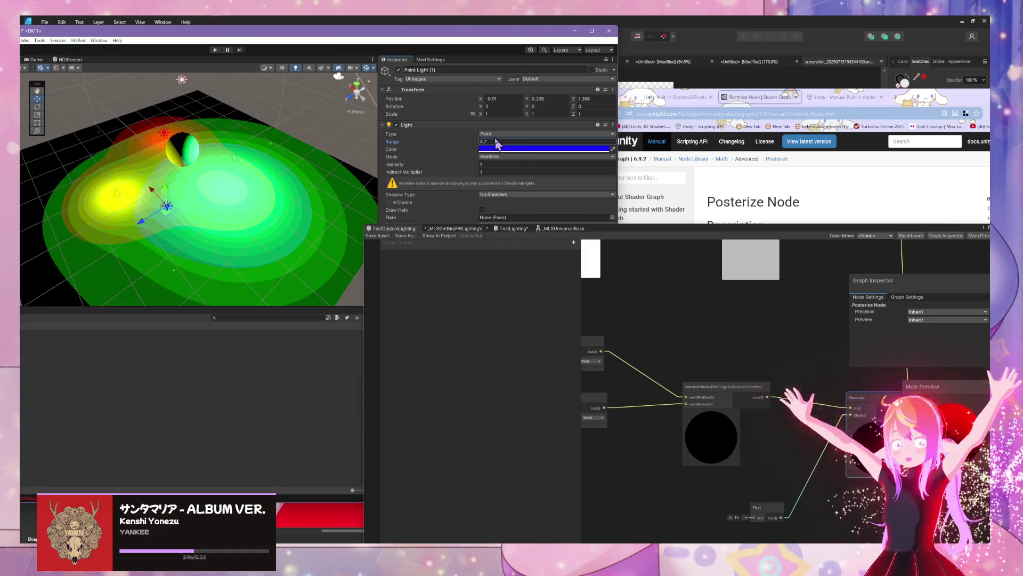
pyautogui.press('BackSpace')
pyautogui.press('BackSpace')
pyautogui.click(493, 165)
pyautogui.write('1.86')
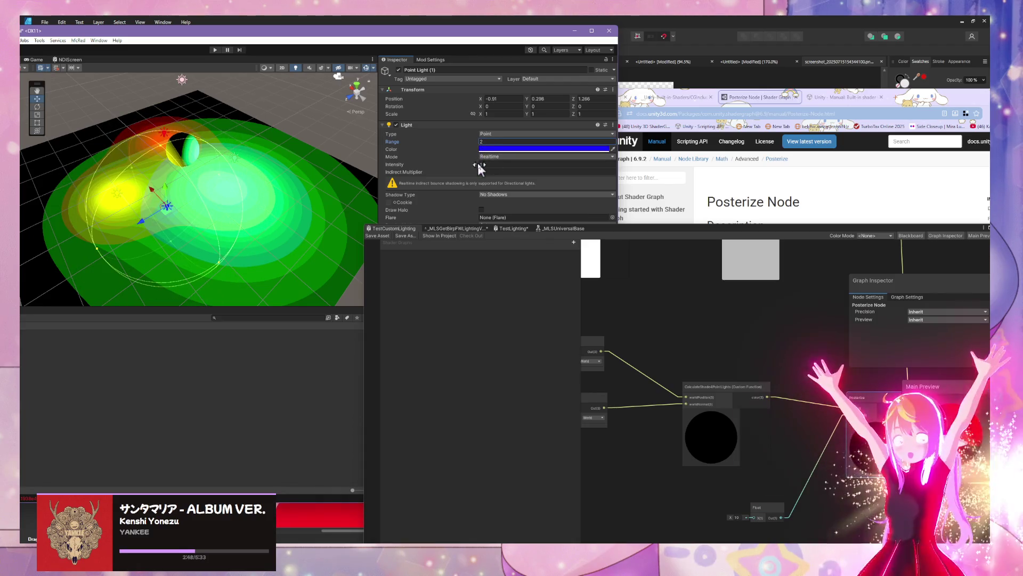
pyautogui.moveTo(516, 166); pyautogui.dragTo(548, 166)
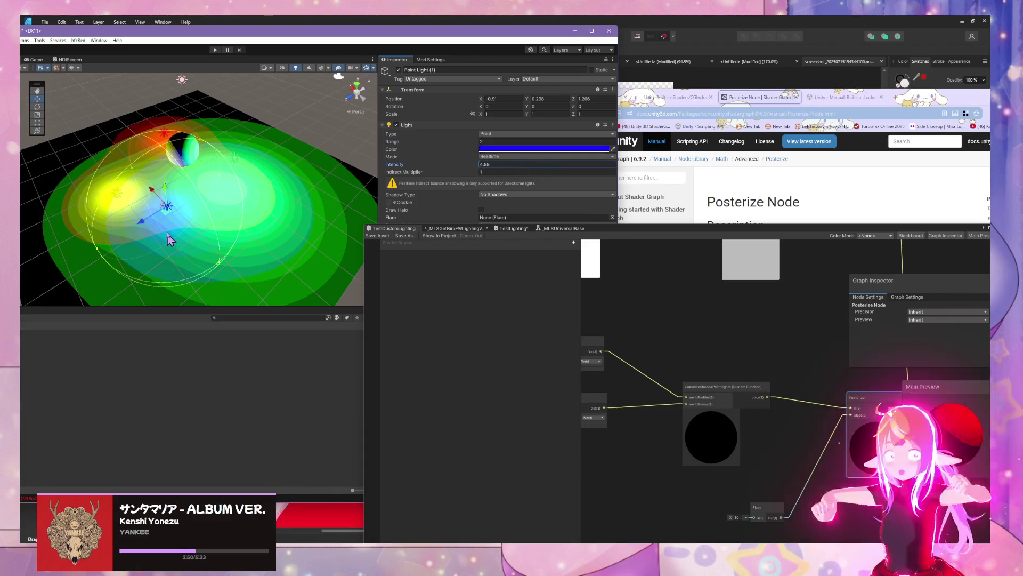
pyautogui.moveTo(155, 197)
pyautogui.mouseDown()
pyautogui.moveTo(112, 155)
pyautogui.moveTo(91, 161)
pyautogui.moveTo(96, 133)
pyautogui.moveTo(122, 171)
pyautogui.moveTo(181, 165)
pyautogui.moveTo(304, 187)
pyautogui.moveTo(276, 150)
pyautogui.moveTo(230, 122)
pyautogui.moveTo(60, 161)
pyautogui.moveTo(189, 187)
pyautogui.moveTo(281, 262)
pyautogui.moveTo(48, 288)
pyautogui.mouseUp()
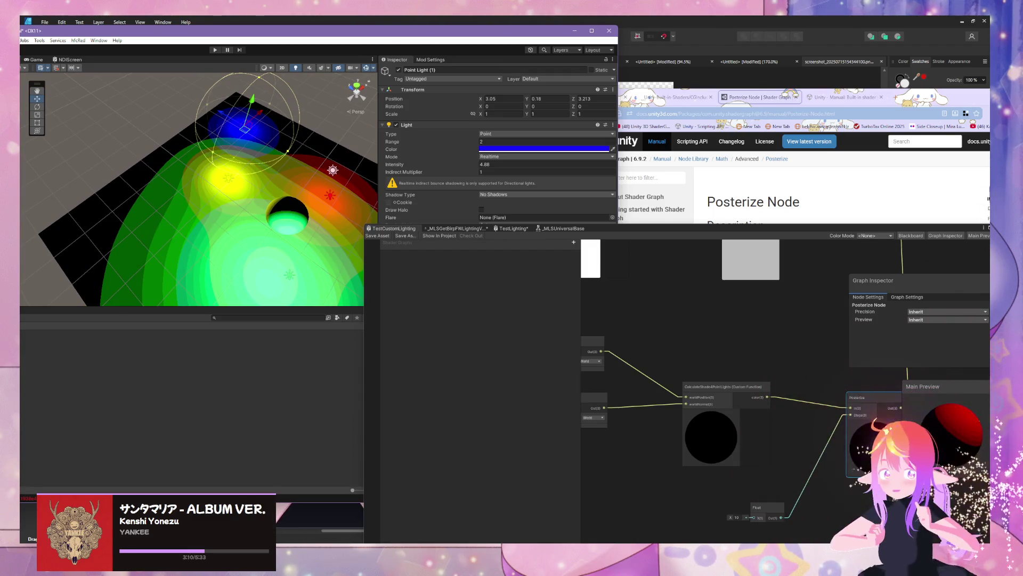
# Step: Raise the blue light's intensity to about 6.96 and set its Shadow Type to Soft Shadows
pyautogui.click(479, 163)
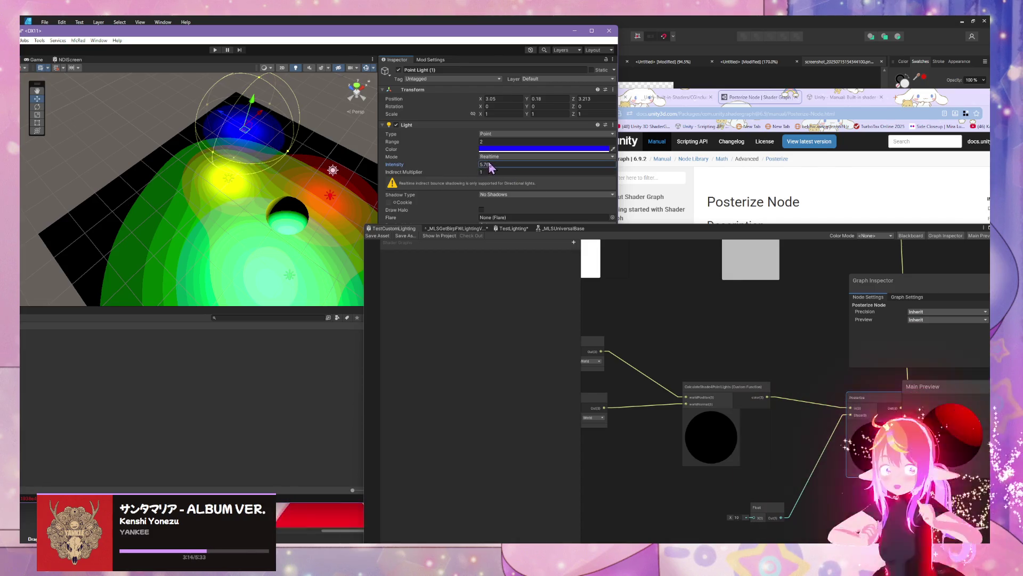
pyautogui.moveTo(489, 162); pyautogui.dragTo(483, 166)
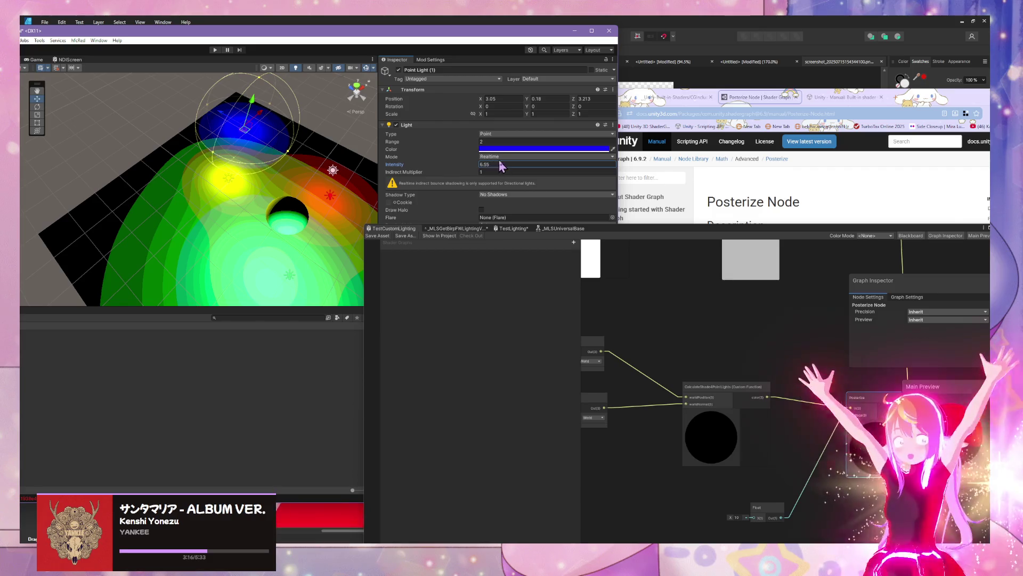
pyautogui.moveTo(549, 159)
pyautogui.mouseDown()
pyautogui.moveTo(642, 159)
pyautogui.moveTo(516, 158)
pyautogui.moveTo(647, 155)
pyautogui.moveTo(506, 169)
pyautogui.mouseUp()
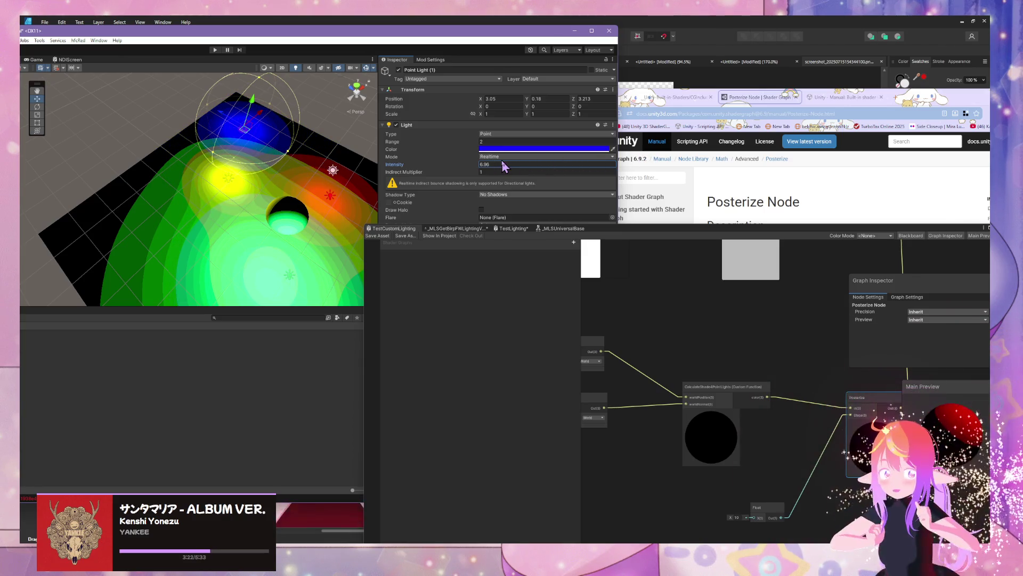
pyautogui.click(497, 195)
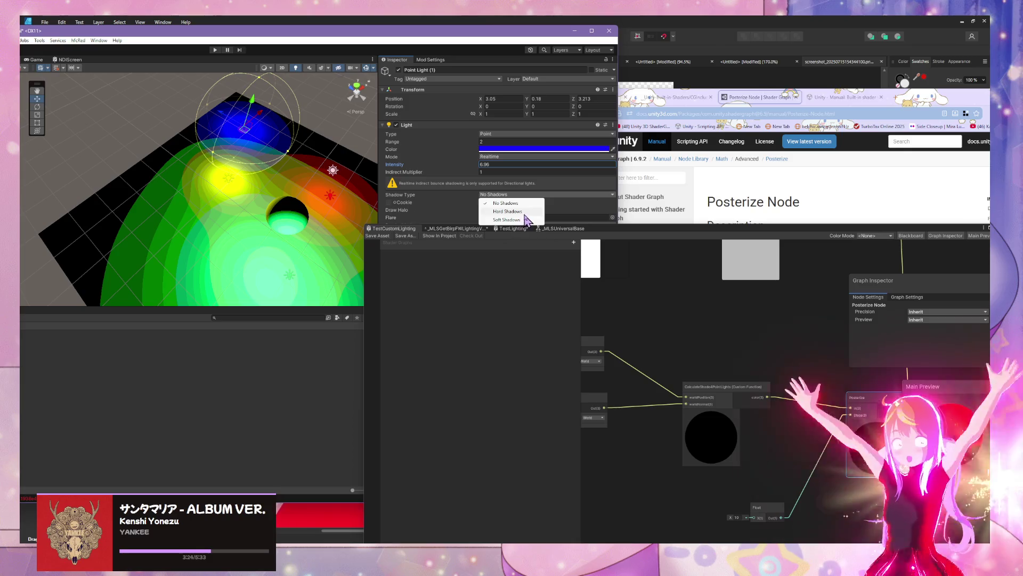
pyautogui.click(506, 220)
pyautogui.scroll(10, 336, 209)
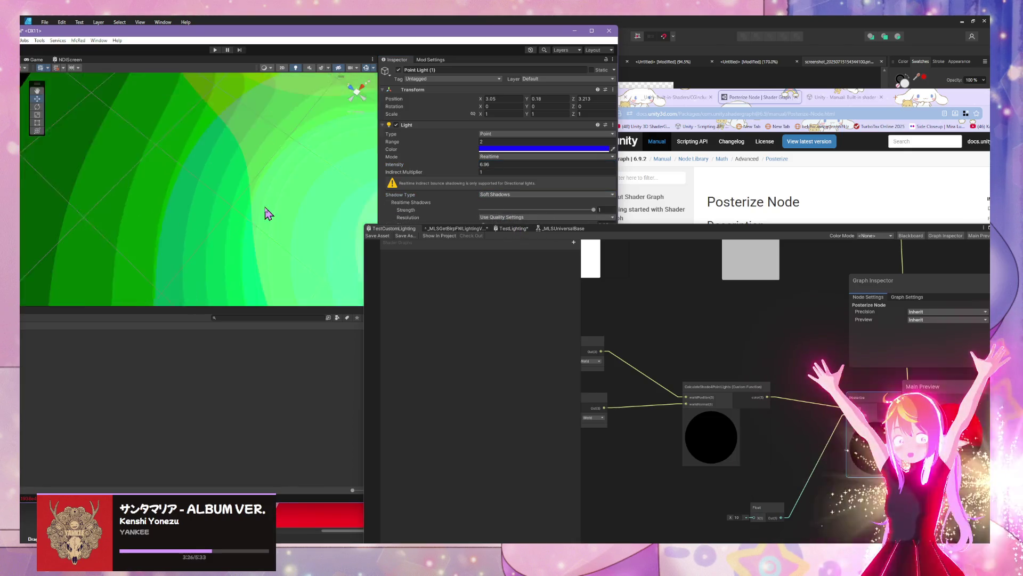
pyautogui.scroll(-10, 268, 213)
pyautogui.moveTo(268, 213)
pyautogui.mouseDown()
pyautogui.moveTo(188, 146)
pyautogui.moveTo(198, 167)
pyautogui.moveTo(218, 167)
pyautogui.moveTo(137, 171)
pyautogui.moveTo(274, 155)
pyautogui.moveTo(171, 212)
pyautogui.moveTo(304, 171)
pyautogui.moveTo(256, 137)
pyautogui.moveTo(166, 138)
pyautogui.moveTo(245, 155)
pyautogui.mouseUp()
# Step: Bring the Shader Graph back over the scene and pan and zoom out to frame all nodes
pyautogui.moveTo(717, 235); pyautogui.dragTo(441, 135)
pyautogui.moveTo(523, 227)
pyautogui.mouseDown()
pyautogui.moveTo(445, 275)
pyautogui.moveTo(515, 386)
pyautogui.mouseUp()
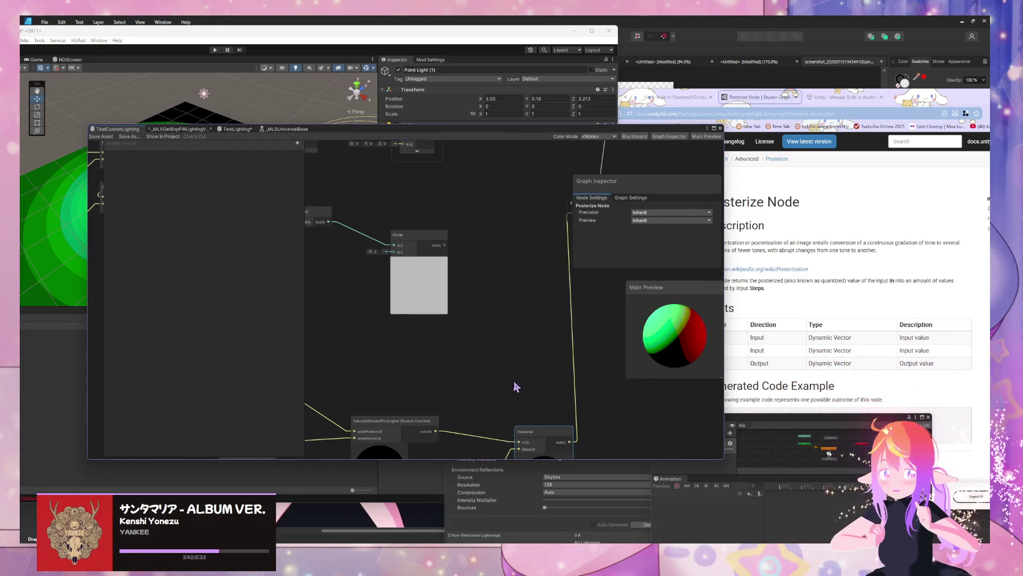
pyautogui.moveTo(424, 222)
pyautogui.mouseDown()
pyautogui.moveTo(494, 280)
pyautogui.moveTo(500, 311)
pyautogui.mouseUp()
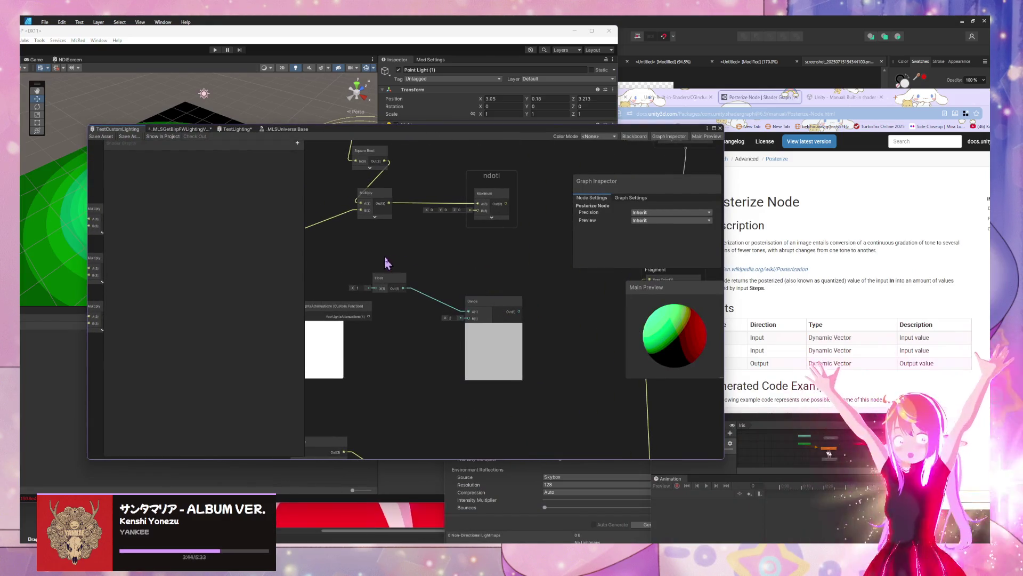
pyautogui.moveTo(386, 262); pyautogui.dragTo(494, 308)
pyautogui.scroll(-3, 557, 309)
pyautogui.moveTo(557, 309); pyautogui.dragTo(557, 293)
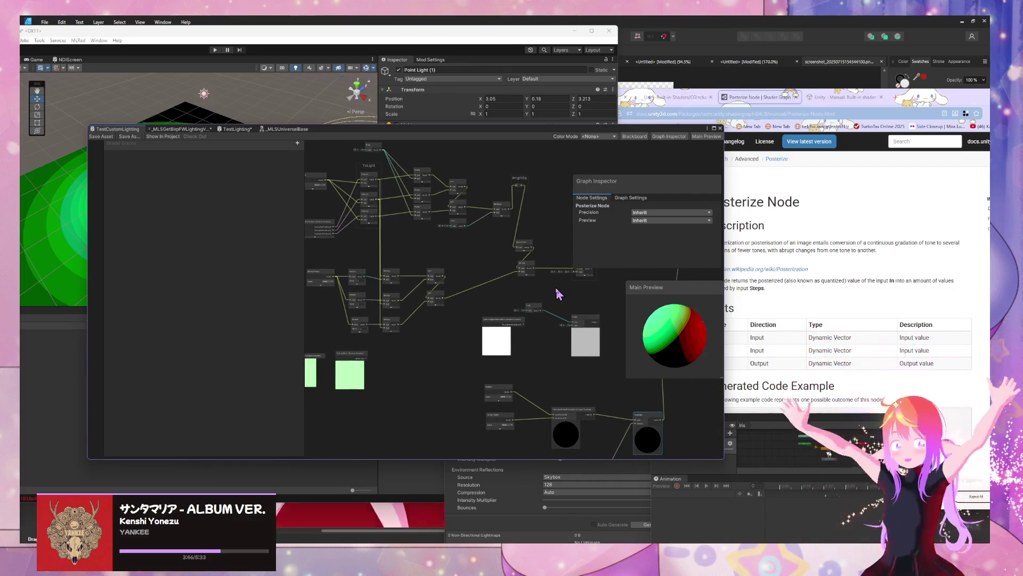
# Step: Switch the browser from the node documentation tabs to the UnityCG.cginc source on GitHub
pyautogui.click(867, 270)
pyautogui.click(845, 97)
pyautogui.click(753, 101)
pyautogui.click(619, 99)
pyautogui.click(669, 98)
pyautogui.click(436, 312)
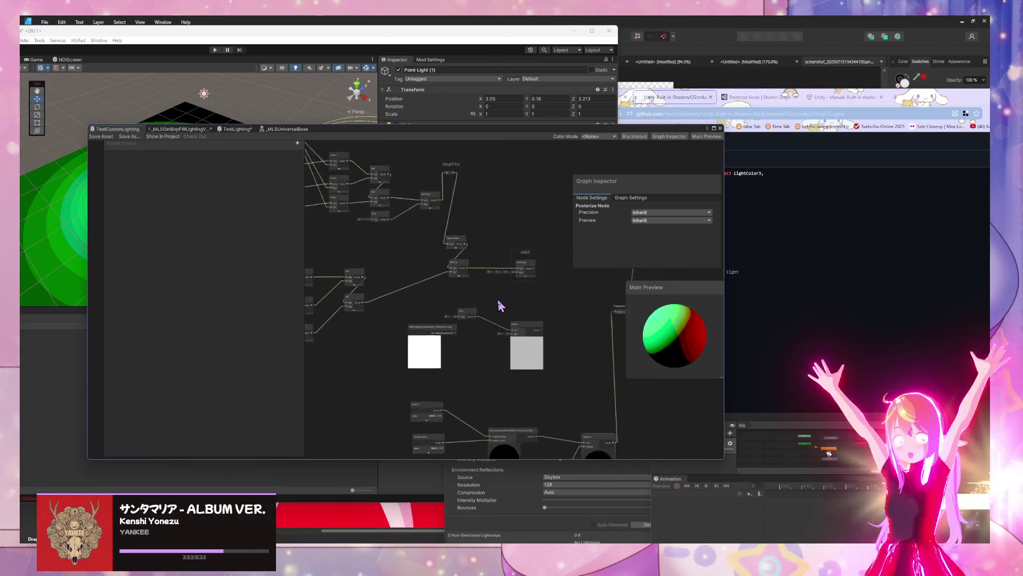
pyautogui.scroll(5, 498, 299)
pyautogui.click(888, 341)
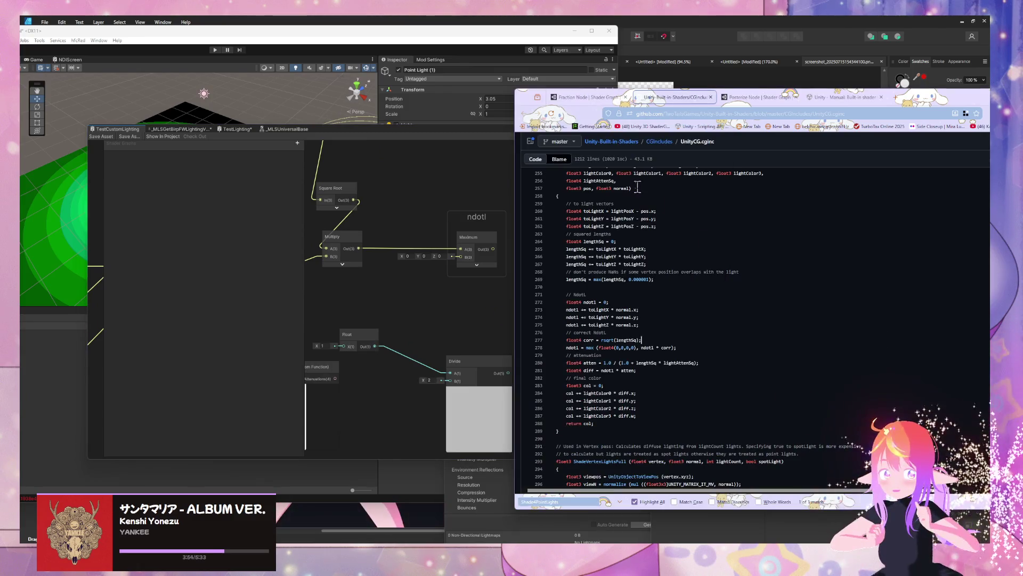
# Step: Position the Shader Graph window up and left beside the scrolled UnityCG.cginc code
pyautogui.moveTo(504, 138); pyautogui.dragTo(337, 122)
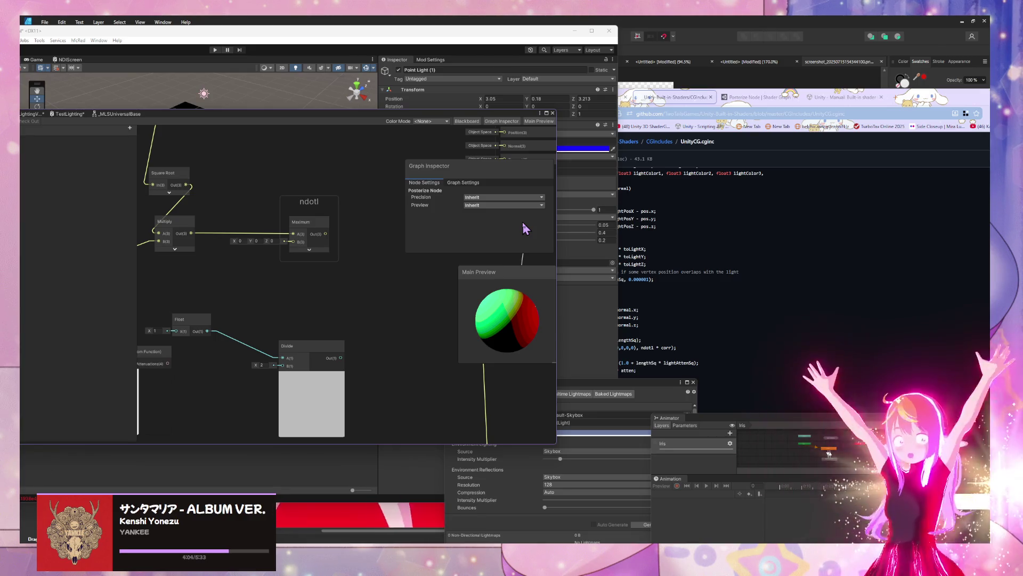
pyautogui.click(801, 284)
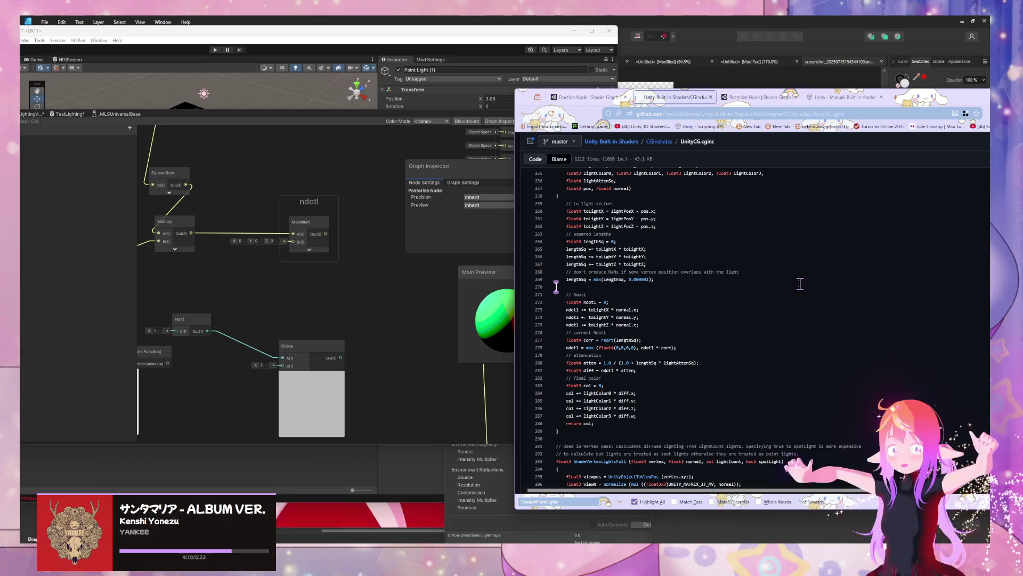
pyautogui.scroll(-4, 402, 274)
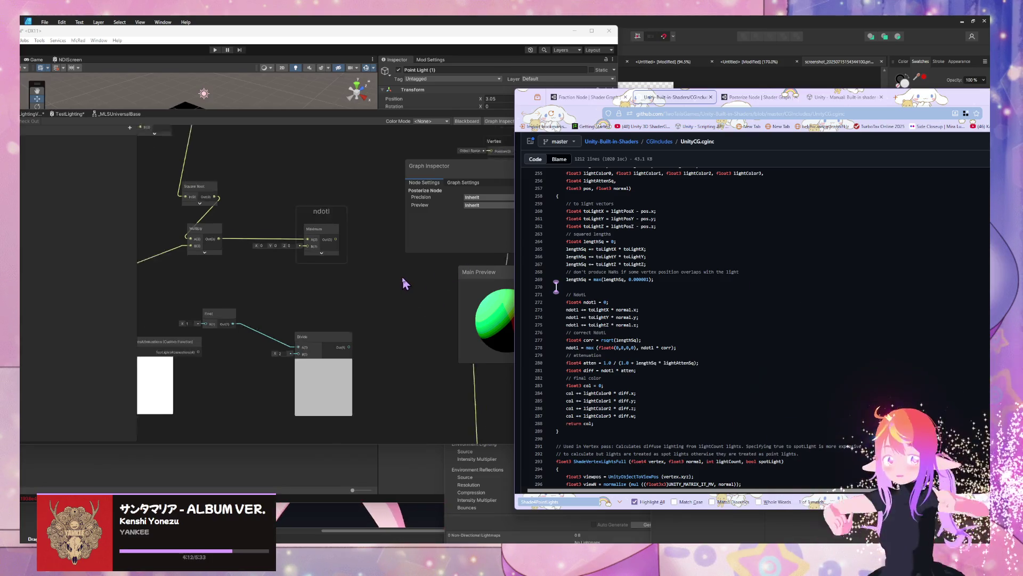
pyautogui.click(334, 279)
pyautogui.moveTo(334, 279); pyautogui.dragTo(364, 276)
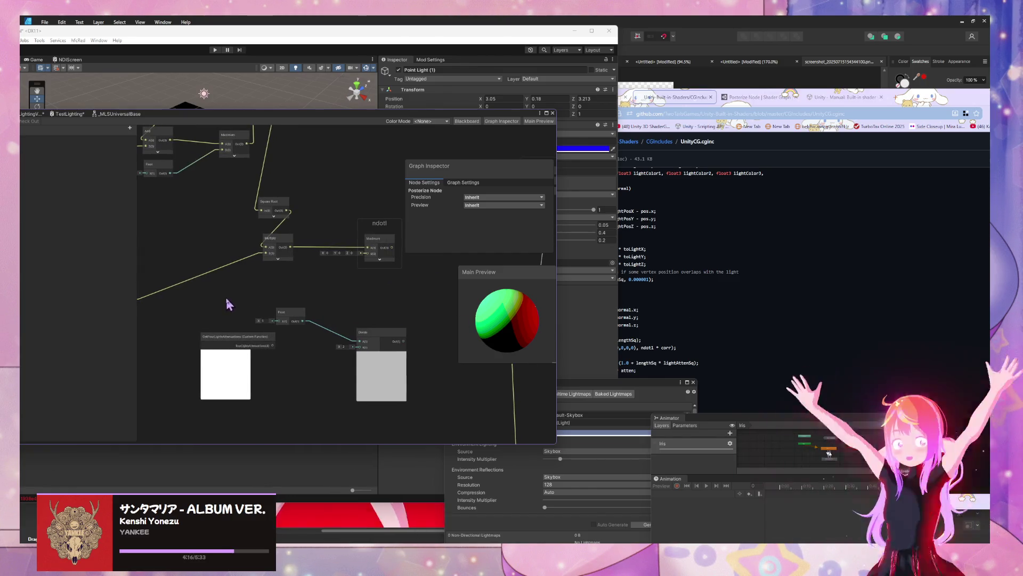
pyautogui.click(739, 344)
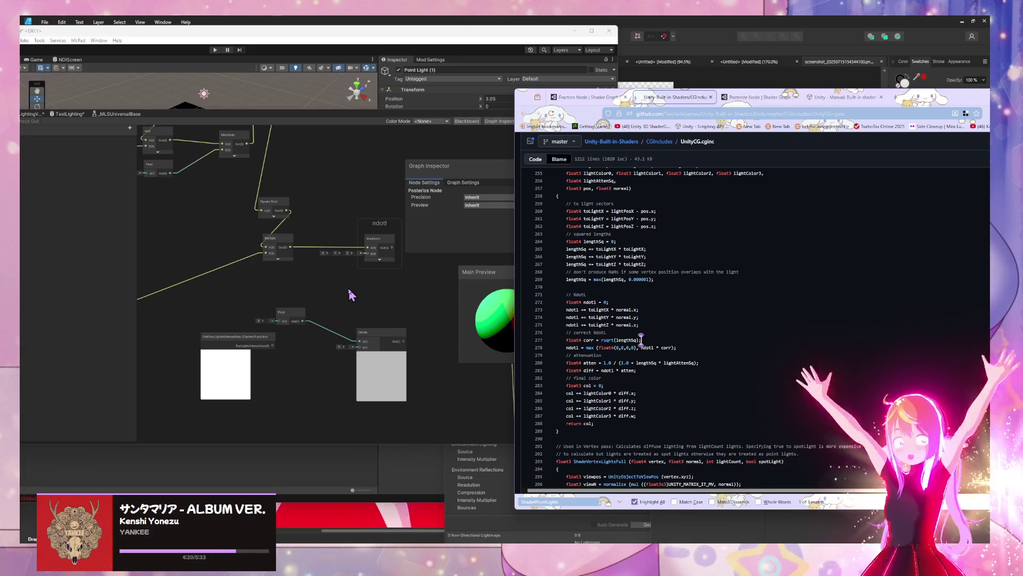
# Step: Link the custom function output to Divide's B input and shift GetFourLightsAttenuations left
pyautogui.moveTo(271, 345); pyautogui.dragTo(361, 347)
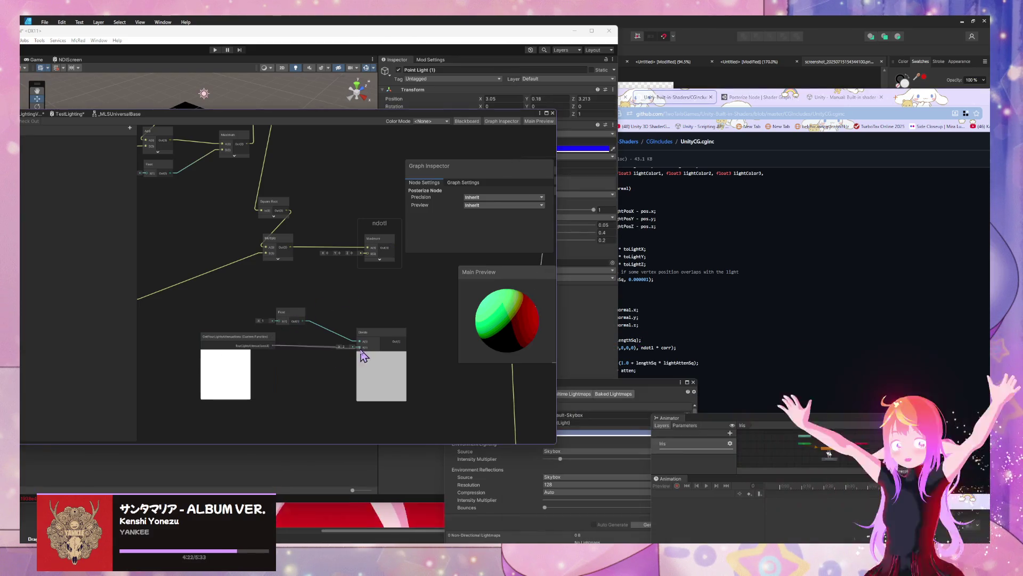
pyautogui.click(732, 322)
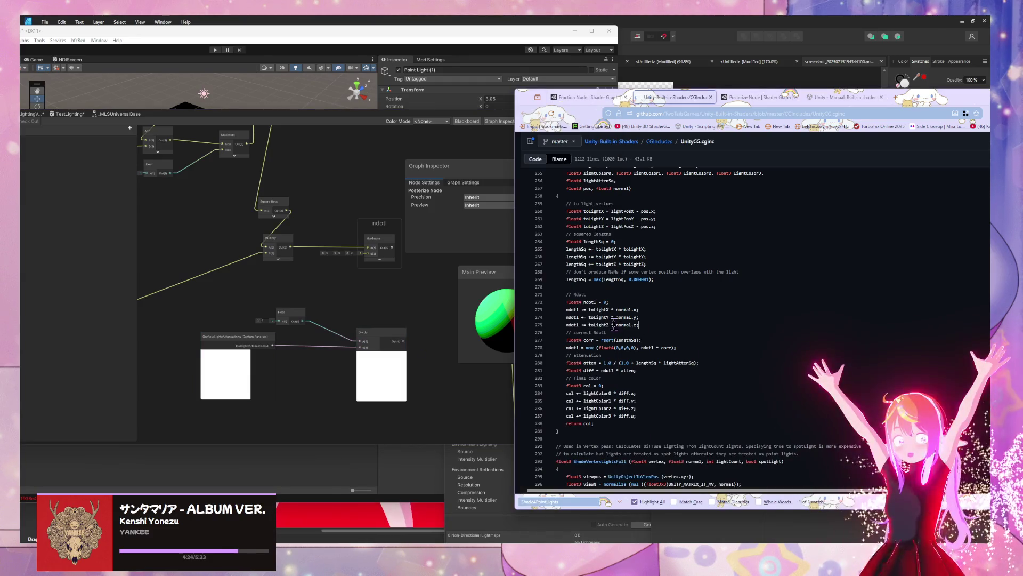
pyautogui.moveTo(375, 301); pyautogui.dragTo(307, 290)
pyautogui.moveTo(223, 344); pyautogui.dragTo(369, 323)
pyautogui.moveTo(517, 37); pyautogui.dragTo(395, 49)
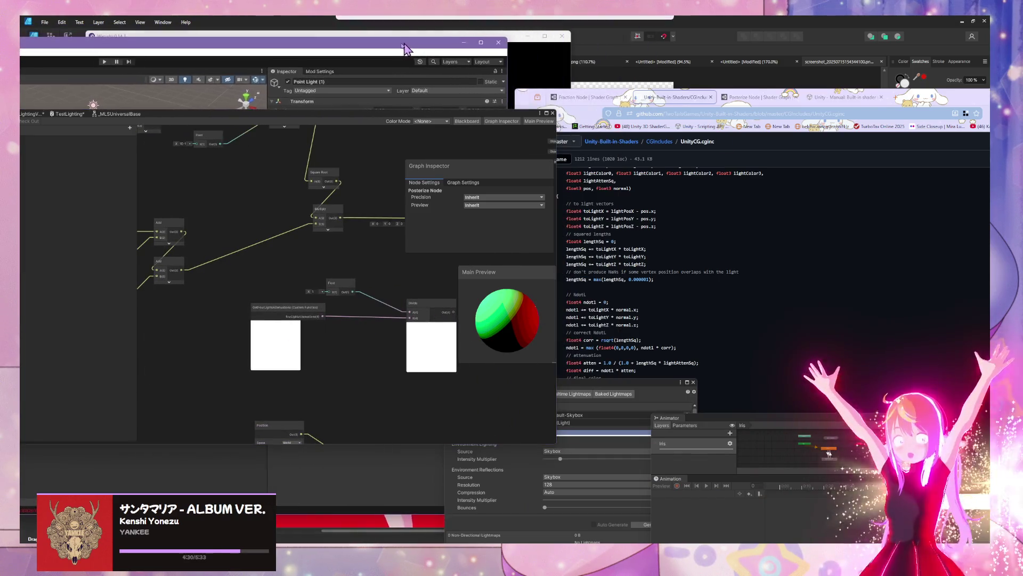
pyautogui.moveTo(434, 113); pyautogui.dragTo(375, 108)
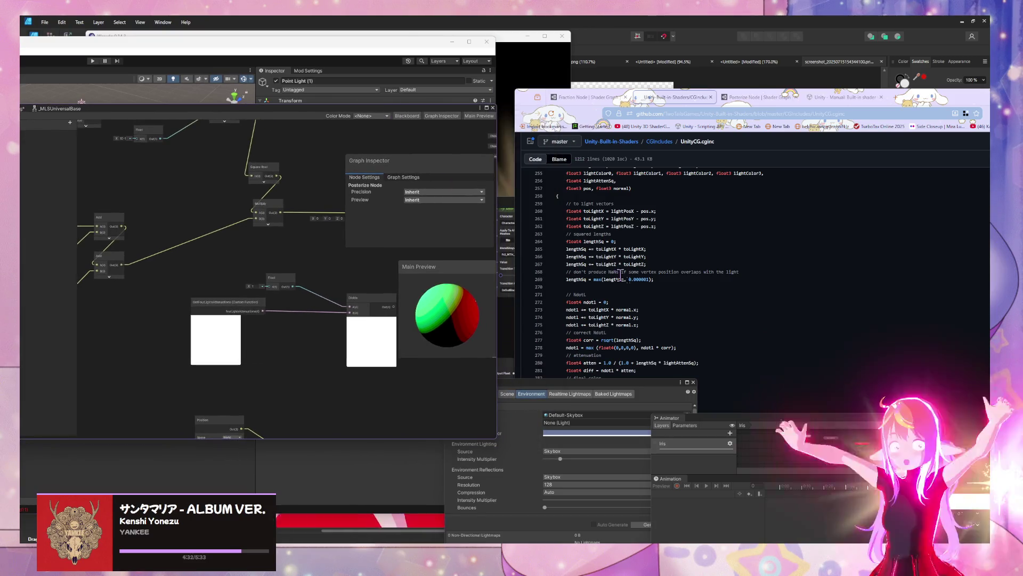
pyautogui.moveTo(221, 302); pyautogui.dragTo(177, 303)
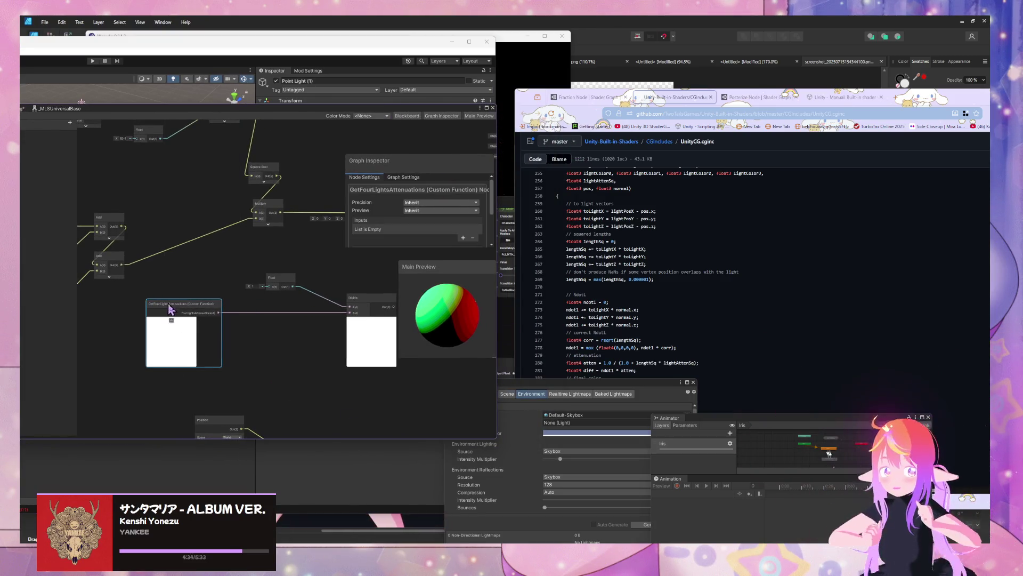
pyautogui.moveTo(254, 356)
pyautogui.mouseDown()
pyautogui.moveTo(222, 342)
pyautogui.moveTo(174, 354)
pyautogui.moveTo(341, 400)
pyautogui.moveTo(278, 441)
pyautogui.mouseUp()
pyautogui.scroll(-3, 274, 359)
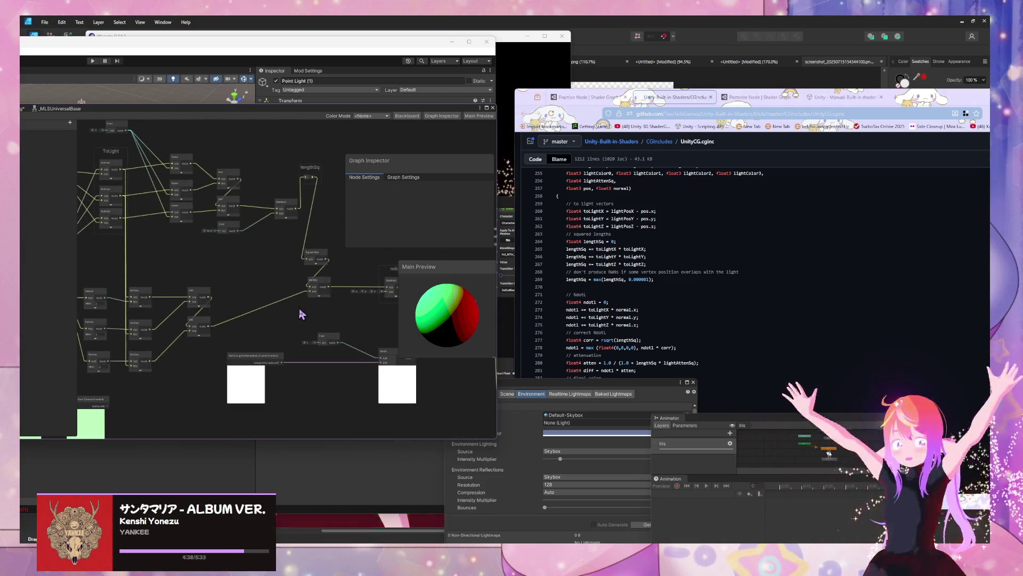
# Step: Add a Float node near the attenuation function
pyautogui.press('space')
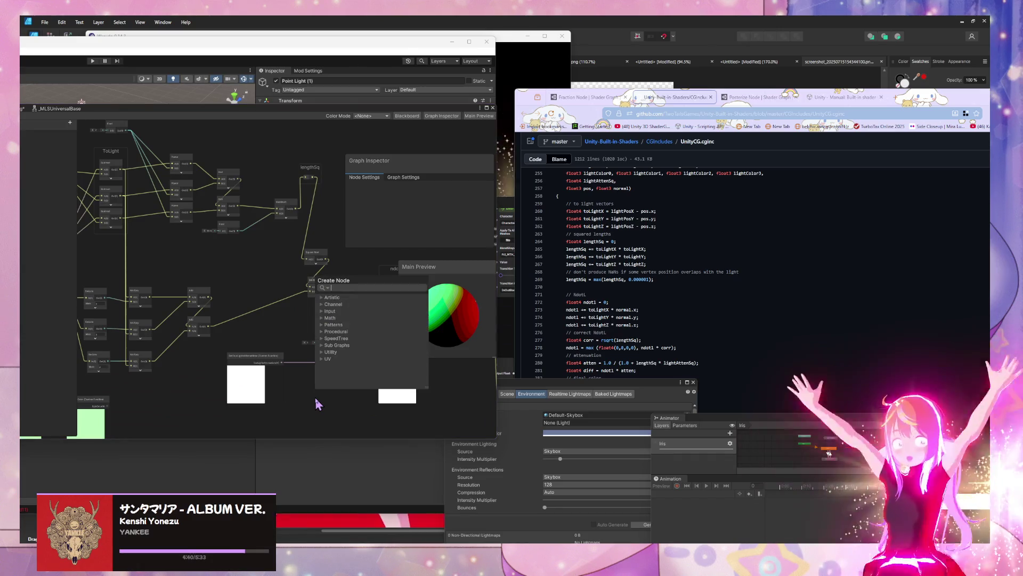
pyautogui.write('float')
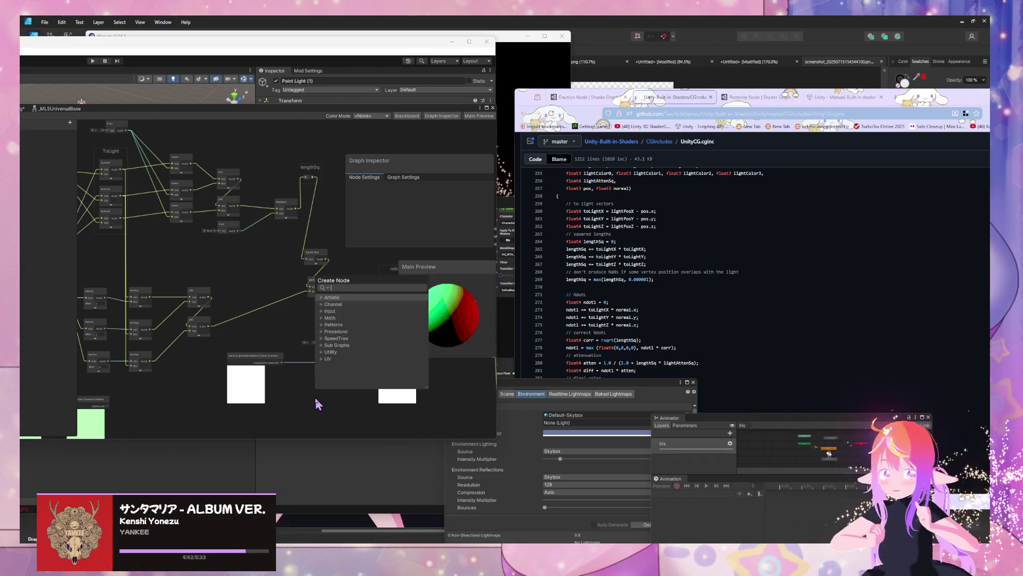
pyautogui.press('Return')
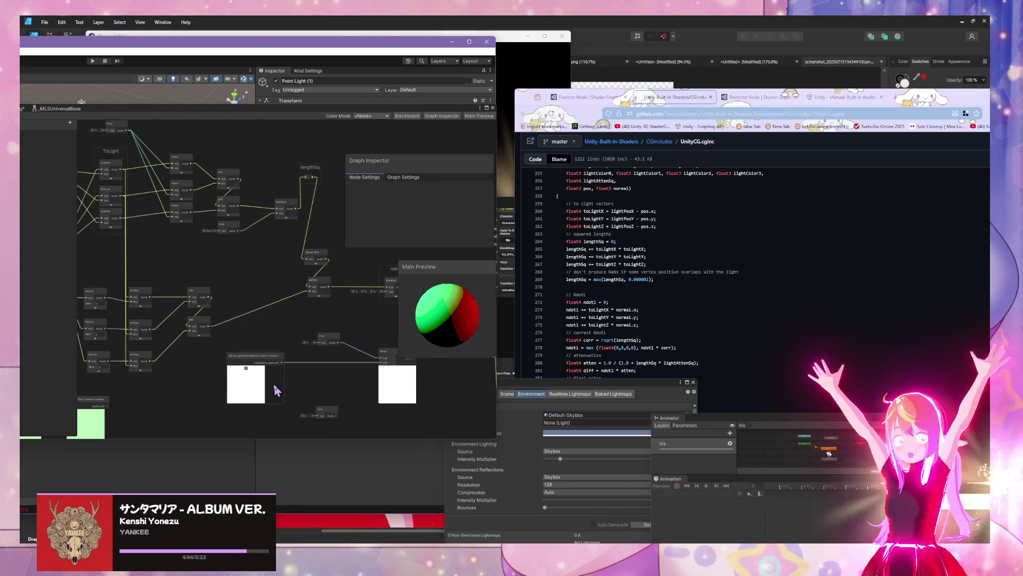
pyautogui.moveTo(326, 414); pyautogui.dragTo(313, 391)
pyautogui.click(334, 375)
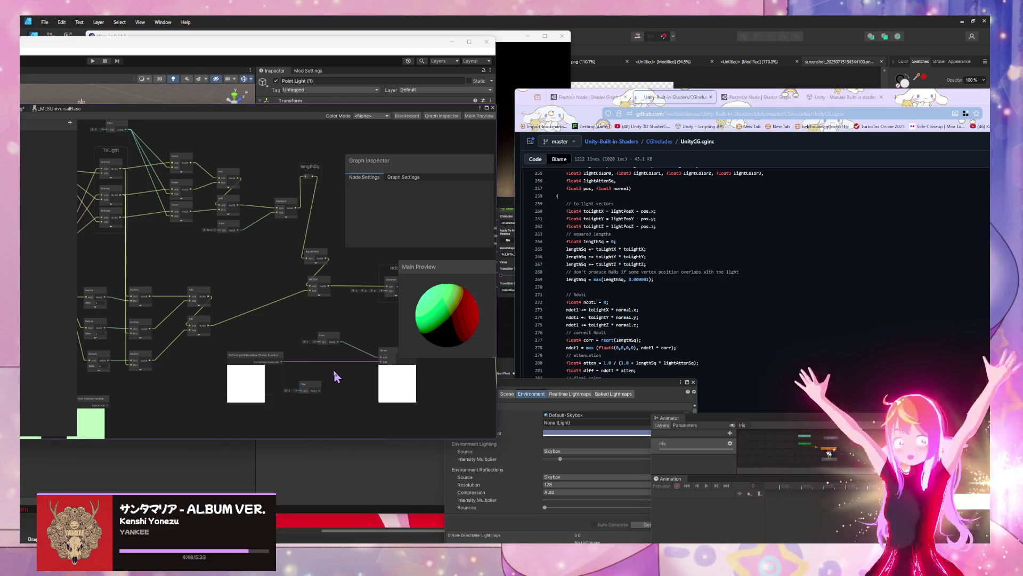
# Step: Add an Add node next to the Float node
pyautogui.press('space')
pyautogui.write('add')
pyautogui.press('Return')
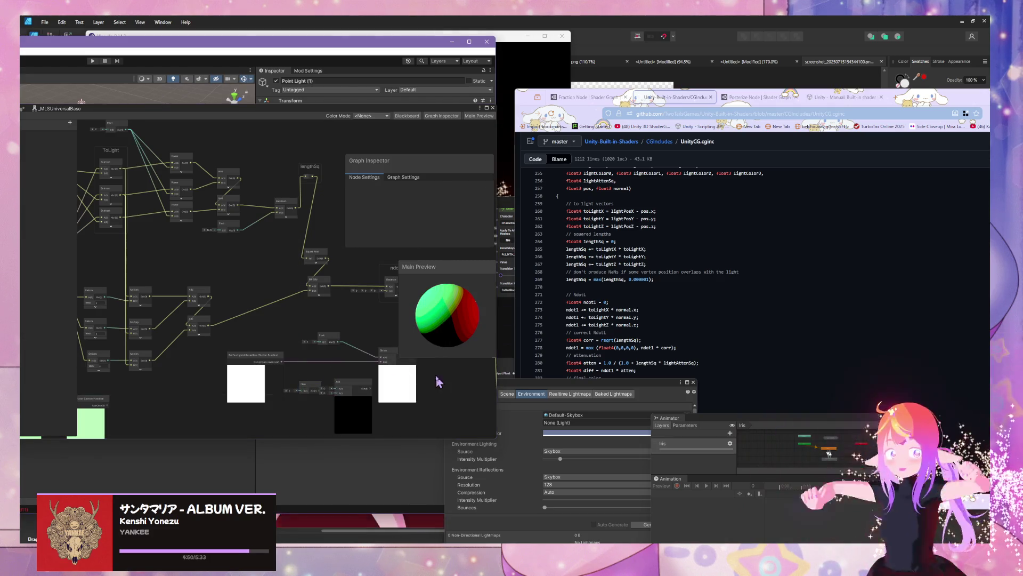
pyautogui.click(347, 404)
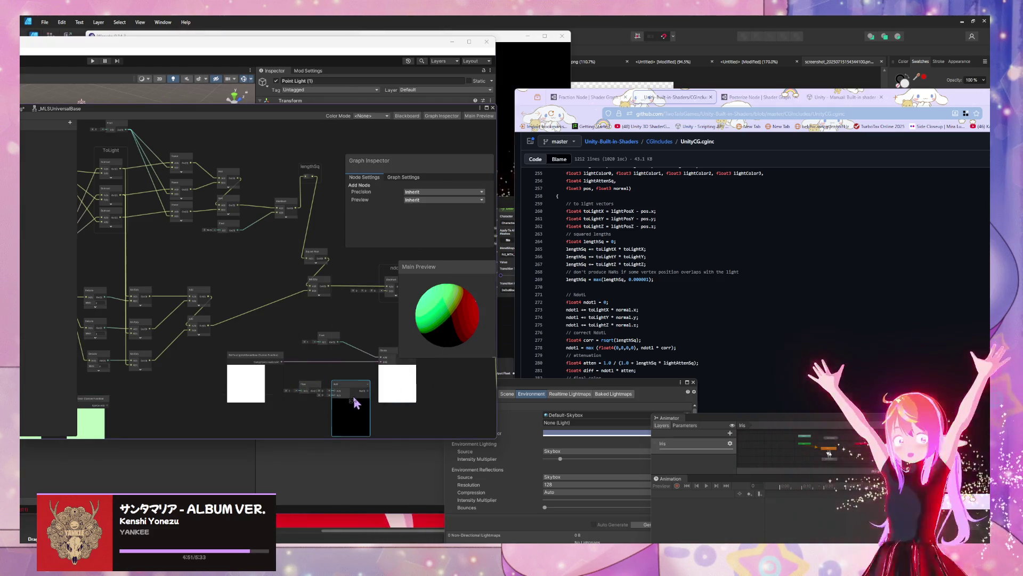
pyautogui.click(314, 388)
pyautogui.scroll(5, 349, 386)
pyautogui.scroll(-3, 294, 393)
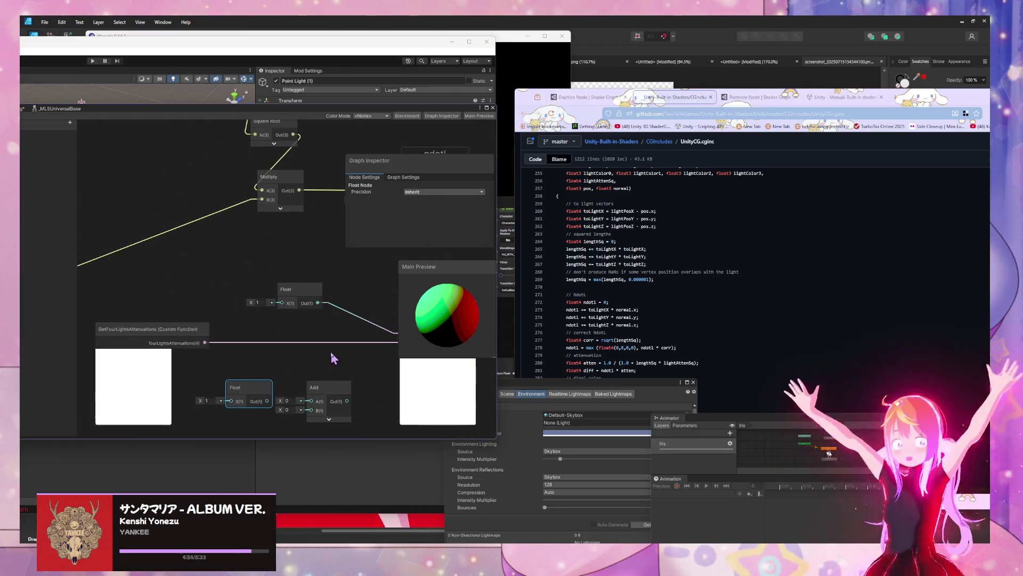
pyautogui.click(333, 357)
# Step: Create a Multiply node with collapsed preview and wire the attenuation output into its A input
pyautogui.press('space')
pyautogui.write('mul')
pyautogui.press('Down')
pyautogui.press('Down')
pyautogui.press('Down')
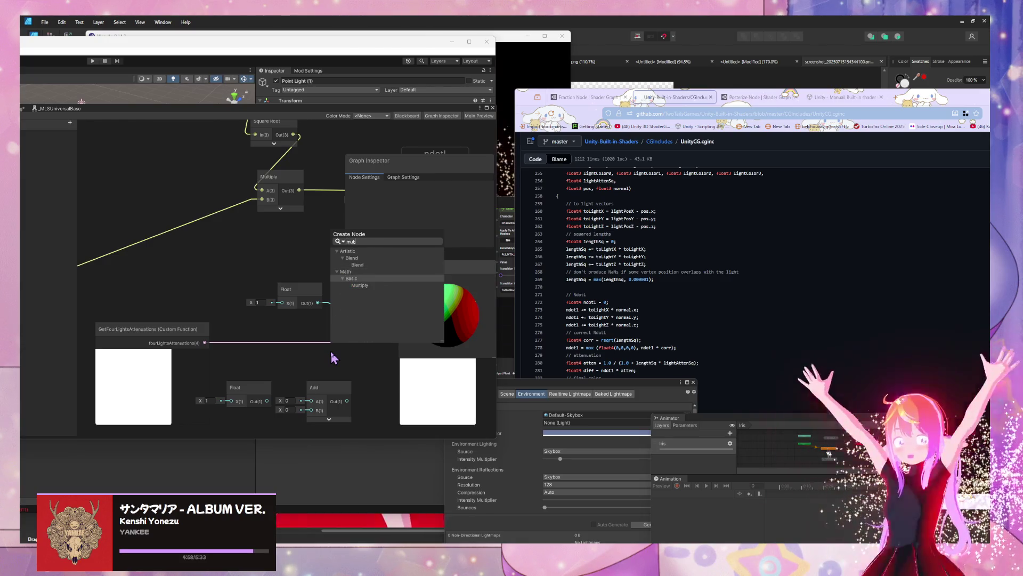
pyautogui.press('Return')
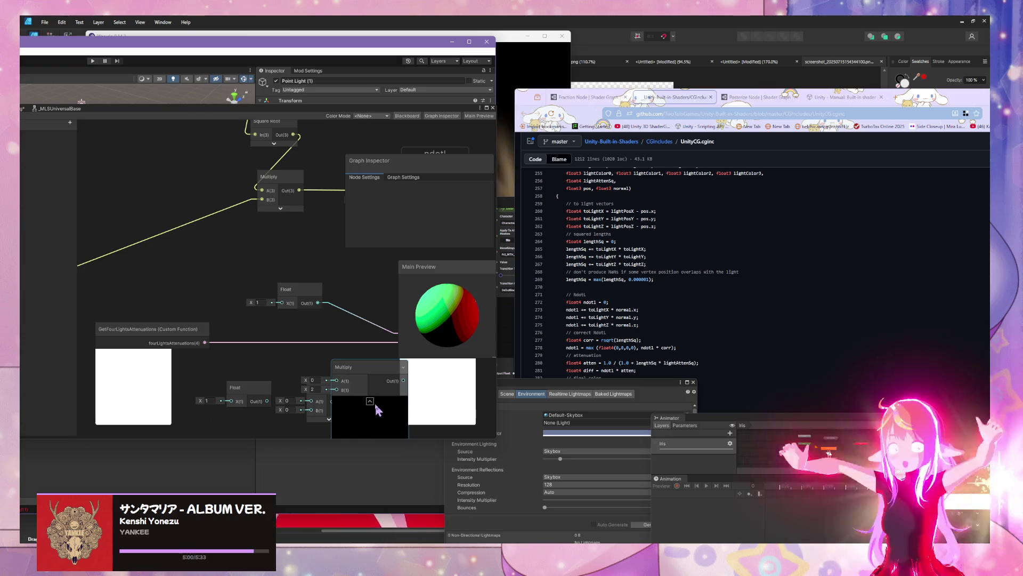
pyautogui.click(370, 400)
pyautogui.moveTo(345, 379); pyautogui.dragTo(329, 369)
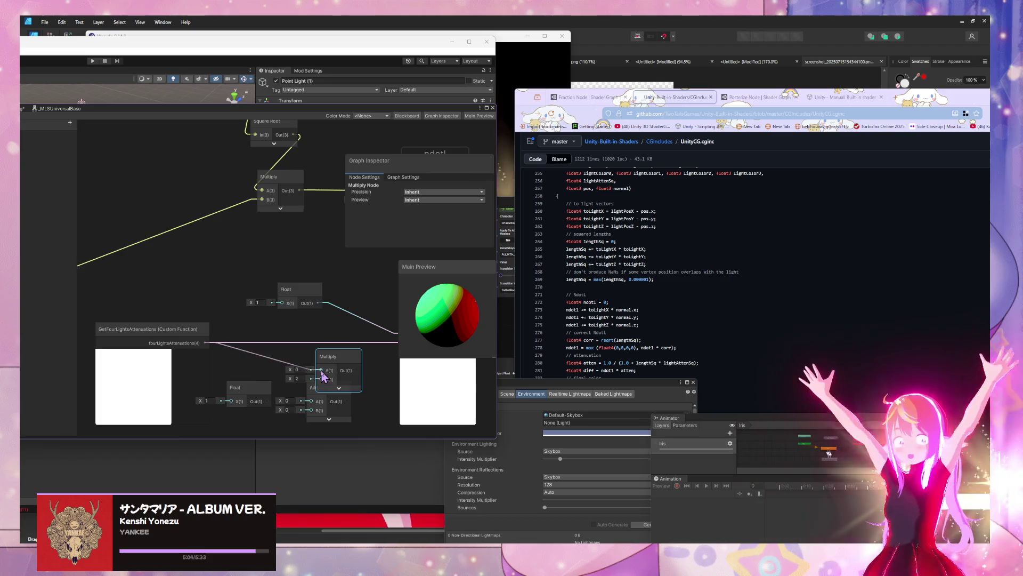
pyautogui.moveTo(323, 376); pyautogui.dragTo(321, 370)
pyautogui.moveTo(340, 402)
pyautogui.mouseDown()
pyautogui.moveTo(335, 415)
pyautogui.moveTo(357, 395)
pyautogui.mouseUp()
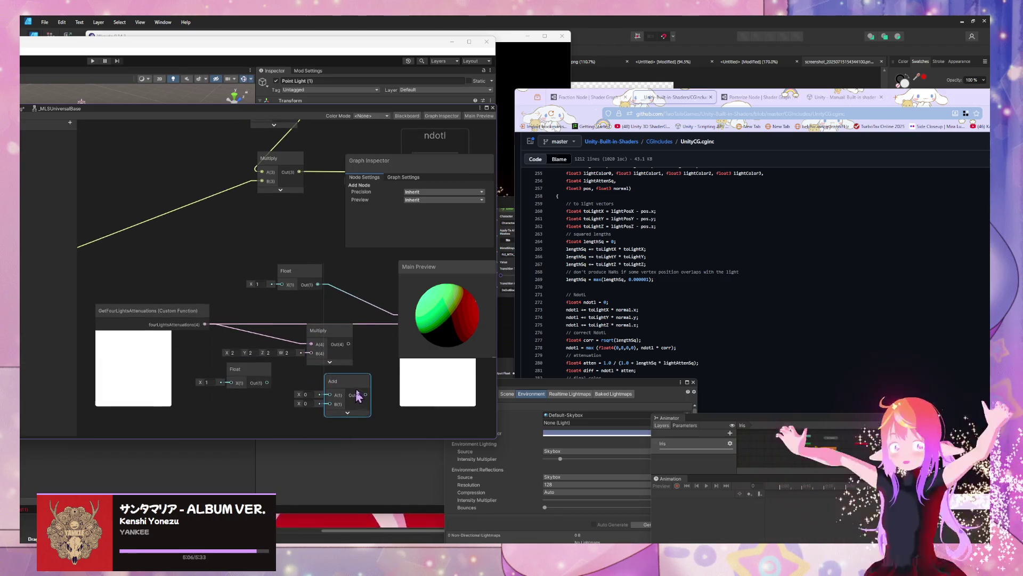
# Step: Rearrange the Divide, Float and Add nodes so they sit clear of the preview
pyautogui.moveTo(285, 393)
pyautogui.mouseDown()
pyautogui.moveTo(372, 338)
pyautogui.moveTo(258, 354)
pyautogui.mouseUp()
pyautogui.moveTo(302, 298); pyautogui.dragTo(392, 300)
pyautogui.moveTo(197, 368); pyautogui.dragTo(249, 340)
pyautogui.moveTo(91, 367); pyautogui.dragTo(139, 379)
pyautogui.moveTo(233, 344); pyautogui.dragTo(243, 350)
pyautogui.moveTo(154, 381); pyautogui.dragTo(178, 384)
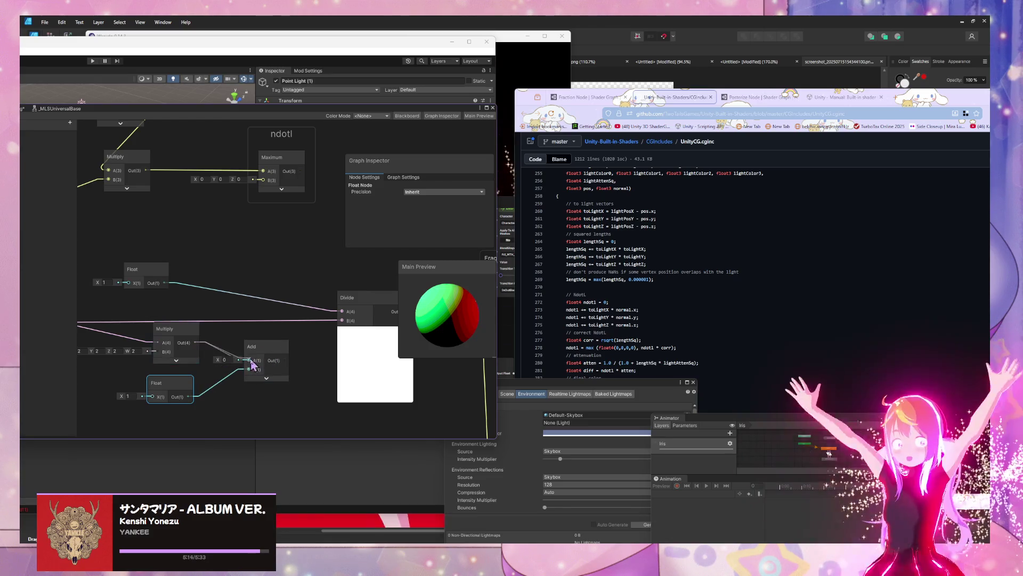
pyautogui.scroll(-4, 261, 352)
pyautogui.scroll(-3, 264, 346)
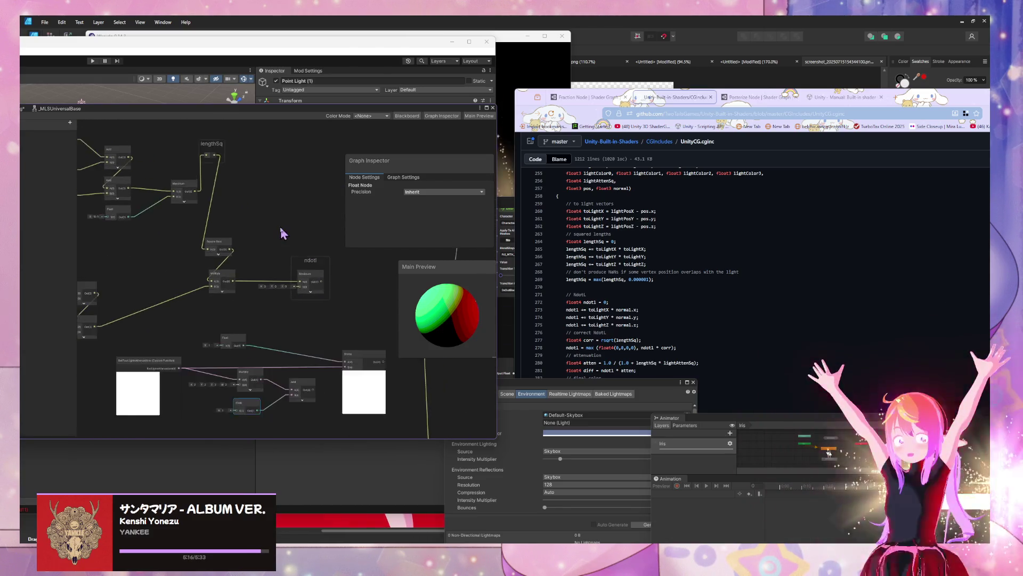
# Step: Connect the lengthSq node into the new Multiply node, restoring it after an accidental delete
pyautogui.press('Delete')
pyautogui.hotkey('ctrl', 'z')
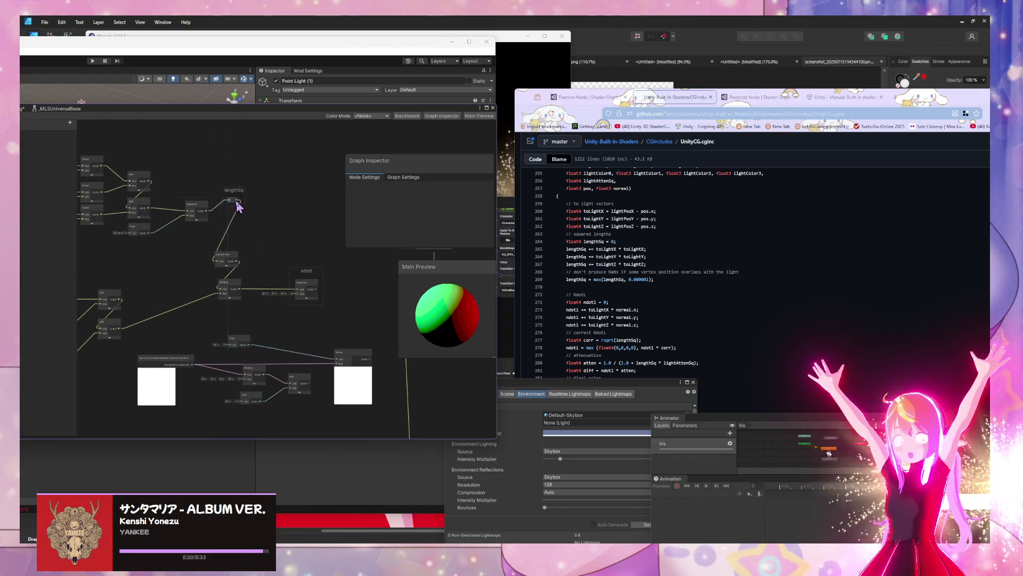
pyautogui.moveTo(234, 265)
pyautogui.mouseDown()
pyautogui.moveTo(240, 261)
pyautogui.moveTo(247, 288)
pyautogui.mouseUp()
pyautogui.moveTo(234, 211)
pyautogui.mouseDown()
pyautogui.moveTo(233, 351)
pyautogui.moveTo(235, 230)
pyautogui.mouseUp()
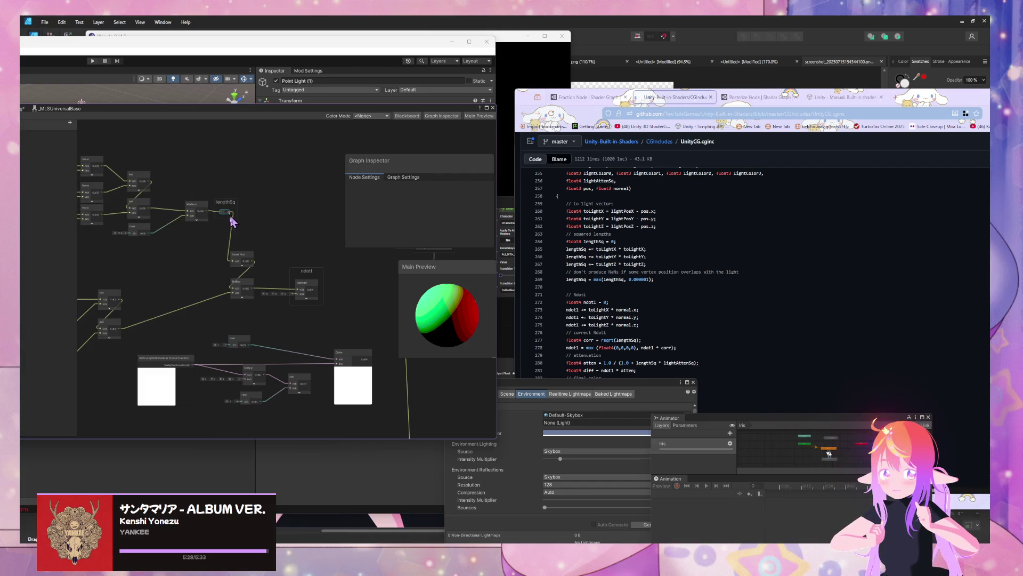
pyautogui.moveTo(260, 380); pyautogui.dragTo(247, 381)
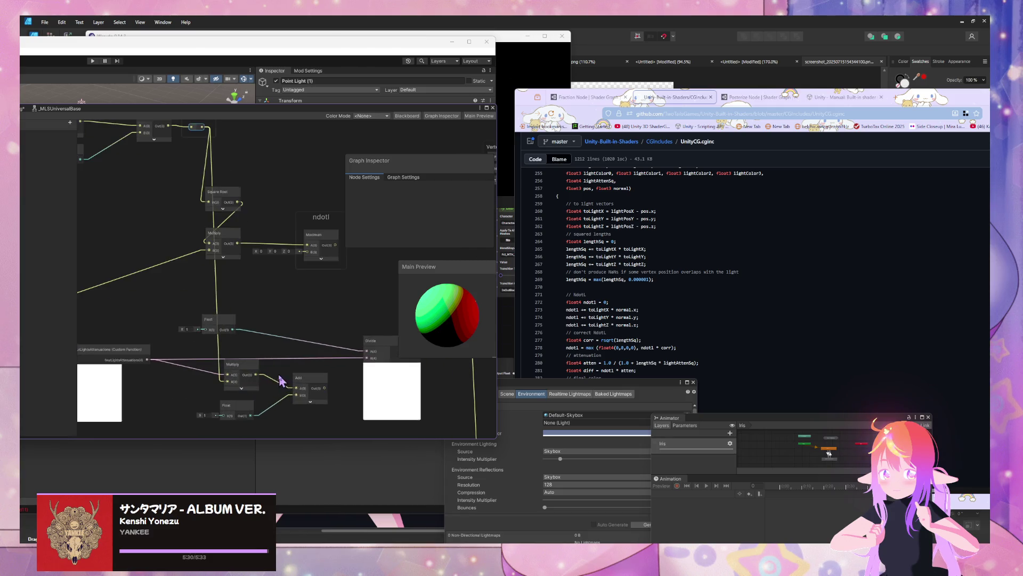
pyautogui.scroll(2, 251, 387)
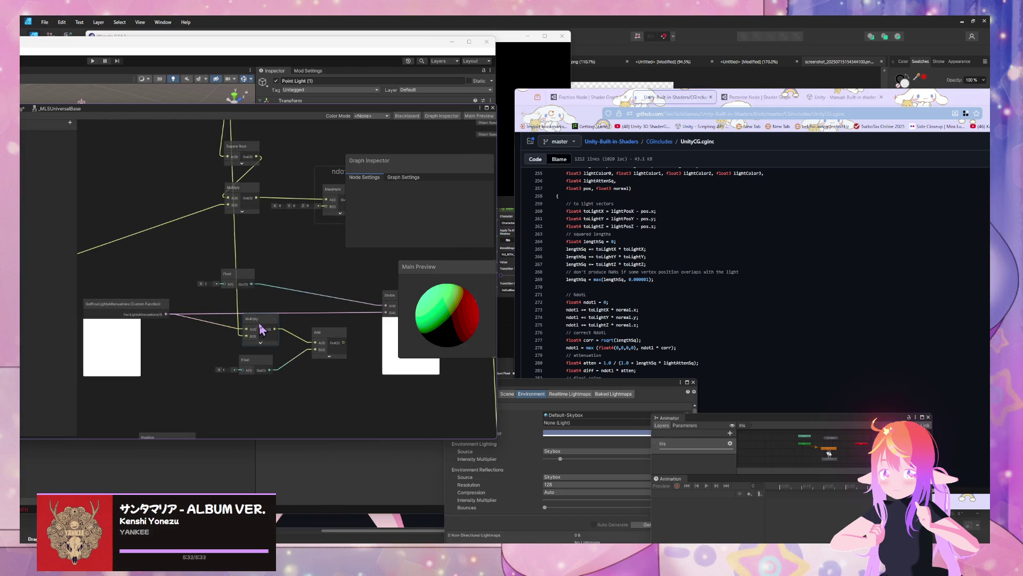
pyautogui.moveTo(322, 344); pyautogui.dragTo(275, 348)
# Step: Nudge the Square Root node down and move the attenuation node group near the graph top
pyautogui.click(223, 322)
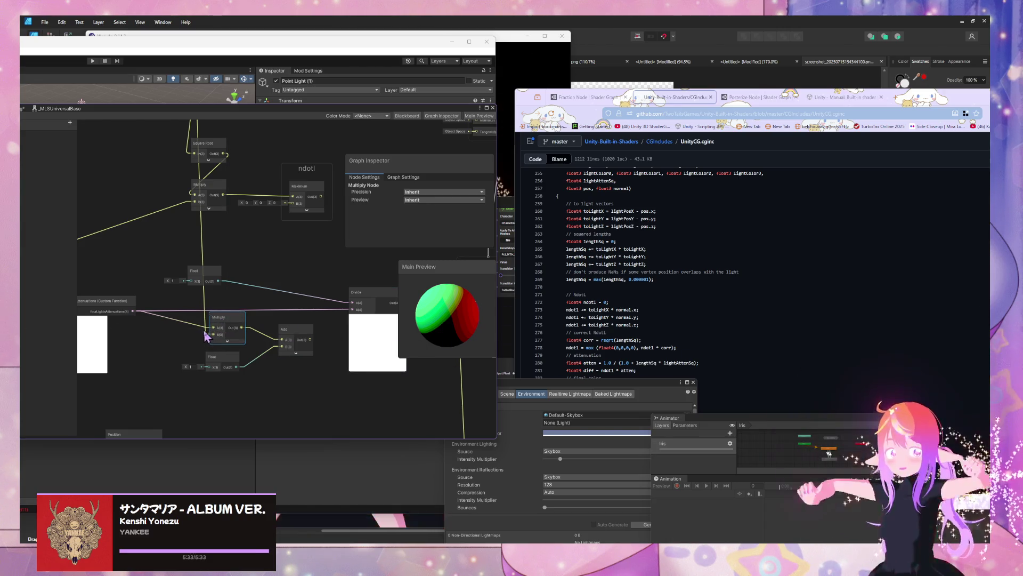
pyautogui.moveTo(253, 217); pyautogui.dragTo(282, 306)
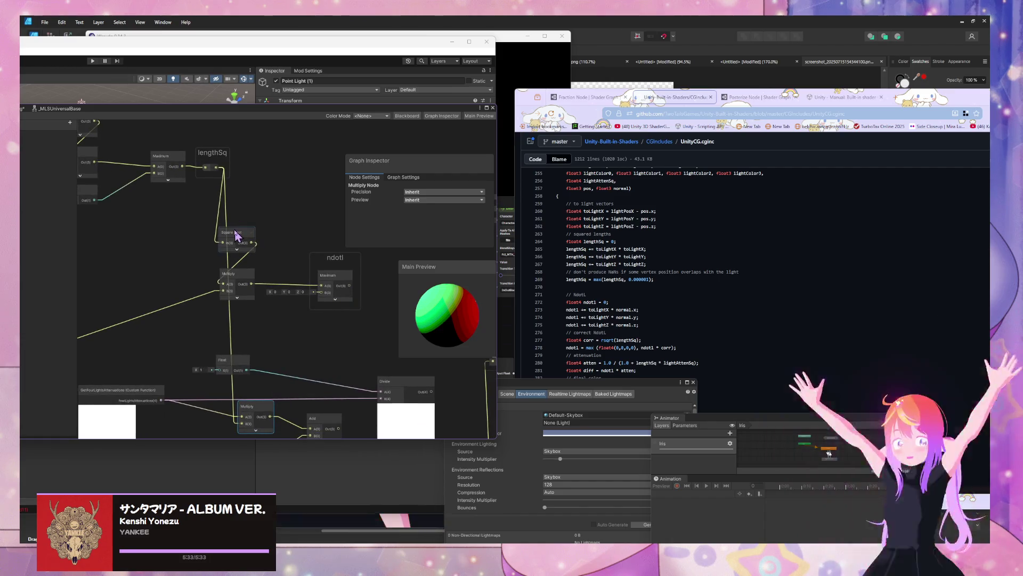
pyautogui.click(240, 235)
pyautogui.moveTo(240, 234)
pyautogui.mouseDown()
pyautogui.moveTo(258, 212)
pyautogui.moveTo(238, 228)
pyautogui.moveTo(240, 241)
pyautogui.mouseUp()
pyautogui.scroll(-5, 267, 305)
pyautogui.moveTo(155, 330)
pyautogui.mouseDown()
pyautogui.moveTo(366, 426)
pyautogui.moveTo(372, 411)
pyautogui.mouseUp()
pyautogui.moveTo(342, 361)
pyautogui.mouseDown()
pyautogui.moveTo(354, 153)
pyautogui.moveTo(354, 178)
pyautogui.mouseUp()
pyautogui.scroll(6, 269, 301)
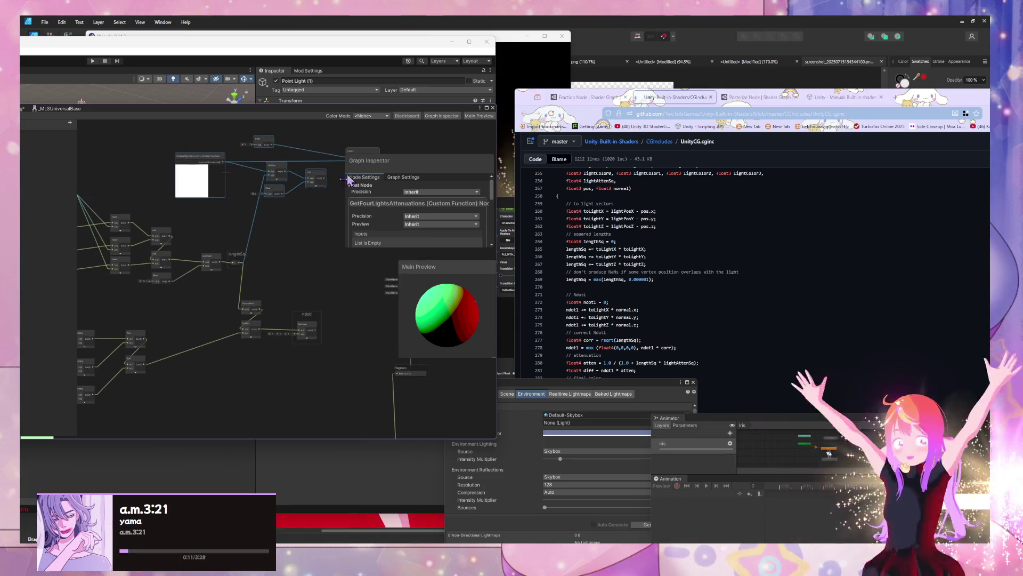
pyautogui.scroll(-5, 288, 320)
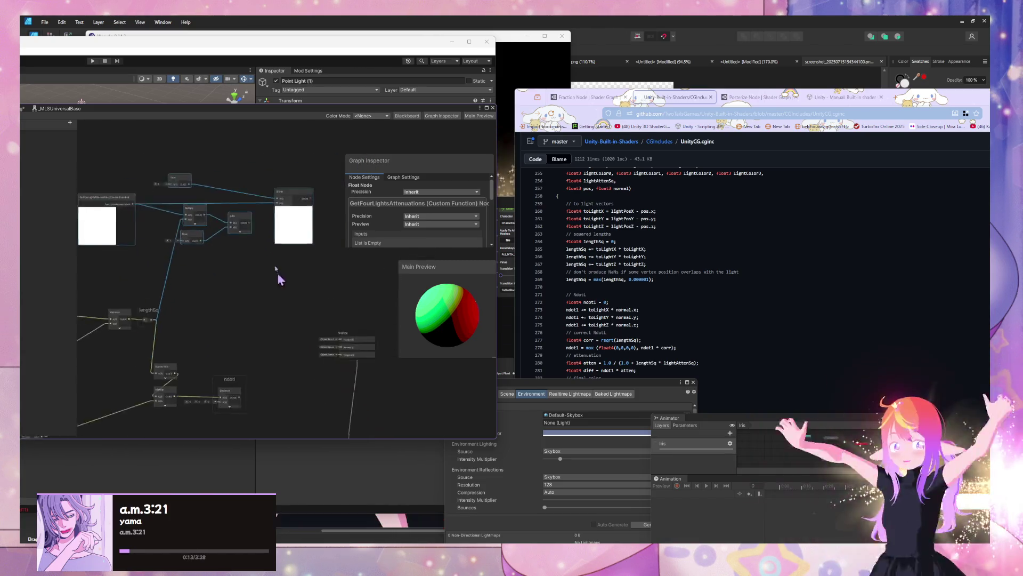
pyautogui.moveTo(348, 429); pyautogui.dragTo(177, 310)
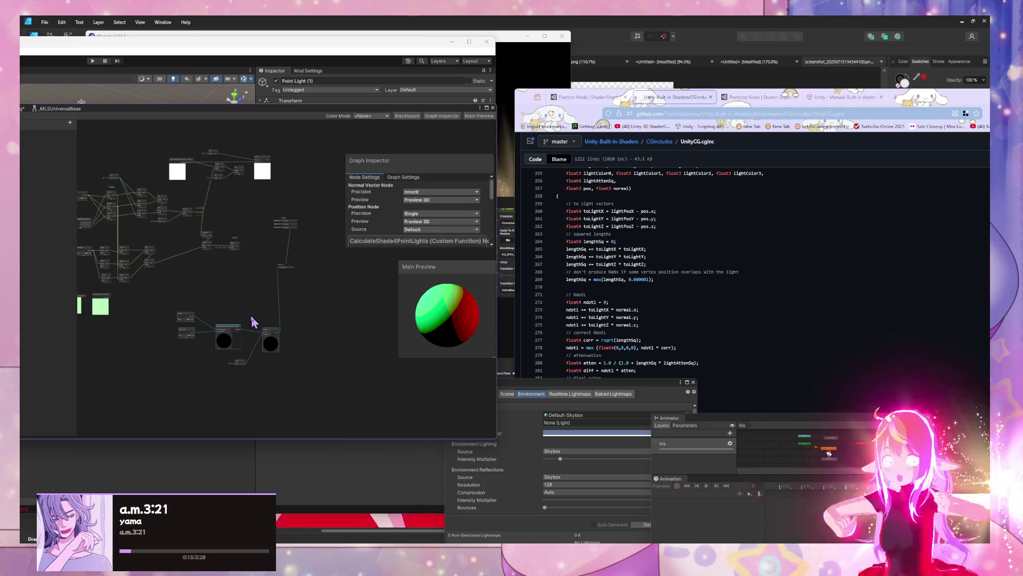
pyautogui.moveTo(275, 334); pyautogui.dragTo(375, 305)
pyautogui.moveTo(259, 208); pyautogui.dragTo(322, 275)
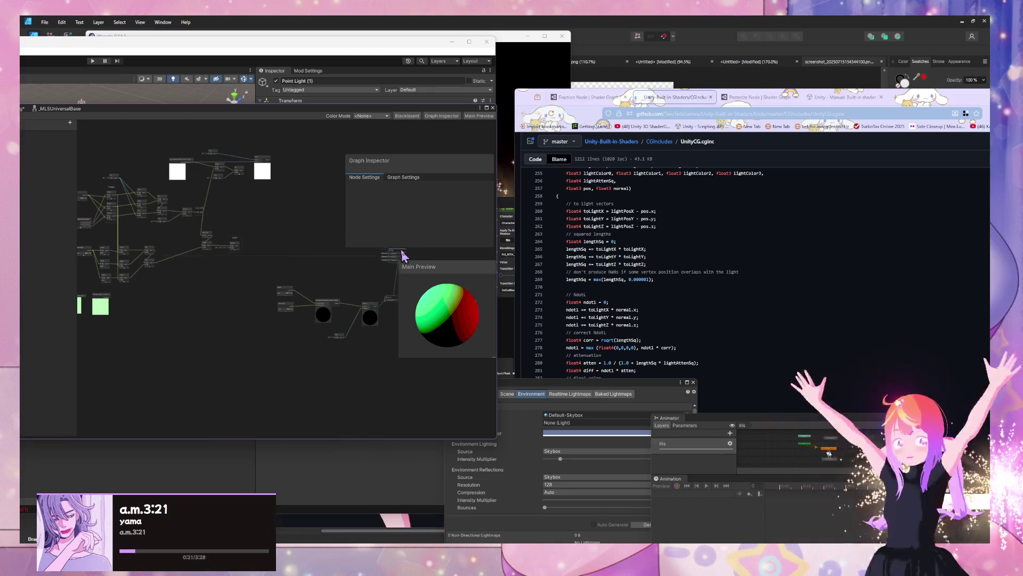
pyautogui.scroll(3, 215, 203)
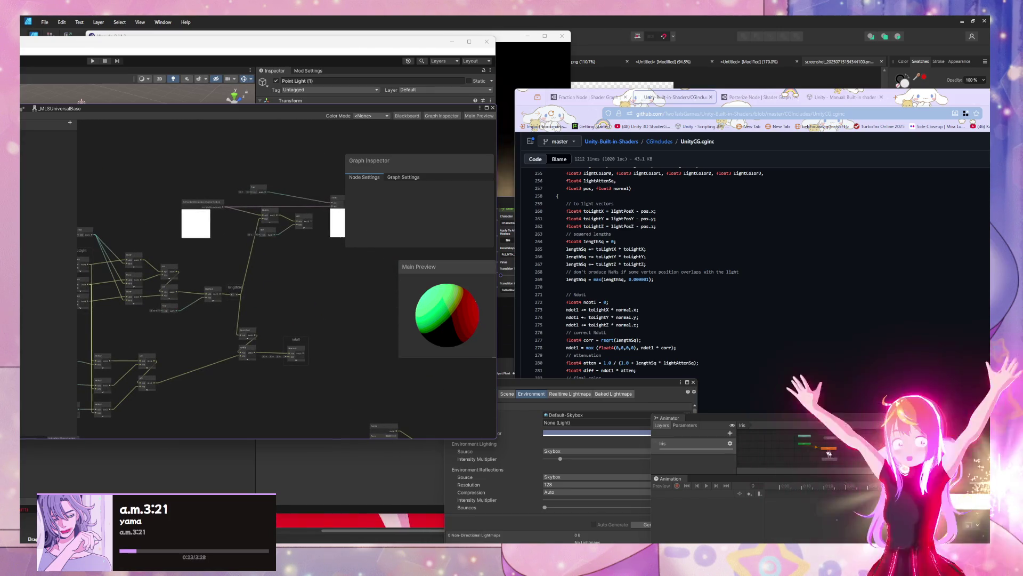
pyautogui.scroll(5, 293, 247)
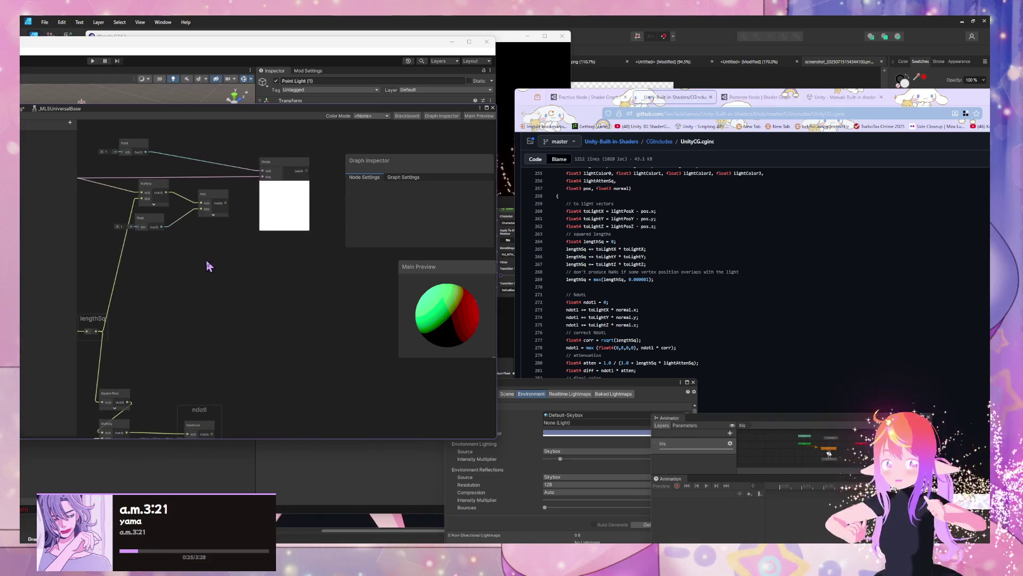
pyautogui.scroll(-3, 240, 264)
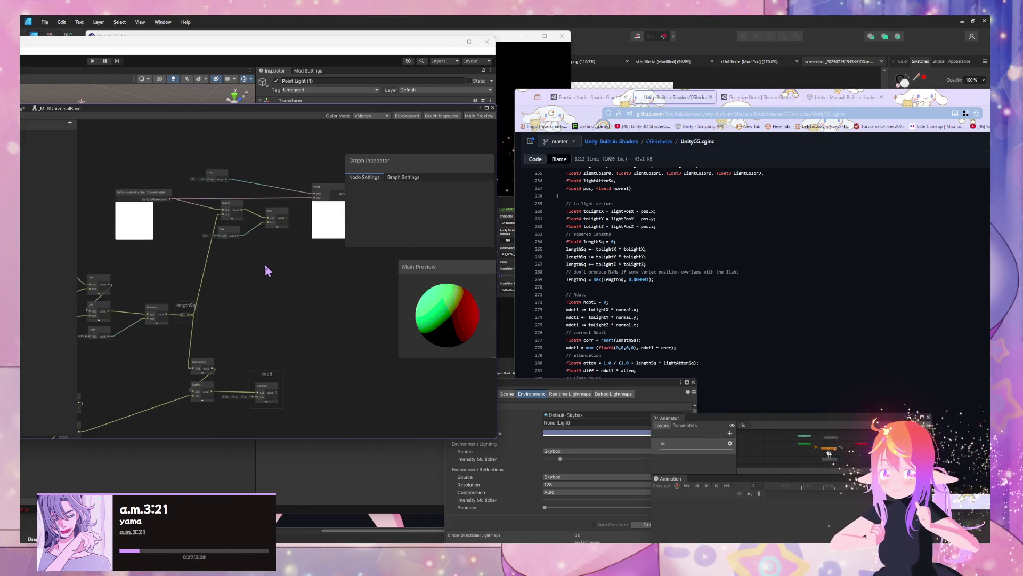
pyautogui.scroll(2, 274, 318)
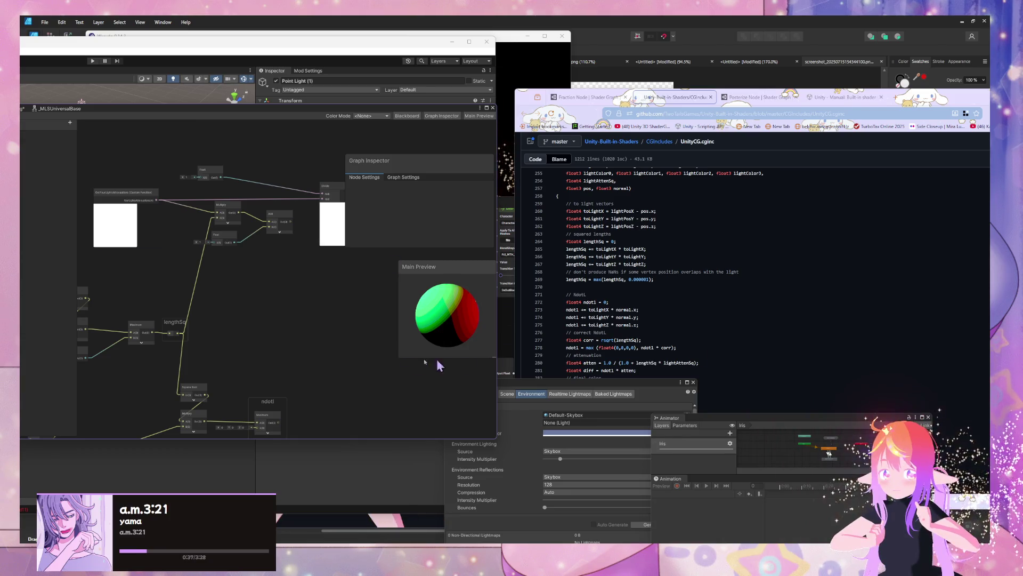
pyautogui.moveTo(266, 323)
pyautogui.mouseDown()
pyautogui.moveTo(316, 222)
pyautogui.moveTo(305, 249)
pyautogui.mouseUp()
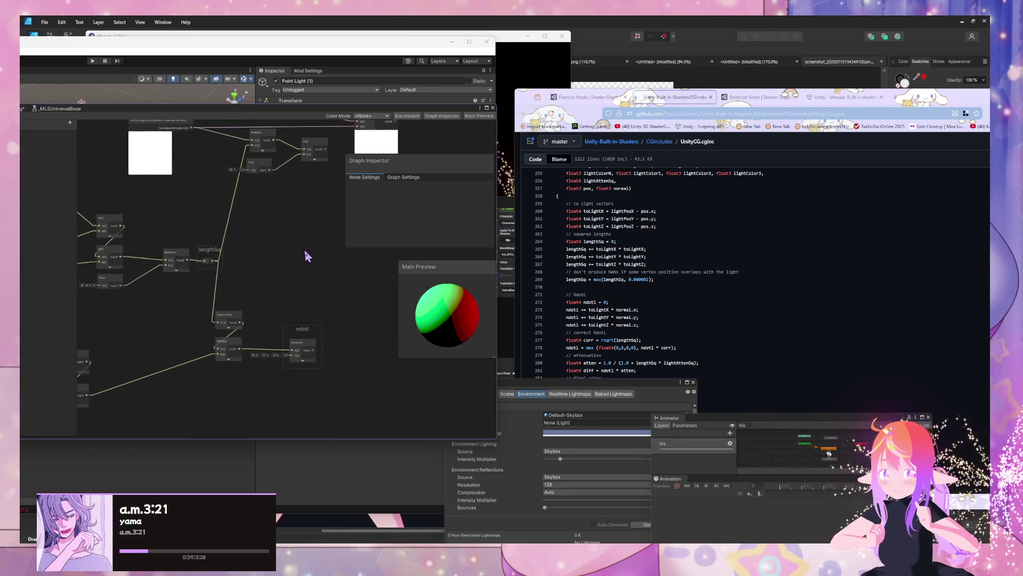
# Step: Review the GitHub code, then wire the Add node's Out into the Divide node's B input
pyautogui.scroll(-1, 649, 367)
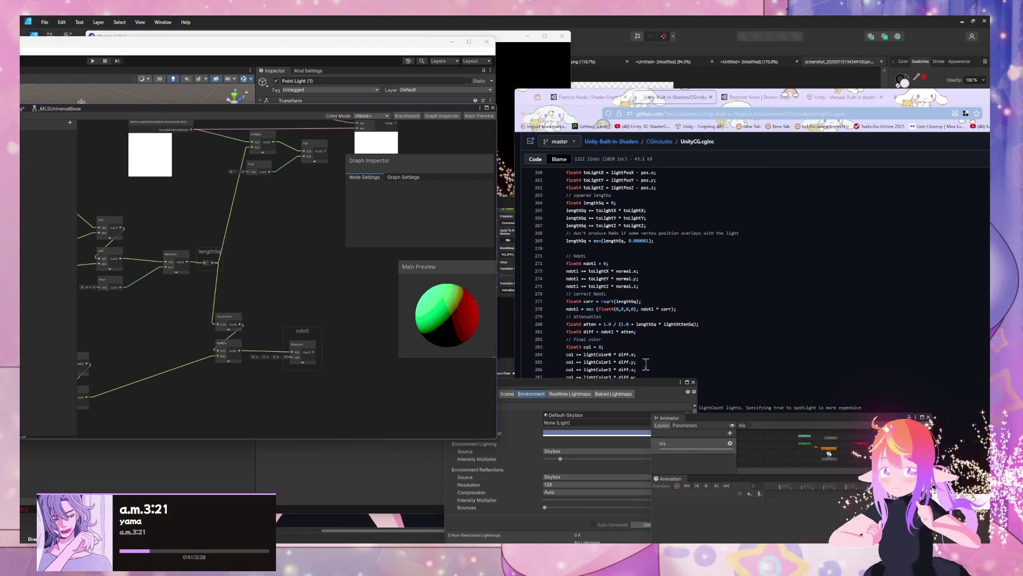
pyautogui.scroll(9, 600, 328)
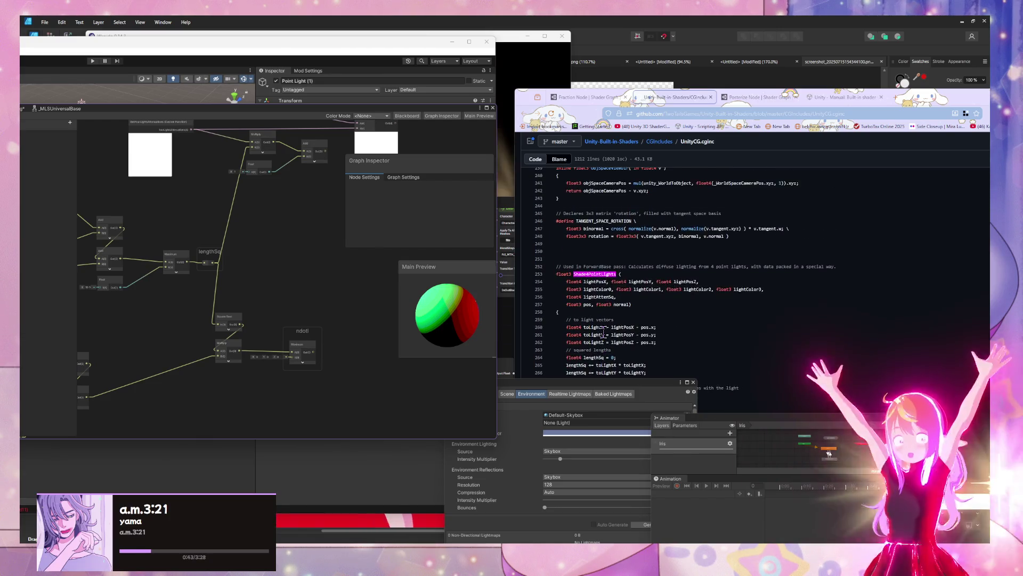
pyautogui.scroll(-6, 602, 333)
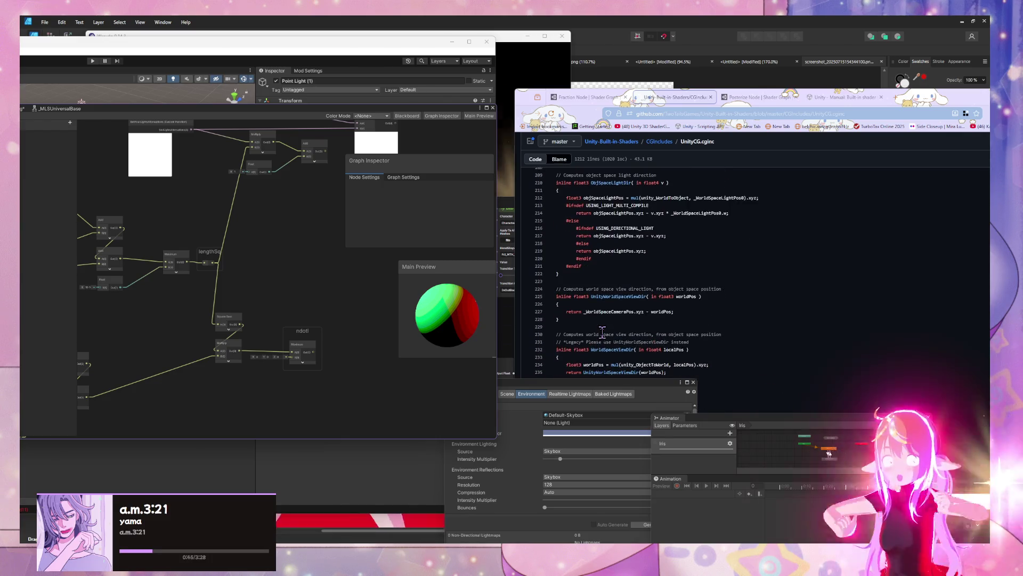
pyautogui.scroll(-3, 602, 333)
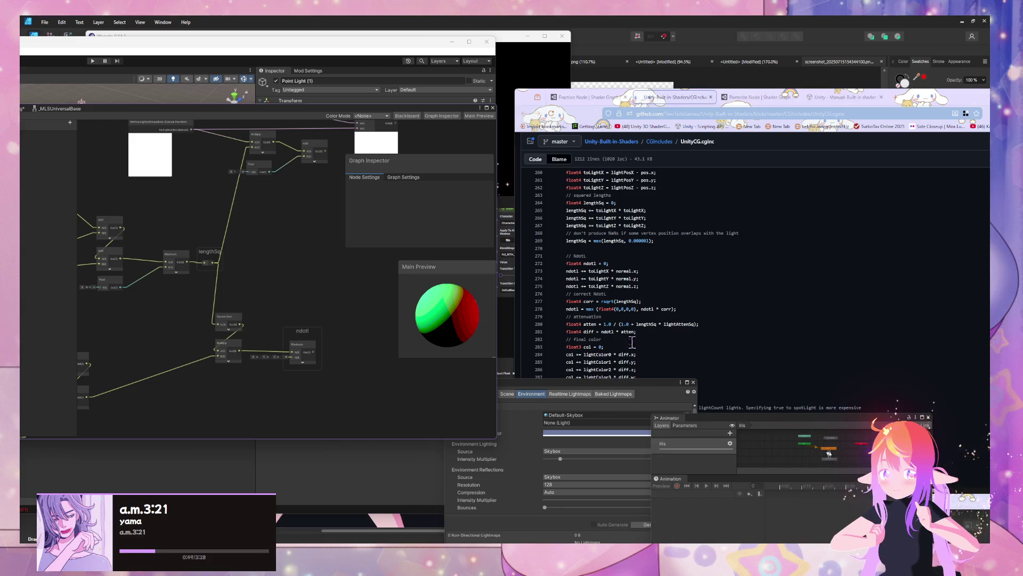
pyautogui.moveTo(315, 320)
pyautogui.mouseDown()
pyautogui.moveTo(274, 313)
pyautogui.moveTo(279, 327)
pyautogui.mouseUp()
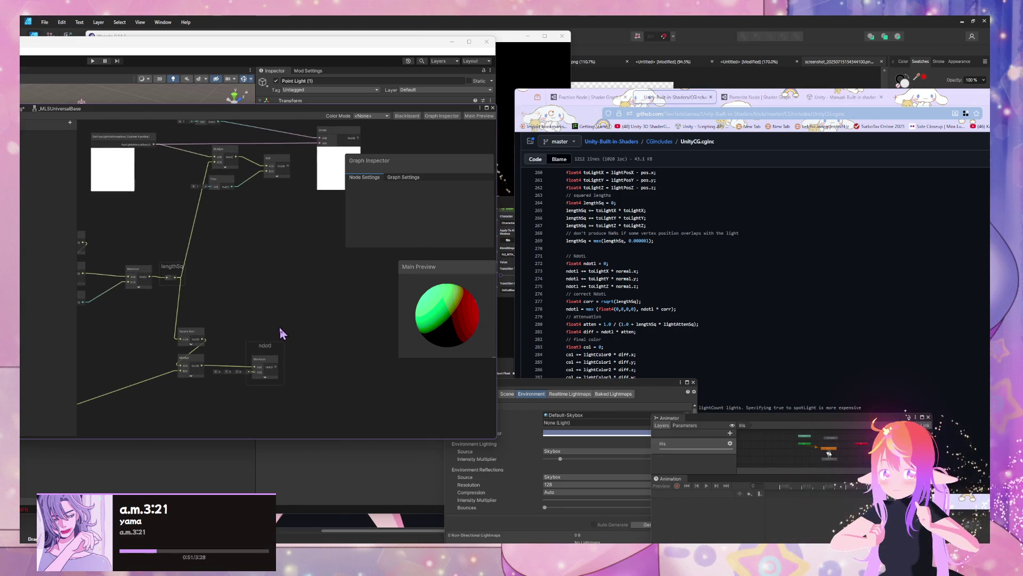
pyautogui.moveTo(302, 215); pyautogui.dragTo(265, 256)
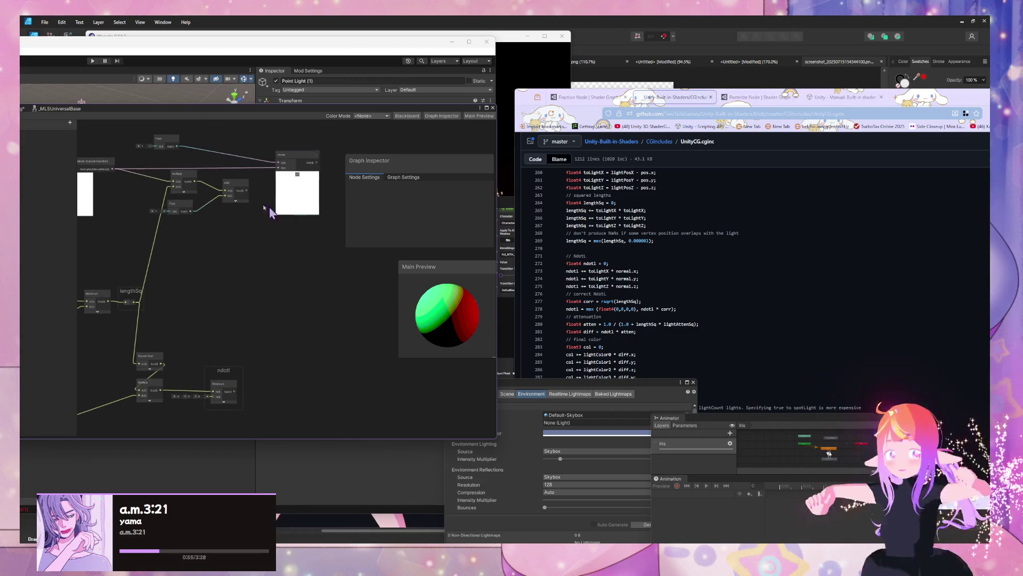
pyautogui.moveTo(247, 191); pyautogui.dragTo(277, 168)
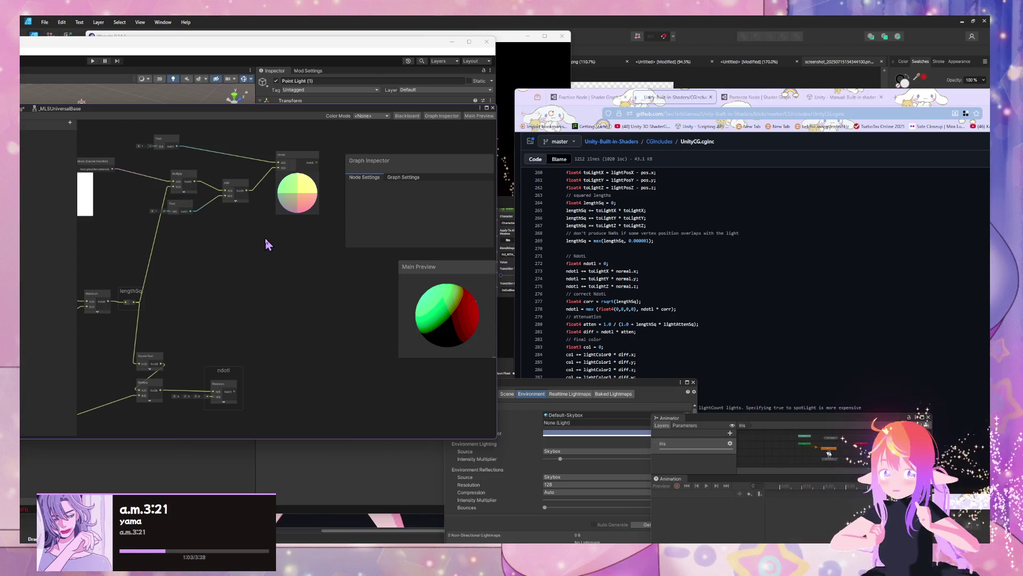
# Step: Attach a Preview node to Divide's output and insert a reroute named atten on that wire
pyautogui.moveTo(265, 238); pyautogui.dragTo(267, 256)
pyautogui.click(306, 181)
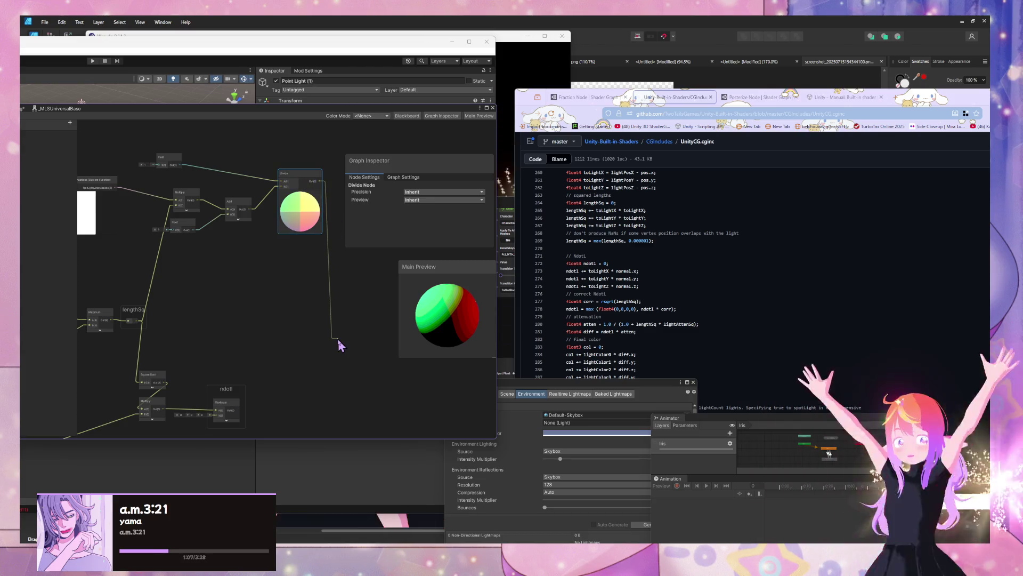
pyautogui.press('space')
pyautogui.write('pre')
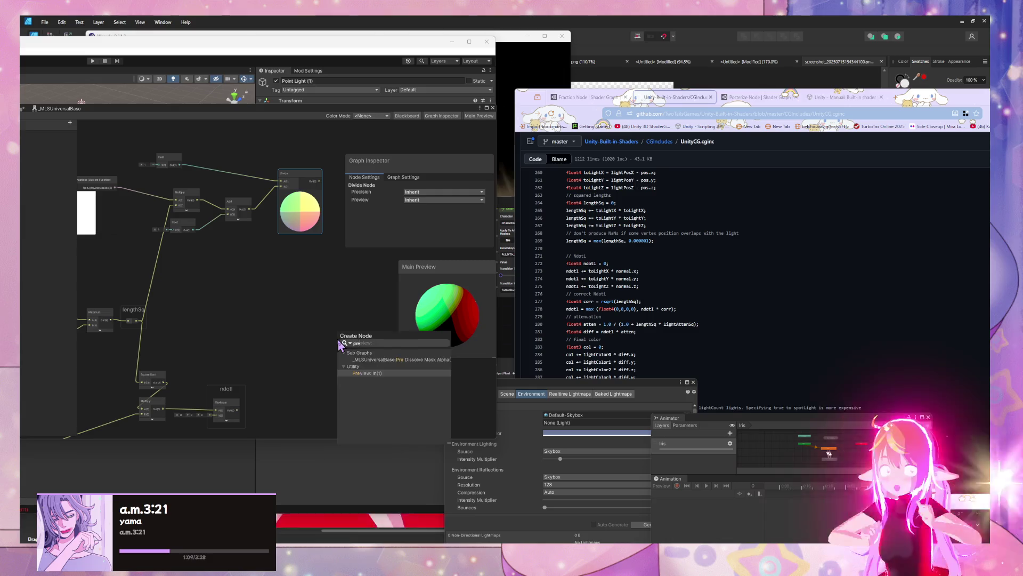
pyautogui.press('Return')
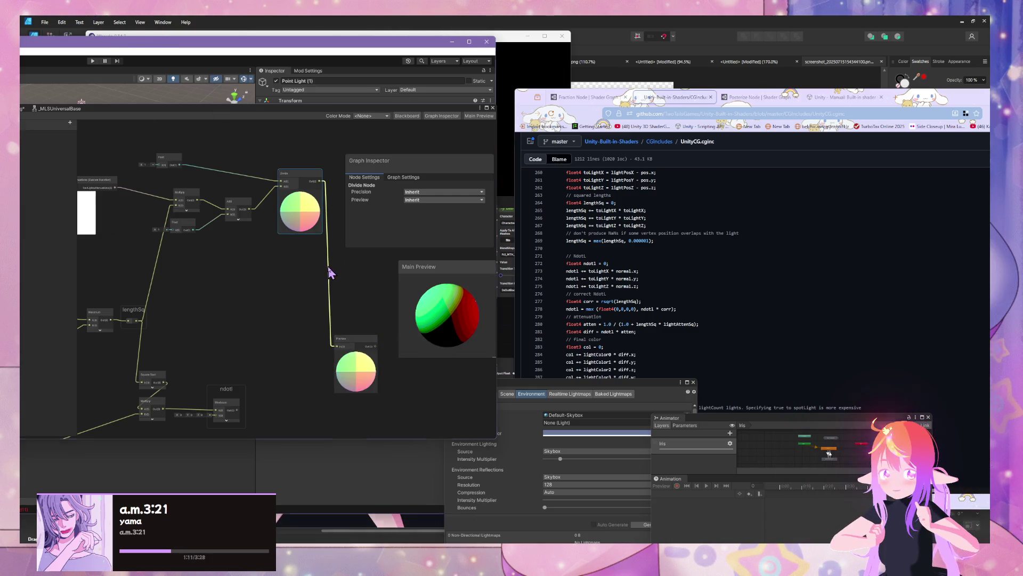
pyautogui.doubleClick(329, 272)
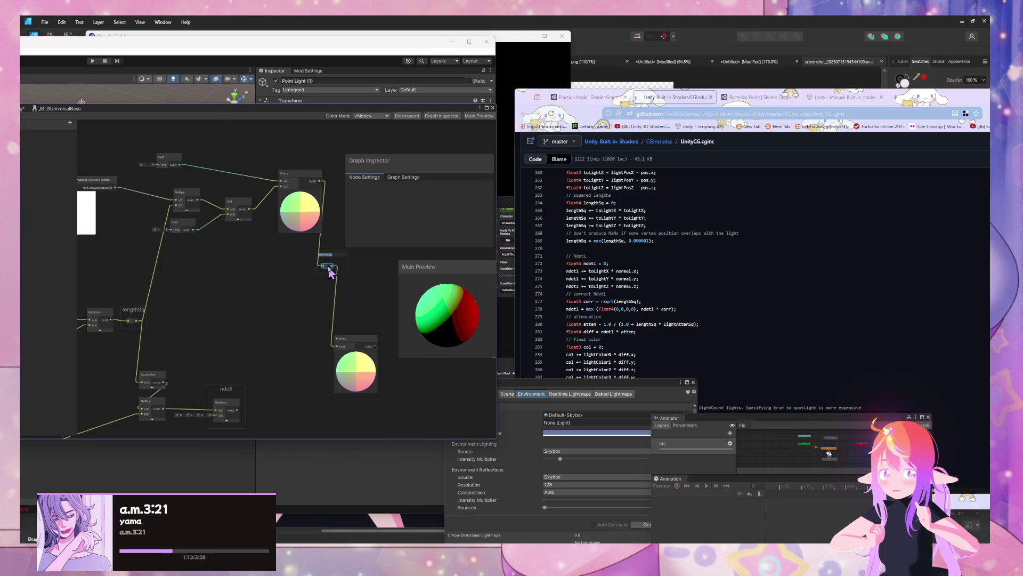
pyautogui.write('atten')
pyautogui.moveTo(288, 274)
pyautogui.mouseDown()
pyautogui.moveTo(297, 314)
pyautogui.moveTo(231, 291)
pyautogui.moveTo(285, 243)
pyautogui.mouseUp()
# Step: Reposition the atten reroute and ndotl node, then delete the temporary Preview node
pyautogui.moveTo(267, 375)
pyautogui.mouseDown()
pyautogui.moveTo(338, 338)
pyautogui.moveTo(331, 302)
pyautogui.mouseUp()
pyautogui.scroll(-2, 267, 249)
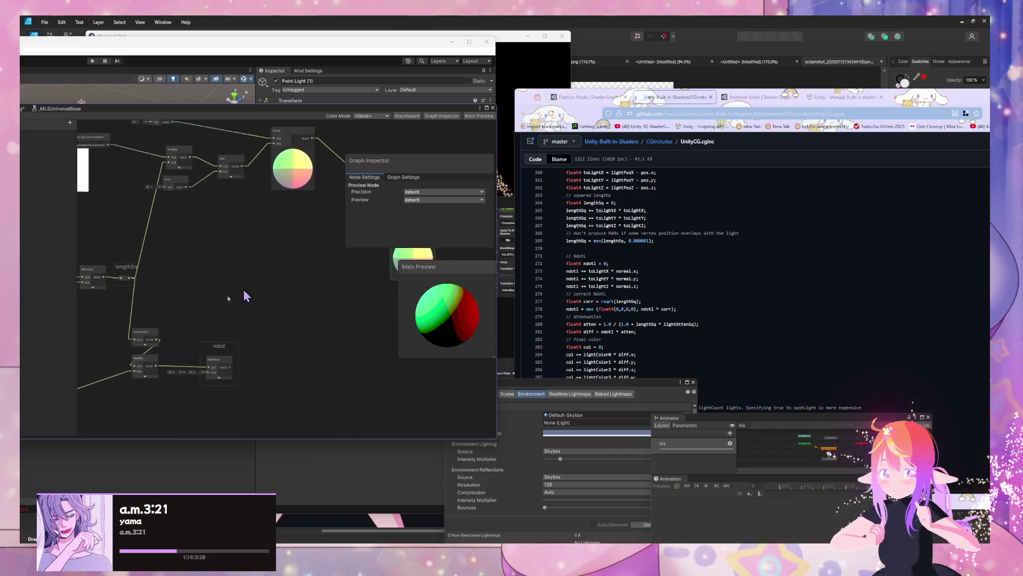
pyautogui.scroll(2, 218, 281)
pyautogui.moveTo(174, 361); pyautogui.dragTo(294, 354)
pyautogui.moveTo(269, 299); pyautogui.dragTo(255, 300)
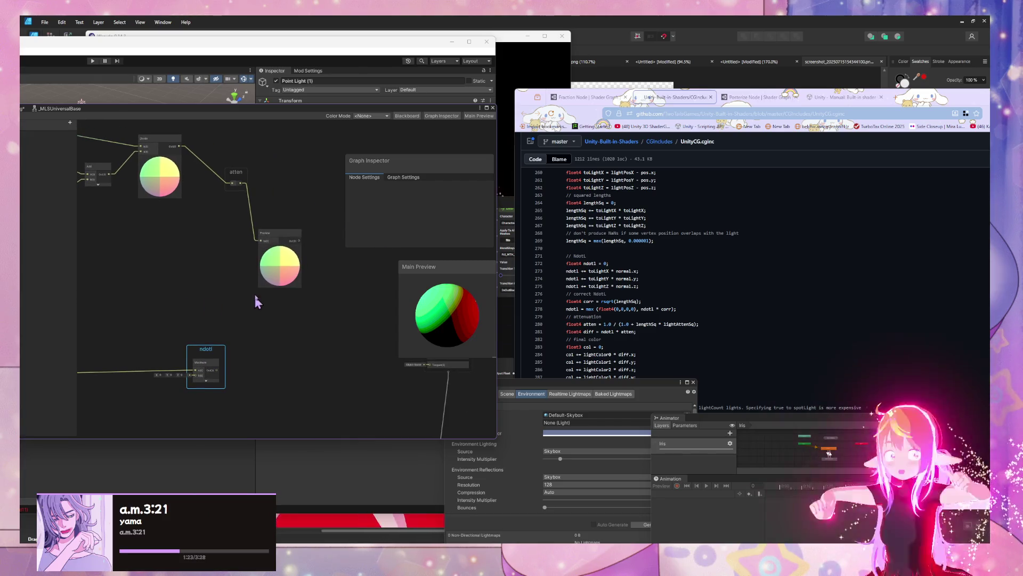
pyautogui.click(278, 241)
pyautogui.press('Delete')
pyautogui.scroll(-5, 240, 261)
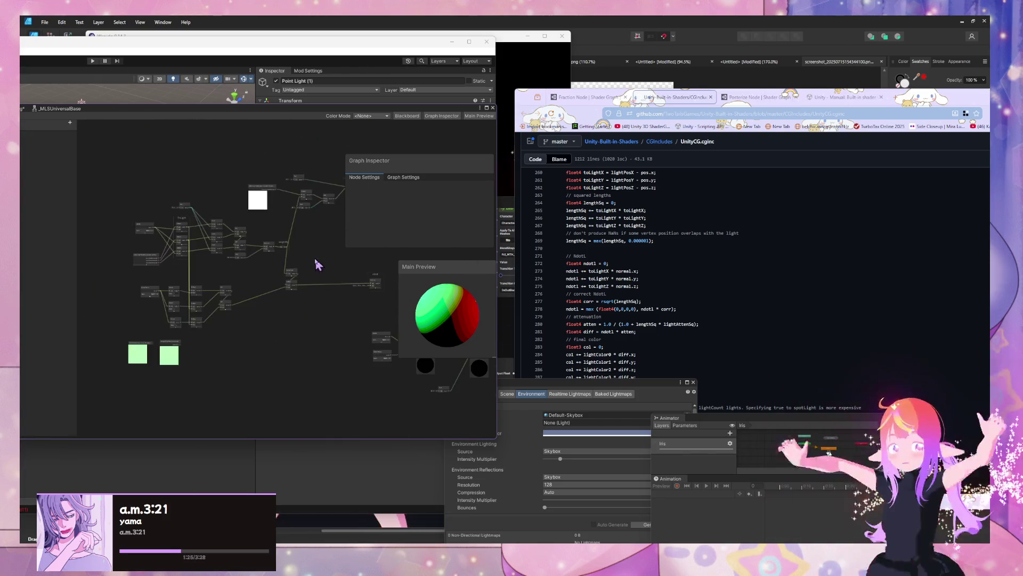
# Step: Frame the whole graph and move GetLightColor and GetFourLightsColors to the top
pyautogui.press('a')
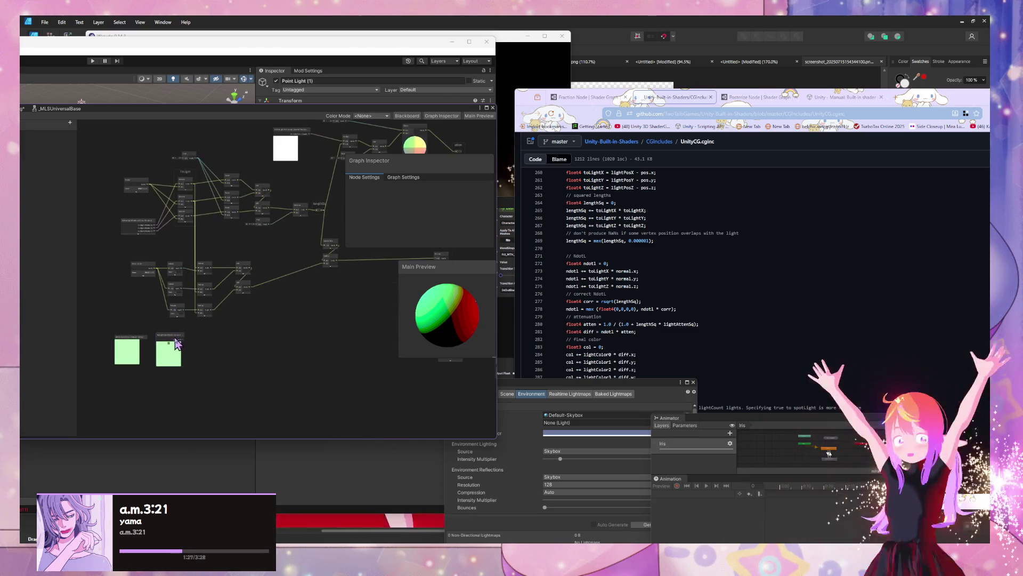
pyautogui.scroll(4, 304, 354)
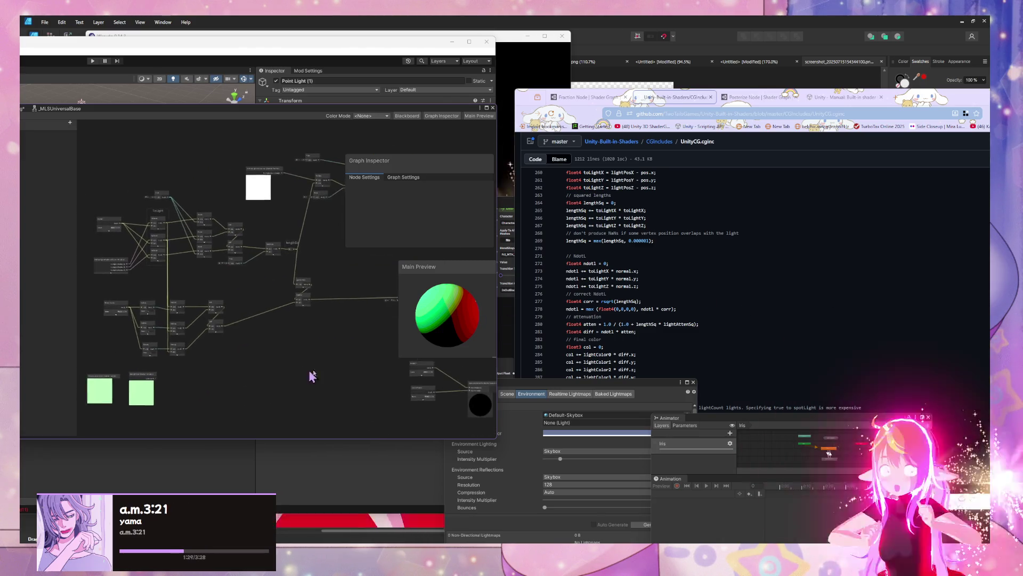
pyautogui.moveTo(172, 379); pyautogui.dragTo(297, 122)
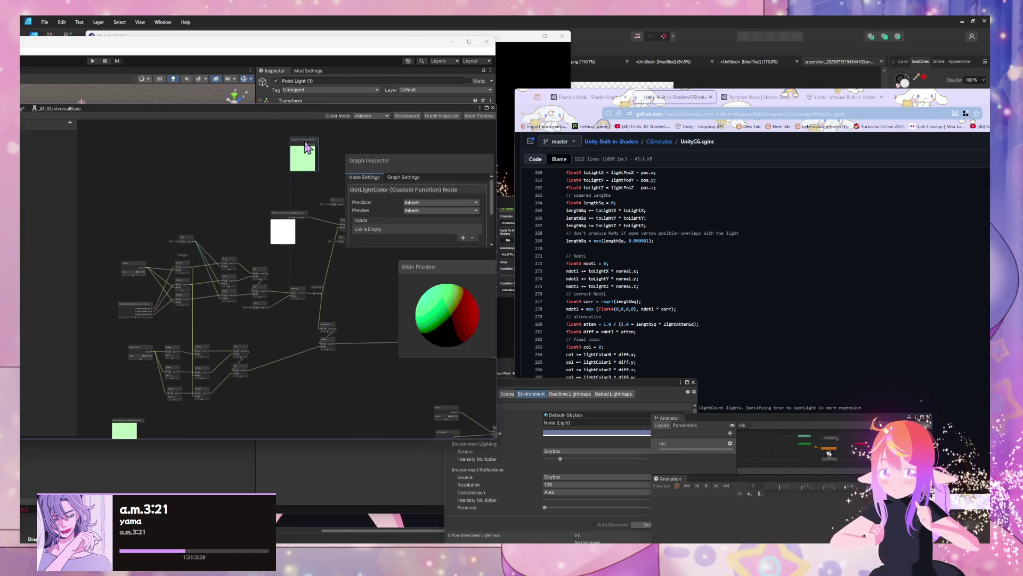
pyautogui.moveTo(120, 432); pyautogui.dragTo(300, 183)
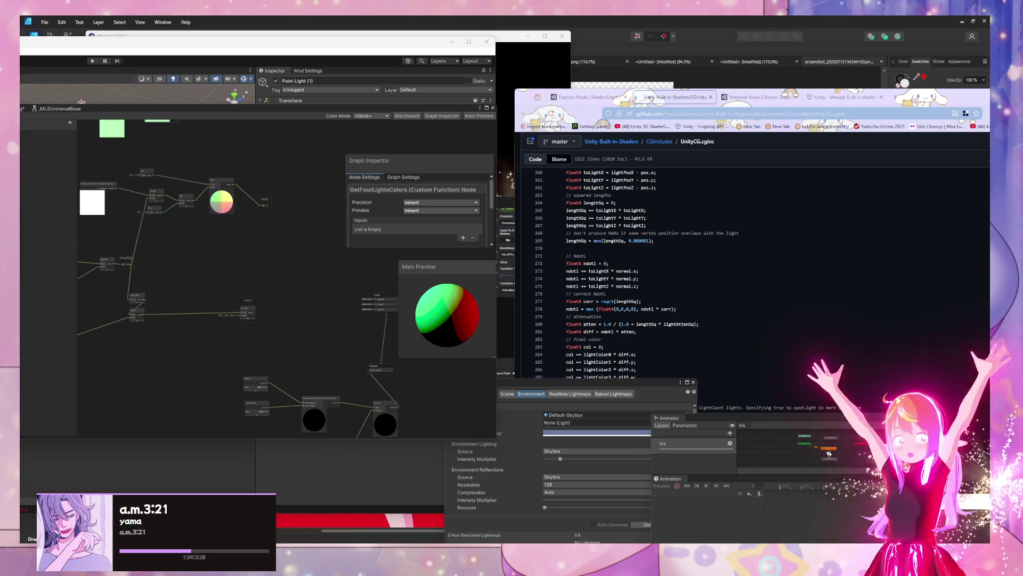
# Step: Nudge ndotl right, collapse the Divide preview and shift Divide down-right
pyautogui.scroll(4, 283, 269)
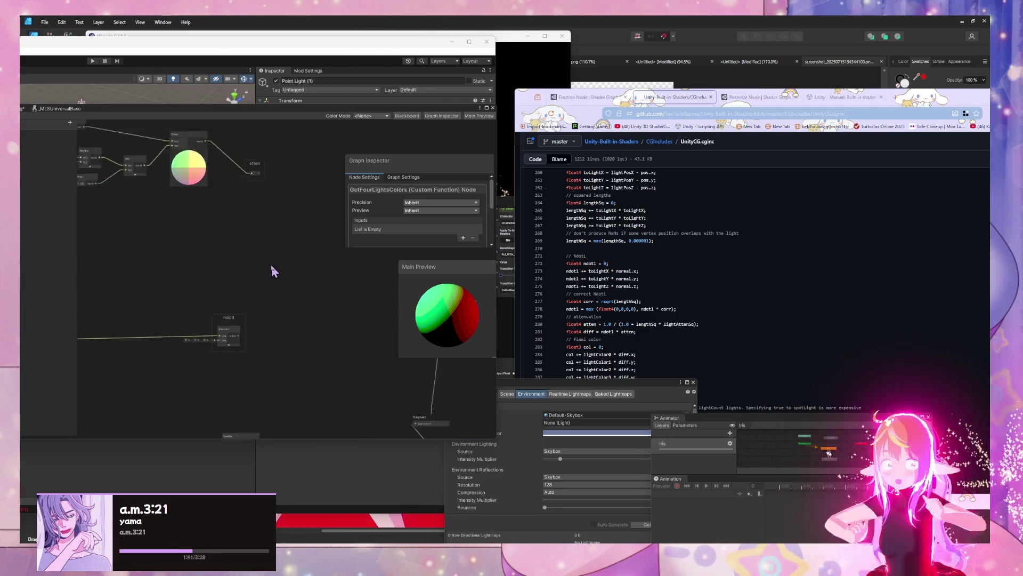
pyautogui.click(237, 333)
pyautogui.moveTo(230, 335); pyautogui.dragTo(250, 333)
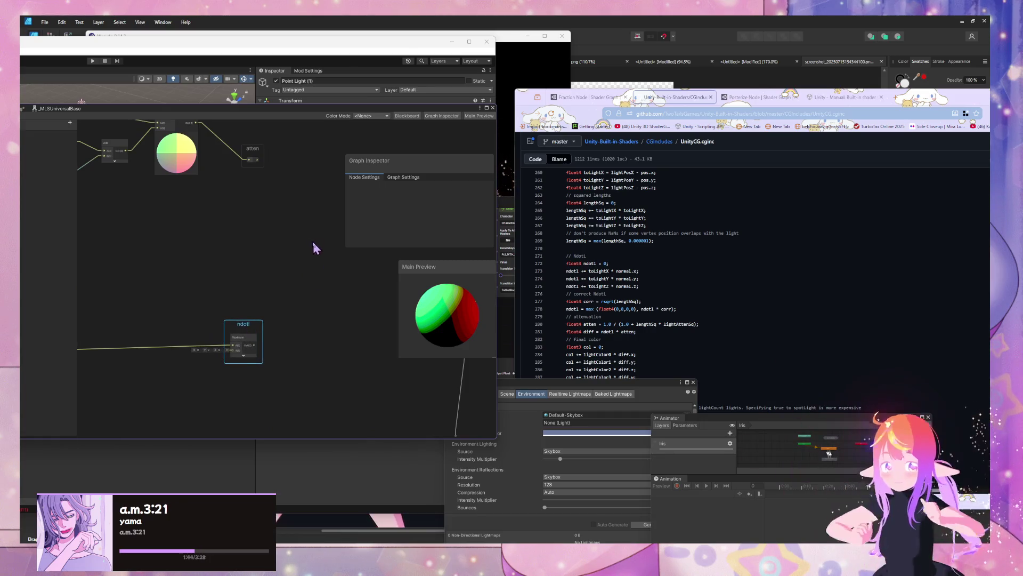
pyautogui.click(244, 355)
pyautogui.click(248, 353)
pyautogui.moveTo(288, 292)
pyautogui.mouseDown()
pyautogui.moveTo(258, 349)
pyautogui.moveTo(292, 330)
pyautogui.mouseUp()
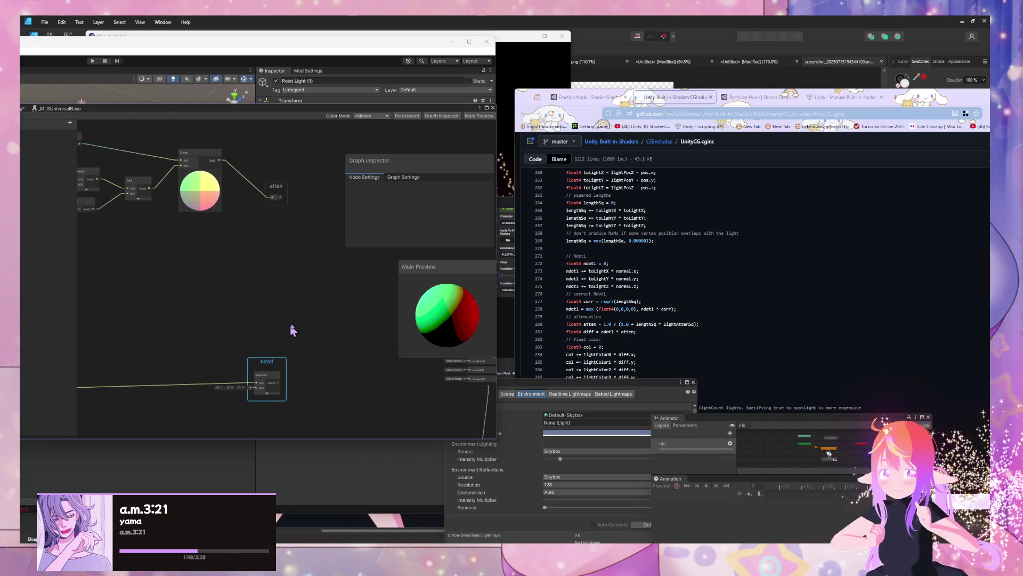
pyautogui.click(201, 173)
pyautogui.click(206, 162)
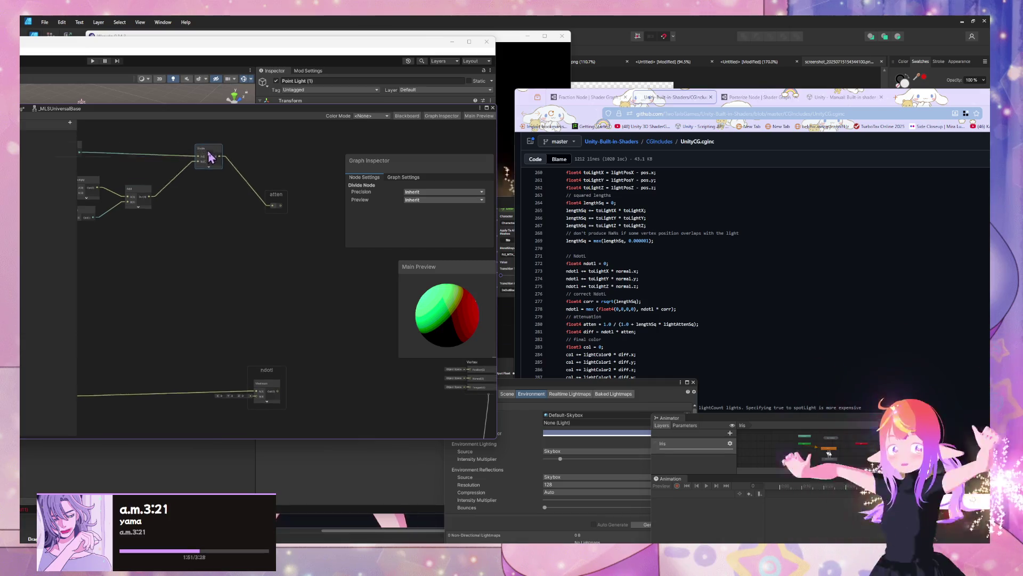
pyautogui.moveTo(211, 157); pyautogui.dragTo(219, 170)
pyautogui.moveTo(205, 409); pyautogui.dragTo(279, 302)
# Step: Add reroutes on the ndotl wire into the Custom Function and title the ndotl group
pyautogui.doubleClick(267, 298)
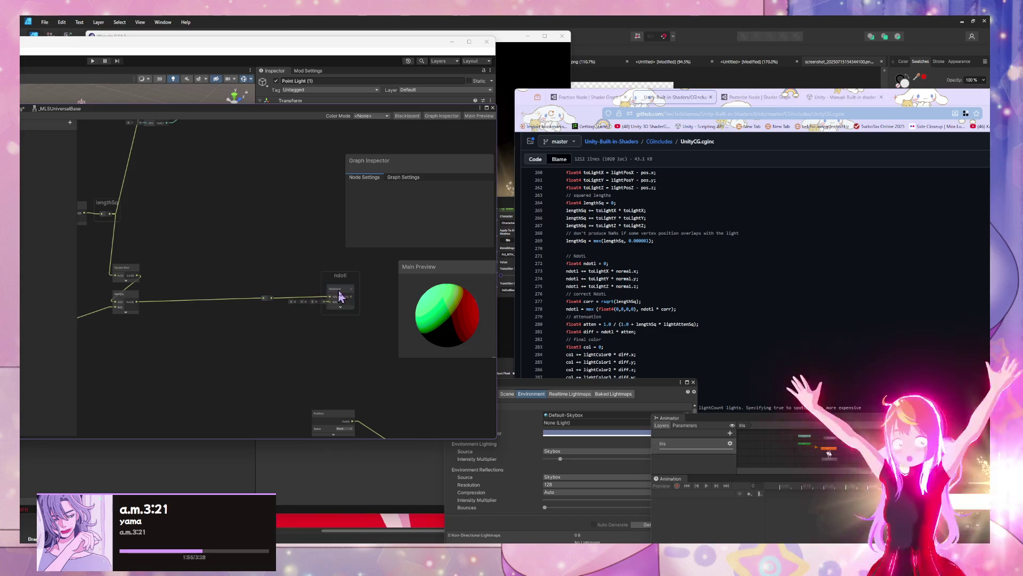
pyautogui.moveTo(267, 298); pyautogui.dragTo(228, 284)
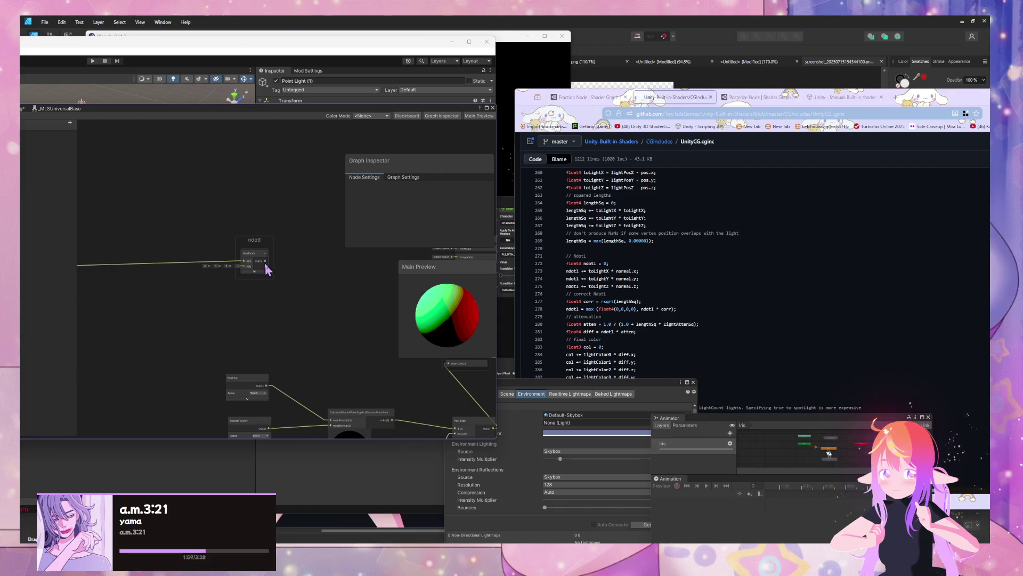
pyautogui.moveTo(267, 270); pyautogui.dragTo(331, 392)
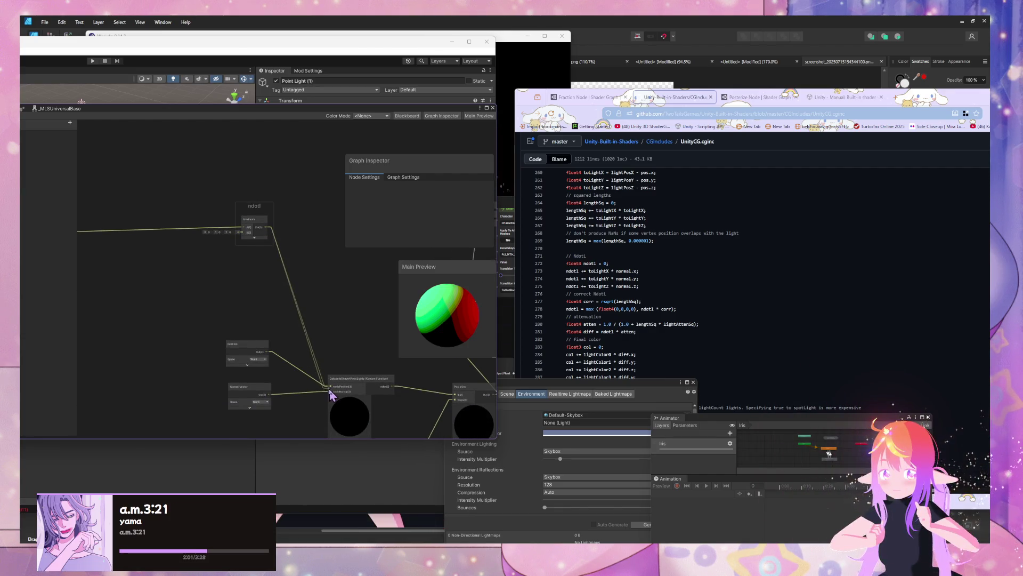
pyautogui.doubleClick(294, 281)
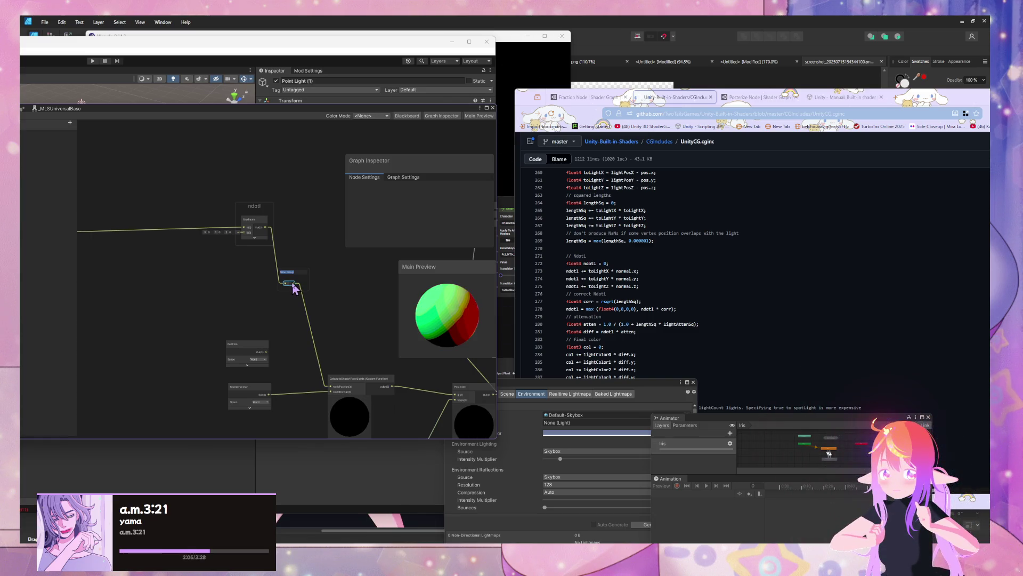
pyautogui.press('BackSpace')
pyautogui.press('Return')
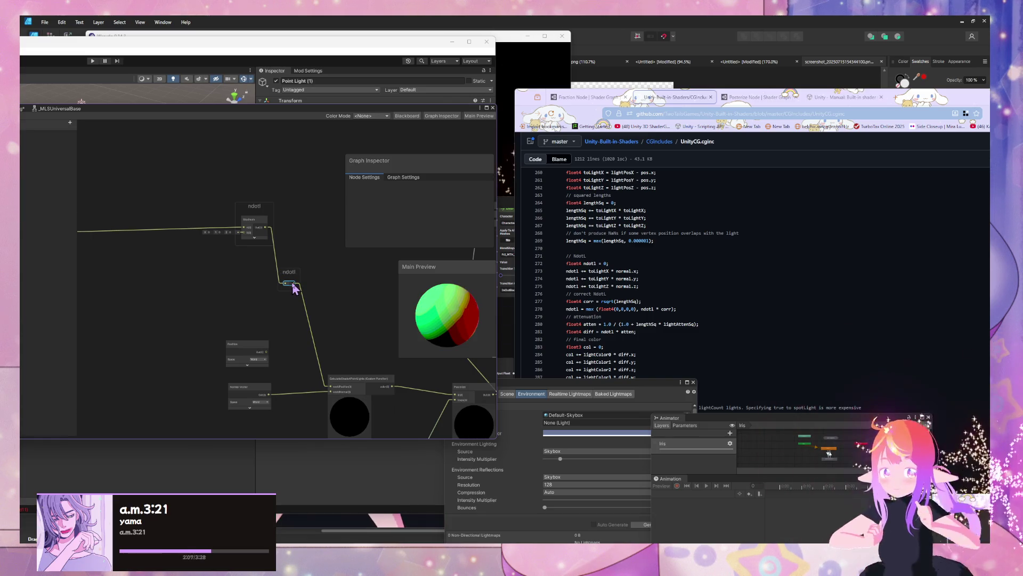
# Step: Reconnect Position to worldPosition and move the Maximum node left within its group
pyautogui.moveTo(266, 352); pyautogui.dragTo(330, 386)
pyautogui.moveTo(261, 238)
pyautogui.mouseDown()
pyautogui.moveTo(158, 252)
pyautogui.moveTo(251, 238)
pyautogui.moveTo(215, 238)
pyautogui.moveTo(237, 239)
pyautogui.moveTo(327, 299)
pyautogui.moveTo(299, 169)
pyautogui.moveTo(235, 304)
pyautogui.moveTo(238, 347)
pyautogui.moveTo(210, 331)
pyautogui.mouseUp()
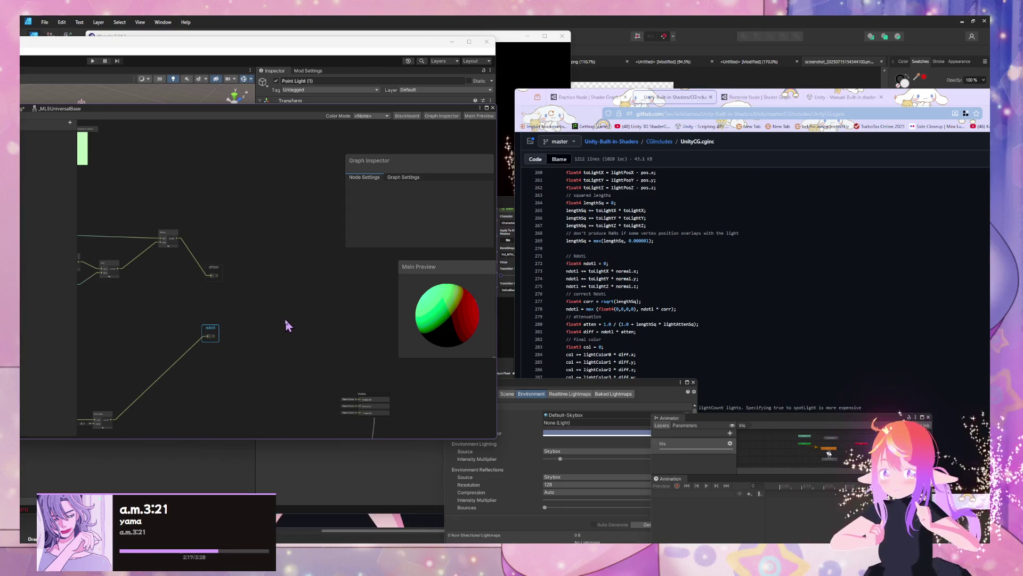
pyautogui.click(224, 285)
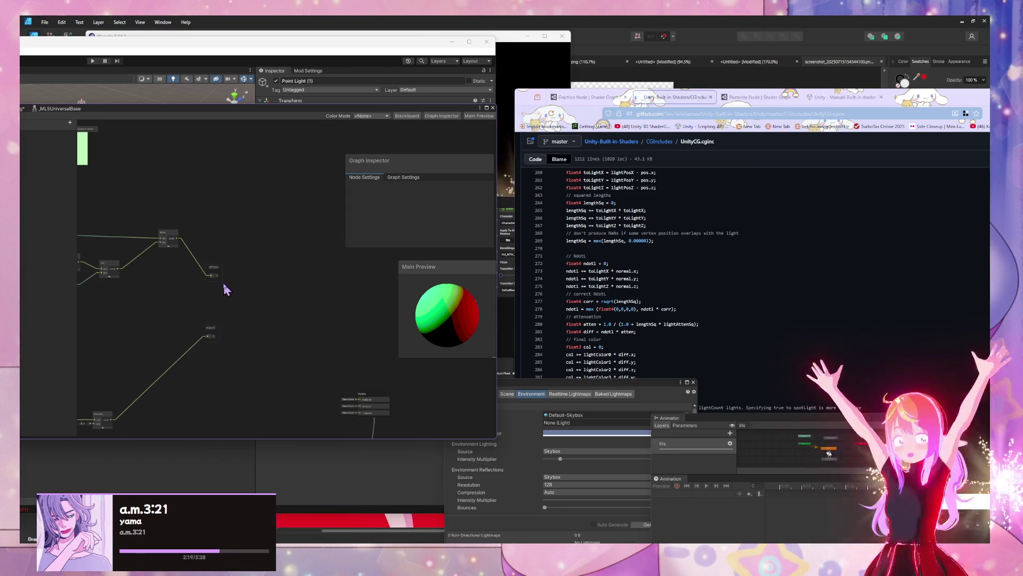
# Step: Bring up the node search, try 'dif', then clear it to list all categories
pyautogui.press('space')
pyautogui.write('dif')
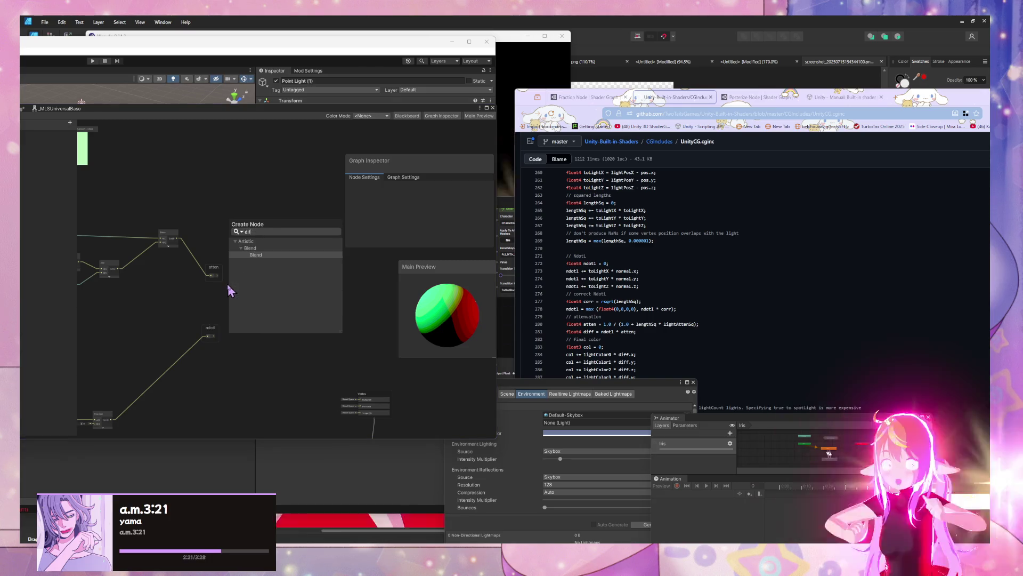
pyautogui.press('BackSpace')
pyautogui.press('BackSpace')
pyautogui.press('BackSpace')
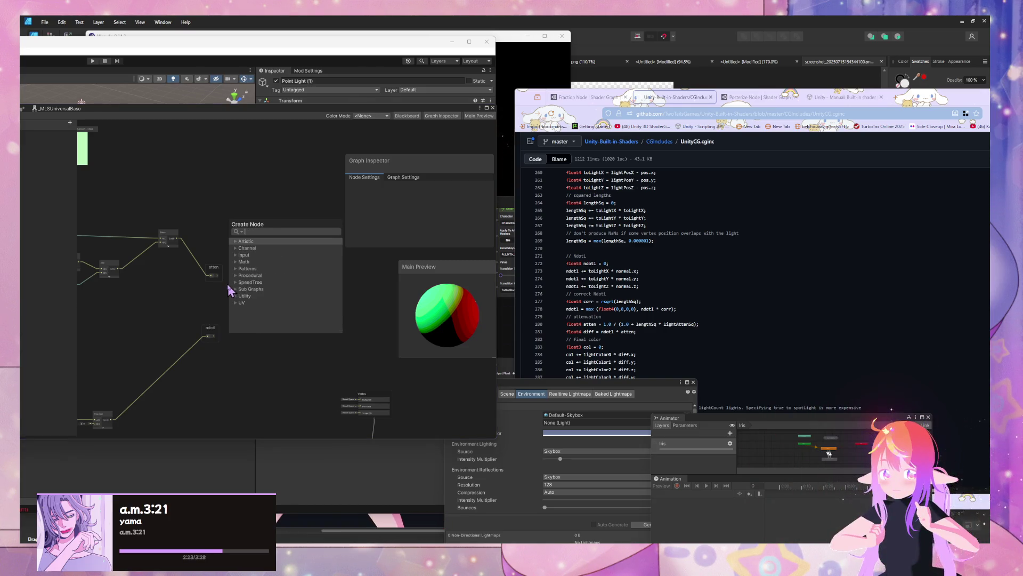
# Step: Add a Subtract node via 'sub' and place it between atten and ndotl
pyautogui.write('sub')
pyautogui.press('Return')
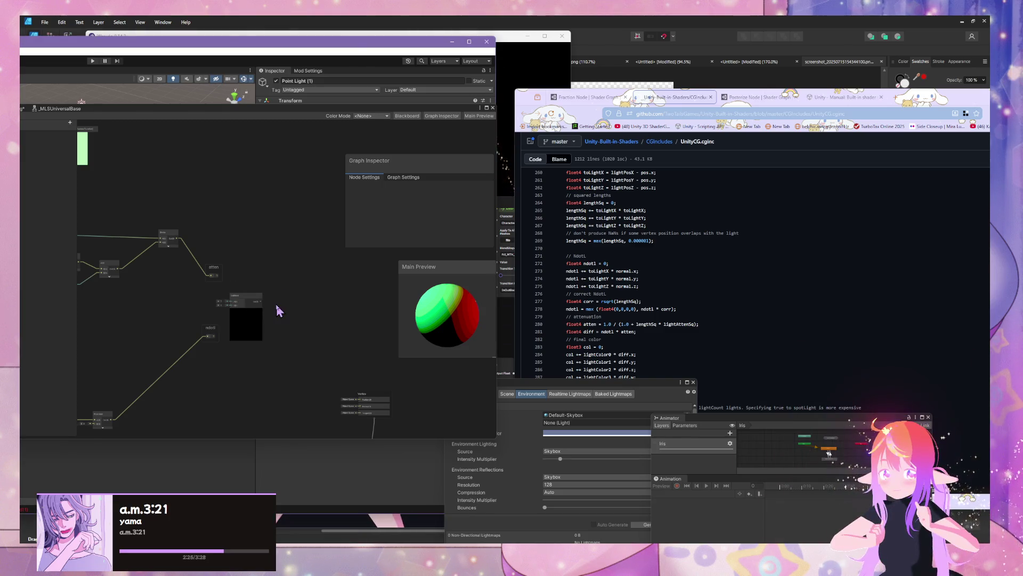
pyautogui.scroll(5, 275, 301)
pyautogui.moveTo(236, 297); pyautogui.dragTo(273, 286)
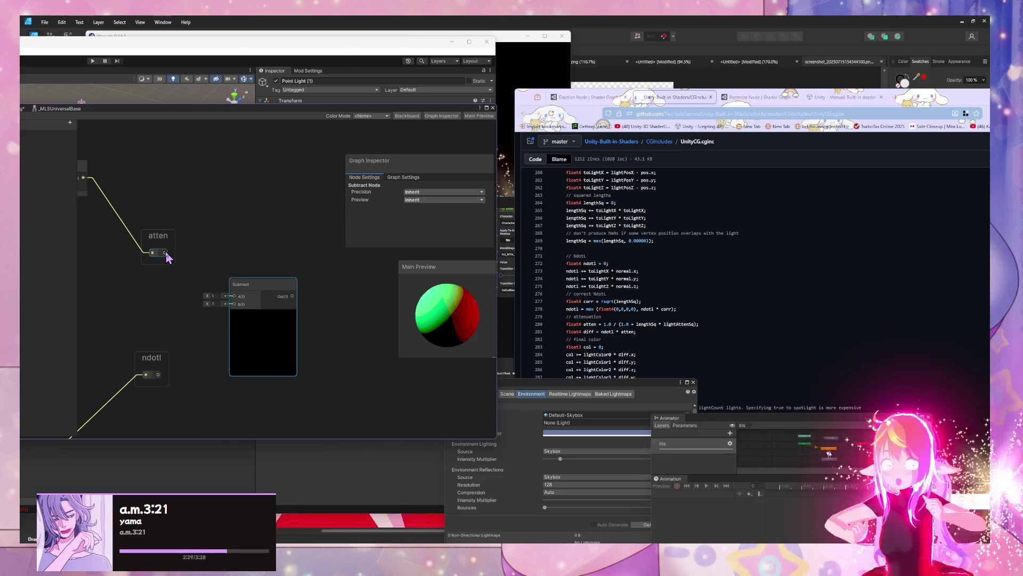
# Step: Wire ndotl into Subtract's B input and atten into its A input
pyautogui.moveTo(171, 366)
pyautogui.mouseDown()
pyautogui.moveTo(160, 352)
pyautogui.moveTo(158, 368)
pyautogui.moveTo(223, 304)
pyautogui.mouseUp()
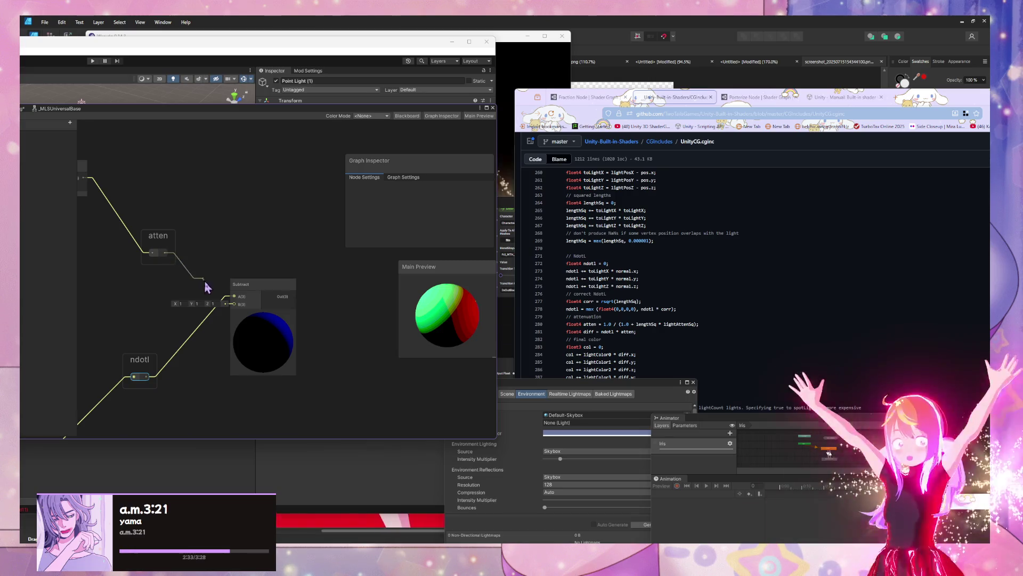
pyautogui.click(318, 299)
pyautogui.moveTo(322, 299); pyautogui.dragTo(303, 288)
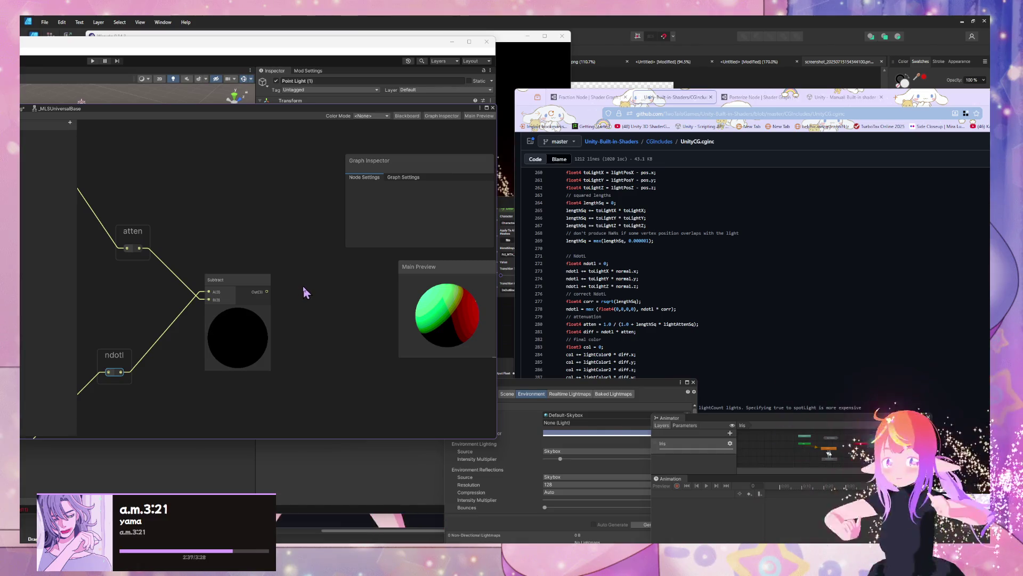
pyautogui.scroll(-2, 304, 291)
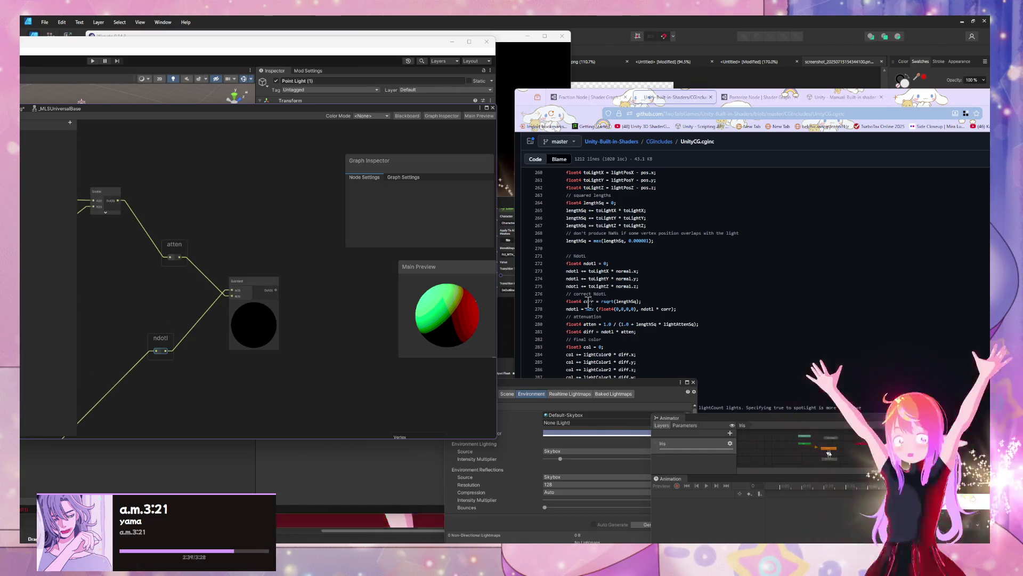
pyautogui.scroll(-3, 272, 260)
pyautogui.scroll(3, 251, 288)
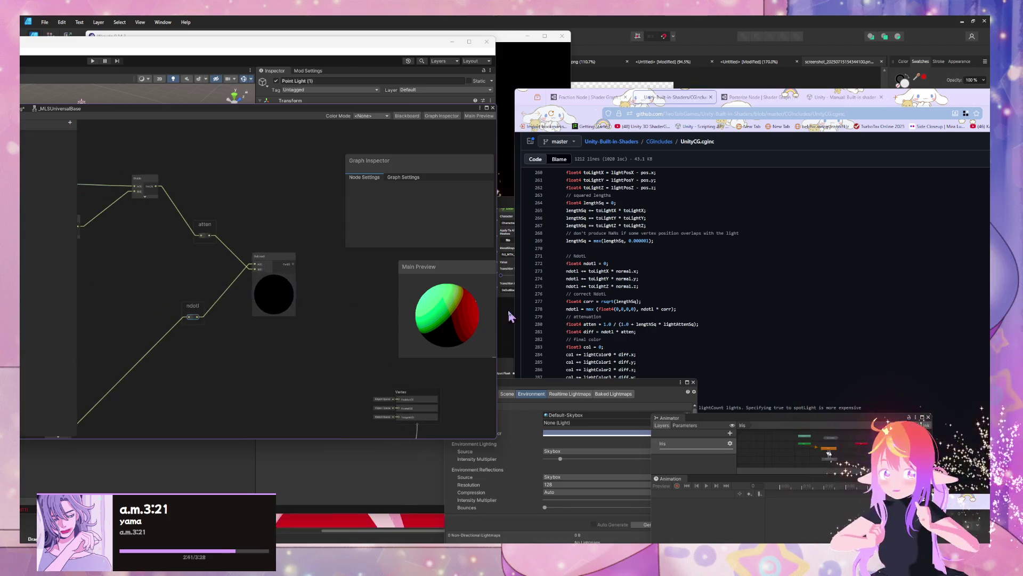
pyautogui.scroll(5, 790, 351)
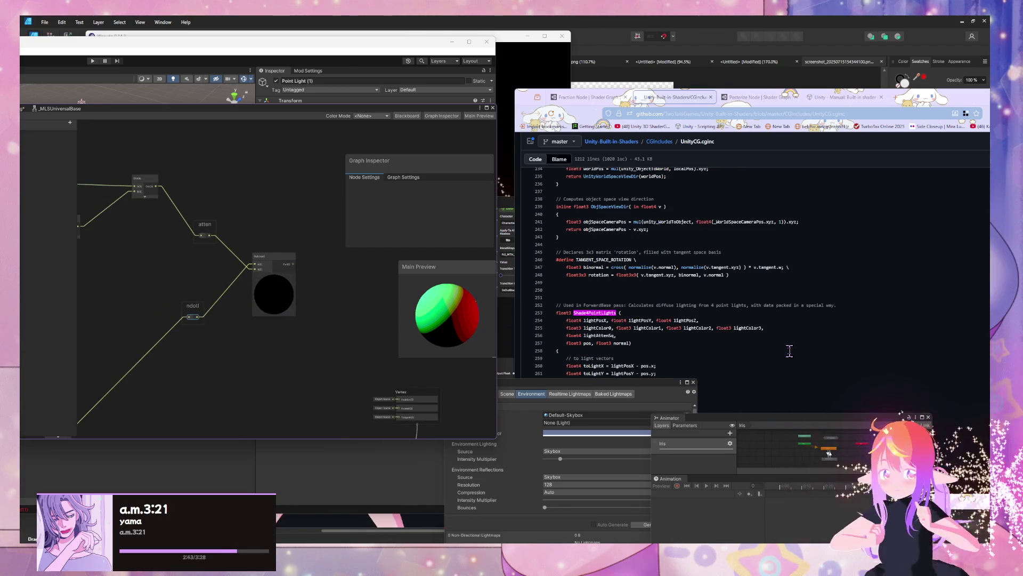
pyautogui.scroll(-2, 790, 350)
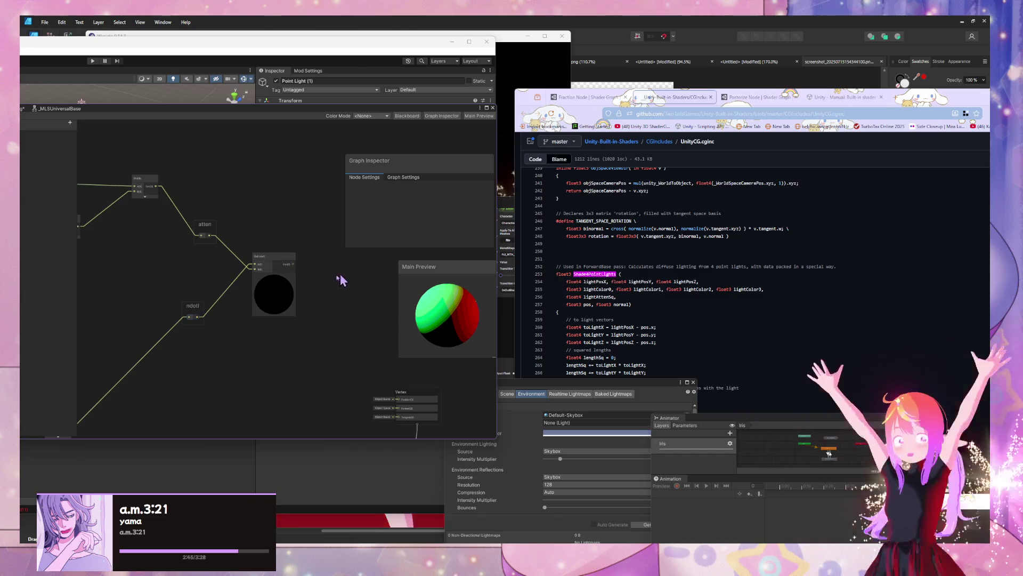
pyautogui.moveTo(235, 338)
pyautogui.mouseDown()
pyautogui.moveTo(320, 408)
pyautogui.moveTo(443, 477)
pyautogui.mouseUp()
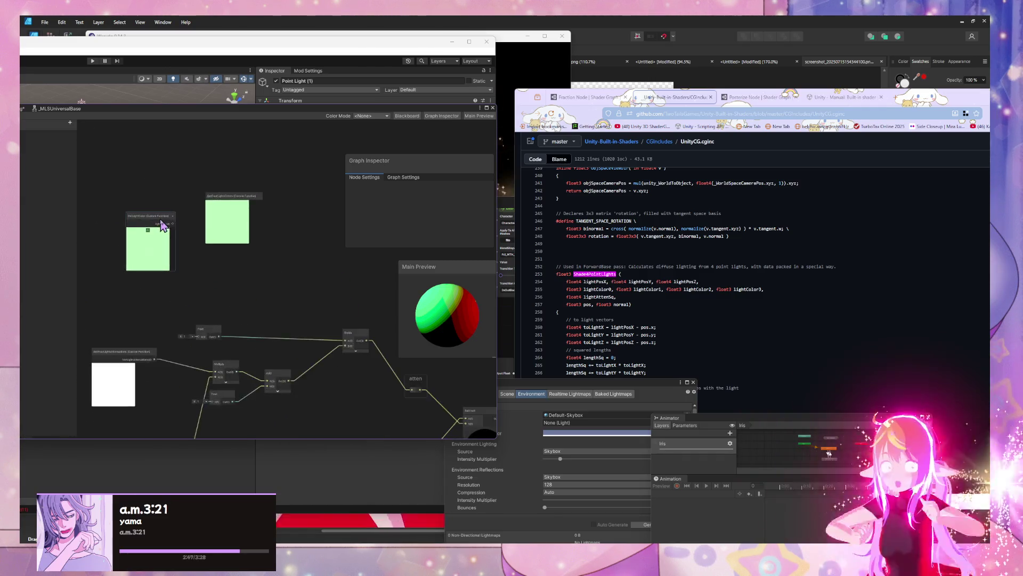
# Step: Delete the GetLightColor Custom Function node
pyautogui.moveTo(162, 225); pyautogui.dragTo(319, 250)
pyautogui.scroll(2, 163, 214)
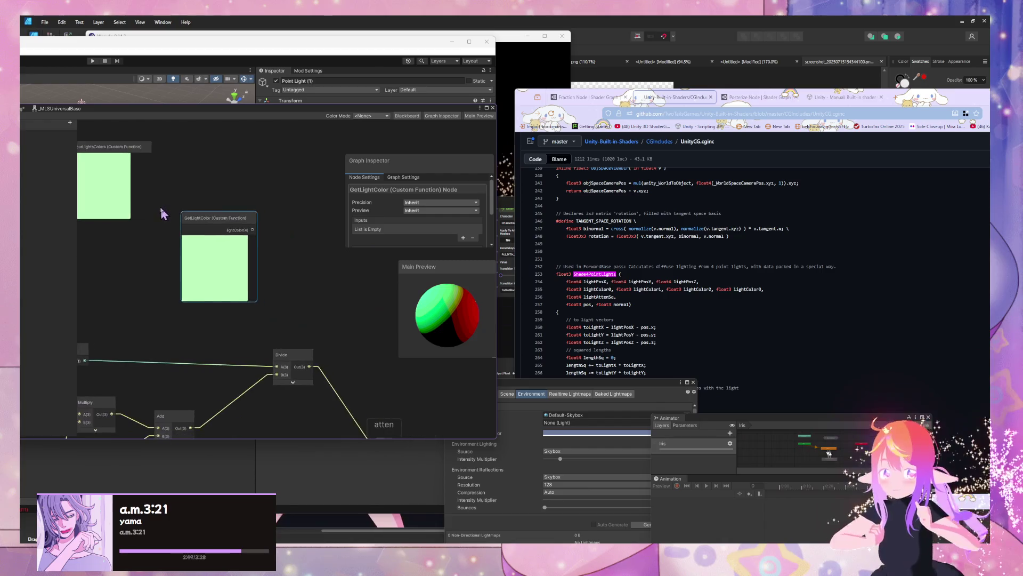
pyautogui.press('Delete')
# Step: Place the GetFourLightsColors node just above the Subtract node
pyautogui.moveTo(101, 149); pyautogui.dragTo(402, 268)
pyautogui.moveTo(316, 279); pyautogui.dragTo(162, 226)
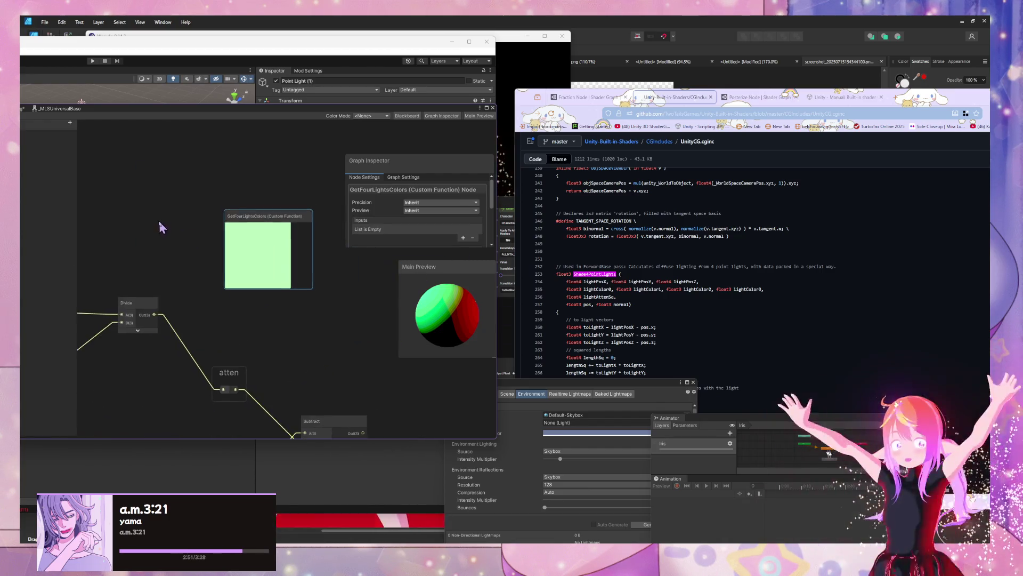
pyautogui.moveTo(270, 222); pyautogui.dragTo(349, 296)
pyautogui.moveTo(297, 327); pyautogui.dragTo(222, 267)
pyautogui.moveTo(297, 205)
pyautogui.mouseDown()
pyautogui.moveTo(277, 213)
pyautogui.moveTo(269, 247)
pyautogui.mouseUp()
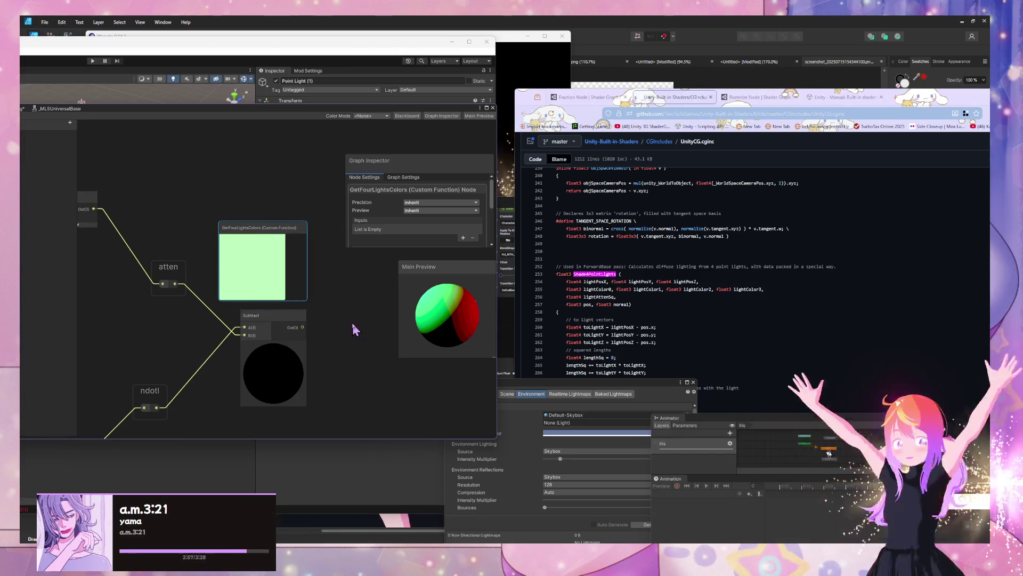
# Step: Review the attenuation chain: GetFourLightsAttenuations, Multiply, Add, lengthSq and ToLight group
pyautogui.press('space')
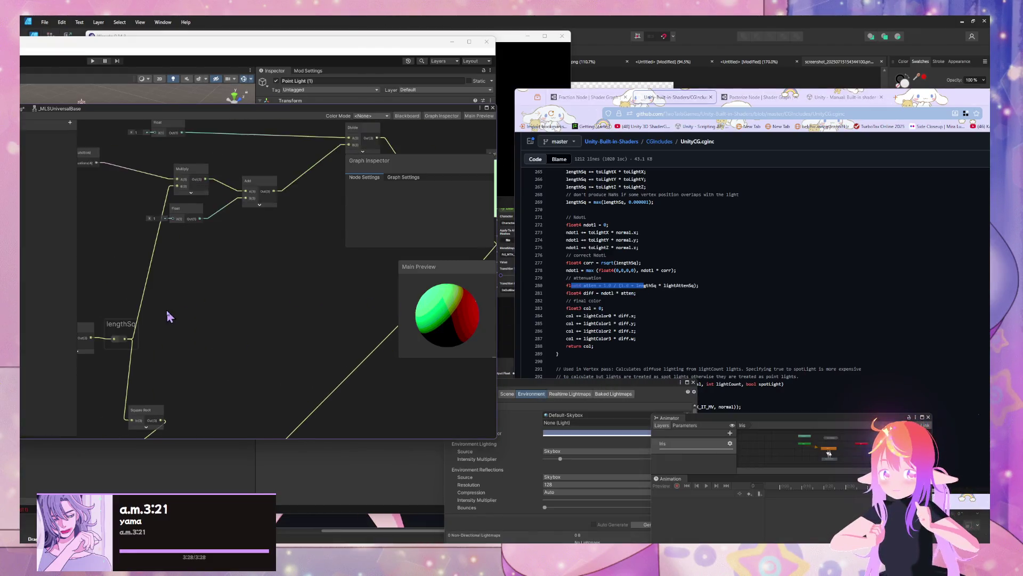
pyautogui.moveTo(239, 308)
pyautogui.mouseDown()
pyautogui.moveTo(217, 315)
pyautogui.moveTo(330, 356)
pyautogui.mouseUp()
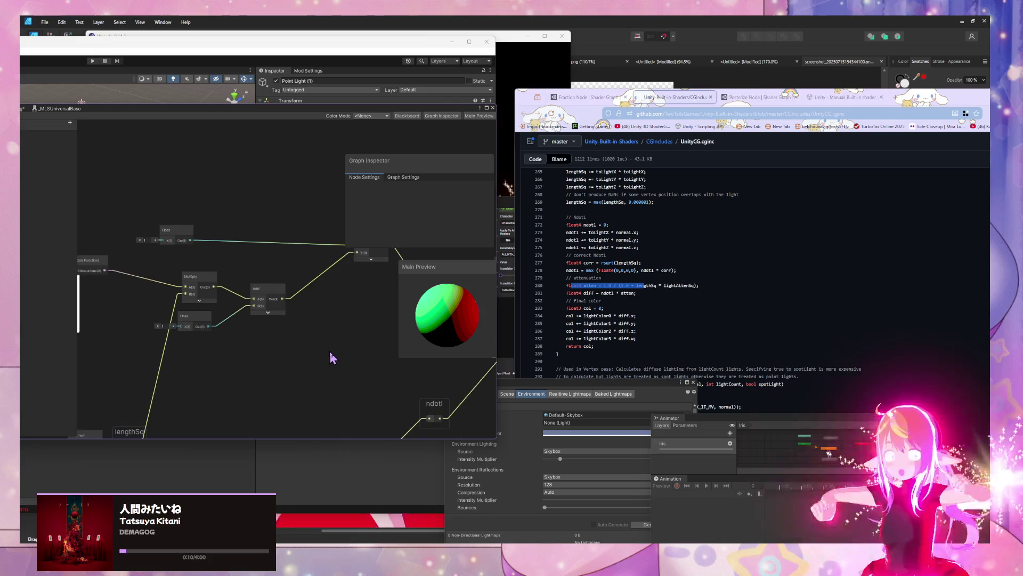
pyautogui.scroll(2, 386, 348)
pyautogui.scroll(-3, 336, 345)
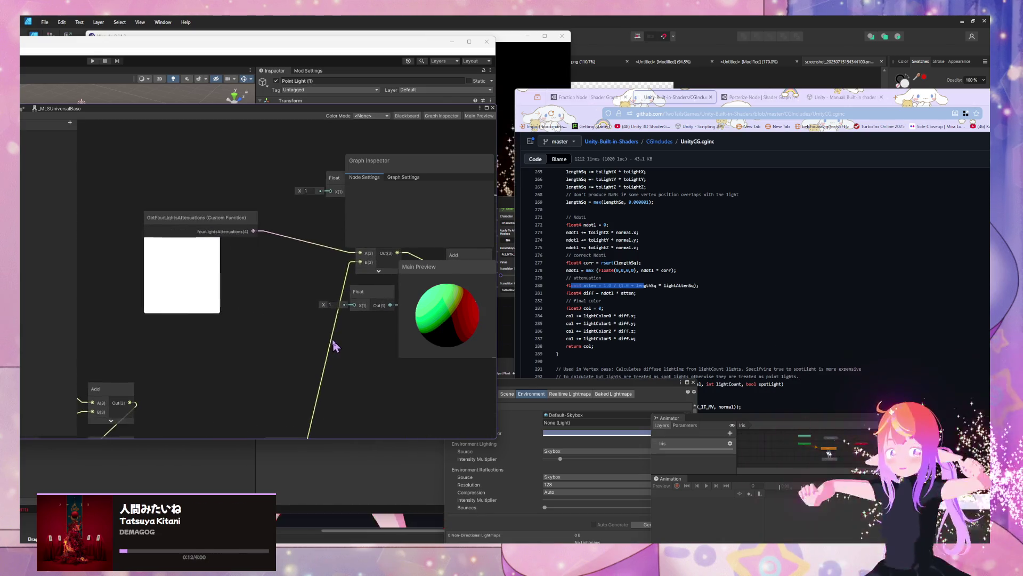
pyautogui.moveTo(335, 347)
pyautogui.mouseDown()
pyautogui.moveTo(331, 210)
pyautogui.moveTo(293, 273)
pyautogui.mouseUp()
pyautogui.moveTo(290, 374)
pyautogui.mouseDown()
pyautogui.moveTo(285, 328)
pyautogui.moveTo(217, 365)
pyautogui.mouseUp()
pyautogui.scroll(3, 251, 318)
pyautogui.moveTo(251, 303)
pyautogui.mouseDown()
pyautogui.moveTo(226, 346)
pyautogui.moveTo(327, 384)
pyautogui.moveTo(354, 343)
pyautogui.moveTo(330, 339)
pyautogui.mouseUp()
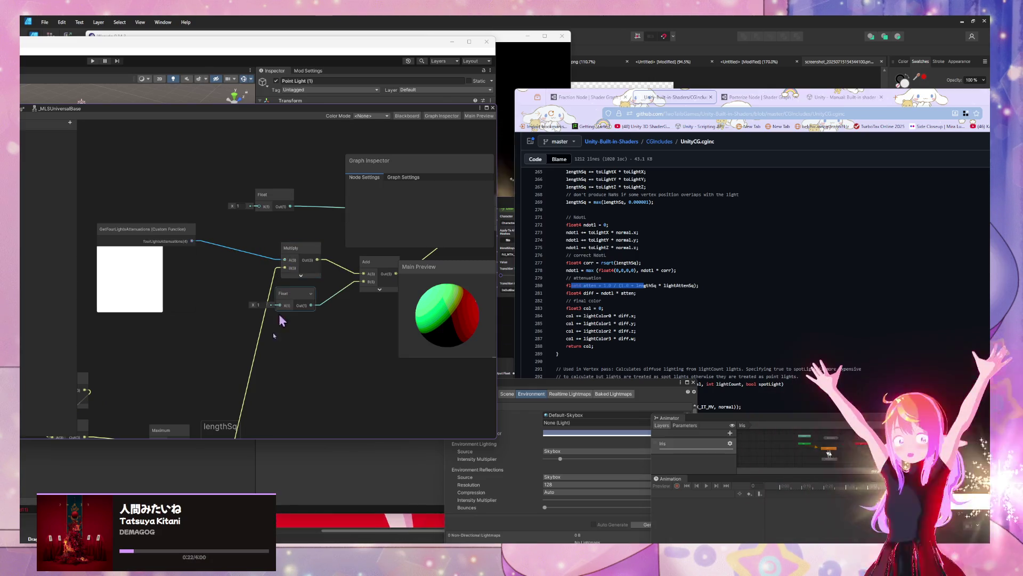
pyautogui.moveTo(296, 296); pyautogui.dragTo(312, 173)
pyautogui.moveTo(228, 312); pyautogui.dragTo(252, 307)
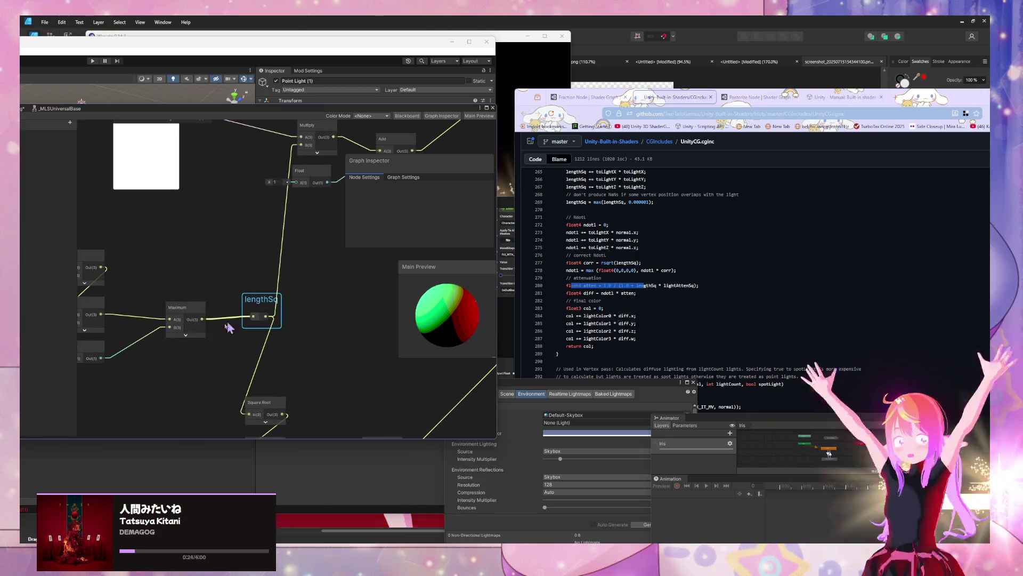
pyautogui.moveTo(212, 348); pyautogui.dragTo(320, 327)
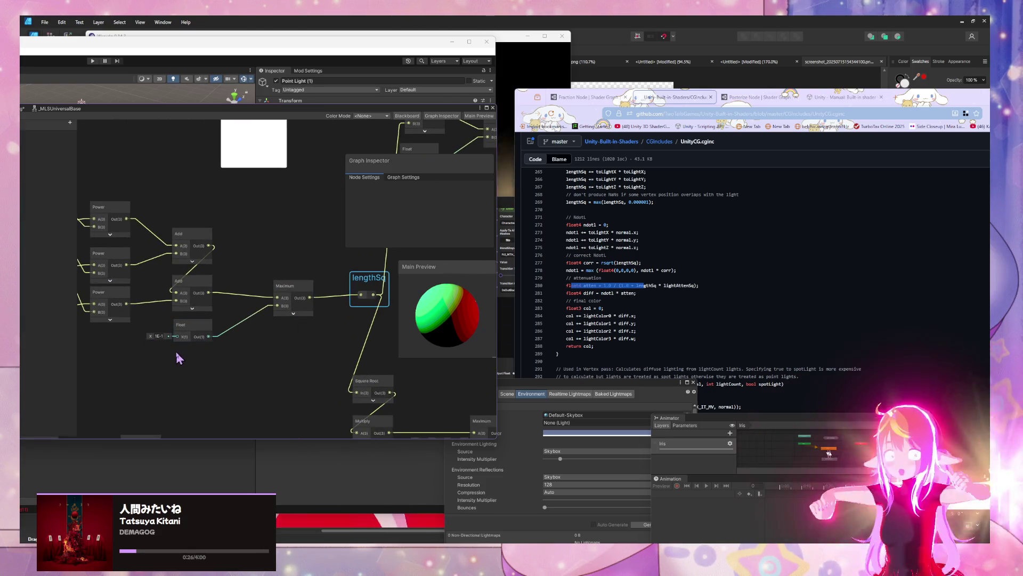
pyautogui.moveTo(210, 343)
pyautogui.mouseDown()
pyautogui.moveTo(367, 391)
pyautogui.moveTo(297, 382)
pyautogui.moveTo(299, 370)
pyautogui.moveTo(424, 351)
pyautogui.moveTo(314, 359)
pyautogui.mouseUp()
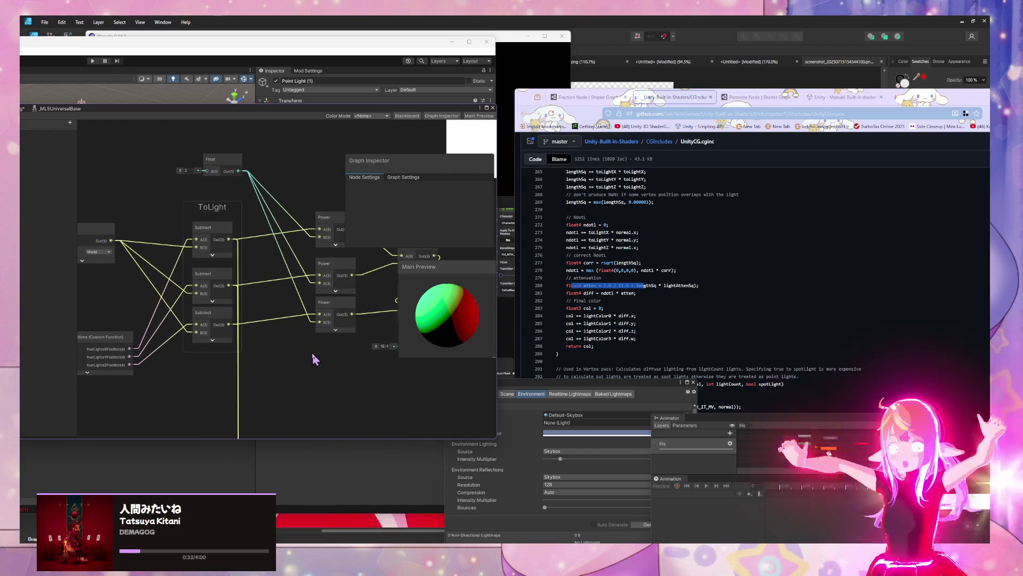
# Step: Compare against the UnityCG.cginc source, then return to atten, ndotl and Subtract
pyautogui.scroll(-2, 298, 357)
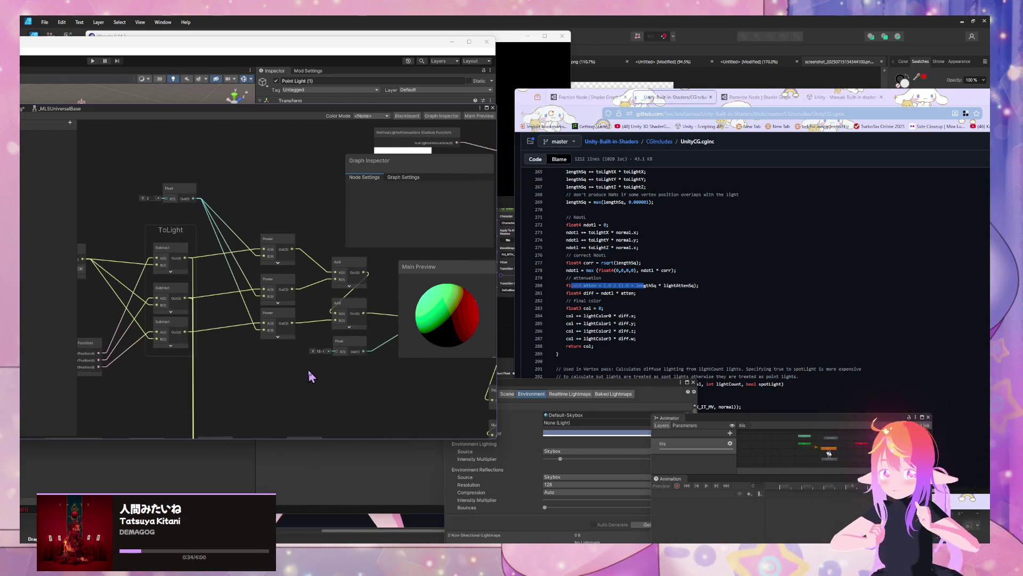
pyautogui.moveTo(318, 382)
pyautogui.mouseDown()
pyautogui.moveTo(297, 374)
pyautogui.moveTo(299, 331)
pyautogui.mouseUp()
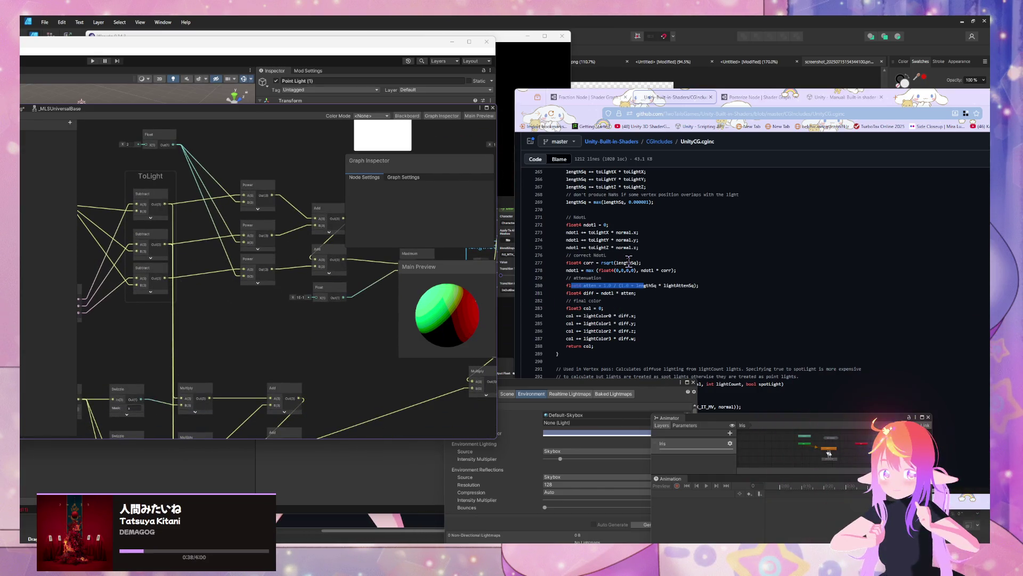
pyautogui.click(629, 262)
pyautogui.moveTo(323, 364); pyautogui.dragTo(171, 360)
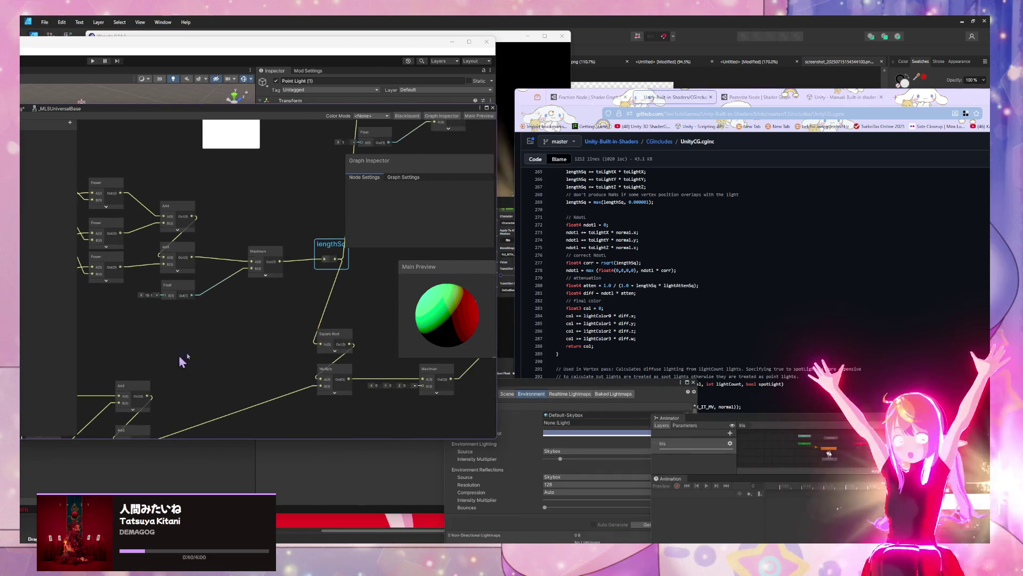
pyautogui.moveTo(377, 315); pyautogui.dragTo(311, 316)
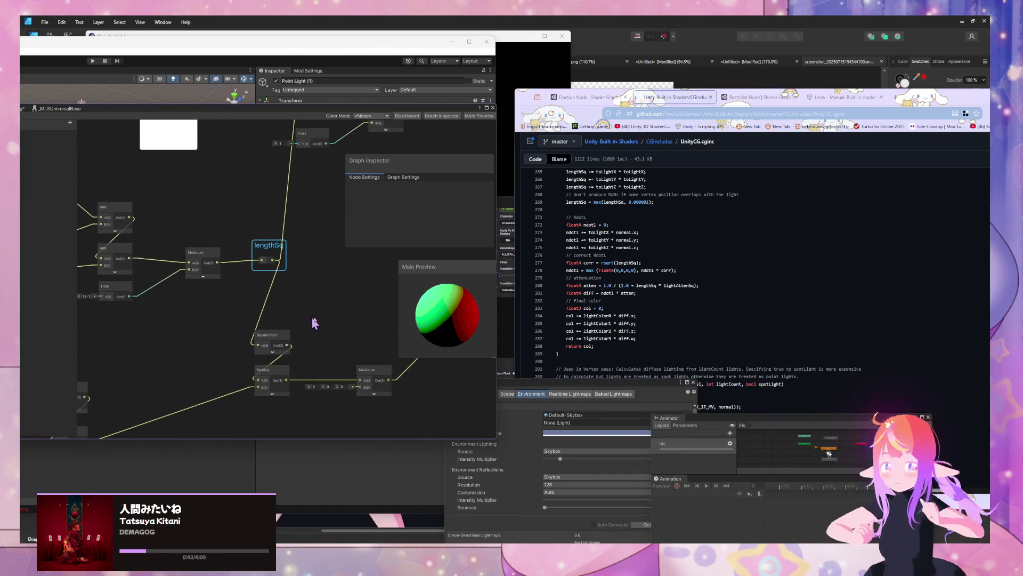
pyautogui.scroll(-2, 659, 324)
pyautogui.scroll(2, 659, 324)
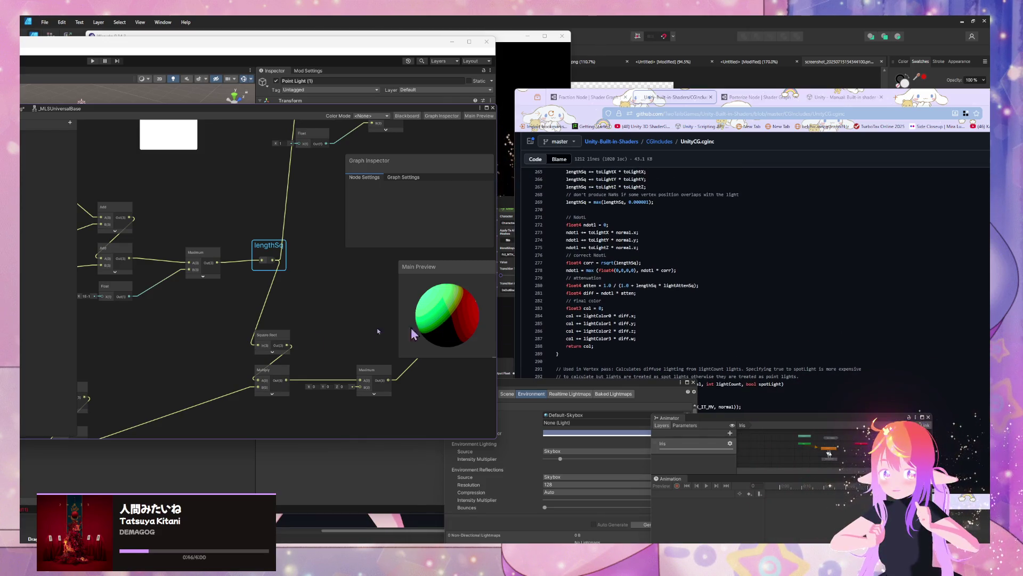
pyautogui.moveTo(247, 406)
pyautogui.mouseDown()
pyautogui.moveTo(122, 391)
pyautogui.moveTo(164, 400)
pyautogui.moveTo(160, 384)
pyautogui.mouseUp()
pyautogui.moveTo(283, 320); pyautogui.dragTo(418, 301)
pyautogui.moveTo(331, 343)
pyautogui.mouseDown()
pyautogui.moveTo(338, 377)
pyautogui.moveTo(323, 409)
pyautogui.mouseUp()
pyautogui.moveTo(319, 303)
pyautogui.mouseDown()
pyautogui.moveTo(194, 388)
pyautogui.moveTo(222, 338)
pyautogui.moveTo(254, 331)
pyautogui.moveTo(244, 332)
pyautogui.mouseUp()
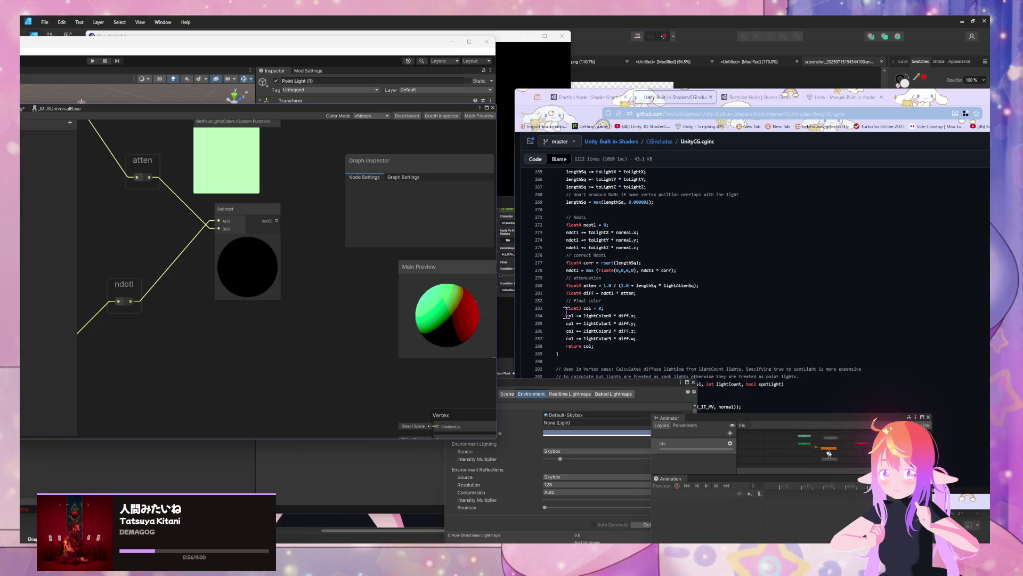
pyautogui.scroll(2, 566, 314)
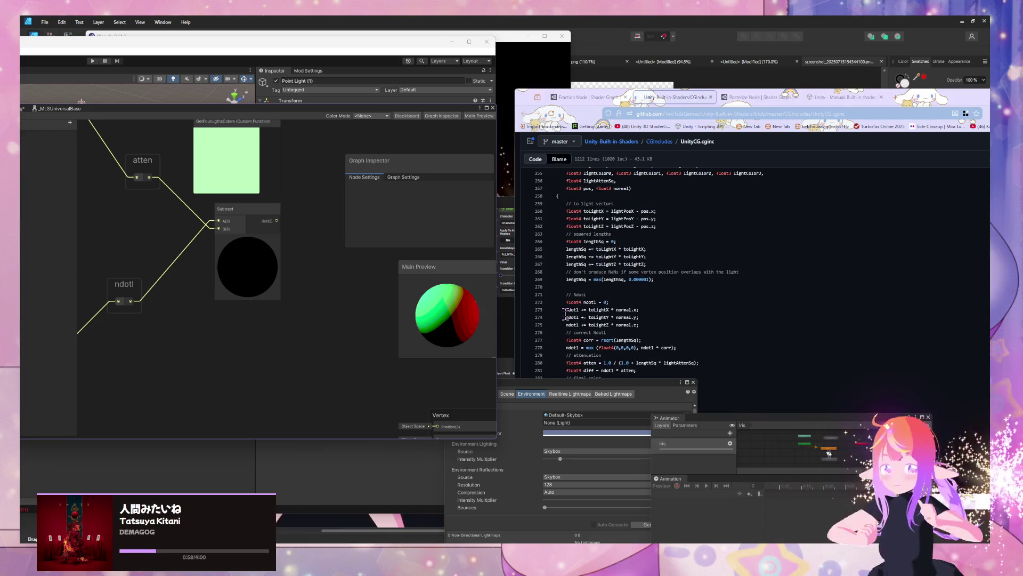
pyautogui.scroll(1, 566, 315)
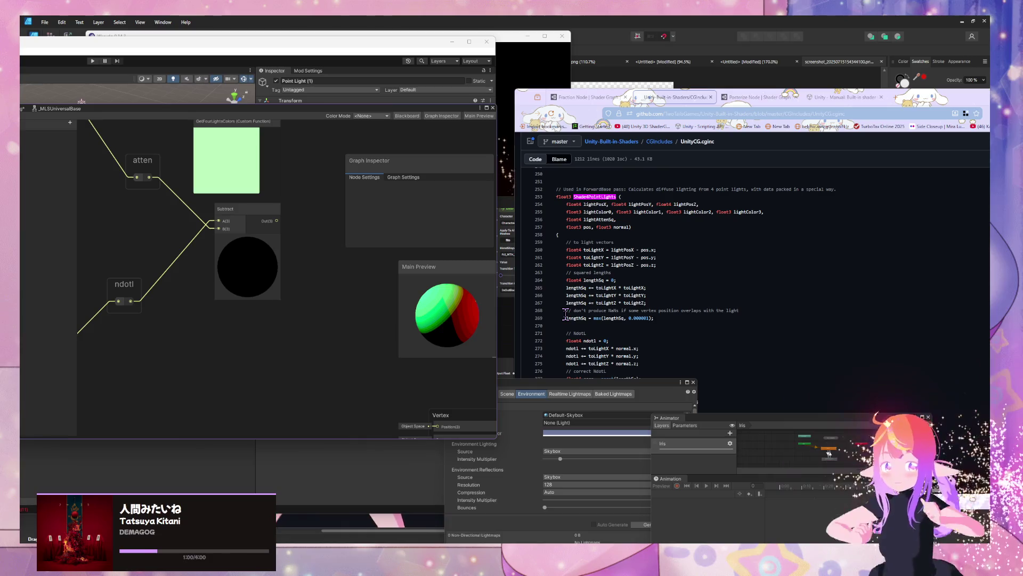
pyautogui.scroll(-3, 565, 314)
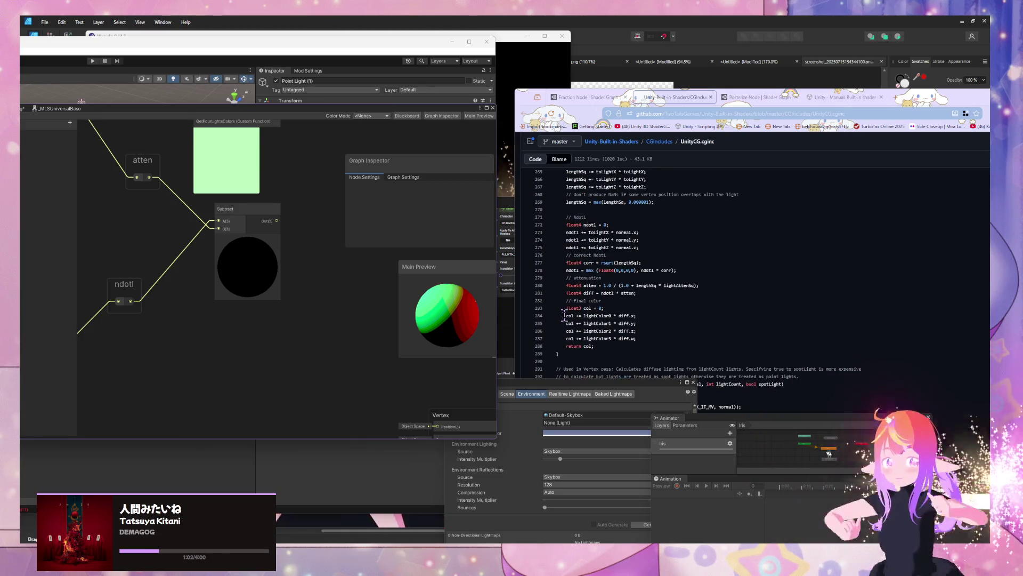
pyautogui.scroll(-5, 217, 300)
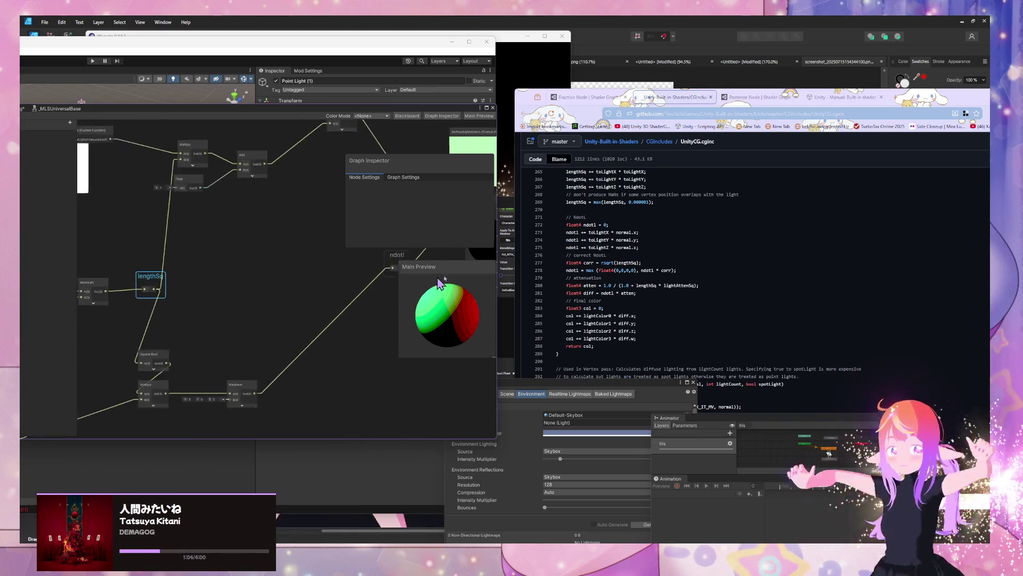
pyautogui.moveTo(263, 327)
pyautogui.mouseDown()
pyautogui.moveTo(399, 384)
pyautogui.moveTo(302, 348)
pyautogui.moveTo(350, 274)
pyautogui.moveTo(261, 315)
pyautogui.mouseUp()
pyautogui.scroll(1, 375, 282)
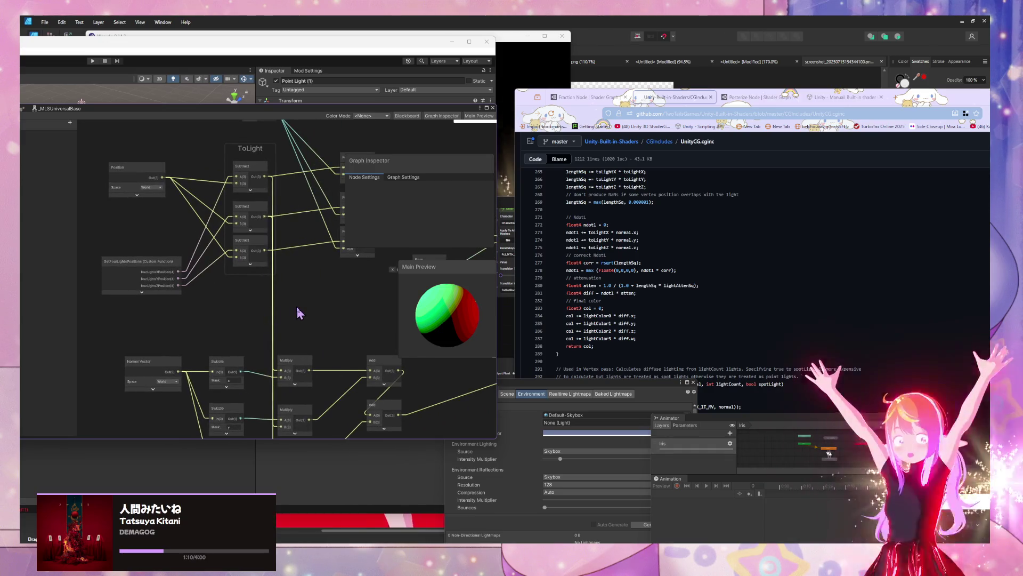
pyautogui.scroll(-1, 220, 319)
pyautogui.scroll(1, 277, 311)
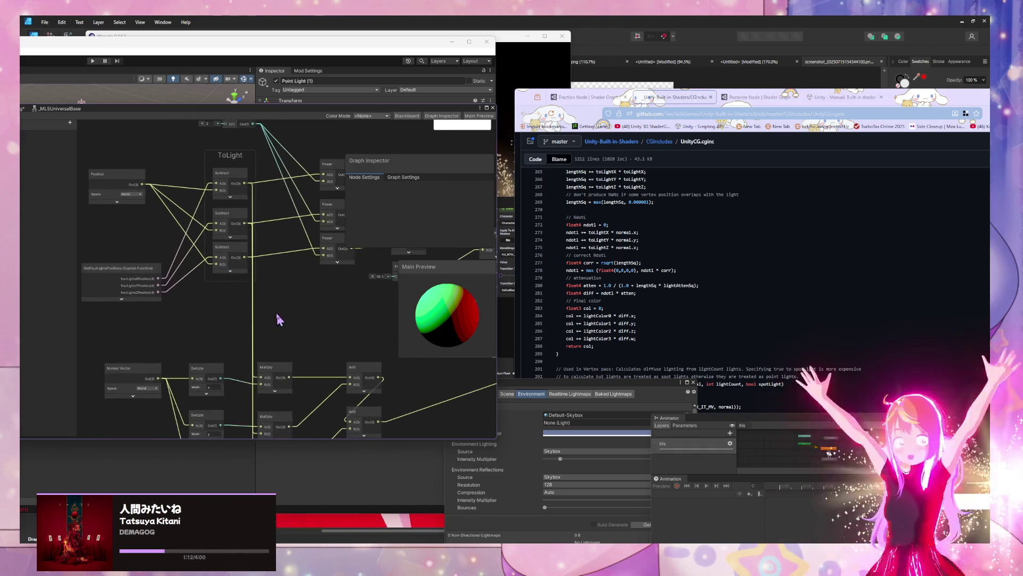
pyautogui.scroll(3, 758, 337)
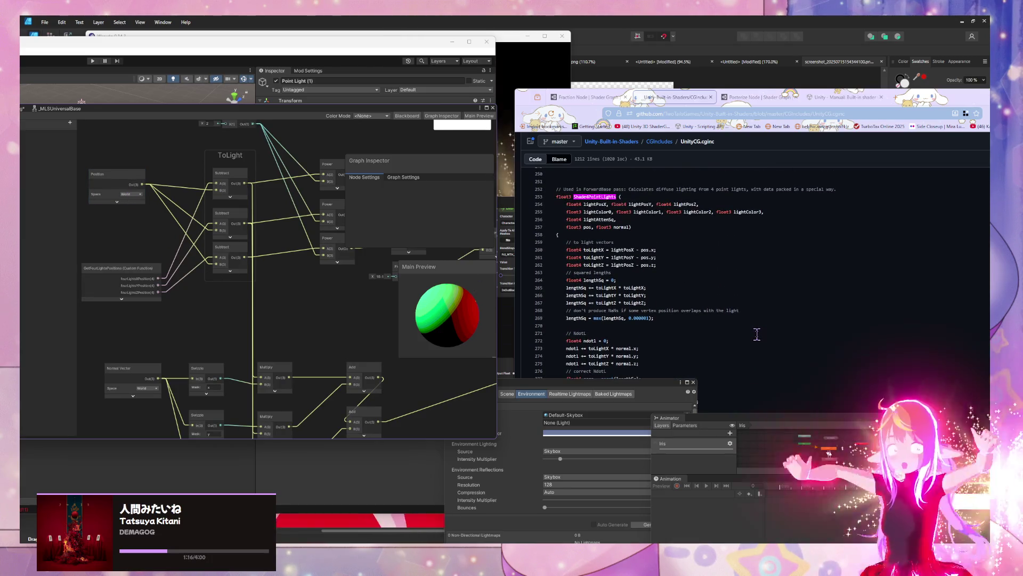
pyautogui.moveTo(574, 253)
pyautogui.mouseDown()
pyautogui.moveTo(651, 260)
pyautogui.moveTo(654, 272)
pyautogui.mouseUp()
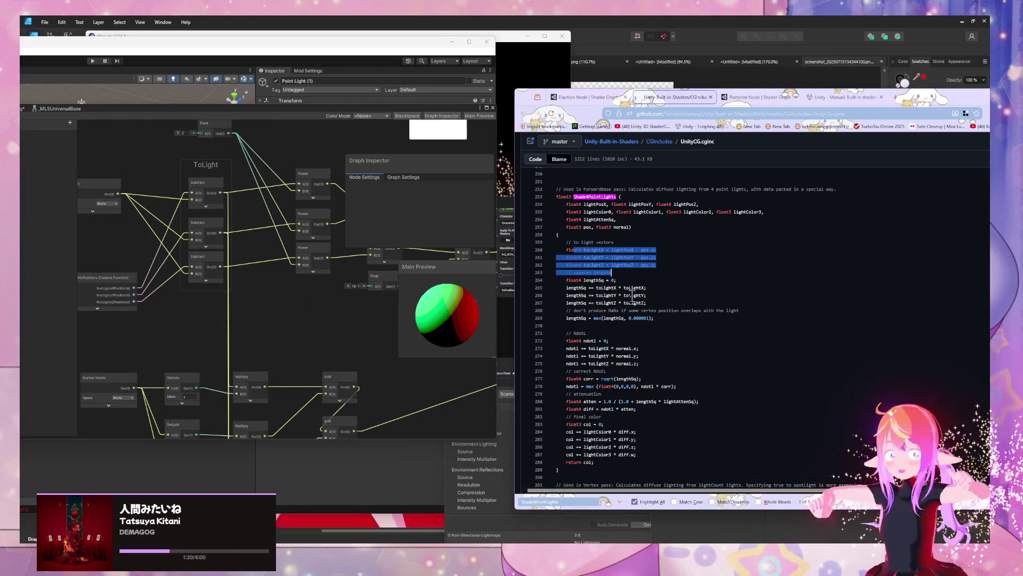
pyautogui.moveTo(262, 307)
pyautogui.mouseDown()
pyautogui.moveTo(203, 317)
pyautogui.moveTo(274, 309)
pyautogui.mouseUp()
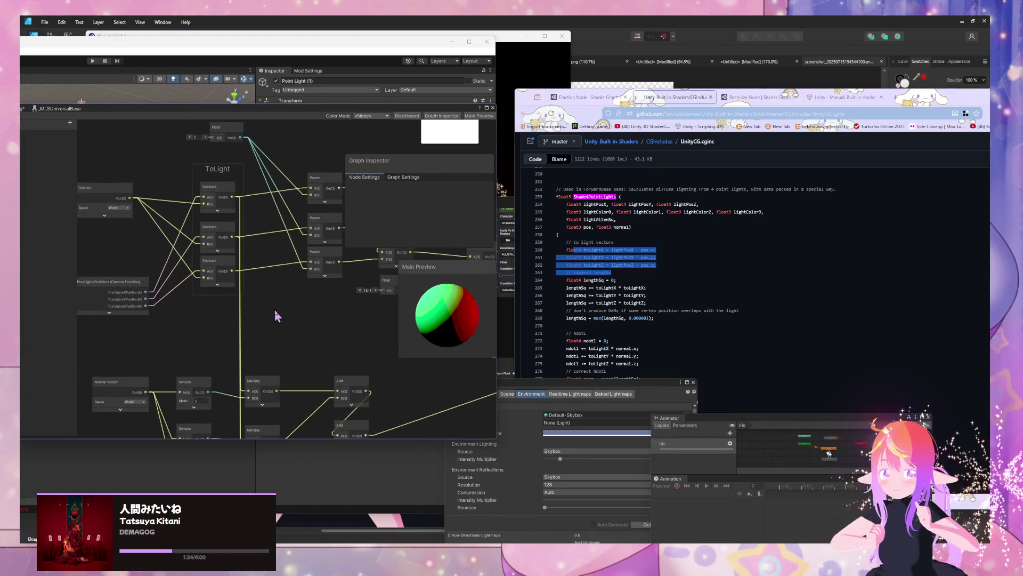
pyautogui.click(651, 304)
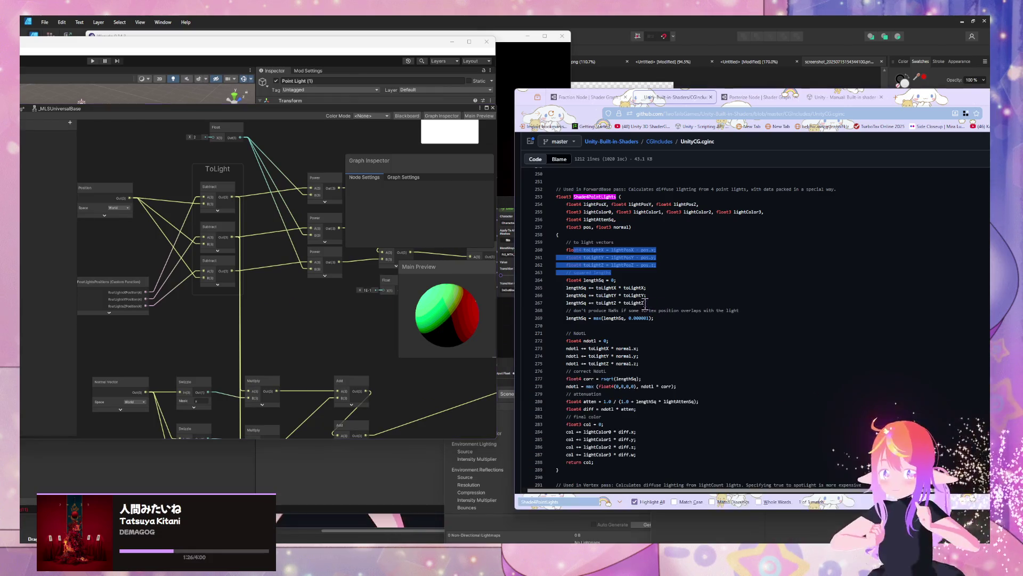
pyautogui.moveTo(596, 251); pyautogui.dragTo(661, 267)
pyautogui.click(662, 266)
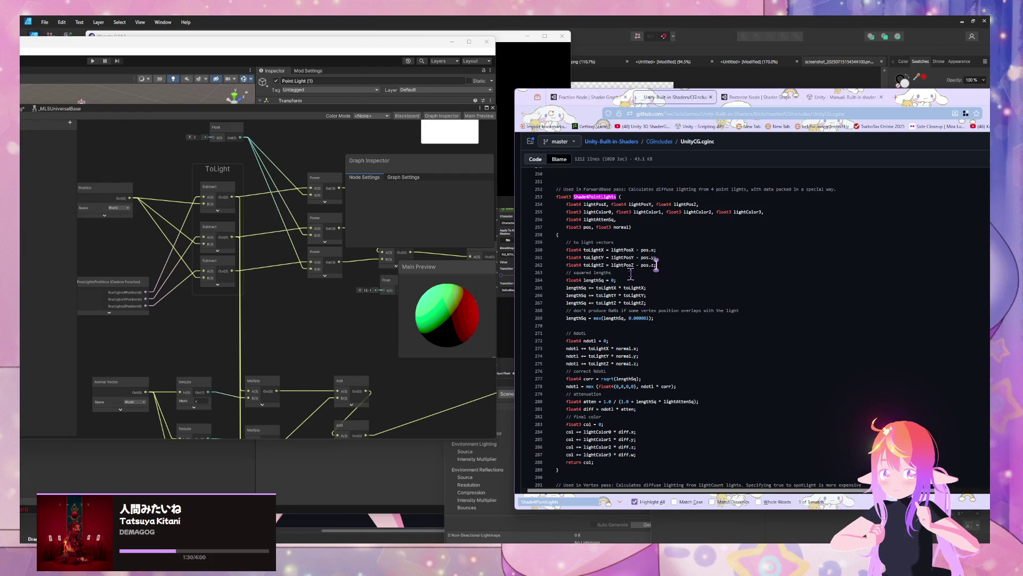
pyautogui.click(108, 294)
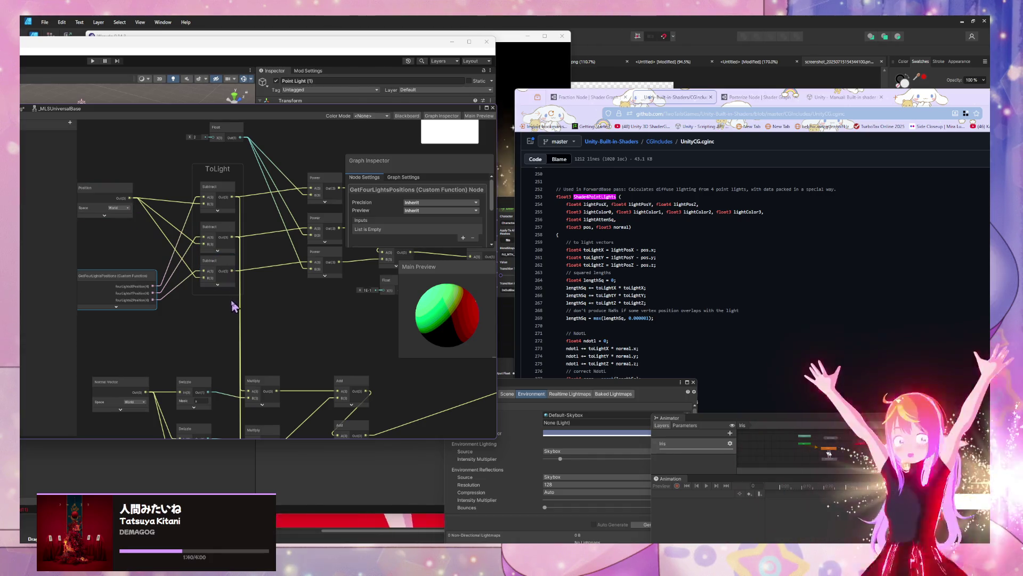
pyautogui.hscroll(2, 234, 305)
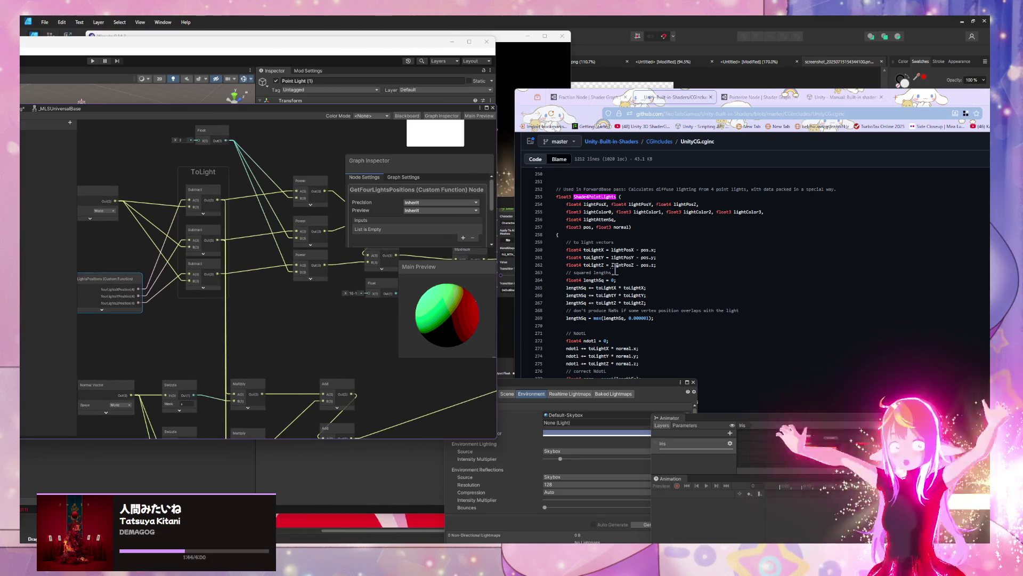
pyautogui.moveTo(573, 280); pyautogui.dragTo(608, 278)
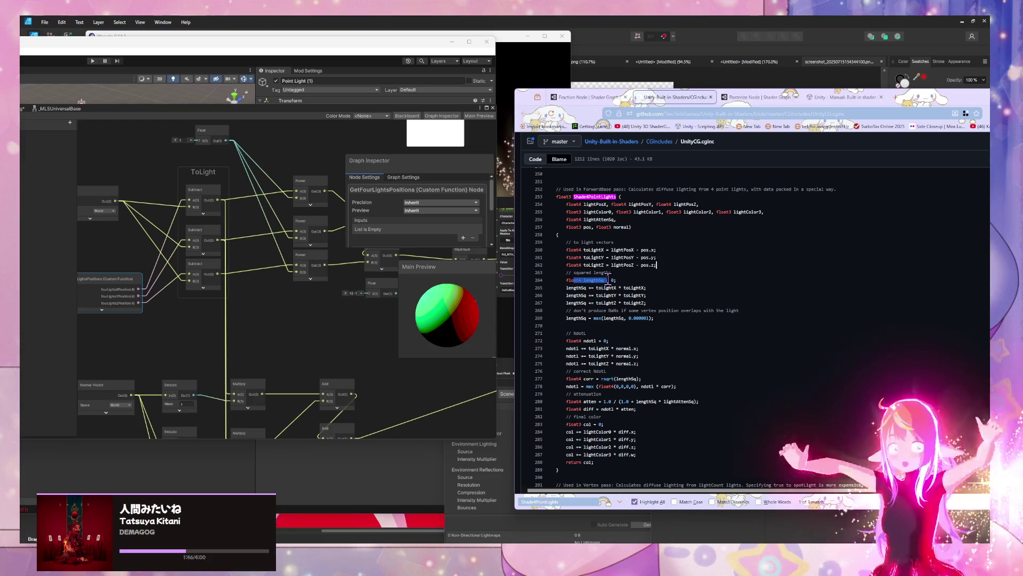
# Step: Rename the ToLight group to 'ToLight (float4)'
pyautogui.doubleClick(210, 172)
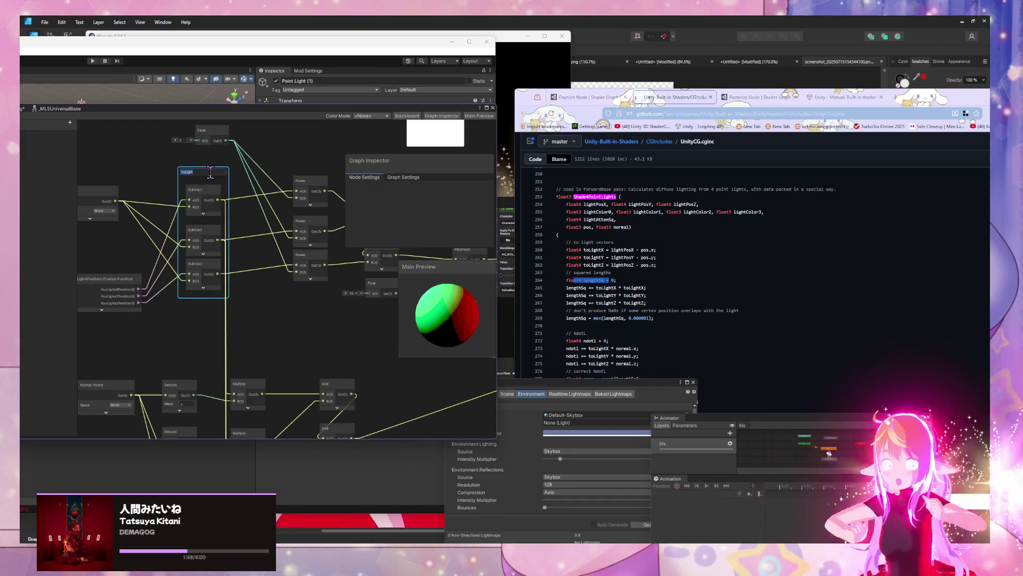
pyautogui.write('ToLight')
pyautogui.press('Return')
pyautogui.doubleClick(210, 173)
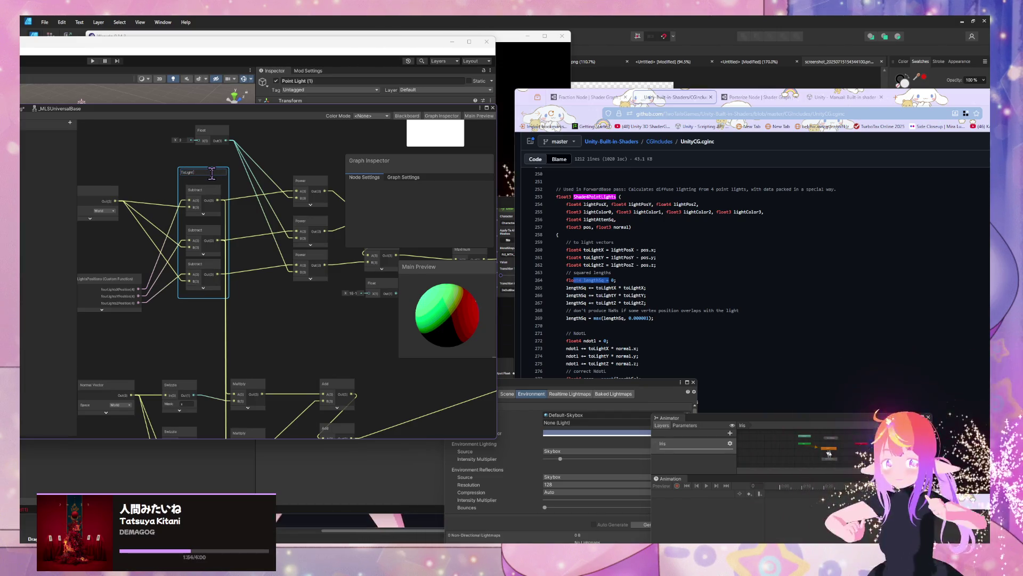
pyautogui.write(' (float4')
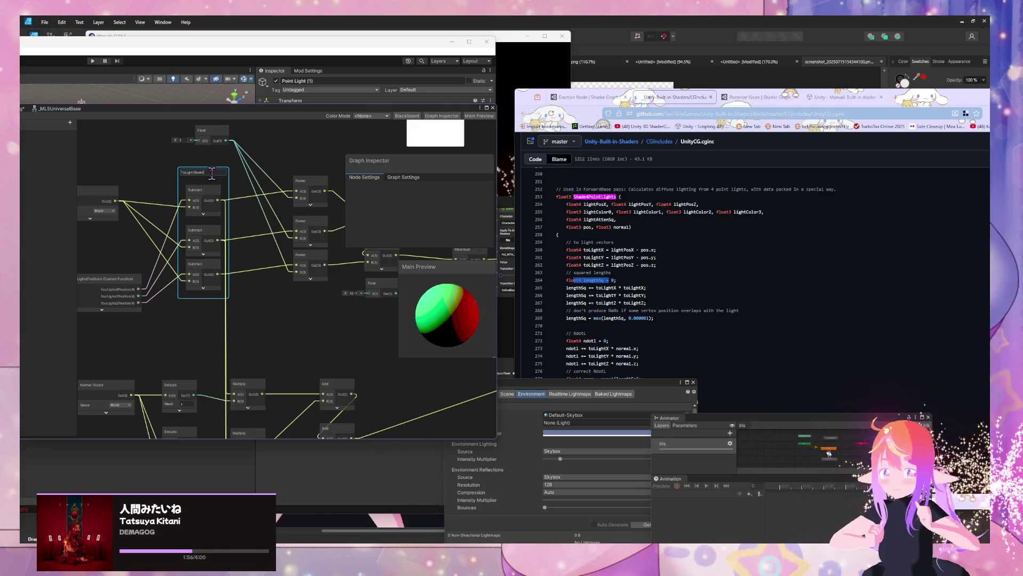
pyautogui.press('Return')
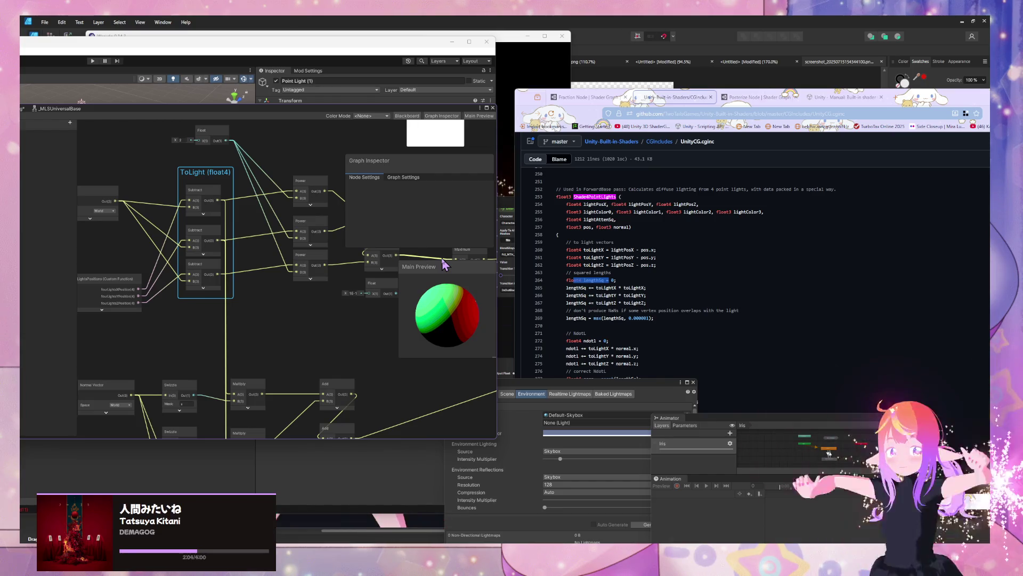
# Step: Check the source code, then move the Position node a little to the left
pyautogui.moveTo(311, 299); pyautogui.dragTo(214, 305)
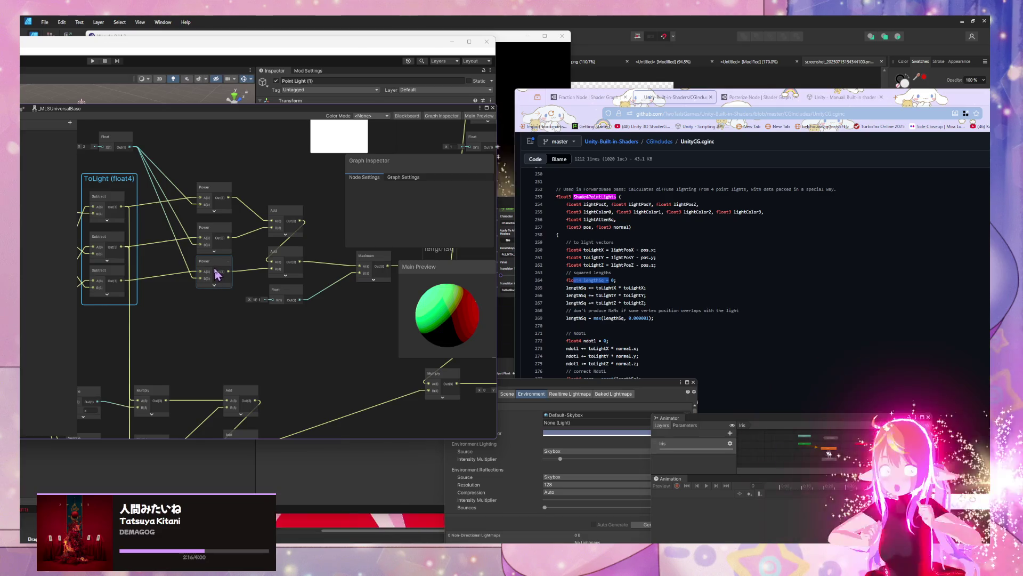
pyautogui.moveTo(196, 283)
pyautogui.mouseDown()
pyautogui.moveTo(236, 315)
pyautogui.moveTo(375, 319)
pyautogui.moveTo(242, 315)
pyautogui.mouseUp()
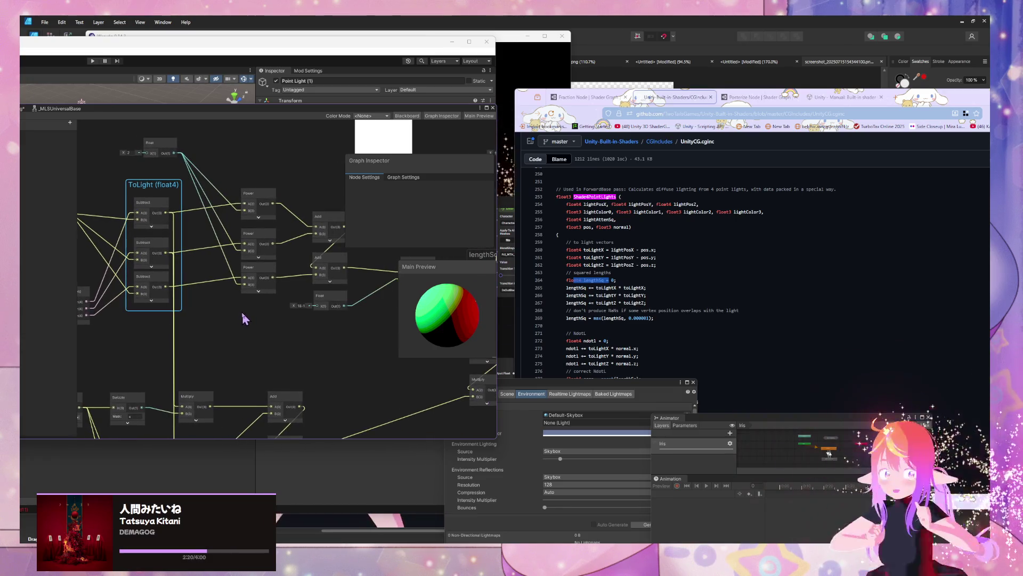
pyautogui.click(617, 280)
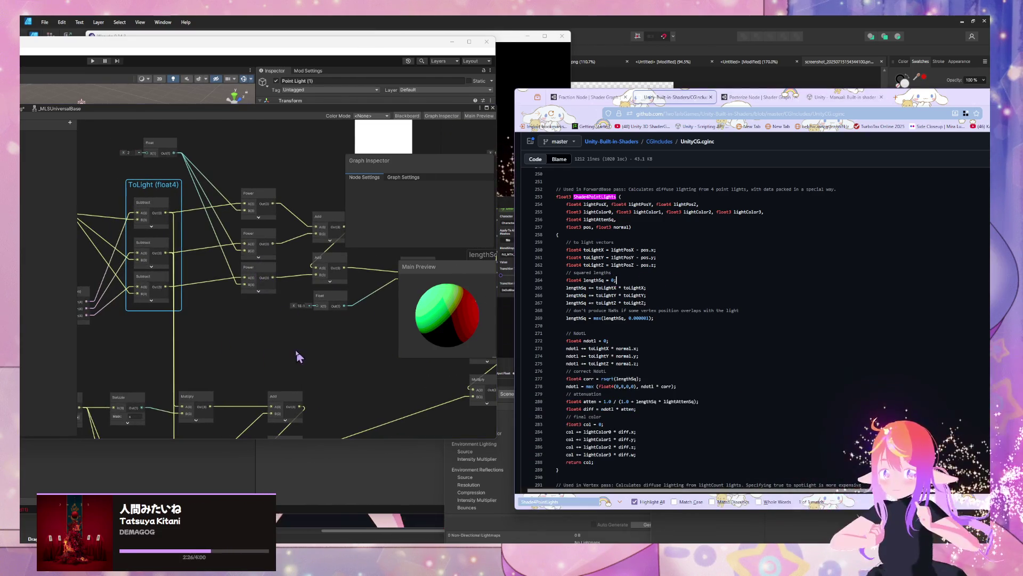
pyautogui.moveTo(297, 352); pyautogui.dragTo(235, 353)
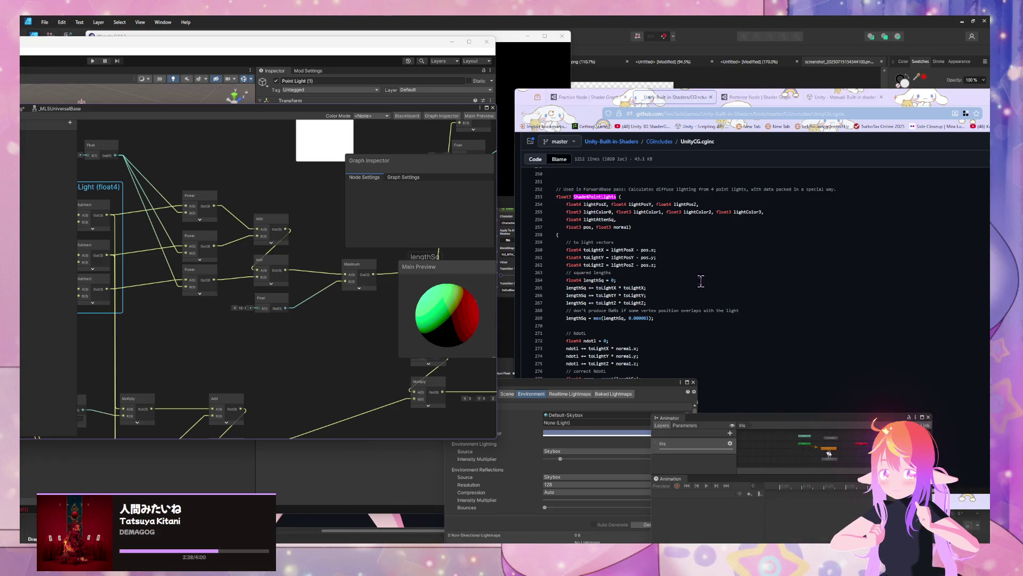
pyautogui.moveTo(249, 331); pyautogui.dragTo(308, 333)
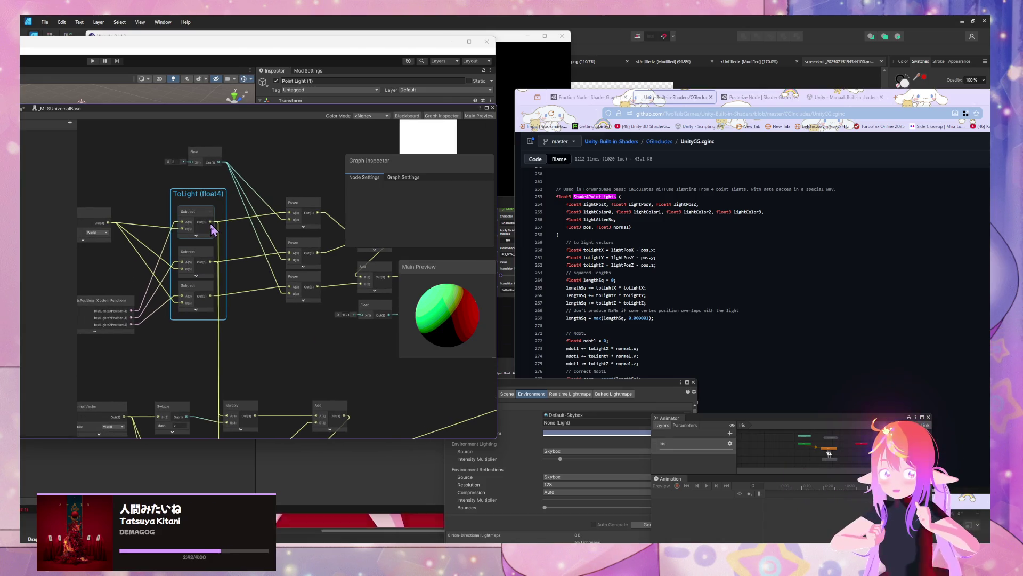
pyautogui.moveTo(127, 272); pyautogui.dragTo(179, 274)
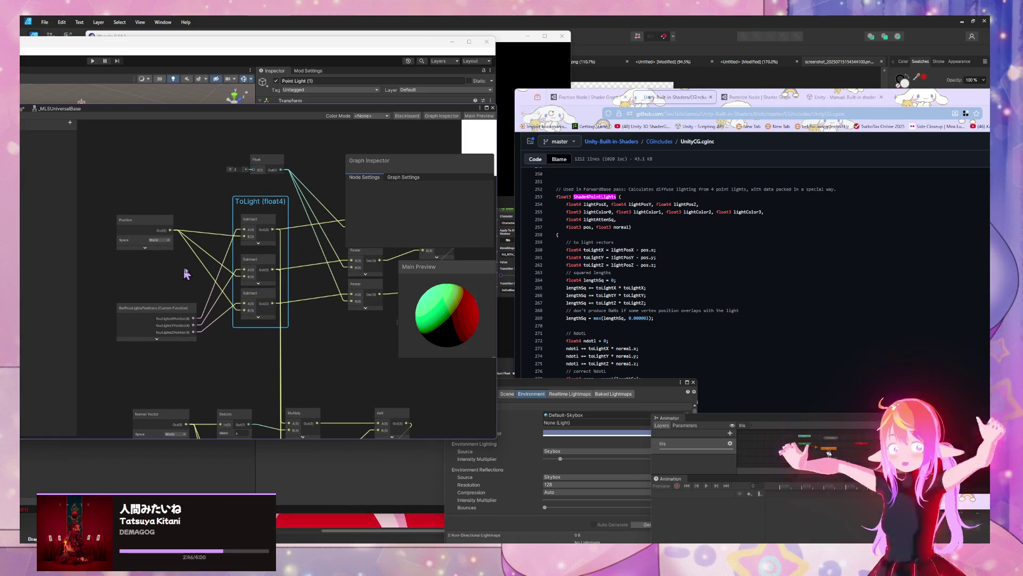
pyautogui.moveTo(127, 218); pyautogui.dragTo(106, 220)
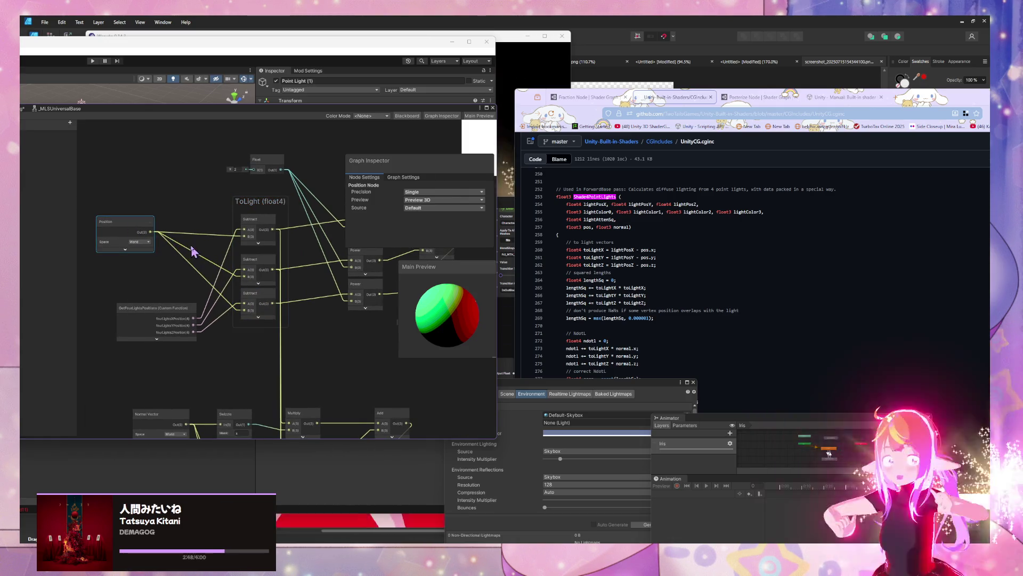
pyautogui.click(153, 269)
# Step: Add a Swizzle node via 'swi' and place it beside the Position node
pyautogui.press('space')
pyautogui.write('swi')
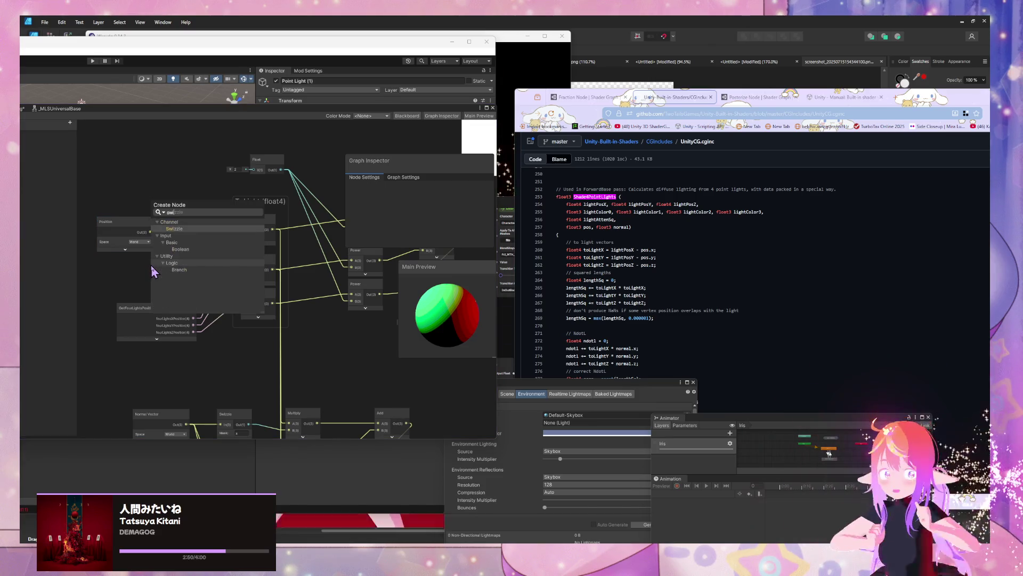
pyautogui.press('Return')
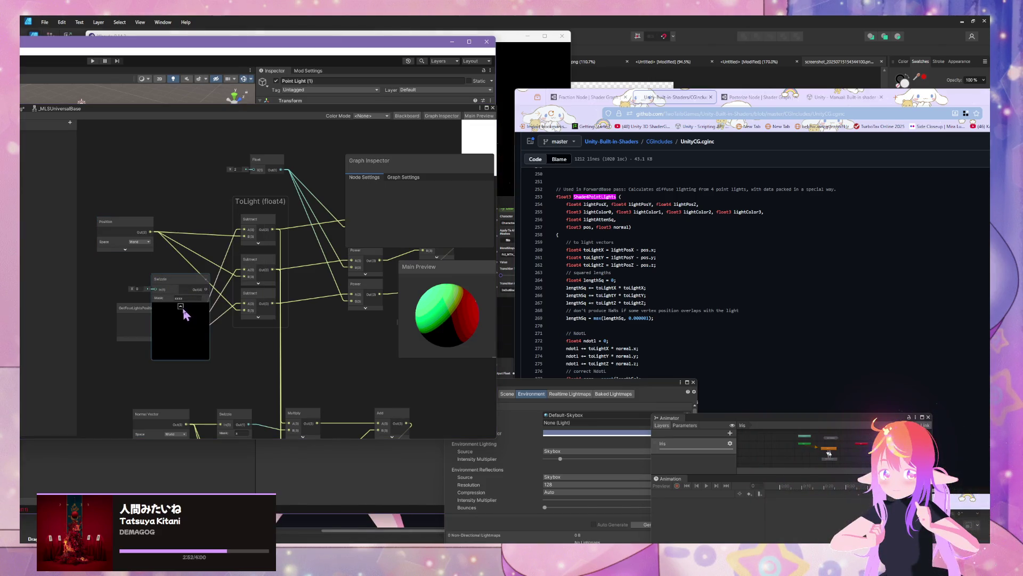
pyautogui.click(180, 307)
pyautogui.moveTo(171, 290); pyautogui.dragTo(179, 270)
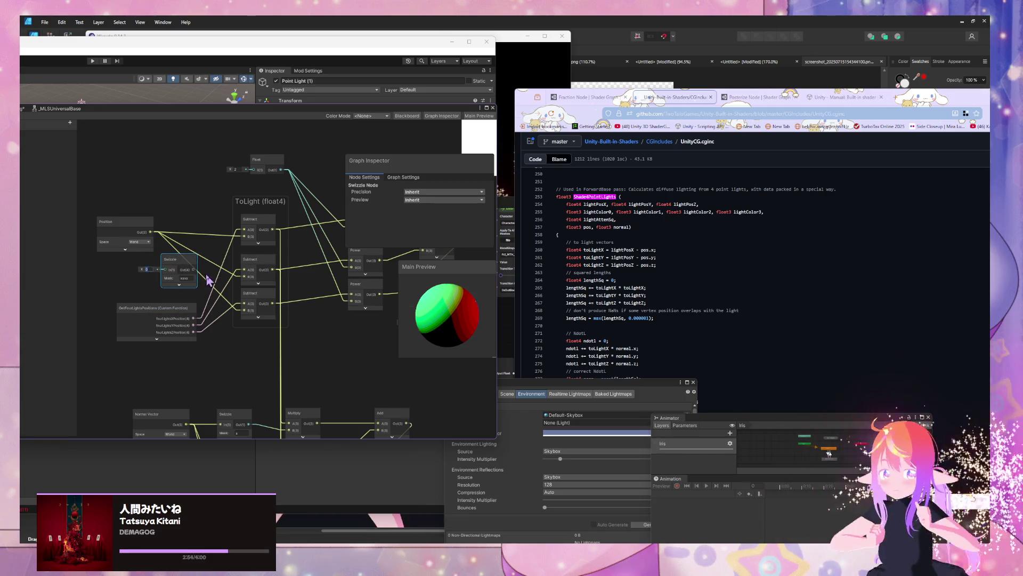
pyautogui.moveTo(193, 274)
pyautogui.mouseDown()
pyautogui.moveTo(212, 233)
pyautogui.moveTo(244, 229)
pyautogui.mouseUp()
pyautogui.moveTo(142, 235)
pyautogui.mouseDown()
pyautogui.moveTo(133, 231)
pyautogui.moveTo(134, 241)
pyautogui.moveTo(184, 232)
pyautogui.moveTo(203, 281)
pyautogui.mouseUp()
# Step: Duplicate the Swizzle with mask y and connect the lower Subtract to GetFourLightsPositions
pyautogui.click(198, 223)
pyautogui.hotkey('ctrl', 'd')
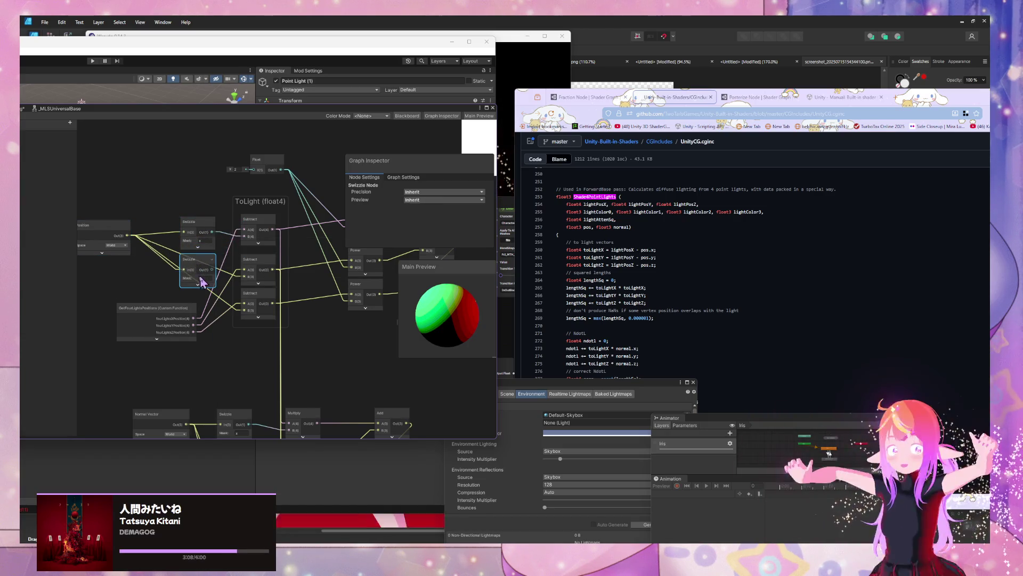
pyautogui.doubleClick(207, 278)
pyautogui.write('y')
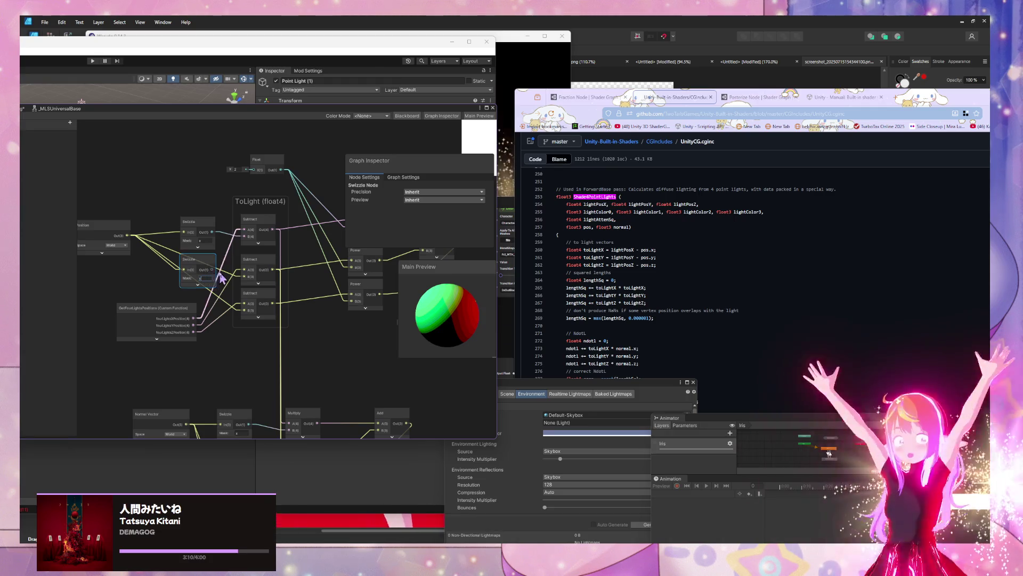
pyautogui.moveTo(244, 276)
pyautogui.mouseDown()
pyautogui.moveTo(180, 325)
pyautogui.moveTo(130, 337)
pyautogui.mouseUp()
# Step: Make a third Swizzle copy with mask z
pyautogui.click(197, 260)
pyautogui.hotkey('ctrl', 'd')
pyautogui.moveTo(197, 263)
pyautogui.mouseDown()
pyautogui.moveTo(214, 271)
pyautogui.moveTo(192, 305)
pyautogui.mouseUp()
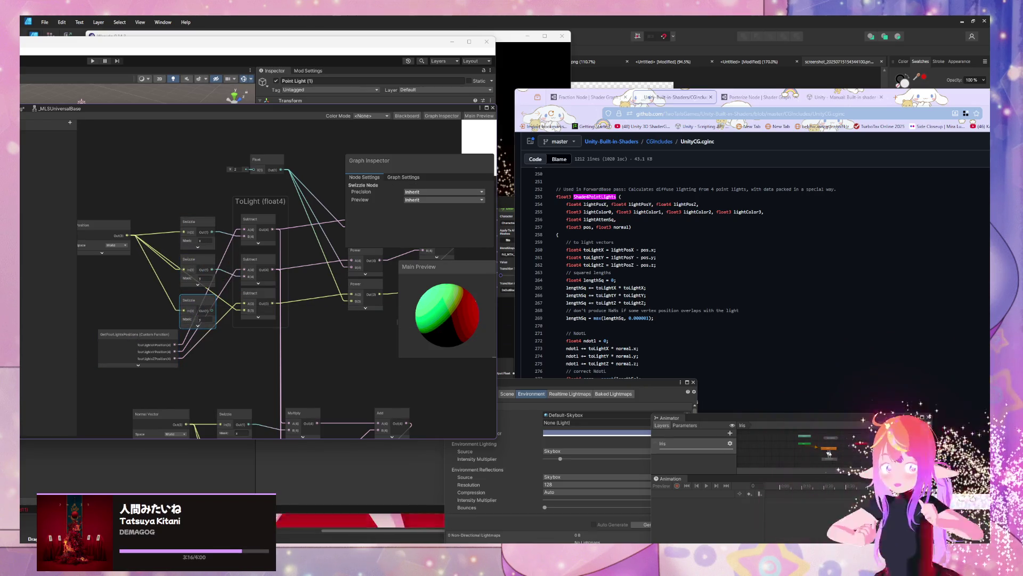
pyautogui.click(206, 319)
pyautogui.write('z')
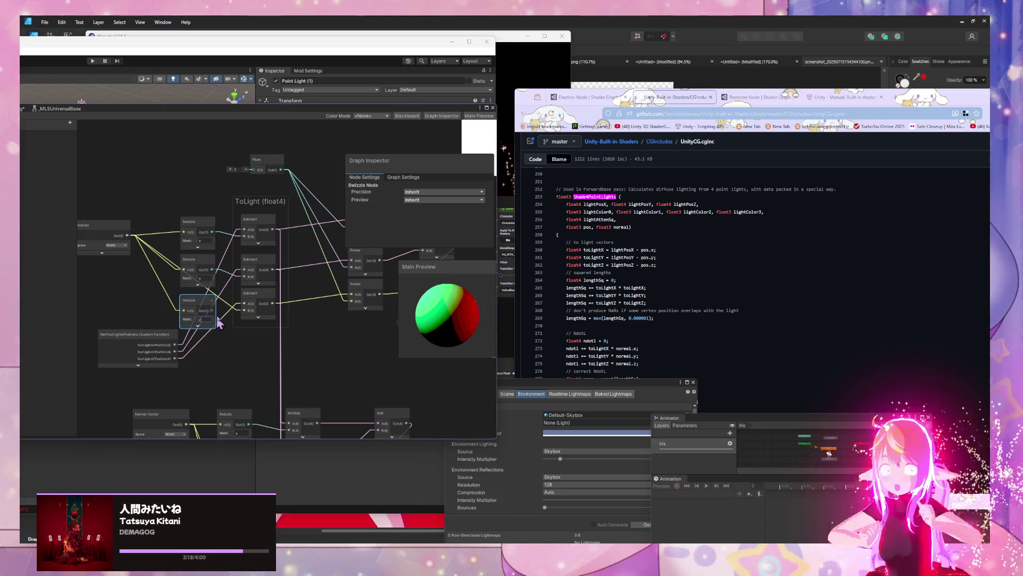
pyautogui.press('Return')
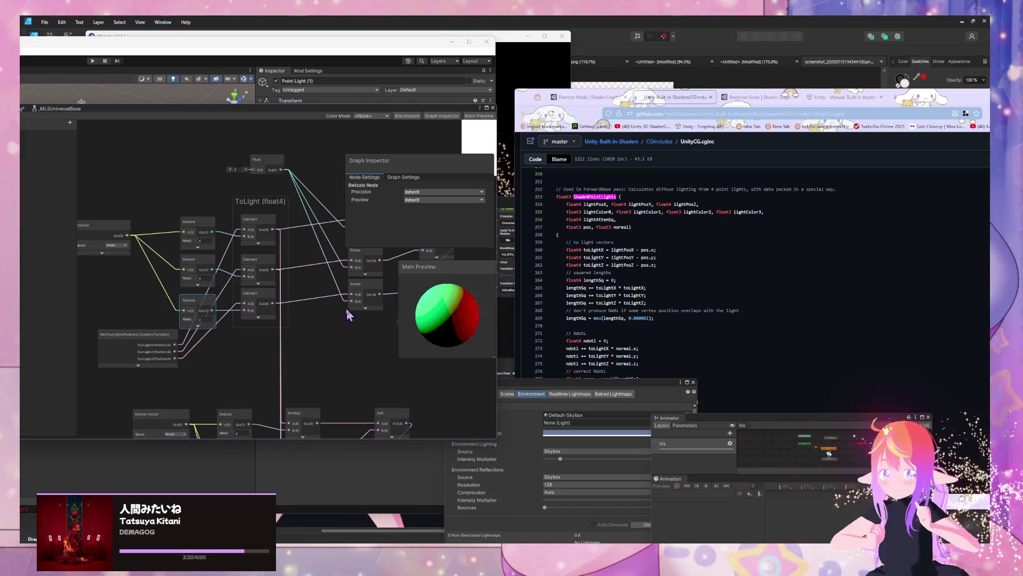
# Step: Move the Shader Graph window so the UnityCG.cginc Shade4PointLights code is visible beside it
pyautogui.scroll(-2, 346, 315)
pyautogui.scroll(3, 213, 297)
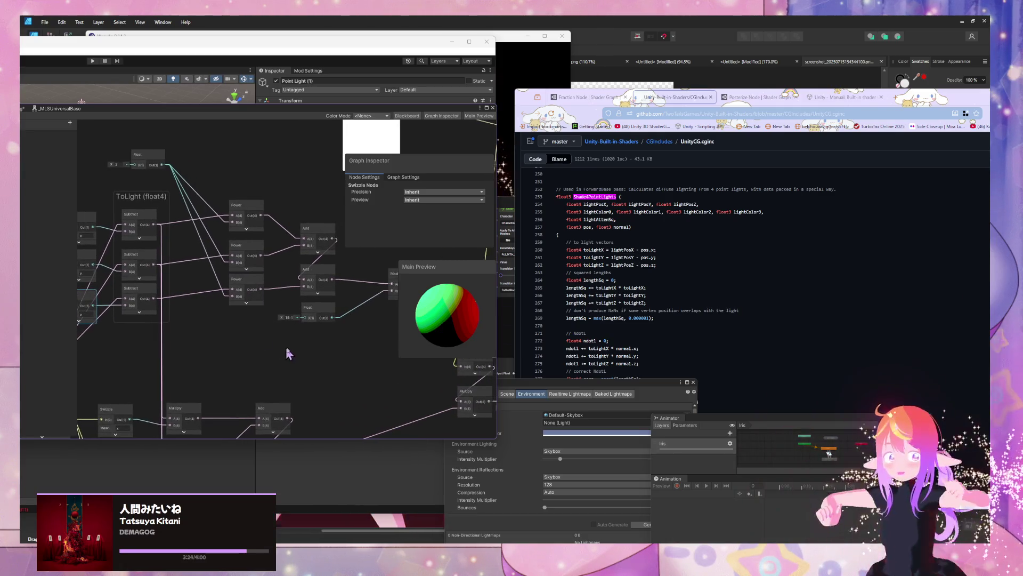
pyautogui.hscroll(5, 283, 351)
pyautogui.hscroll(6, 315, 333)
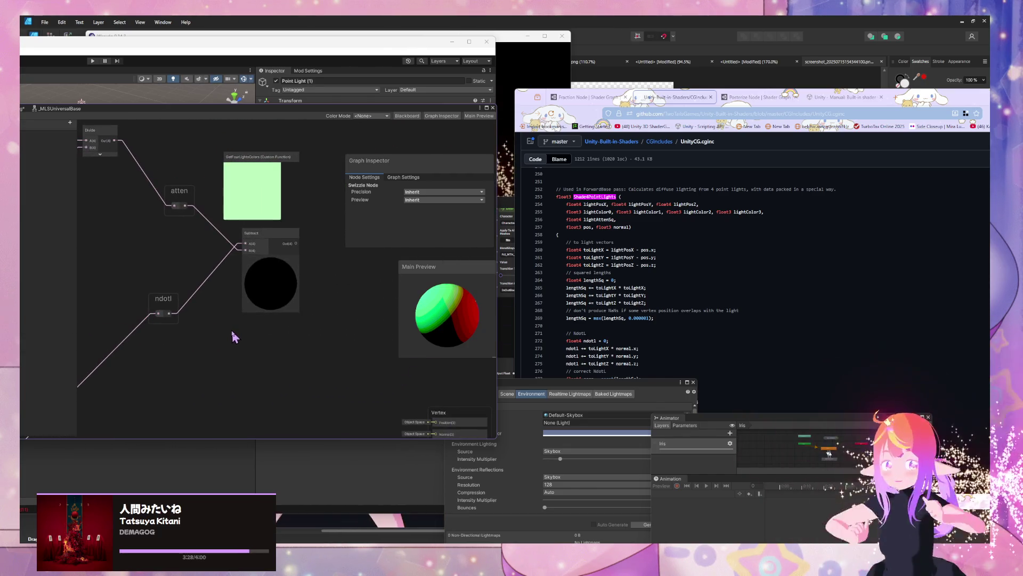
pyautogui.moveTo(156, 113); pyautogui.dragTo(404, 120)
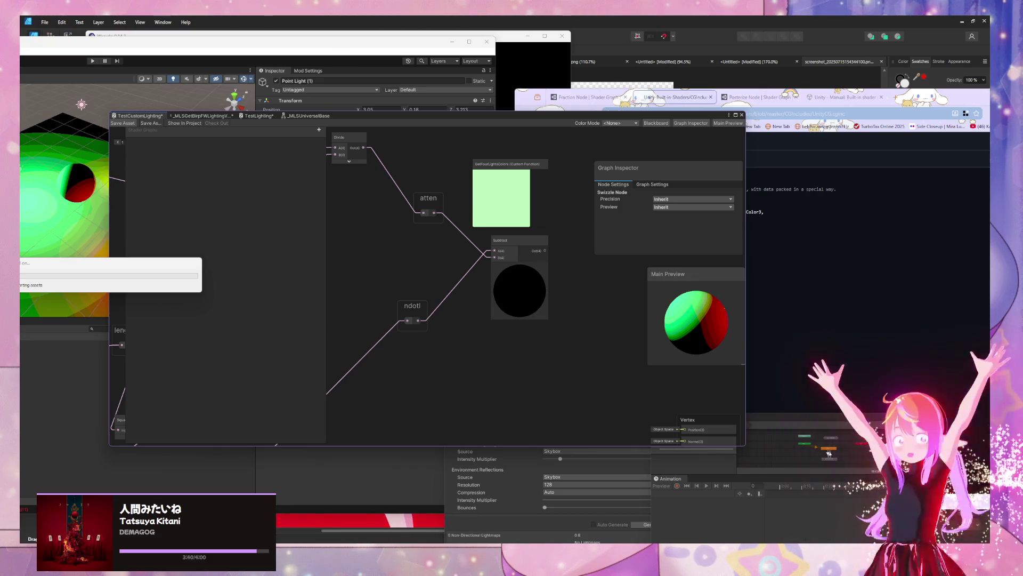
pyautogui.press('super+d')
pyautogui.press('super+d')
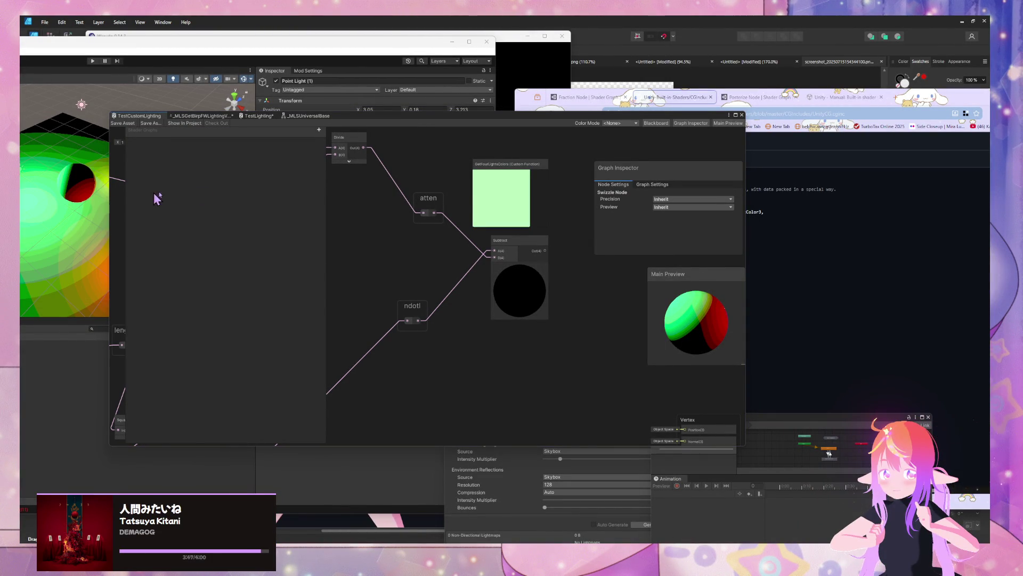
pyautogui.moveTo(501, 122); pyautogui.dragTo(489, 124)
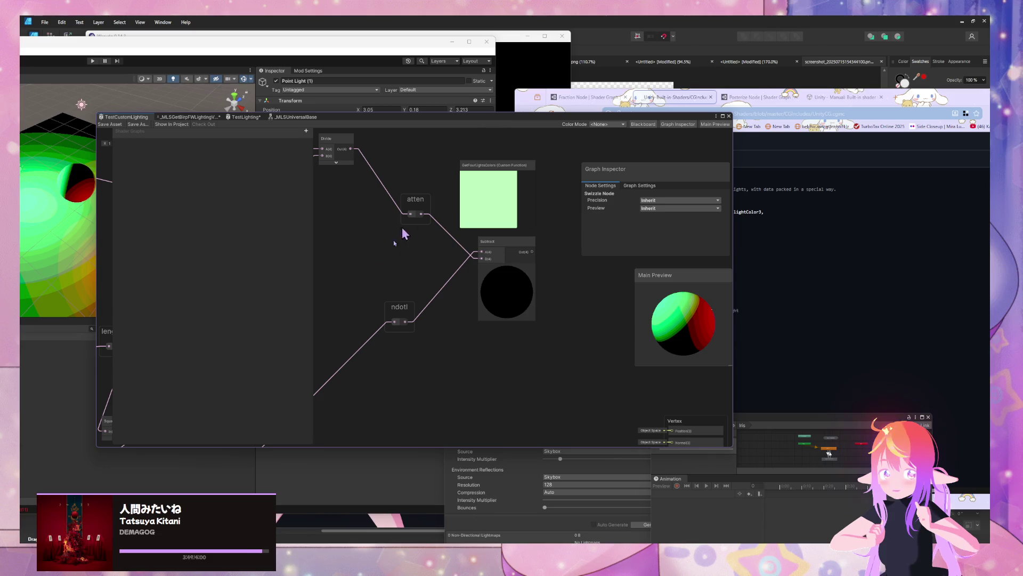
pyautogui.moveTo(608, 118); pyautogui.dragTo(430, 101)
pyautogui.scroll(-3, 698, 319)
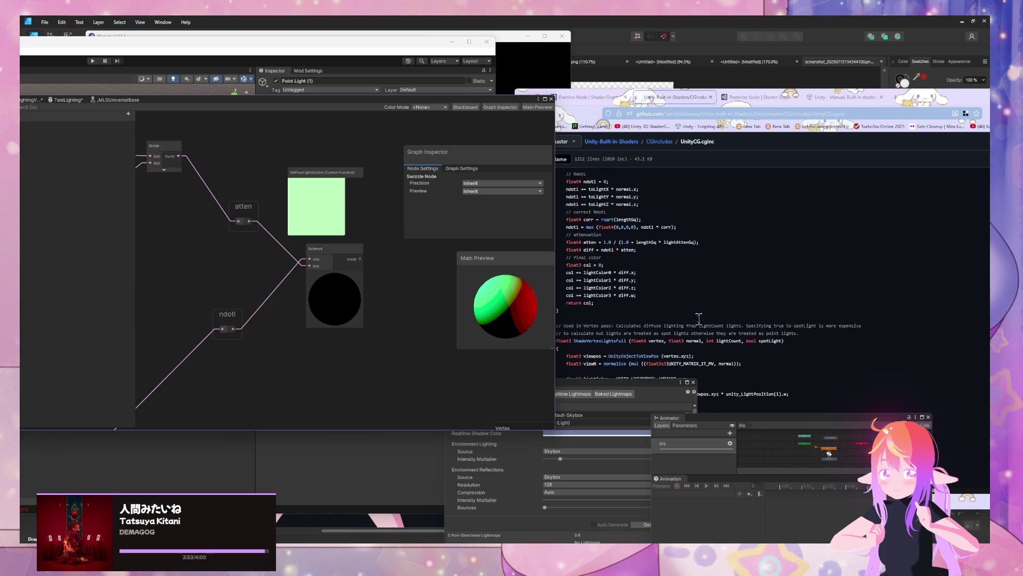
# Step: Frame the Subtract node and add a reroute on its output wire
pyautogui.moveTo(334, 259)
pyautogui.mouseDown()
pyautogui.moveTo(345, 256)
pyautogui.moveTo(328, 267)
pyautogui.mouseUp()
pyautogui.moveTo(417, 283)
pyautogui.mouseDown()
pyautogui.moveTo(303, 189)
pyautogui.moveTo(297, 259)
pyautogui.mouseUp()
pyautogui.scroll(-3, 328, 263)
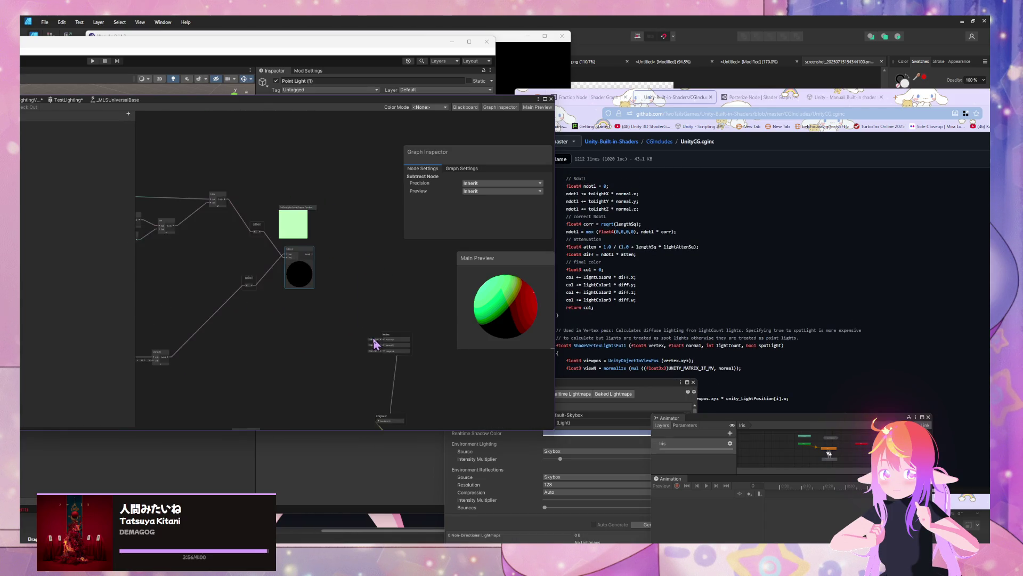
pyautogui.press('a')
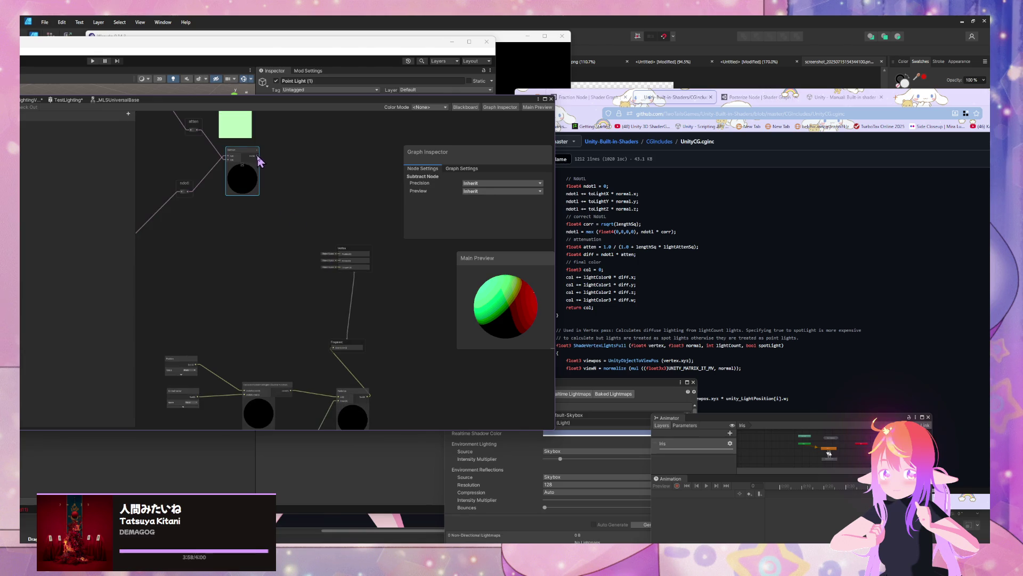
pyautogui.press('f')
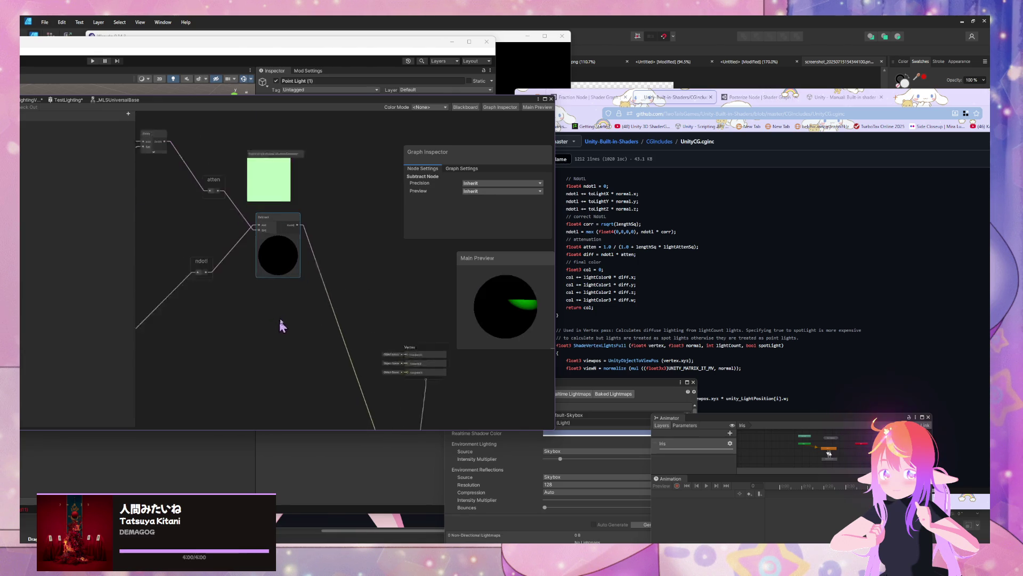
pyautogui.click(326, 271)
pyautogui.doubleClick(327, 271)
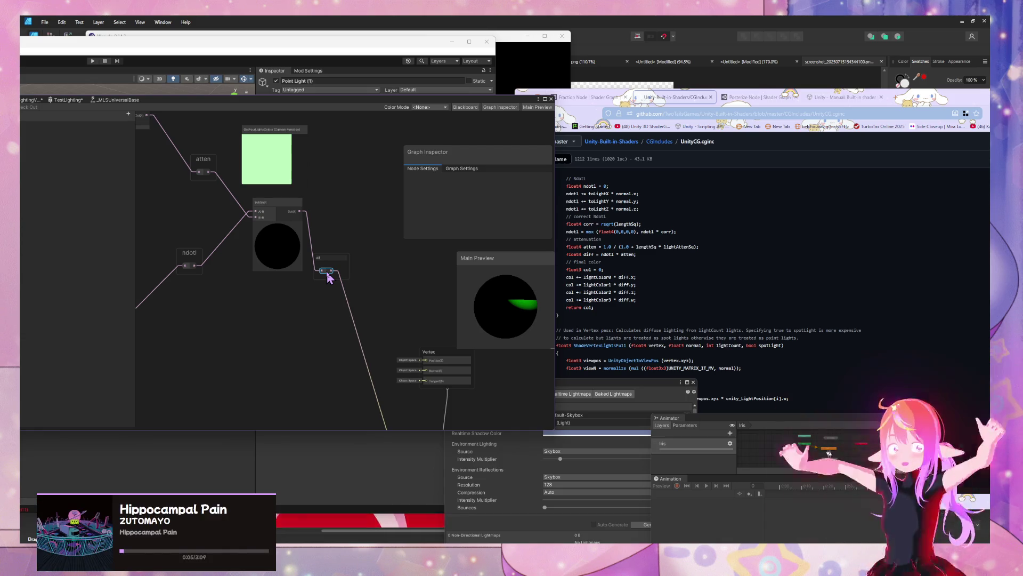
# Step: Remove the reroute, reposition the Subtract node and collapse its preview
pyautogui.press('Delete')
pyautogui.moveTo(279, 206)
pyautogui.mouseDown()
pyautogui.moveTo(316, 265)
pyautogui.moveTo(306, 274)
pyautogui.moveTo(343, 267)
pyautogui.moveTo(281, 267)
pyautogui.mouseUp()
pyautogui.click(337, 272)
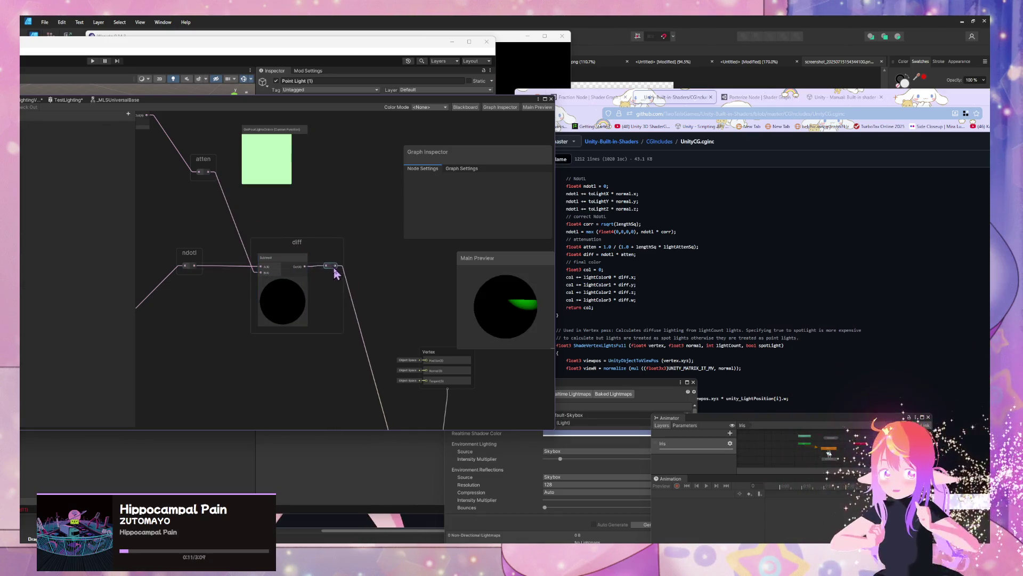
pyautogui.scroll(-4, 346, 200)
pyautogui.moveTo(353, 217)
pyautogui.mouseDown()
pyautogui.moveTo(416, 253)
pyautogui.moveTo(229, 219)
pyautogui.mouseUp()
pyautogui.scroll(2, 258, 219)
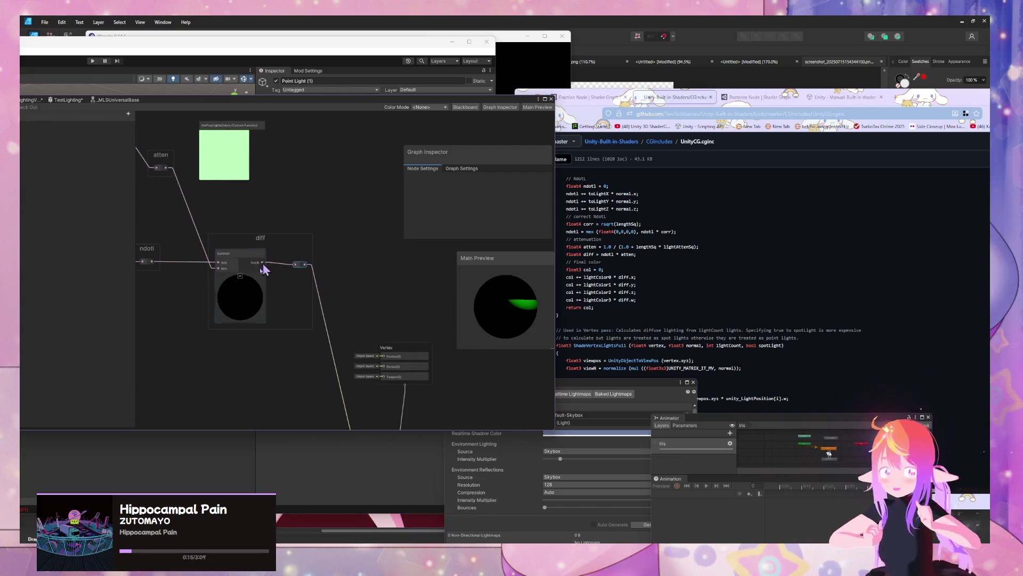
pyautogui.click(240, 277)
pyautogui.moveTo(241, 277); pyautogui.dragTo(184, 236)
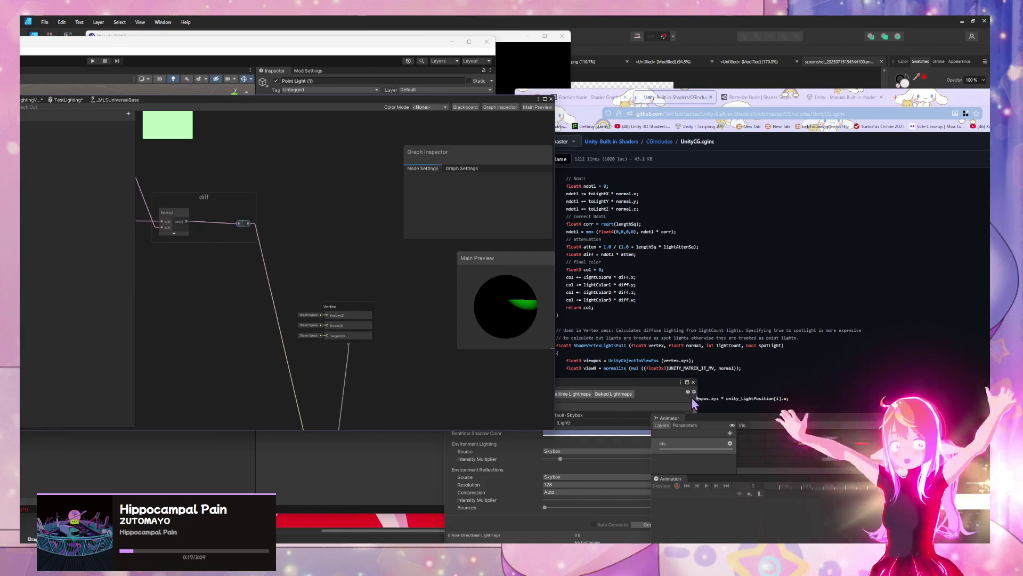
# Step: Show GetFourLightsColors' light1–4Color outputs and move the node up-left above Subtract
pyautogui.click(679, 277)
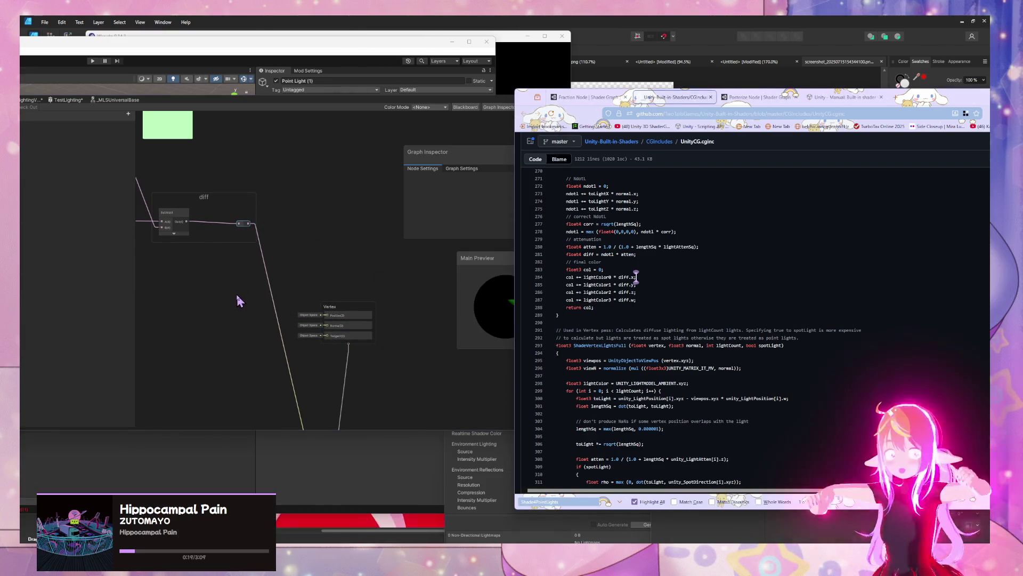
pyautogui.moveTo(197, 159); pyautogui.dragTo(334, 333)
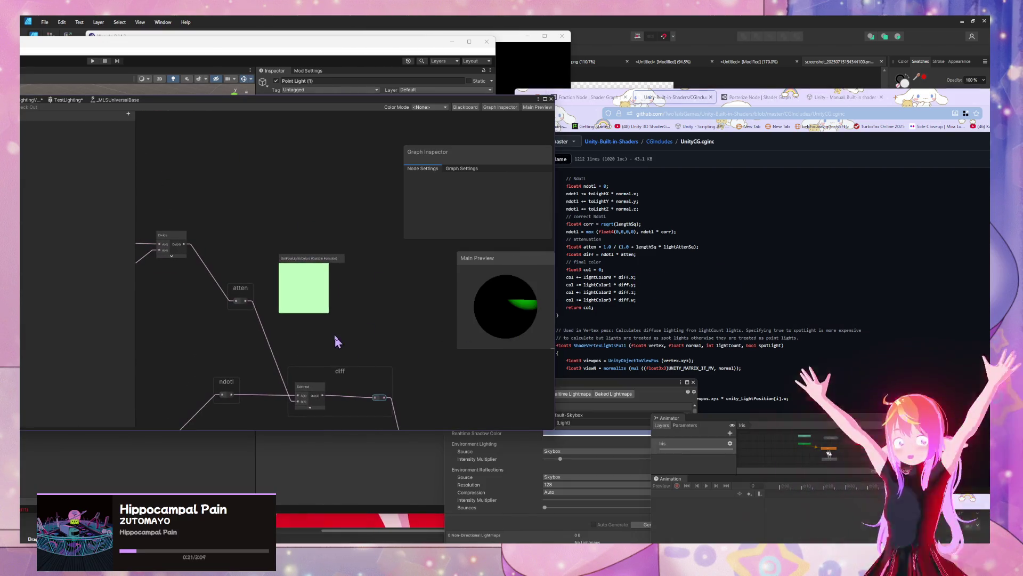
pyautogui.click(308, 273)
pyautogui.moveTo(343, 294)
pyautogui.mouseDown()
pyautogui.moveTo(268, 226)
pyautogui.moveTo(288, 257)
pyautogui.mouseUp()
pyautogui.click(238, 203)
pyautogui.moveTo(359, 281); pyautogui.dragTo(336, 258)
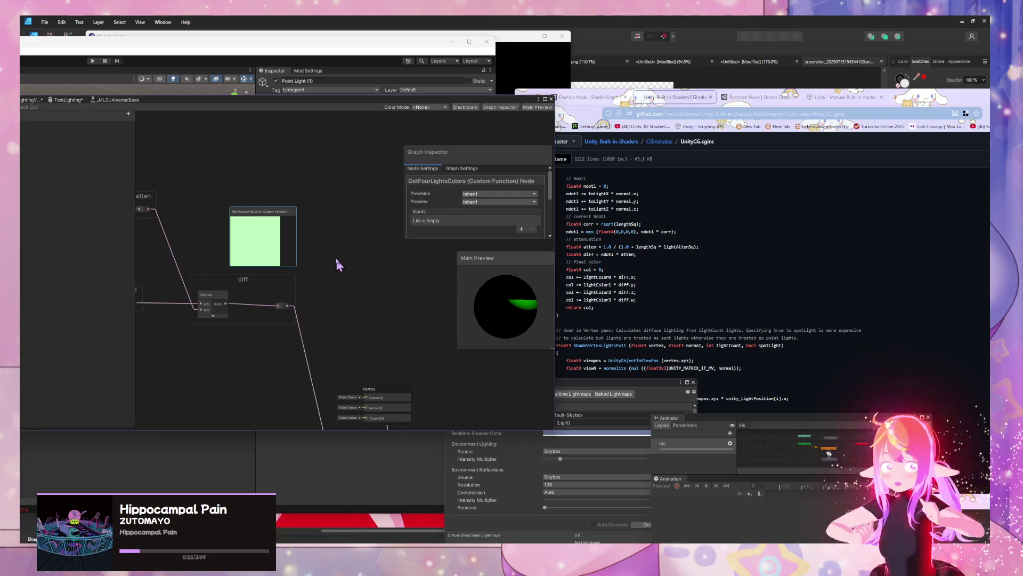
pyautogui.click(256, 220)
pyautogui.click(256, 220)
pyautogui.scroll(-5, 519, 212)
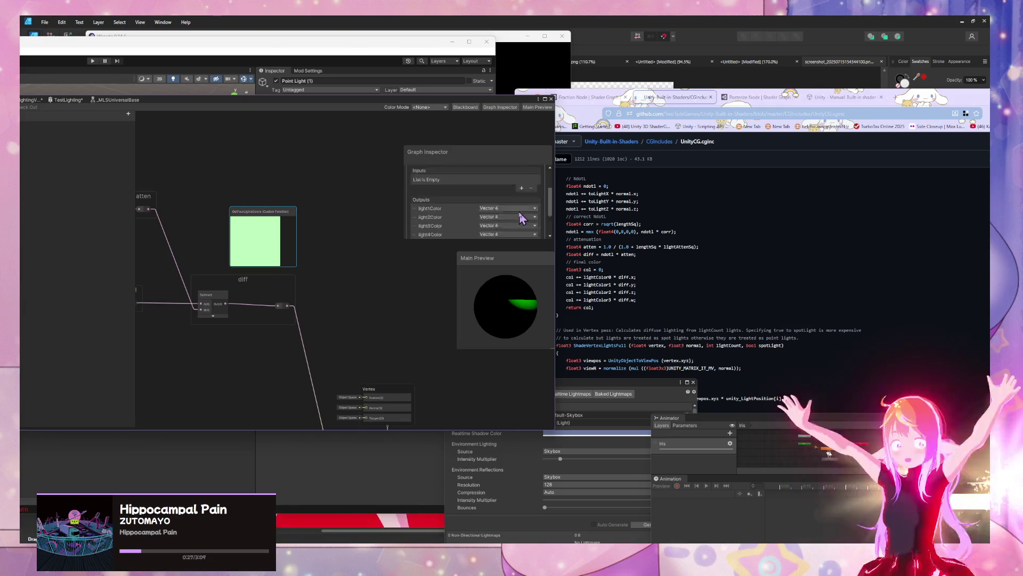
pyautogui.click(292, 211)
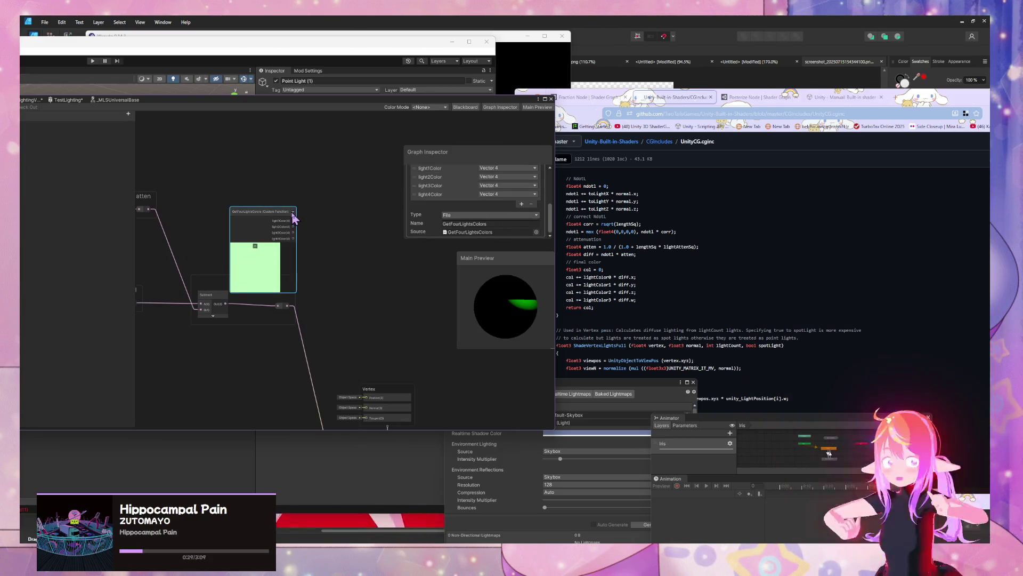
pyautogui.moveTo(288, 215)
pyautogui.mouseDown()
pyautogui.moveTo(271, 193)
pyautogui.moveTo(280, 193)
pyautogui.mouseUp()
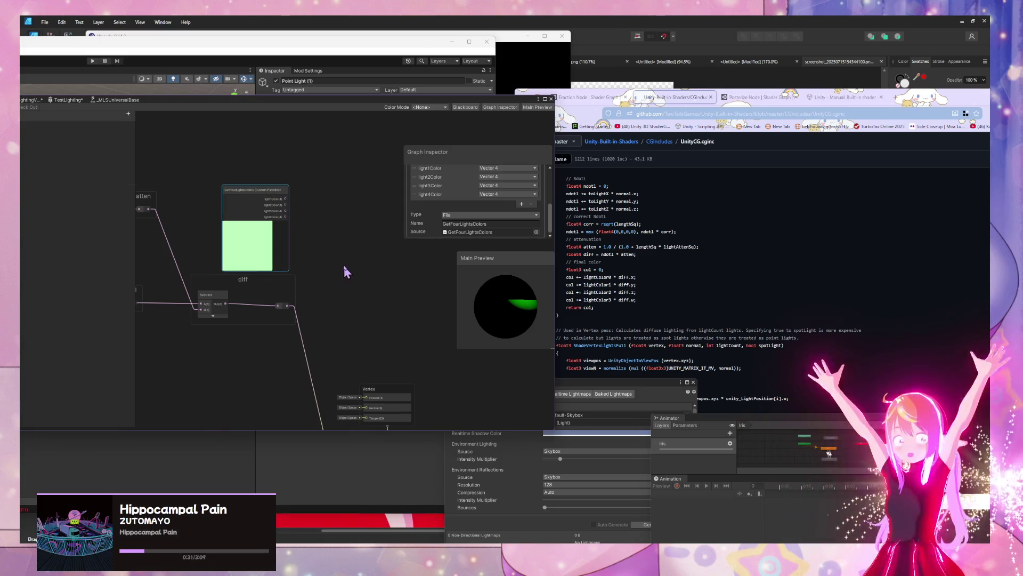
pyautogui.press('space')
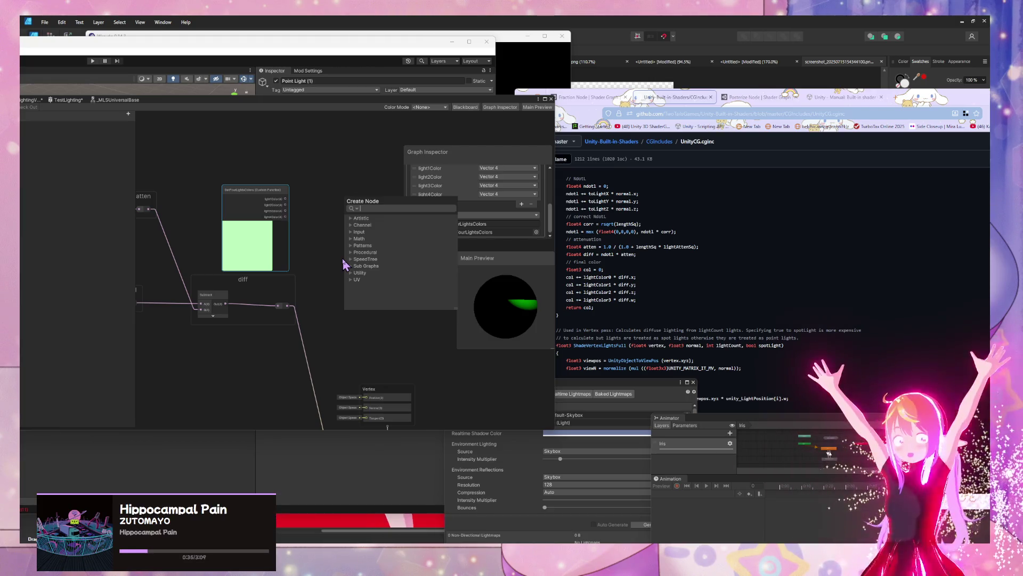
# Step: Add an Add node, collapse its preview, and place it up and to the right
pyautogui.write('add')
pyautogui.press('Return')
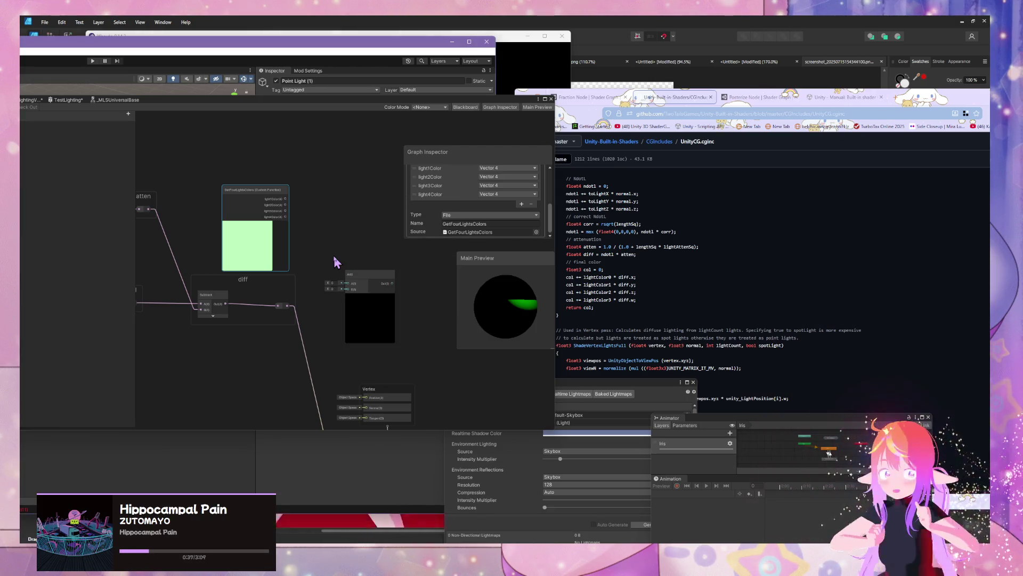
pyautogui.click(375, 296)
pyautogui.moveTo(372, 278); pyautogui.dragTo(402, 269)
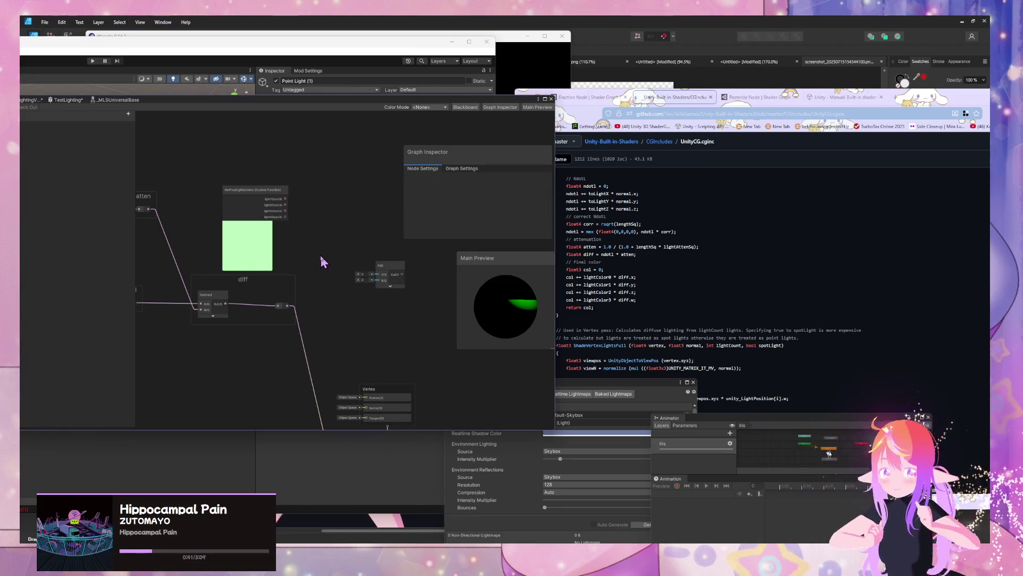
# Step: Create a Swizzle node fed by the diff output
pyautogui.press('space')
pyautogui.write('a')
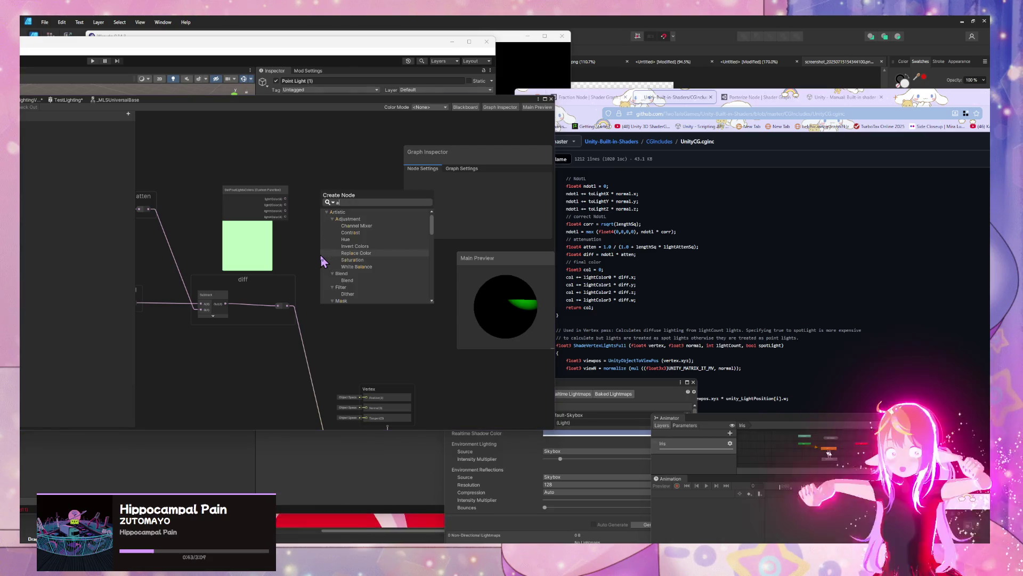
pyautogui.click(293, 319)
pyautogui.moveTo(286, 307); pyautogui.dragTo(300, 288)
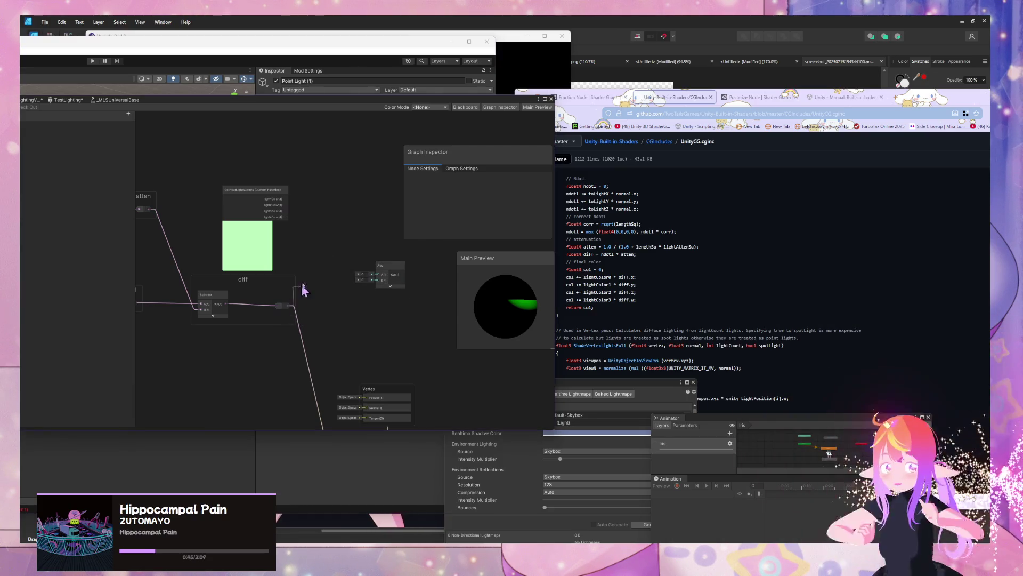
pyautogui.moveTo(322, 252); pyautogui.dragTo(327, 255)
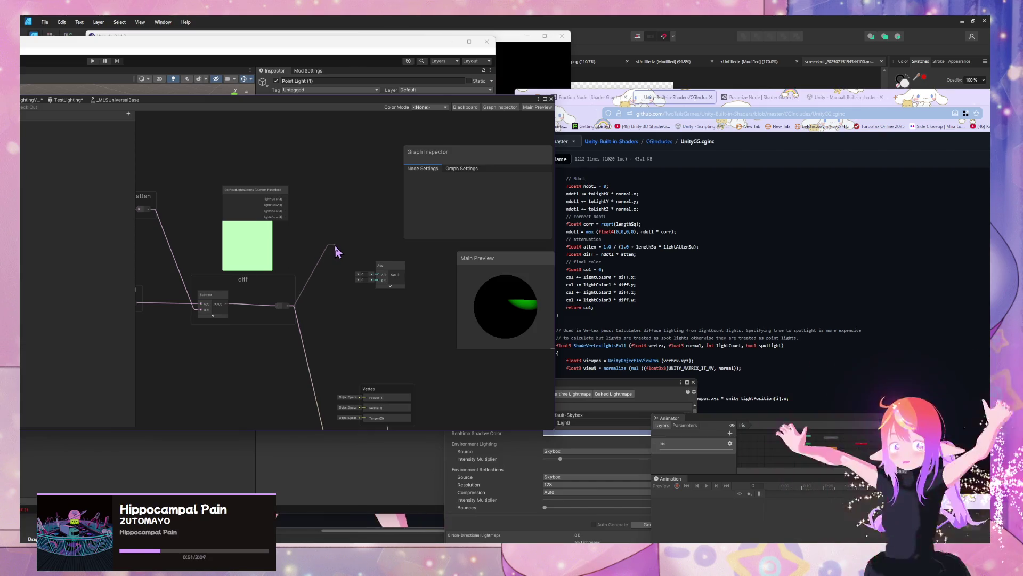
pyautogui.moveTo(336, 251); pyautogui.dragTo(336, 251)
pyautogui.write('sw')
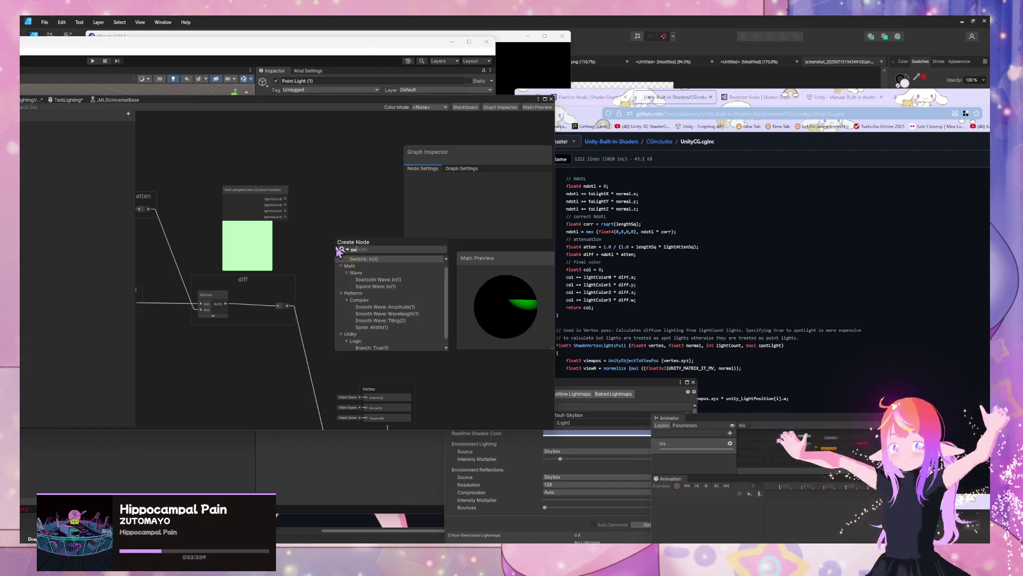
pyautogui.press('Return')
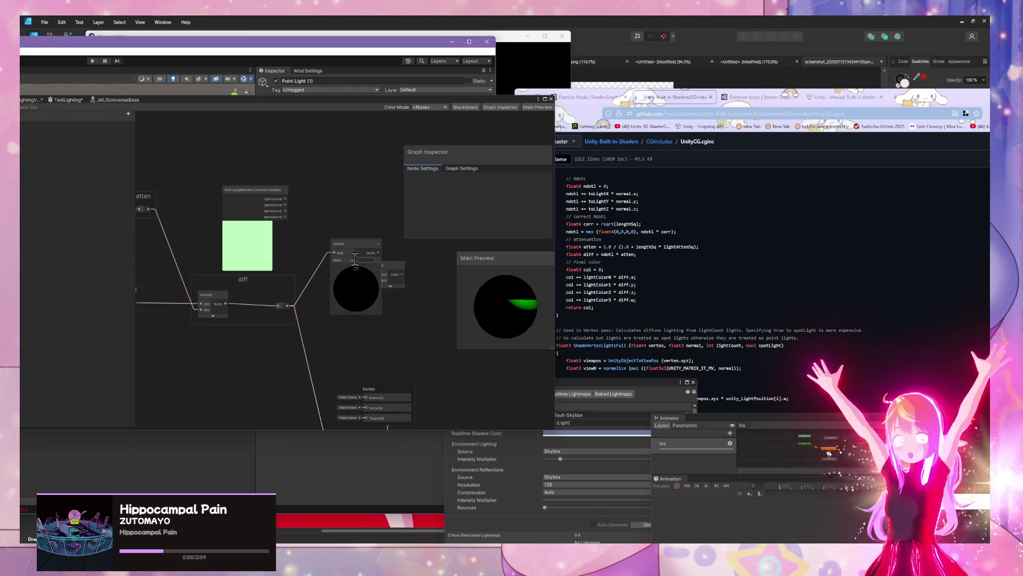
# Step: Duplicate the collapsed Swizzle into stacked copies, setting the fourth one's mask to w
pyautogui.moveTo(395, 269); pyautogui.dragTo(446, 250)
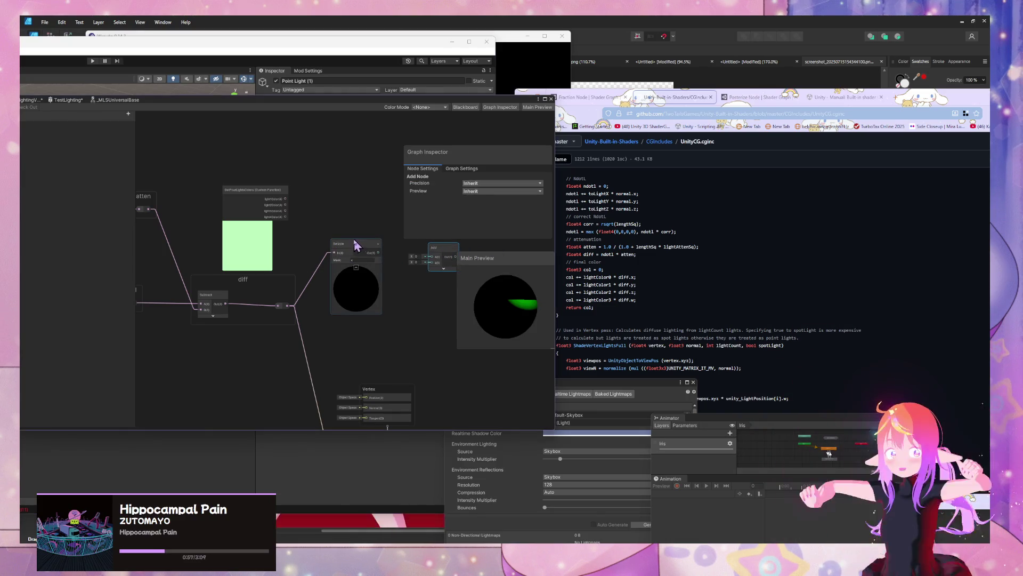
pyautogui.click(356, 267)
pyautogui.hotkey('ctrl', 'd')
pyautogui.moveTo(354, 253)
pyautogui.mouseDown()
pyautogui.moveTo(366, 272)
pyautogui.moveTo(347, 301)
pyautogui.moveTo(357, 342)
pyautogui.mouseUp()
pyautogui.hotkey('ctrl', 'd')
pyautogui.hotkey('ctrl', 'd')
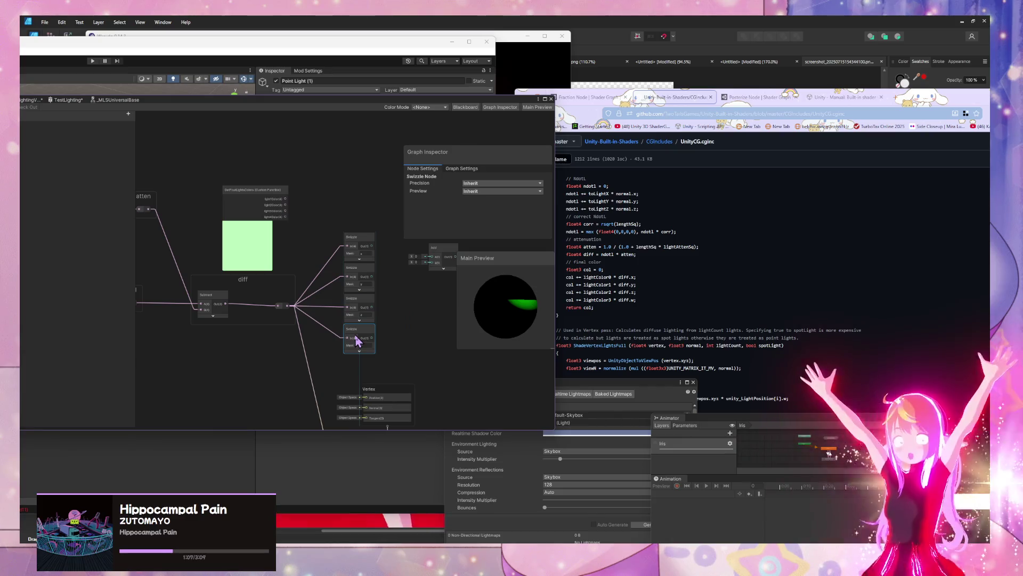
pyautogui.click(367, 345)
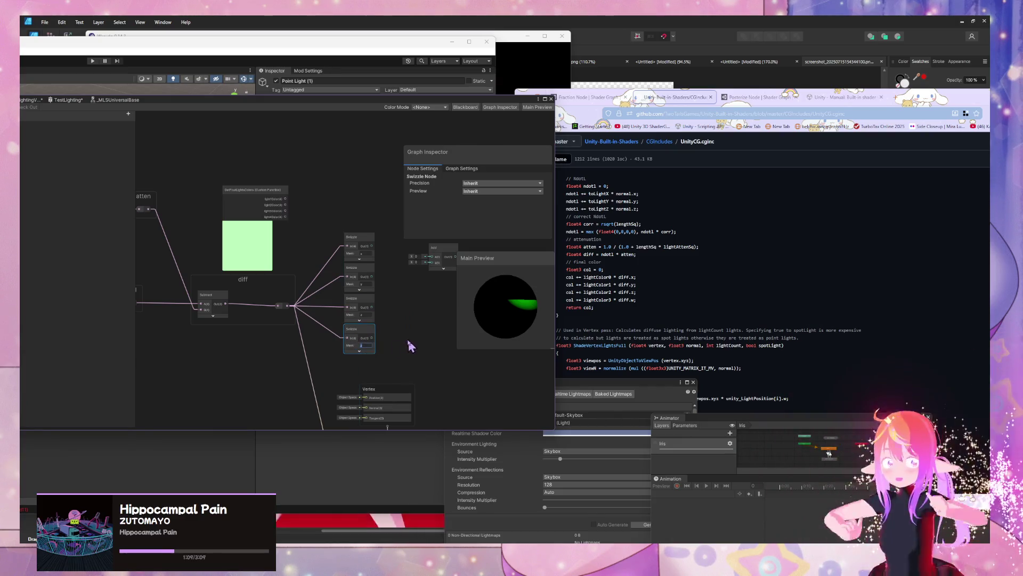
pyautogui.write('w')
# Step: Reposition GetFourLightsColors and build a column of three Add nodes, deleting the extra copy
pyautogui.moveTo(393, 304); pyautogui.dragTo(337, 319)
pyautogui.moveTo(175, 197)
pyautogui.mouseDown()
pyautogui.moveTo(272, 160)
pyautogui.moveTo(279, 176)
pyautogui.mouseUp()
pyautogui.moveTo(397, 266)
pyautogui.mouseDown()
pyautogui.moveTo(393, 230)
pyautogui.moveTo(381, 300)
pyautogui.mouseUp()
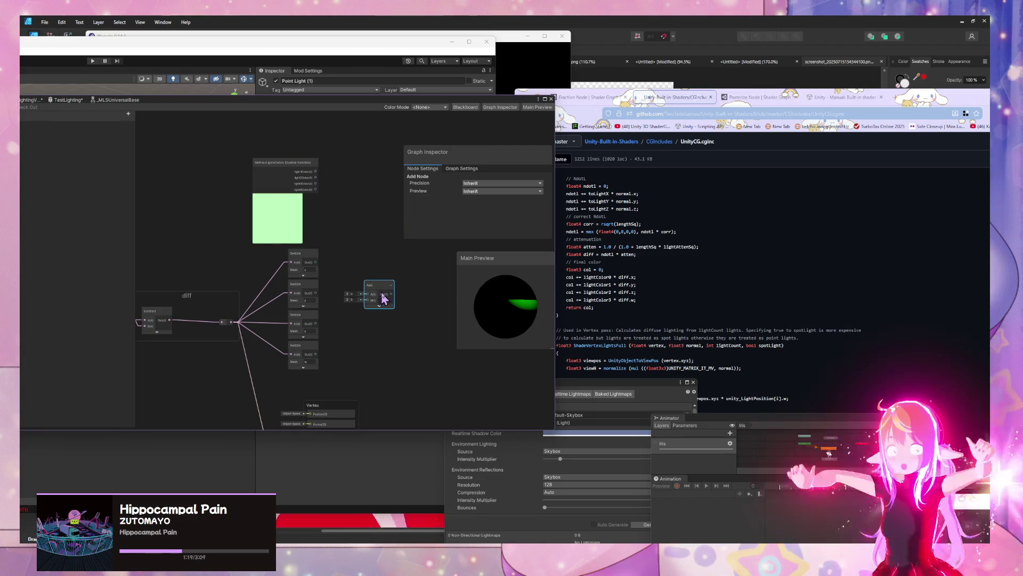
pyautogui.rightClick(360, 292)
pyautogui.click(405, 304)
pyautogui.moveTo(382, 328)
pyautogui.mouseDown()
pyautogui.moveTo(388, 318)
pyautogui.moveTo(376, 356)
pyautogui.mouseUp()
pyautogui.hotkey('ctrl', 'd')
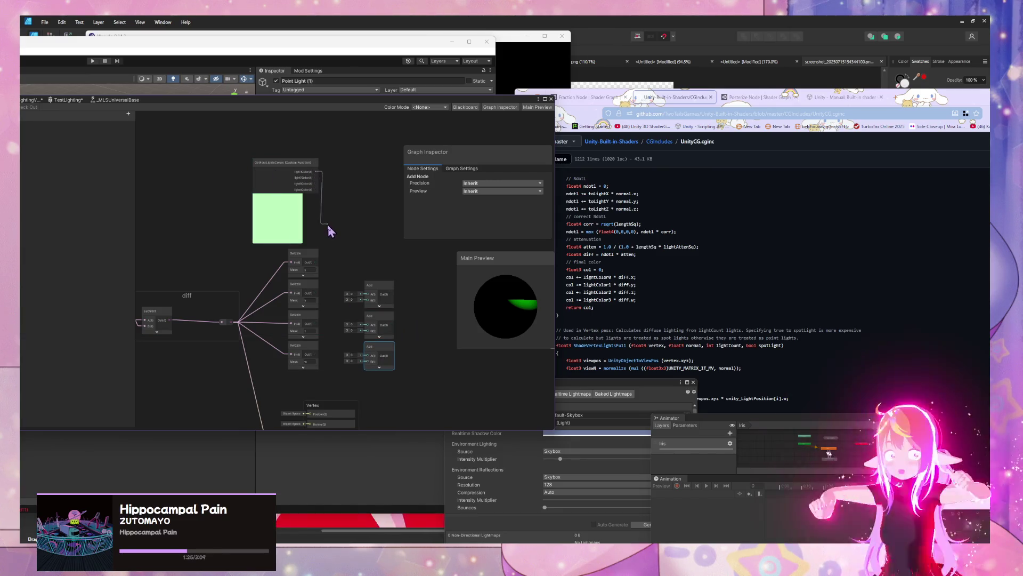
pyautogui.moveTo(334, 234)
pyautogui.mouseDown()
pyautogui.moveTo(382, 294)
pyautogui.moveTo(374, 259)
pyautogui.mouseUp()
pyautogui.click(379, 292)
pyautogui.hotkey('ctrl', 'd')
pyautogui.click(383, 356)
pyautogui.press('Delete')
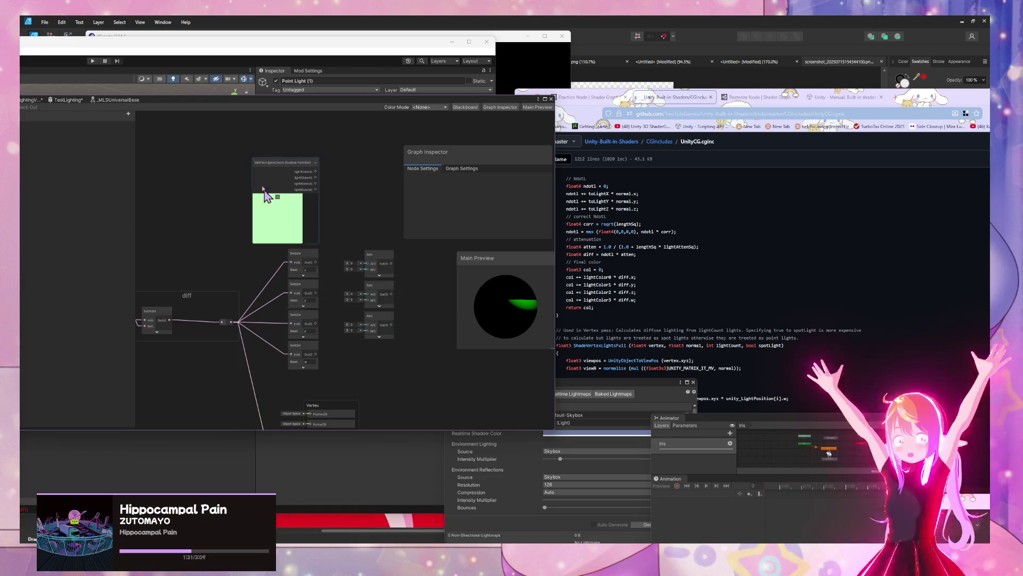
# Step: Wire light1Color into the top Add's A input, and the second and third Swizzles into the next two Adds
pyautogui.moveTo(316, 171); pyautogui.dragTo(367, 269)
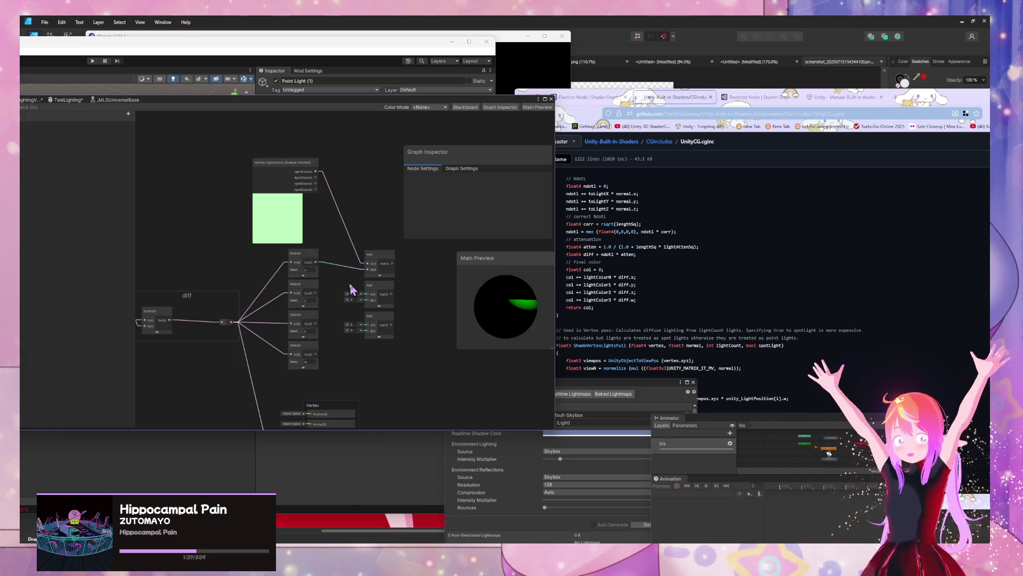
pyautogui.moveTo(367, 294); pyautogui.dragTo(317, 294)
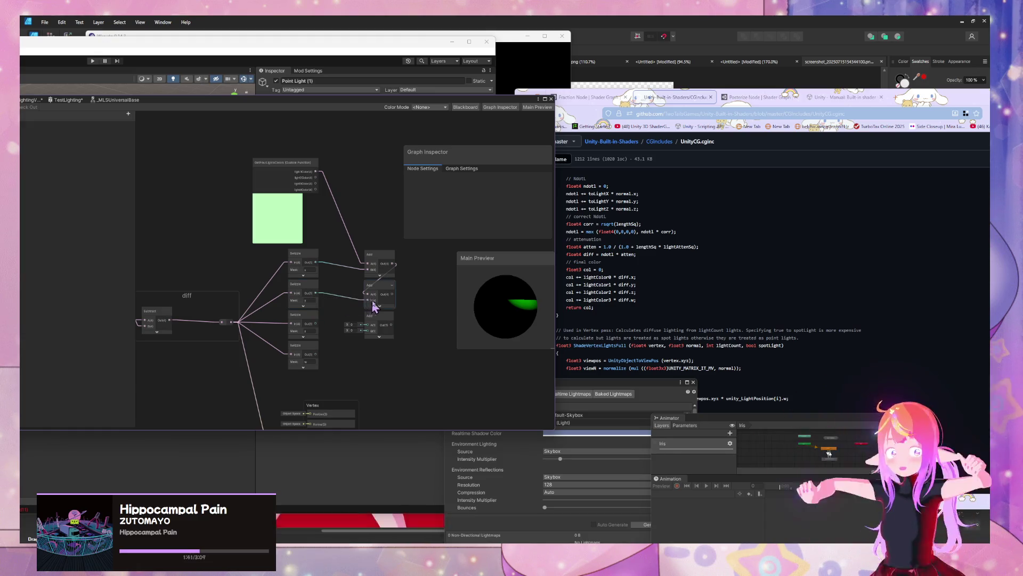
pyautogui.moveTo(367, 325); pyautogui.dragTo(317, 324)
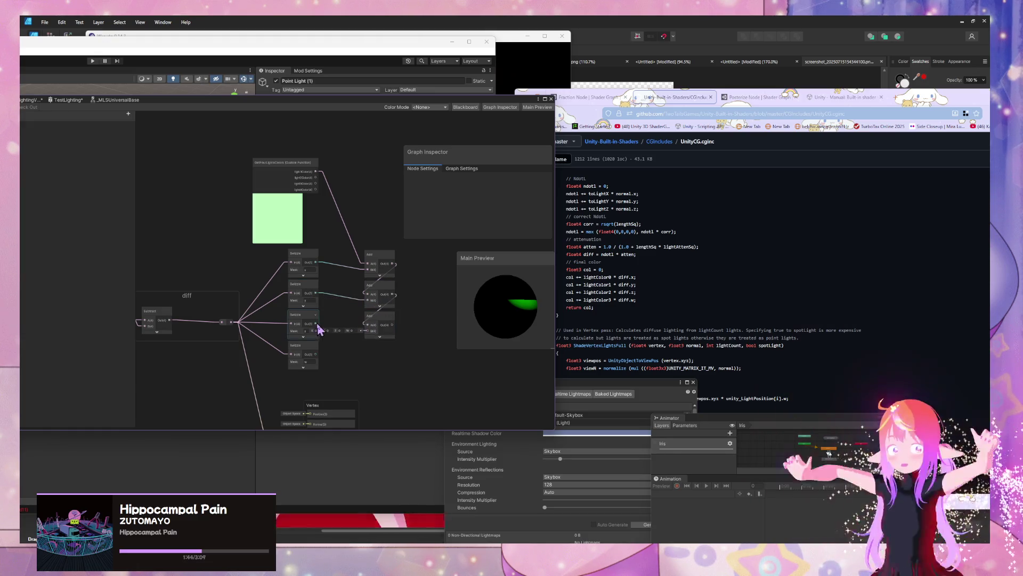
# Step: Duplicate the third Add node and place the copy below it
pyautogui.click(384, 326)
pyautogui.hotkey('ctrl', 'd')
pyautogui.moveTo(418, 338)
pyautogui.mouseDown()
pyautogui.moveTo(383, 358)
pyautogui.moveTo(379, 347)
pyautogui.mouseUp()
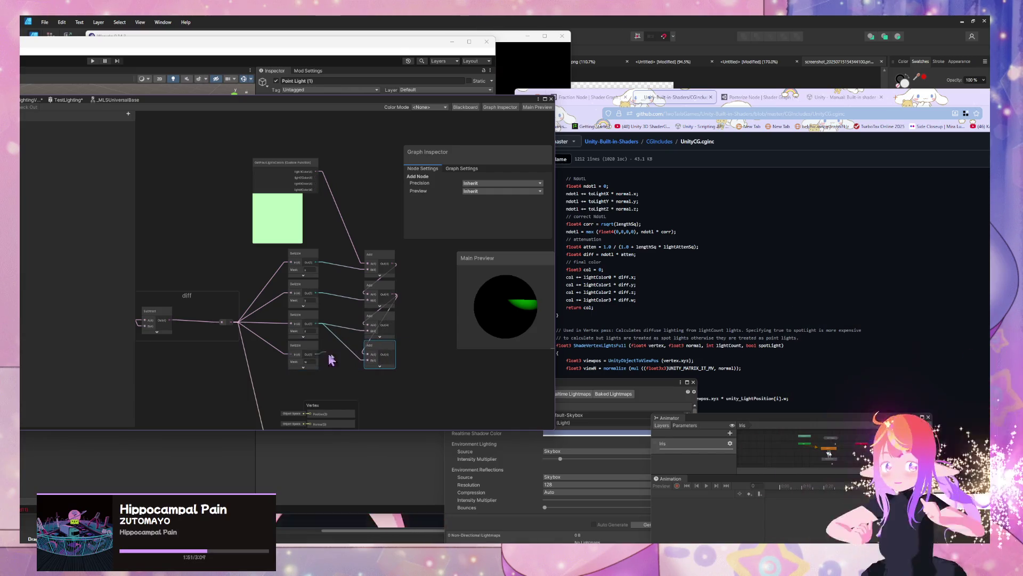
# Step: Move the Vertex node aside and delete the old connection into Base Color
pyautogui.moveTo(416, 363)
pyautogui.mouseDown()
pyautogui.moveTo(354, 319)
pyautogui.moveTo(354, 302)
pyautogui.mouseUp()
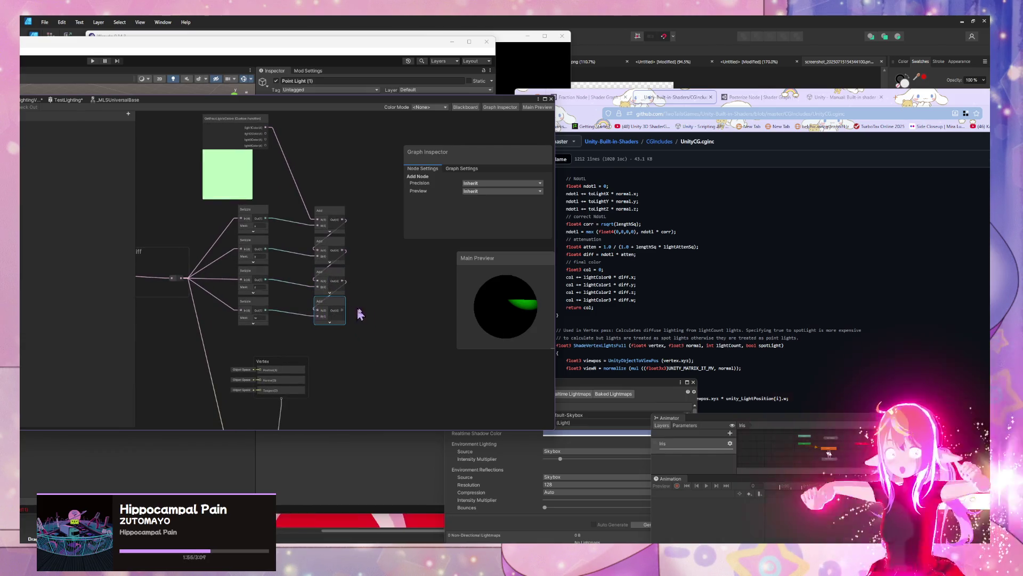
pyautogui.scroll(-5, 354, 313)
pyautogui.moveTo(297, 403)
pyautogui.mouseDown()
pyautogui.moveTo(399, 365)
pyautogui.moveTo(405, 326)
pyautogui.mouseUp()
pyautogui.moveTo(313, 326)
pyautogui.mouseDown()
pyautogui.moveTo(425, 353)
pyautogui.moveTo(434, 283)
pyautogui.moveTo(408, 292)
pyautogui.mouseUp()
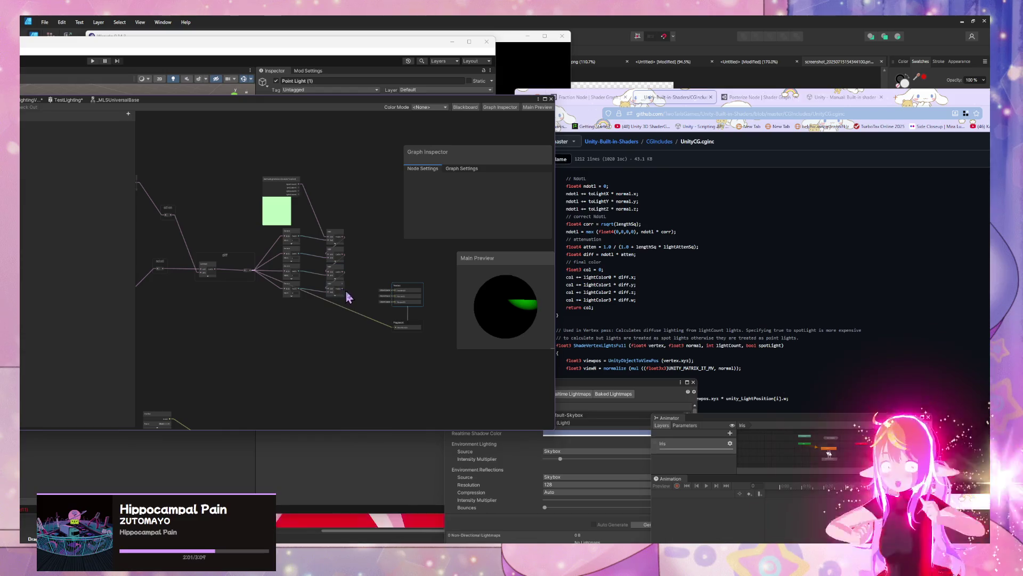
pyautogui.press('Delete')
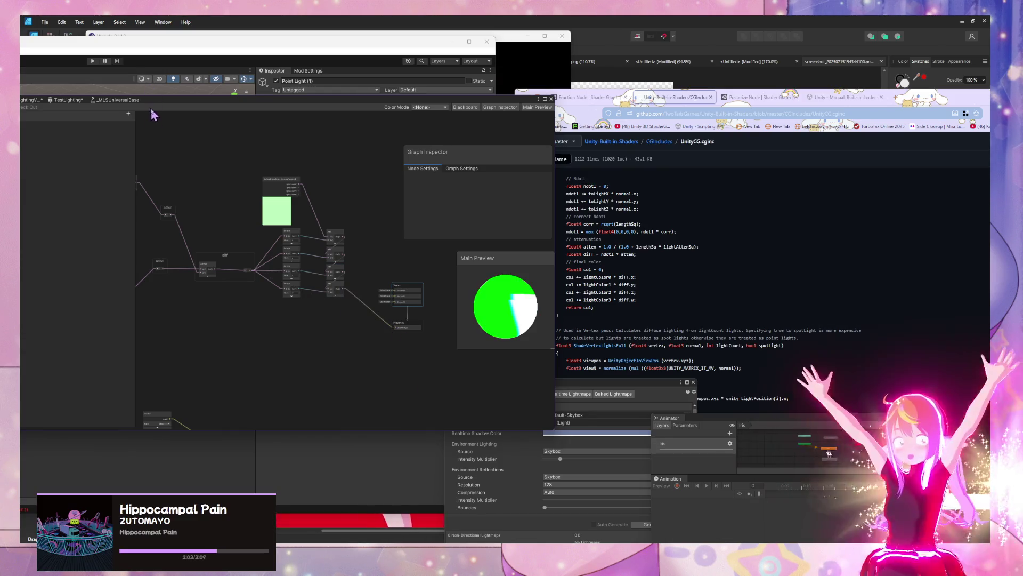
pyautogui.scroll(5, 356, 288)
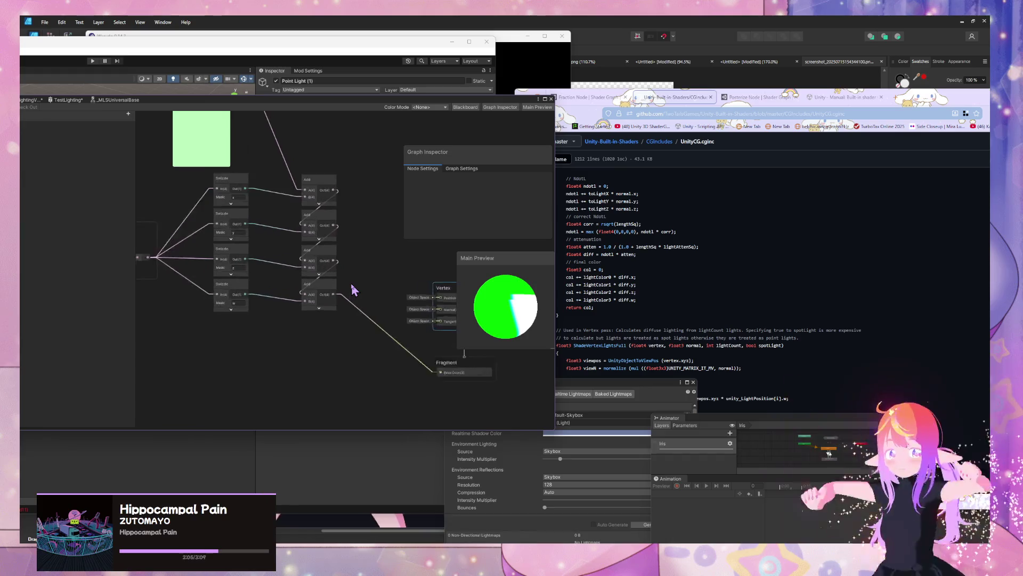
pyautogui.scroll(2, 363, 290)
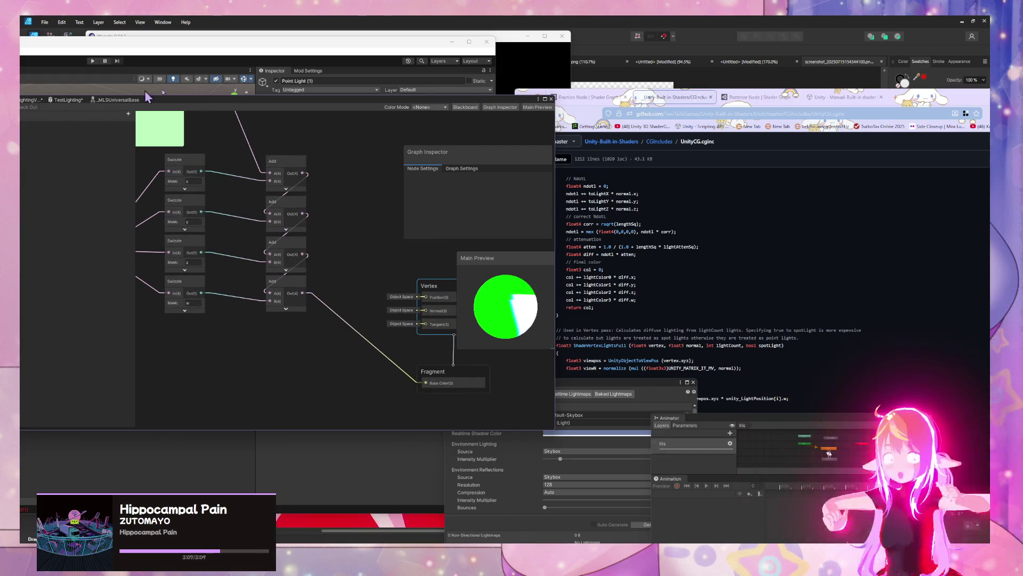
pyautogui.moveTo(209, 105); pyautogui.dragTo(560, 167)
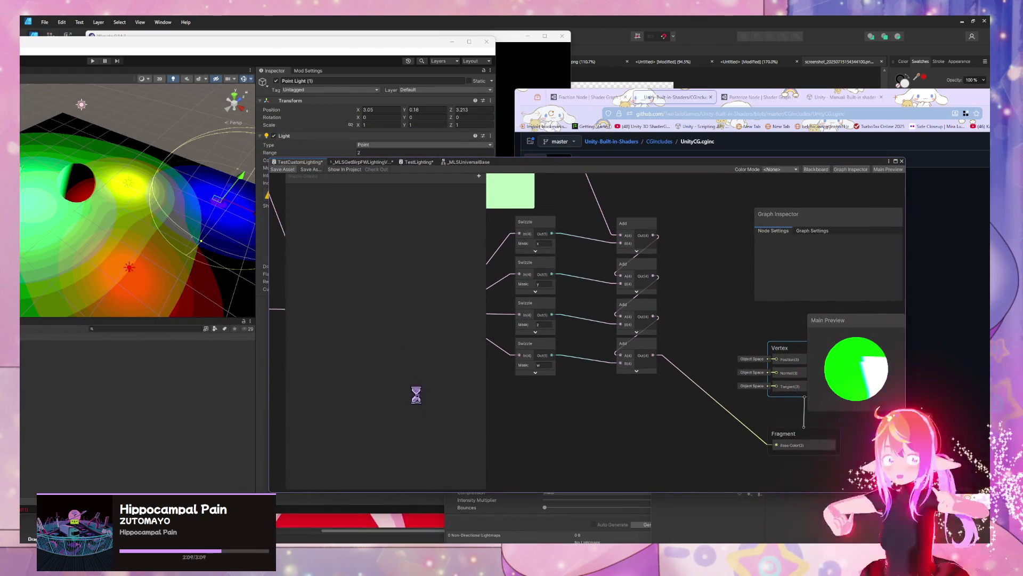
# Step: Bring the atten and ndotl nodes into view, comparing with the UnityCG.cginc final color lines
pyautogui.moveTo(153, 240); pyautogui.dragTo(162, 240)
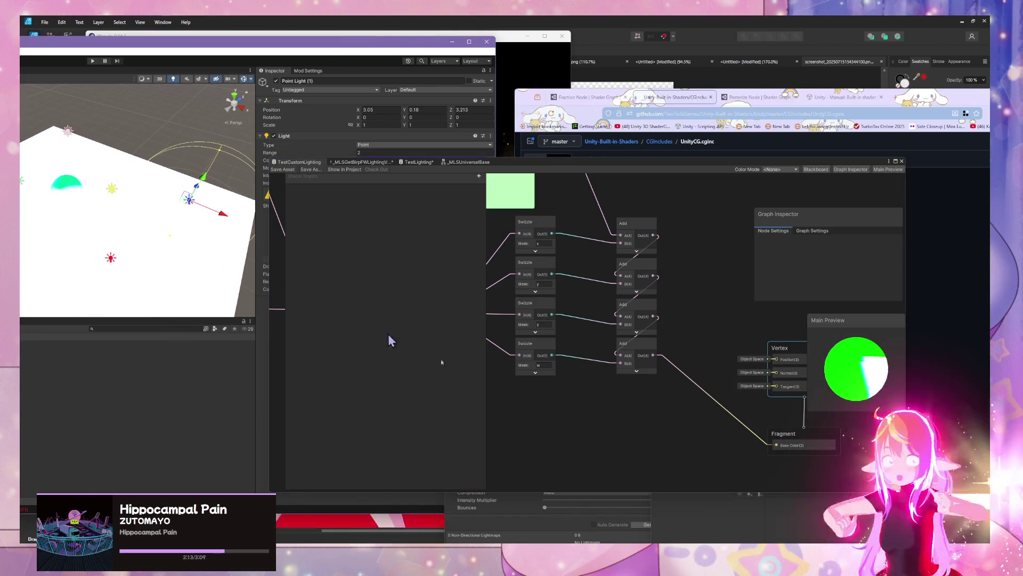
pyautogui.moveTo(602, 432)
pyautogui.mouseDown()
pyautogui.moveTo(736, 466)
pyautogui.moveTo(799, 466)
pyautogui.moveTo(737, 465)
pyautogui.mouseUp()
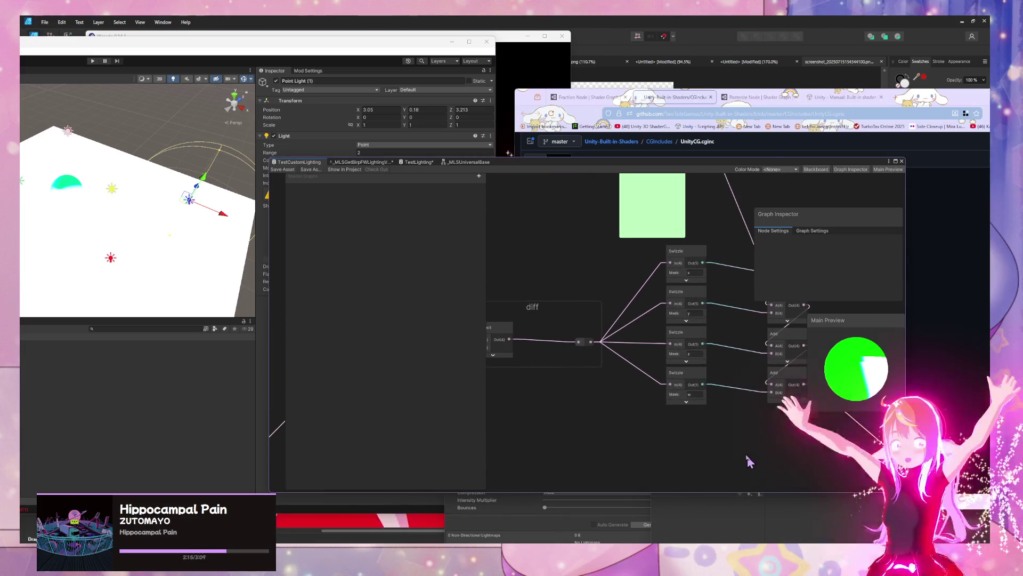
pyautogui.moveTo(721, 163)
pyautogui.mouseDown()
pyautogui.moveTo(343, 136)
pyautogui.moveTo(534, 167)
pyautogui.mouseUp()
pyautogui.click(793, 300)
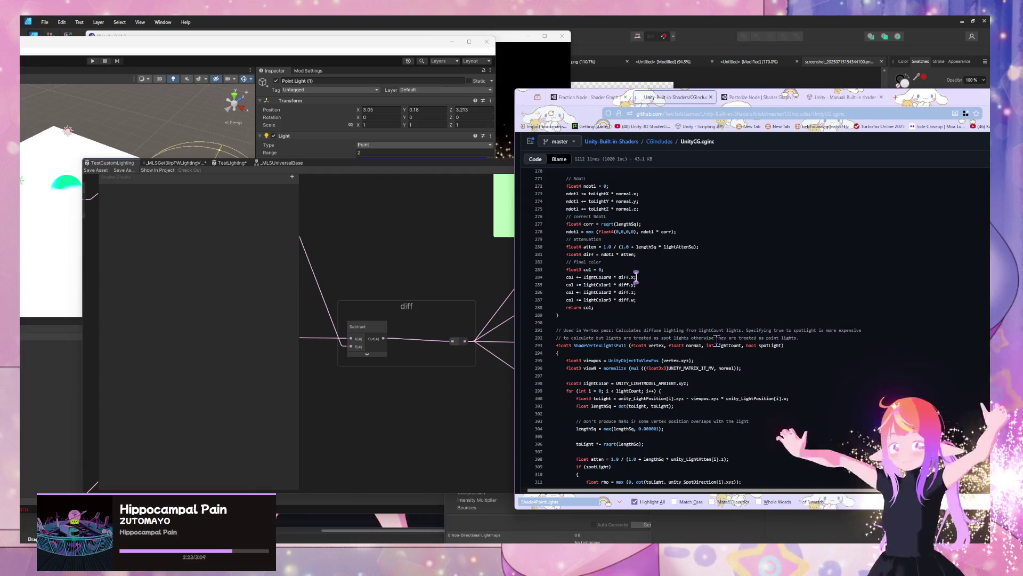
pyautogui.click(427, 271)
pyautogui.moveTo(379, 269); pyautogui.dragTo(507, 277)
pyautogui.click(831, 285)
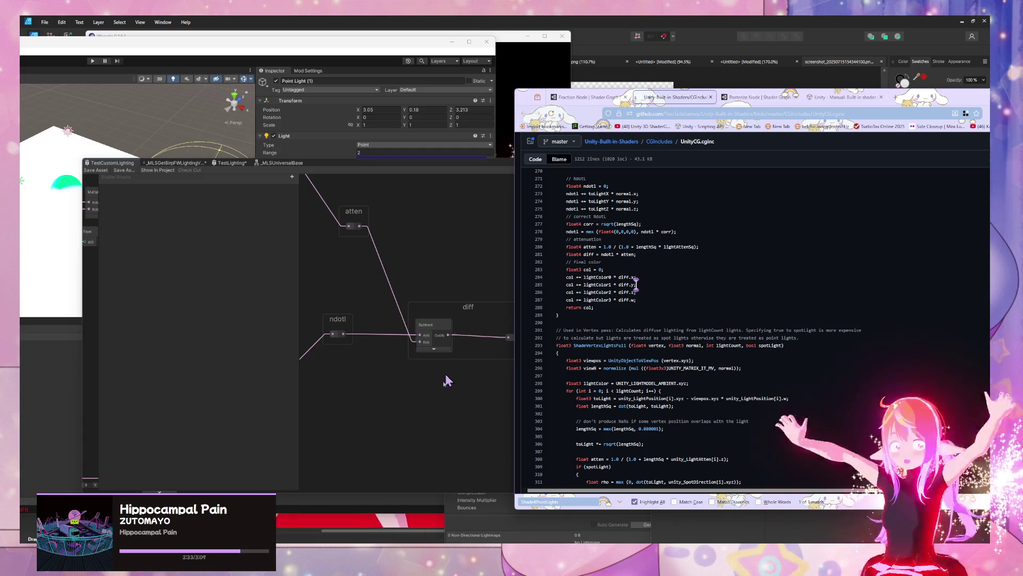
pyautogui.click(443, 397)
# Step: Add a Multiply node through the 'mu' node search
pyautogui.press('space')
pyautogui.write('mu')
pyautogui.press('Return')
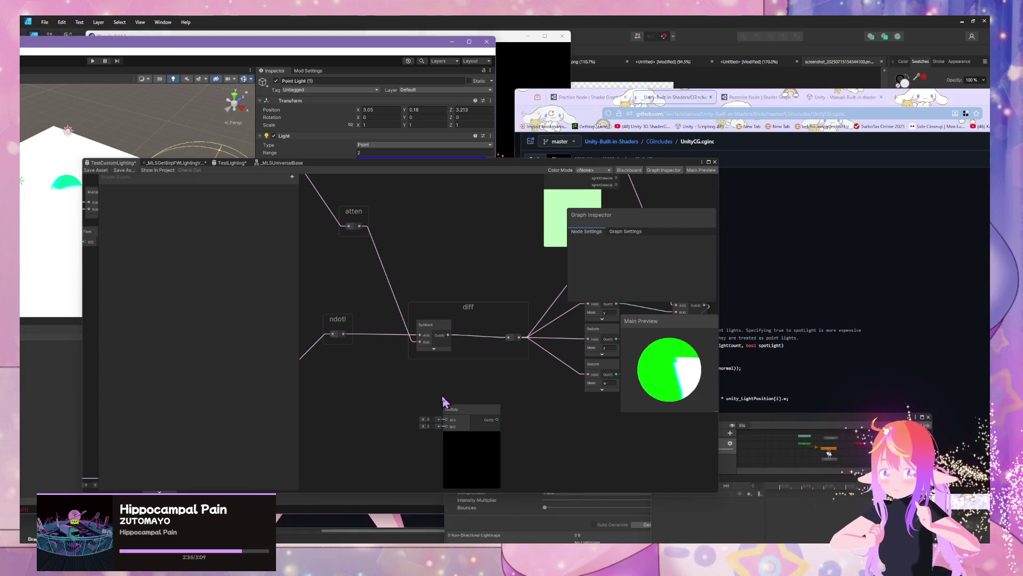
# Step: Wire ndotl into Multiply A and atten into B, replacing the deleted Subtract node
pyautogui.click(472, 435)
pyautogui.moveTo(459, 418); pyautogui.dragTo(467, 338)
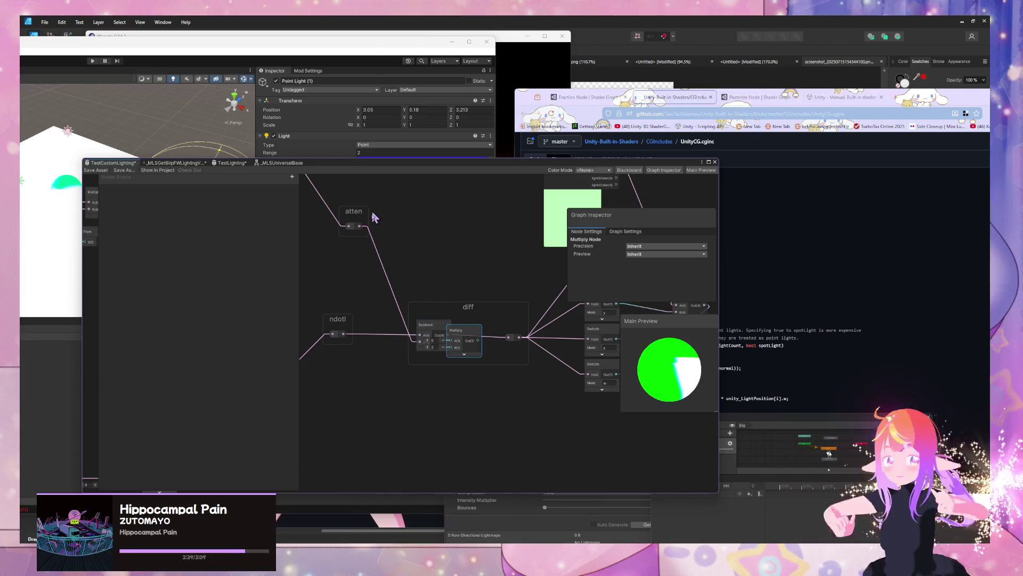
pyautogui.moveTo(361, 230)
pyautogui.mouseDown()
pyautogui.moveTo(425, 338)
pyautogui.moveTo(451, 347)
pyautogui.mouseUp()
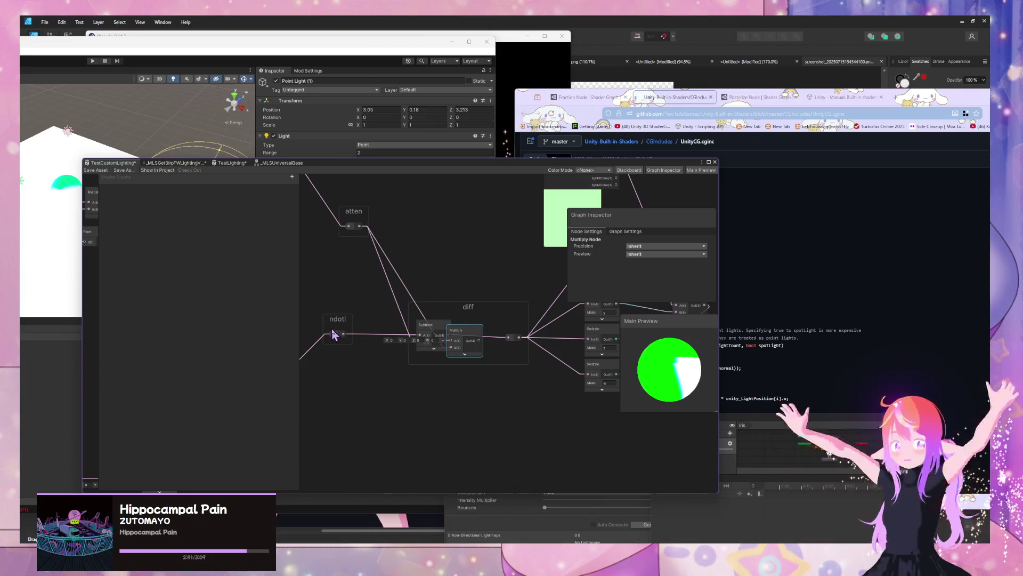
pyautogui.moveTo(344, 335); pyautogui.dragTo(452, 341)
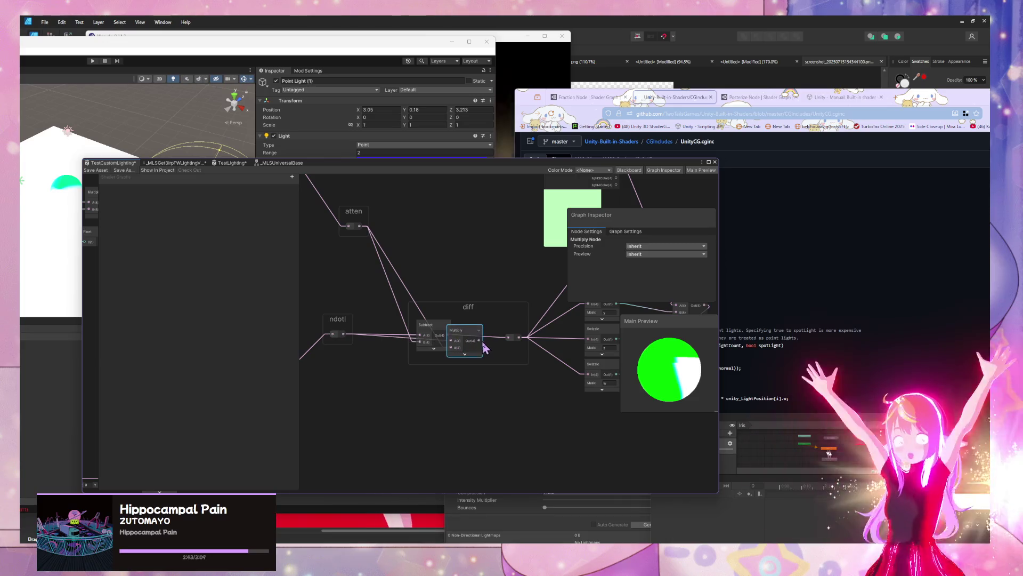
pyautogui.click(434, 328)
pyautogui.press('Delete')
pyautogui.moveTo(458, 339)
pyautogui.mouseDown()
pyautogui.moveTo(421, 326)
pyautogui.moveTo(417, 337)
pyautogui.mouseUp()
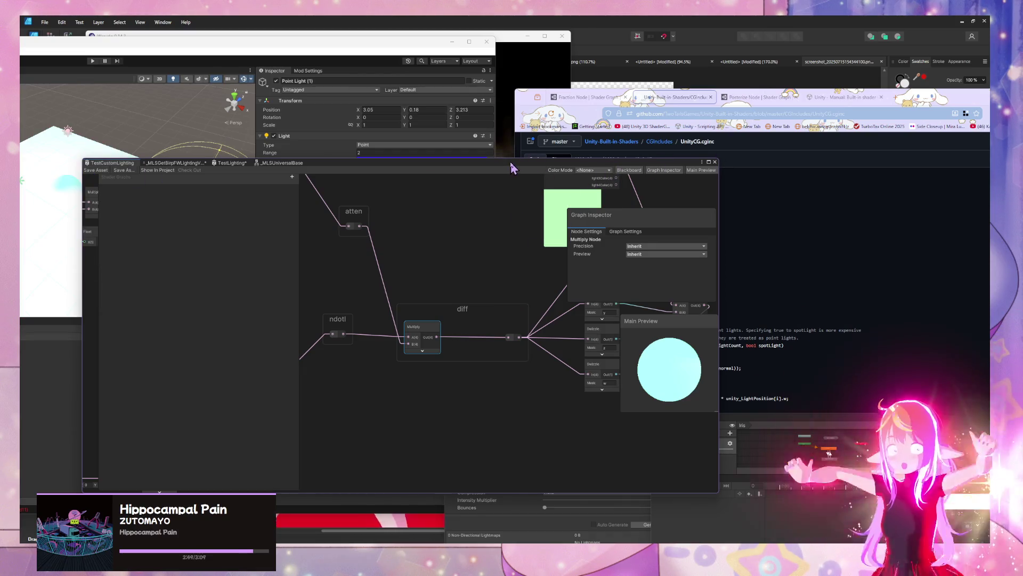
pyautogui.click(852, 247)
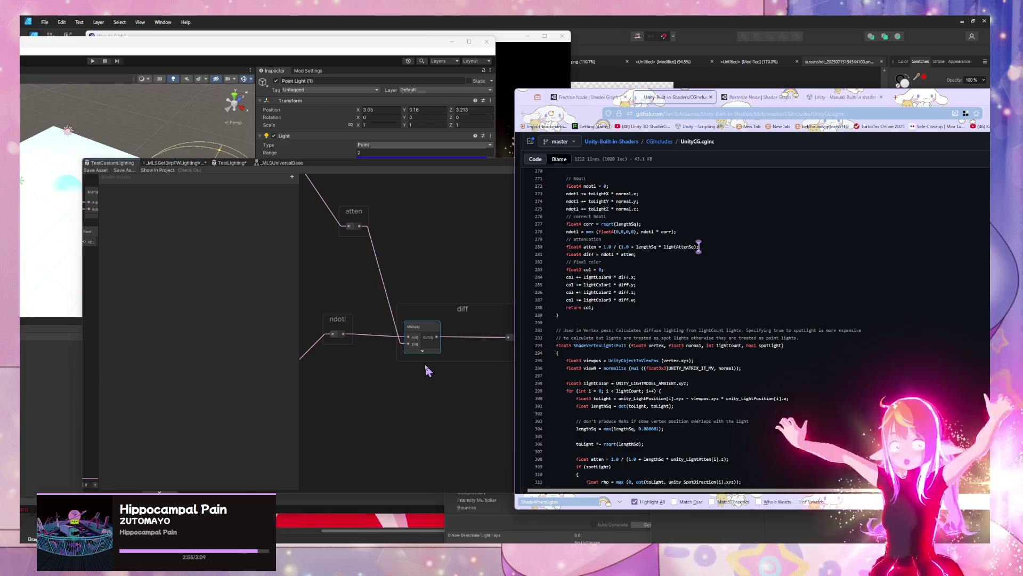
pyautogui.moveTo(463, 335); pyautogui.dragTo(364, 343)
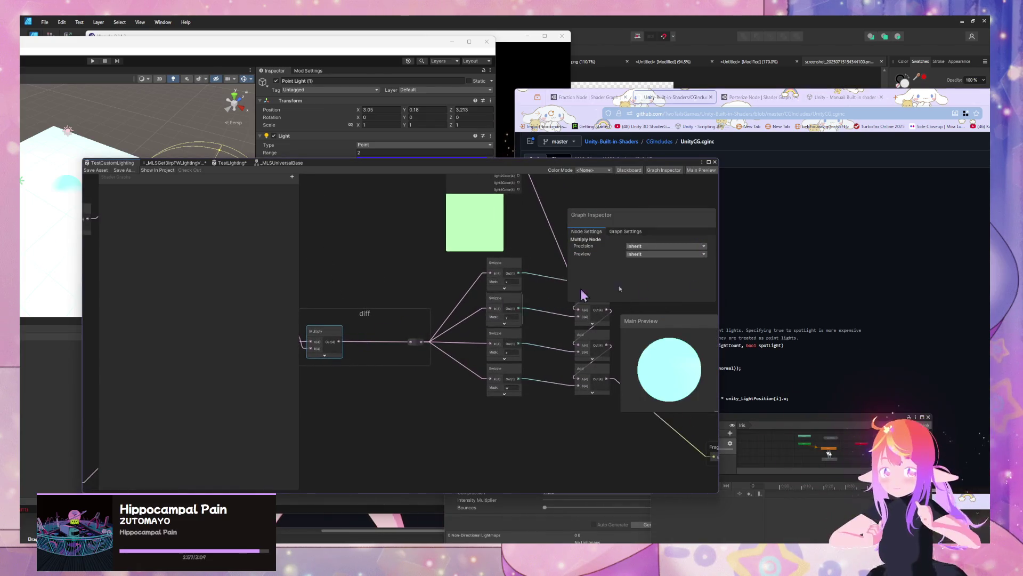
# Step: Drag the top, second, third and fourth Add nodes each about 80 pixels to the right
pyautogui.click(636, 277)
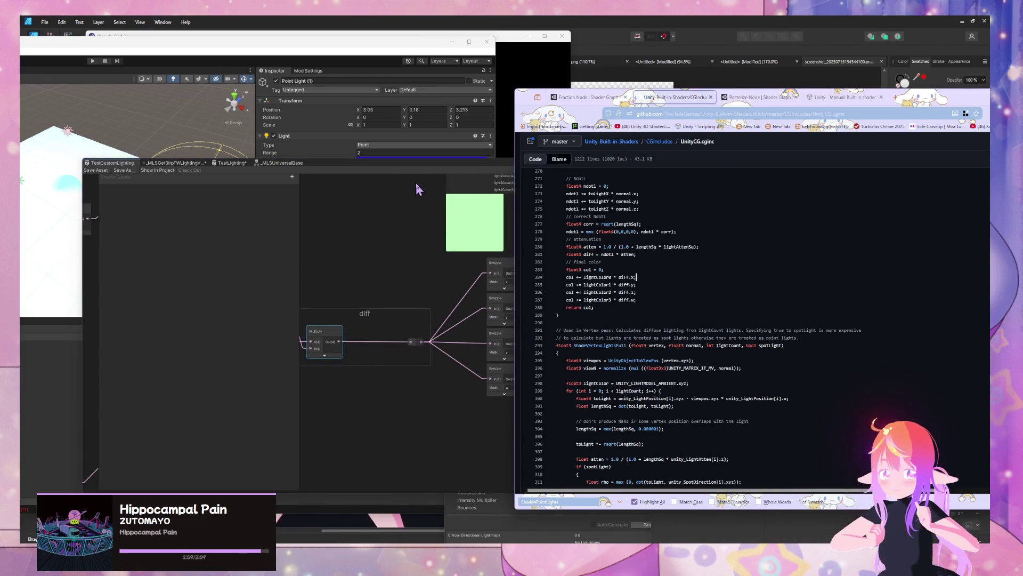
pyautogui.moveTo(437, 167)
pyautogui.mouseDown()
pyautogui.moveTo(210, 165)
pyautogui.moveTo(244, 155)
pyautogui.mouseUp()
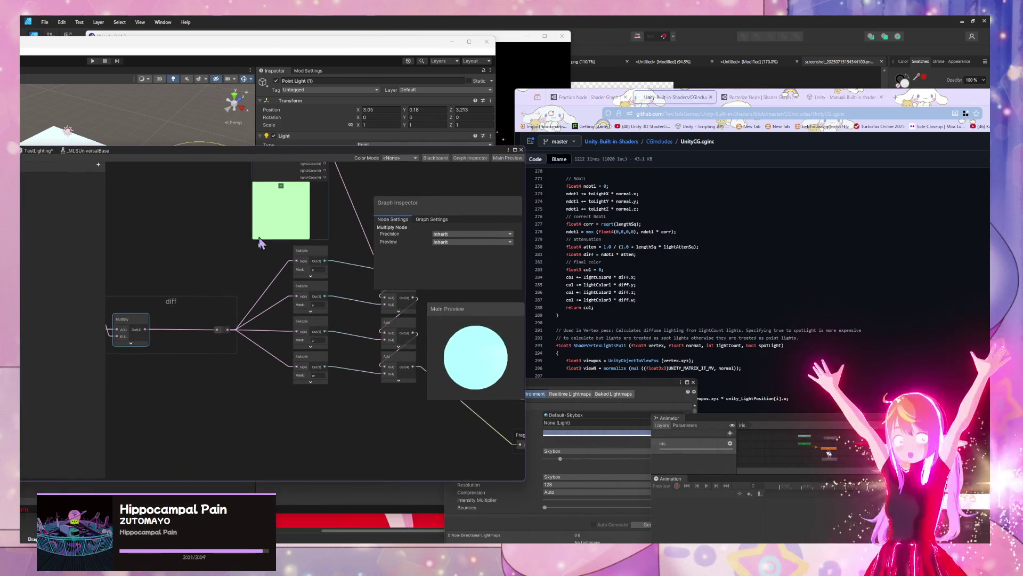
pyautogui.moveTo(289, 409); pyautogui.dragTo(222, 424)
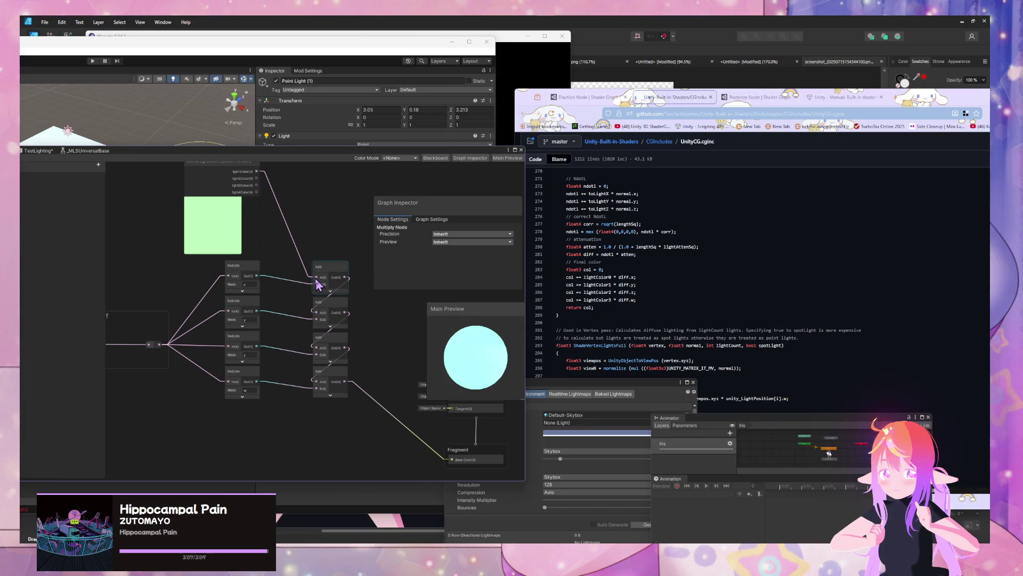
pyautogui.scroll(-2, 278, 244)
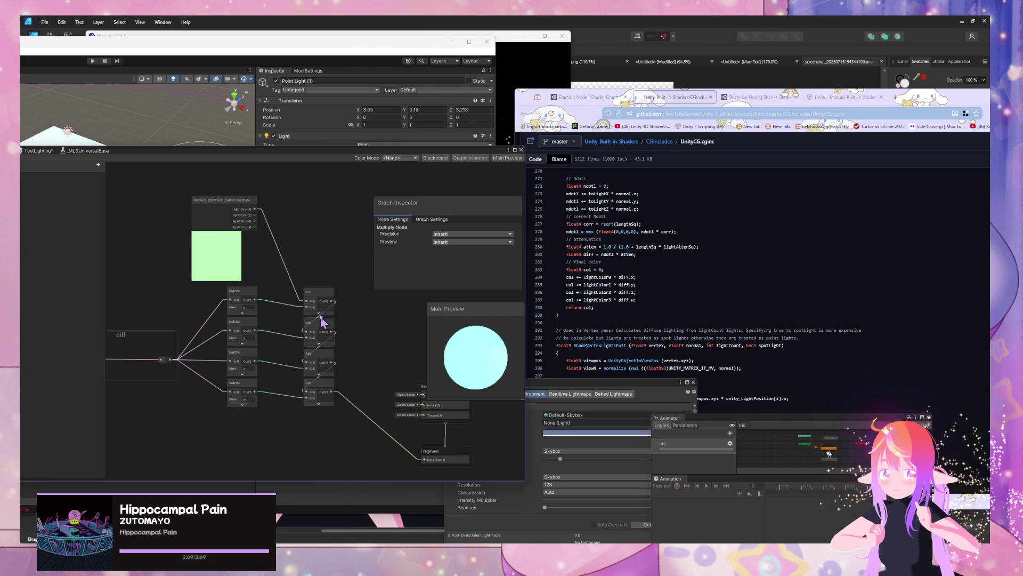
pyautogui.moveTo(320, 297); pyautogui.dragTo(364, 293)
pyautogui.moveTo(331, 331); pyautogui.dragTo(366, 331)
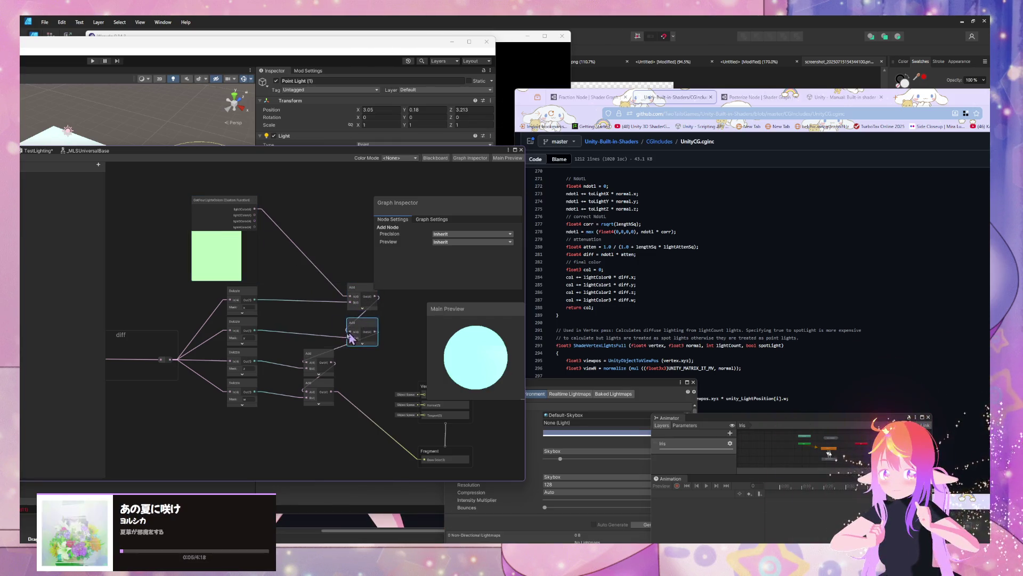
pyautogui.moveTo(323, 357); pyautogui.dragTo(366, 359)
pyautogui.moveTo(324, 392); pyautogui.dragTo(363, 393)
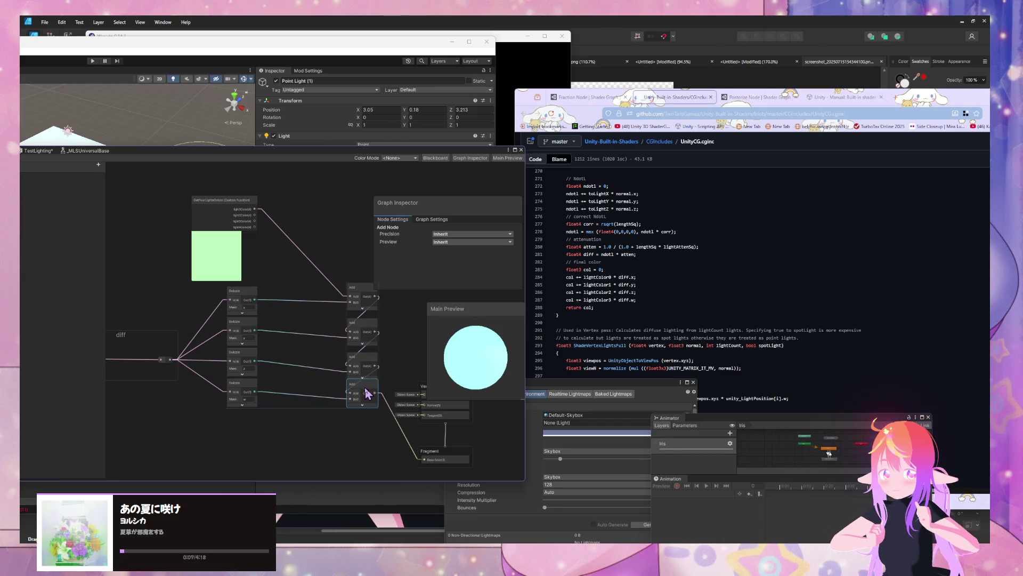
# Step: Add a Multiply node beside the first Add and feed it the x Swizzle output
pyautogui.click(284, 413)
pyautogui.press('space')
pyautogui.write('multiply')
pyautogui.press('Return')
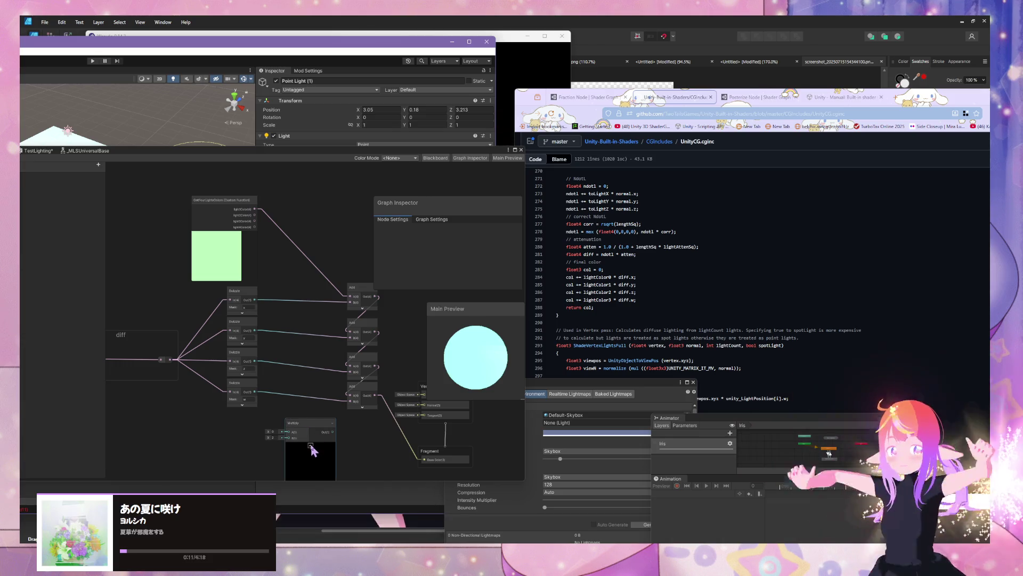
pyautogui.moveTo(302, 426)
pyautogui.mouseDown()
pyautogui.moveTo(296, 293)
pyautogui.moveTo(305, 297)
pyautogui.mouseUp()
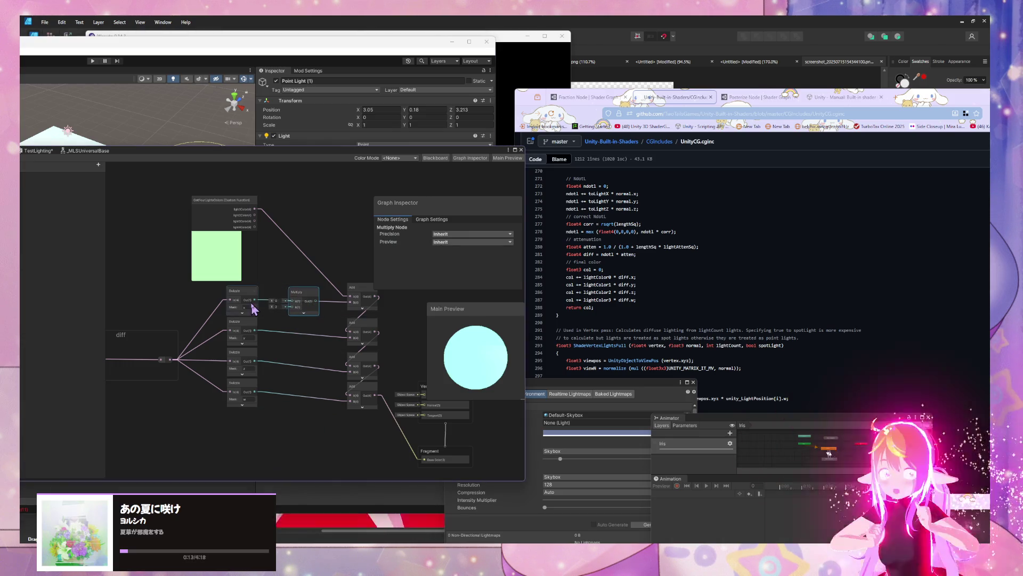
pyautogui.scroll(4, 277, 272)
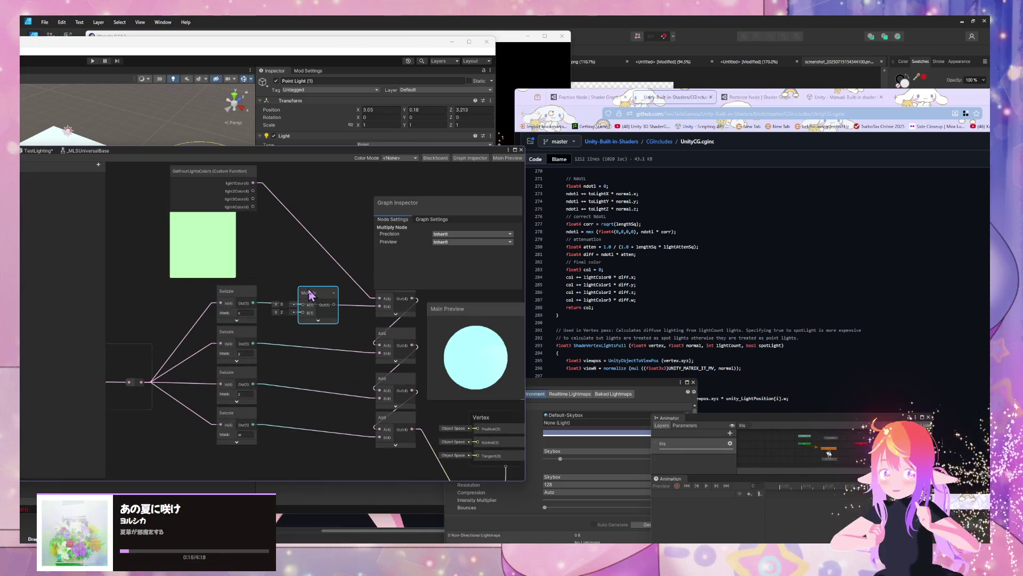
pyautogui.moveTo(309, 317)
pyautogui.mouseDown()
pyautogui.moveTo(318, 308)
pyautogui.moveTo(320, 367)
pyautogui.moveTo(266, 363)
pyautogui.moveTo(246, 375)
pyautogui.mouseUp()
# Step: Duplicate the Multiply node for the y, z and w channels, stacking the copies below
pyautogui.hotkey('ctrl', 'd')
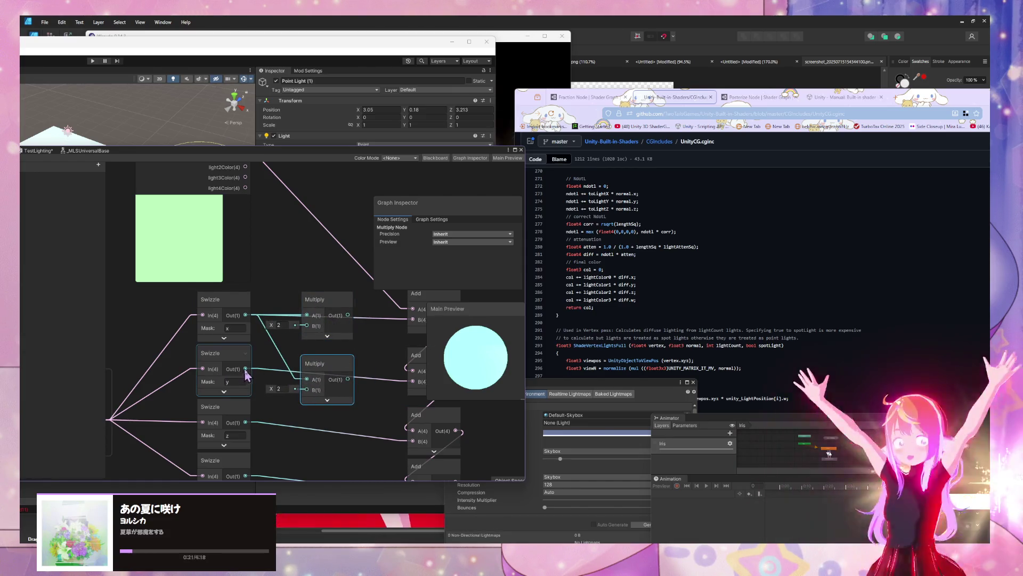
pyautogui.moveTo(351, 385)
pyautogui.mouseDown()
pyautogui.moveTo(361, 311)
pyautogui.moveTo(343, 347)
pyautogui.moveTo(265, 354)
pyautogui.mouseUp()
pyautogui.hotkey('ctrl', 'd')
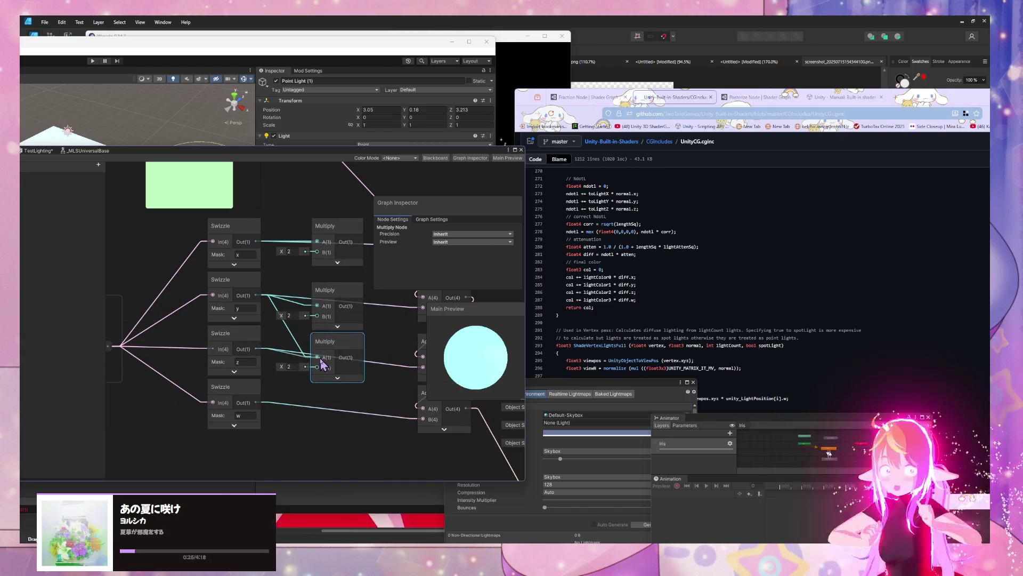
pyautogui.hotkey('ctrl', 'd')
pyautogui.moveTo(346, 353)
pyautogui.mouseDown()
pyautogui.moveTo(336, 407)
pyautogui.moveTo(317, 415)
pyautogui.mouseUp()
# Step: Move the custom function node below, shift right-hand nodes right, and raise GetFourLightsColors
pyautogui.scroll(-5, 180, 375)
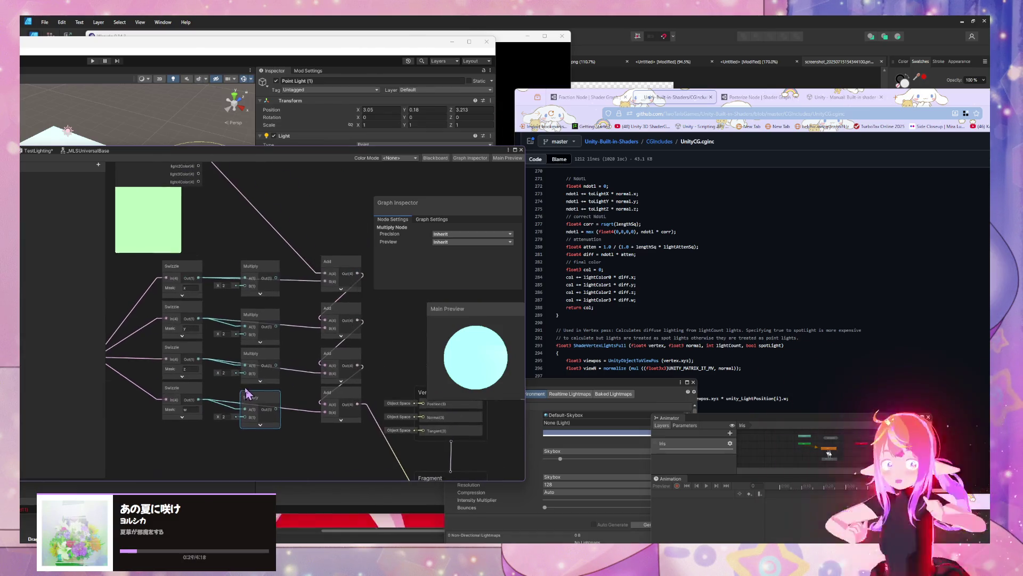
pyautogui.moveTo(214, 257)
pyautogui.mouseDown()
pyautogui.moveTo(218, 437)
pyautogui.moveTo(208, 449)
pyautogui.mouseUp()
pyautogui.scroll(-2, 264, 342)
pyautogui.moveTo(395, 446); pyautogui.dragTo(395, 446)
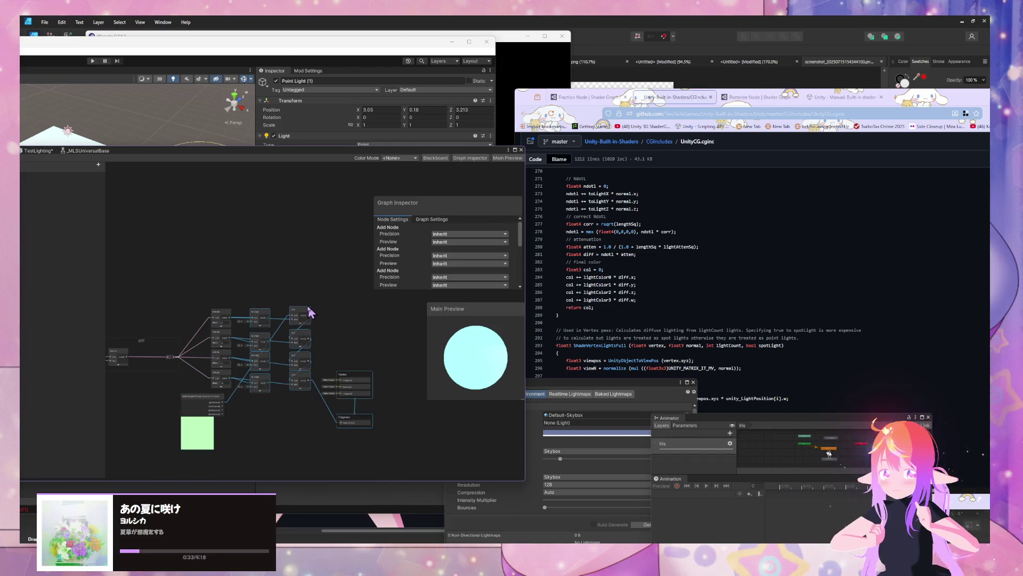
pyautogui.click(384, 313)
pyautogui.moveTo(384, 313)
pyautogui.mouseDown()
pyautogui.moveTo(240, 293)
pyautogui.moveTo(380, 431)
pyautogui.mouseUp()
pyautogui.click(246, 288)
pyautogui.moveTo(306, 314); pyautogui.dragTo(382, 312)
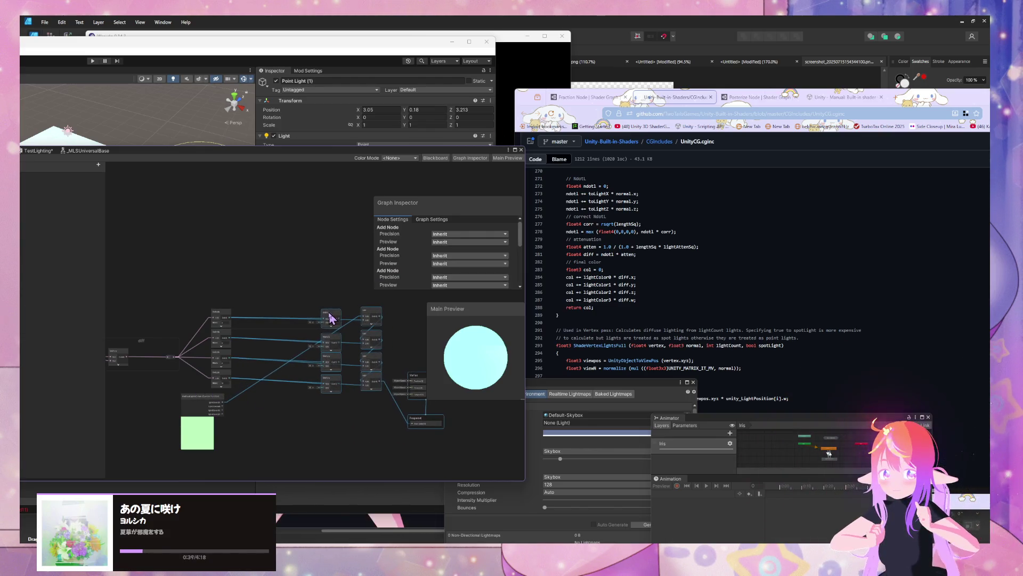
pyautogui.moveTo(199, 397); pyautogui.dragTo(274, 288)
pyautogui.scroll(3, 275, 284)
pyautogui.scroll(2, 277, 281)
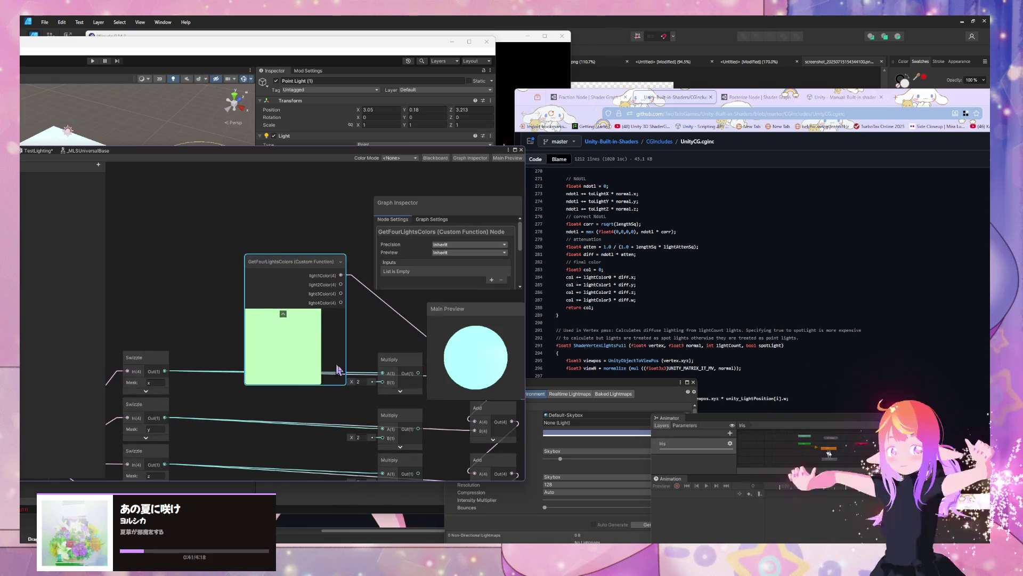
# Step: Connect light1Color through light4Color to the four Multiply nodes
pyautogui.click(210, 280)
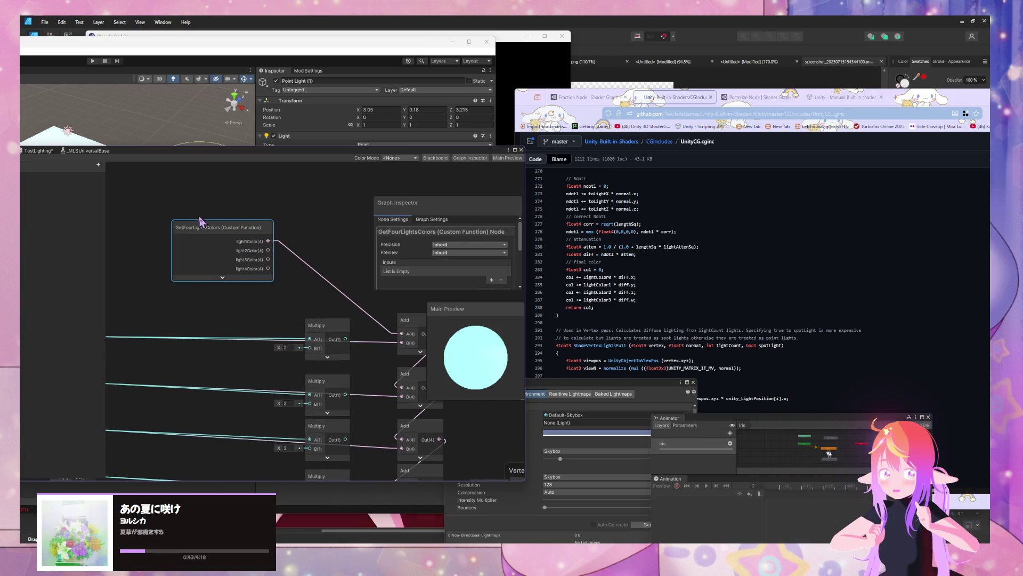
pyautogui.moveTo(199, 223); pyautogui.dragTo(164, 242)
pyautogui.moveTo(239, 272); pyautogui.dragTo(315, 354)
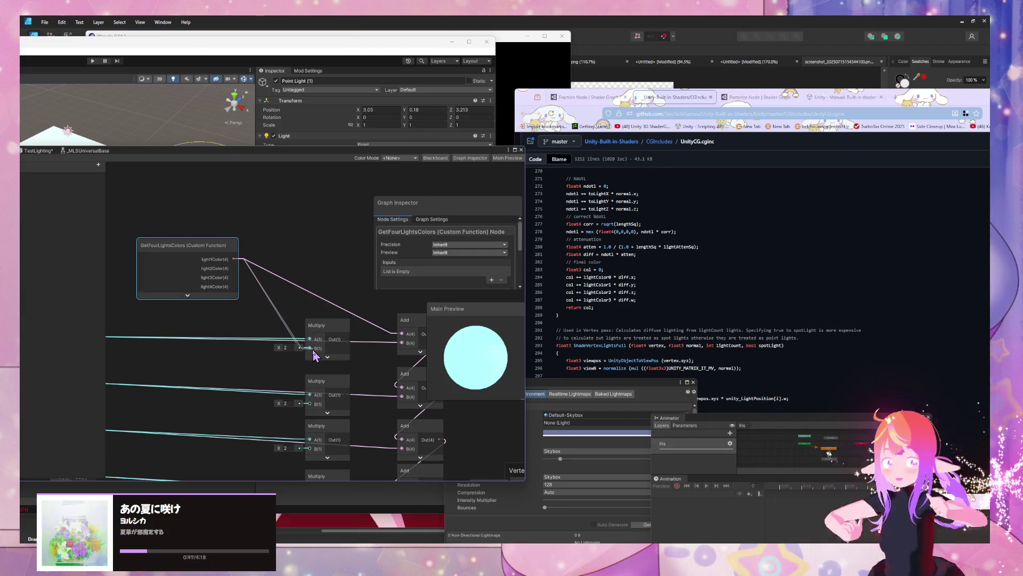
pyautogui.moveTo(253, 371); pyautogui.dragTo(257, 355)
pyautogui.moveTo(237, 252)
pyautogui.mouseDown()
pyautogui.moveTo(313, 388)
pyautogui.moveTo(255, 351)
pyautogui.mouseUp()
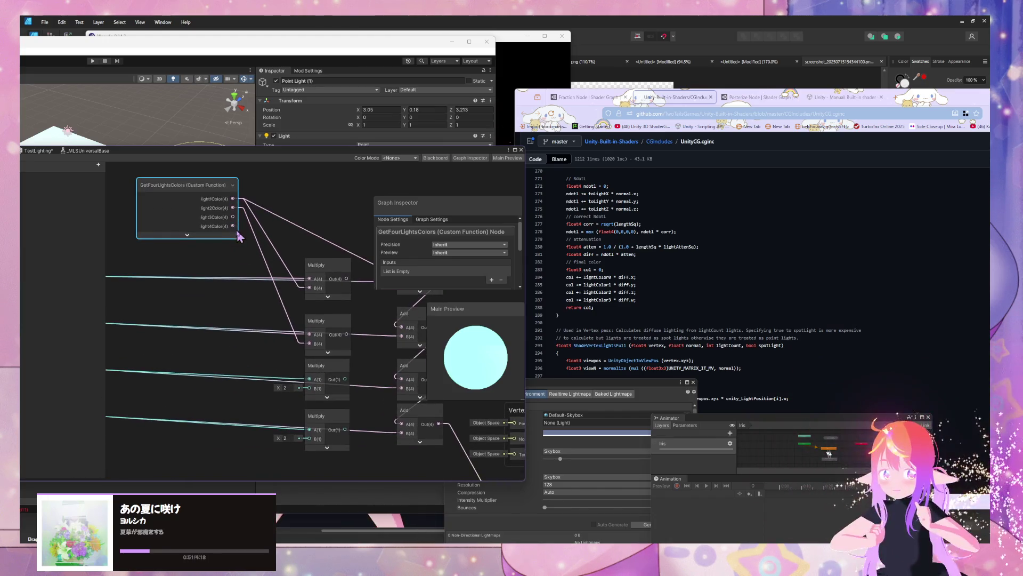
pyautogui.moveTo(233, 218)
pyautogui.mouseDown()
pyautogui.moveTo(278, 341)
pyautogui.moveTo(310, 379)
pyautogui.mouseUp()
pyautogui.moveTo(233, 226); pyautogui.dragTo(309, 429)
pyautogui.moveTo(341, 464); pyautogui.dragTo(250, 461)
# Step: Chain the four Multiply products into the Add nodes
pyautogui.click(255, 282)
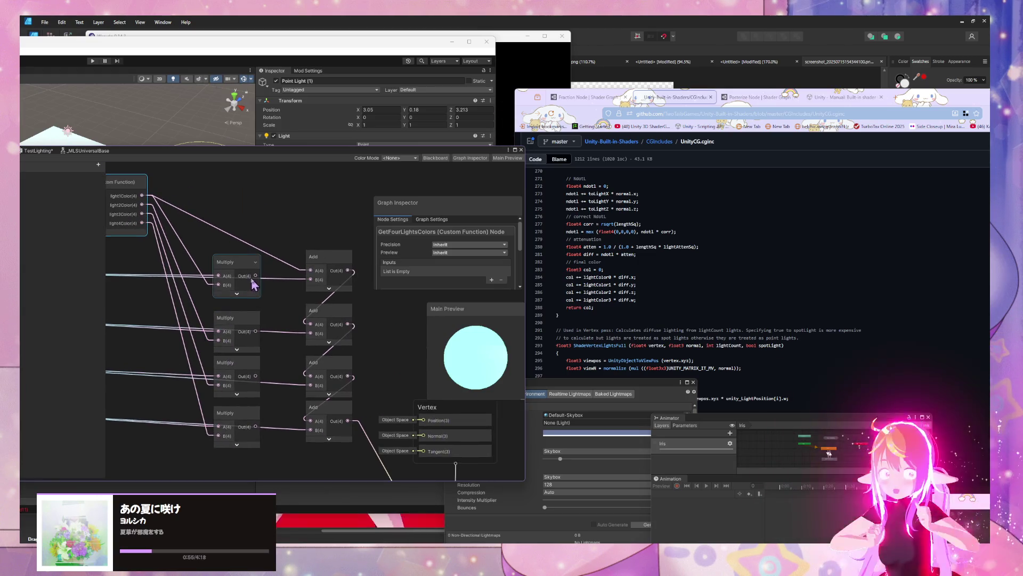
pyautogui.moveTo(312, 275); pyautogui.dragTo(311, 271)
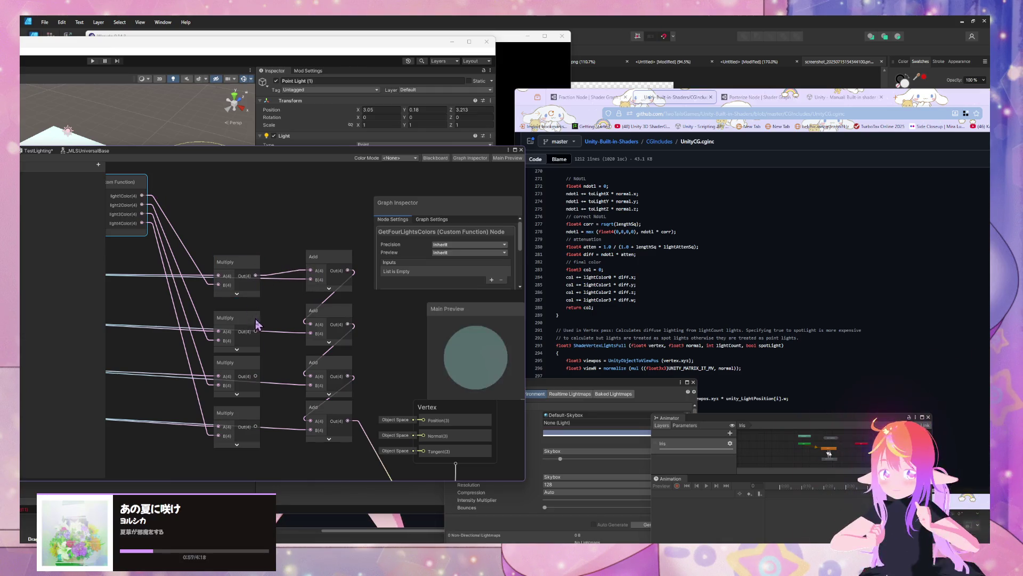
pyautogui.moveTo(256, 332); pyautogui.dragTo(309, 280)
pyautogui.moveTo(310, 385); pyautogui.dragTo(257, 377)
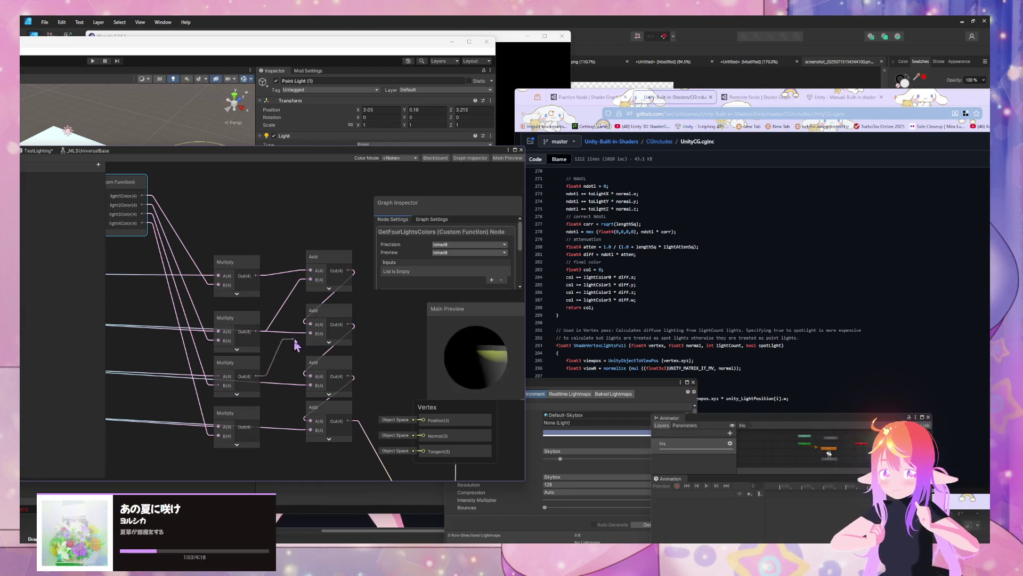
pyautogui.moveTo(256, 427); pyautogui.dragTo(313, 392)
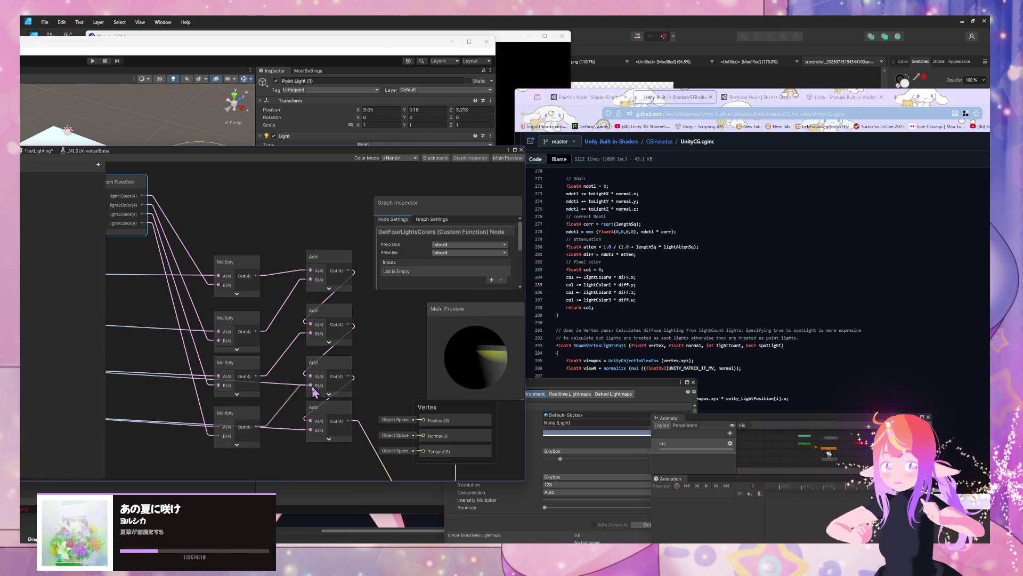
# Step: Delete the extra Add node, connect the final sum to Base Color, and save the graph
pyautogui.moveTo(338, 431); pyautogui.dragTo(309, 374)
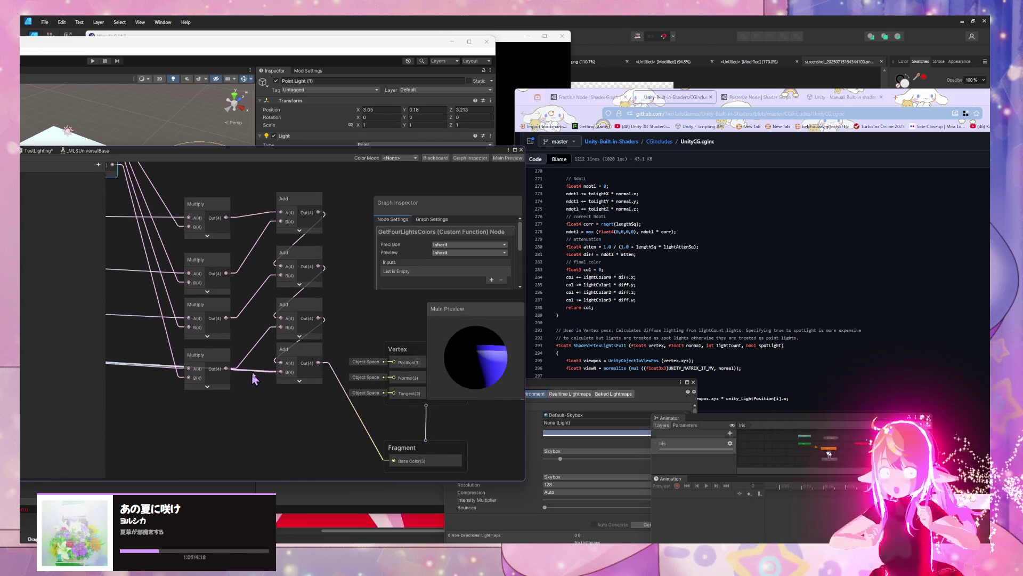
pyautogui.press('Delete')
pyautogui.moveTo(322, 326)
pyautogui.mouseDown()
pyautogui.moveTo(393, 434)
pyautogui.moveTo(394, 417)
pyautogui.mouseUp()
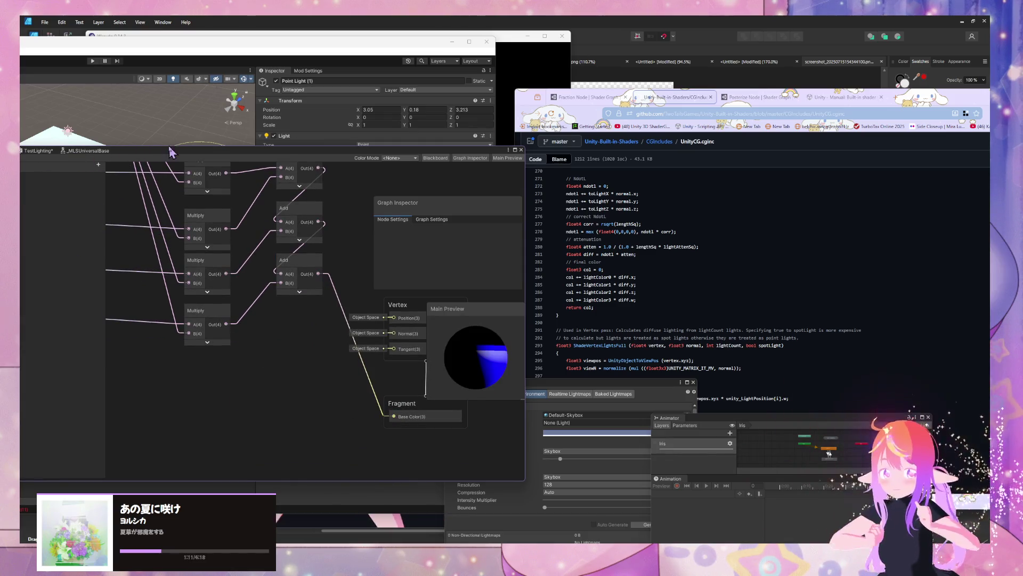
pyautogui.moveTo(98, 162); pyautogui.dragTo(414, 212)
pyautogui.click(220, 205)
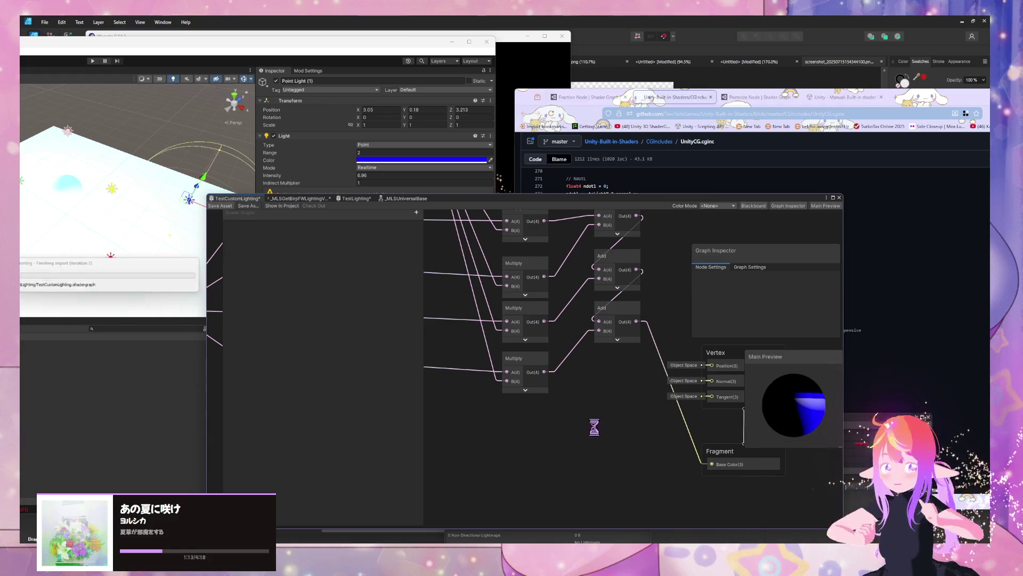
# Step: Nudge the three selected Add nodes slightly lower
pyautogui.moveTo(176, 267)
pyautogui.mouseDown()
pyautogui.moveTo(49, 244)
pyautogui.moveTo(151, 228)
pyautogui.moveTo(327, 233)
pyautogui.mouseUp()
pyautogui.scroll(-2, 617, 375)
pyautogui.scroll(2, 617, 374)
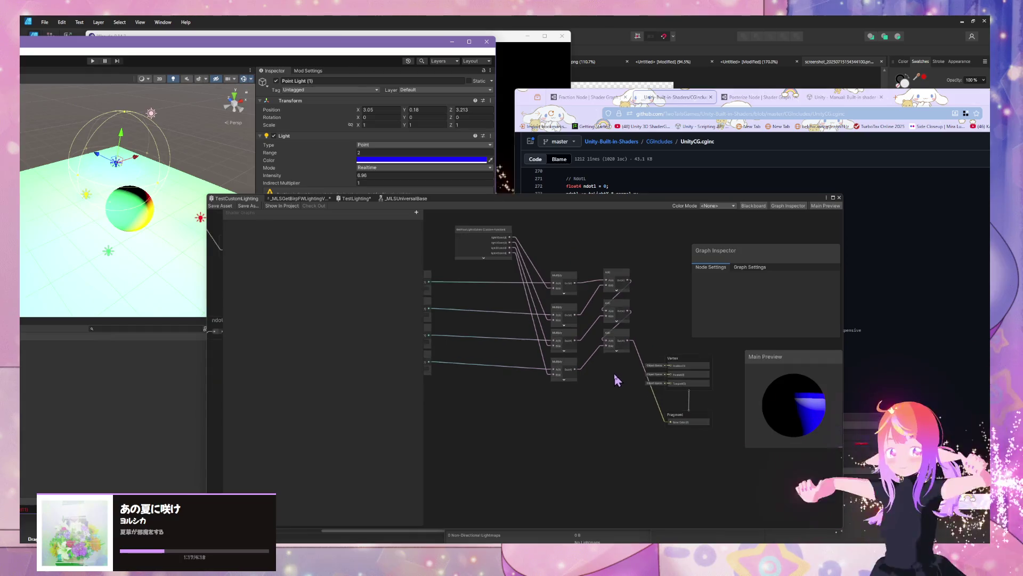
pyautogui.moveTo(596, 237); pyautogui.dragTo(636, 371)
pyautogui.moveTo(617, 279); pyautogui.dragTo(618, 288)
# Step: Drag the point light to X 3.76, Z 2.65 to check the sphere's shading
pyautogui.scroll(3, 589, 423)
pyautogui.moveTo(489, 398); pyautogui.dragTo(641, 469)
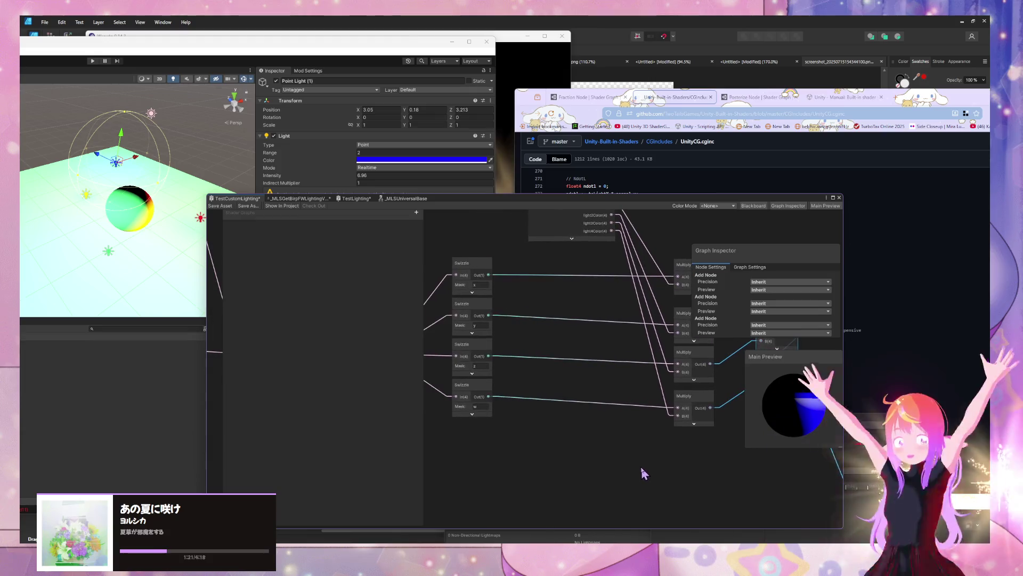
pyautogui.moveTo(556, 446)
pyautogui.mouseDown()
pyautogui.moveTo(498, 447)
pyautogui.moveTo(699, 452)
pyautogui.moveTo(544, 411)
pyautogui.moveTo(612, 417)
pyautogui.moveTo(475, 406)
pyautogui.moveTo(628, 378)
pyautogui.mouseUp()
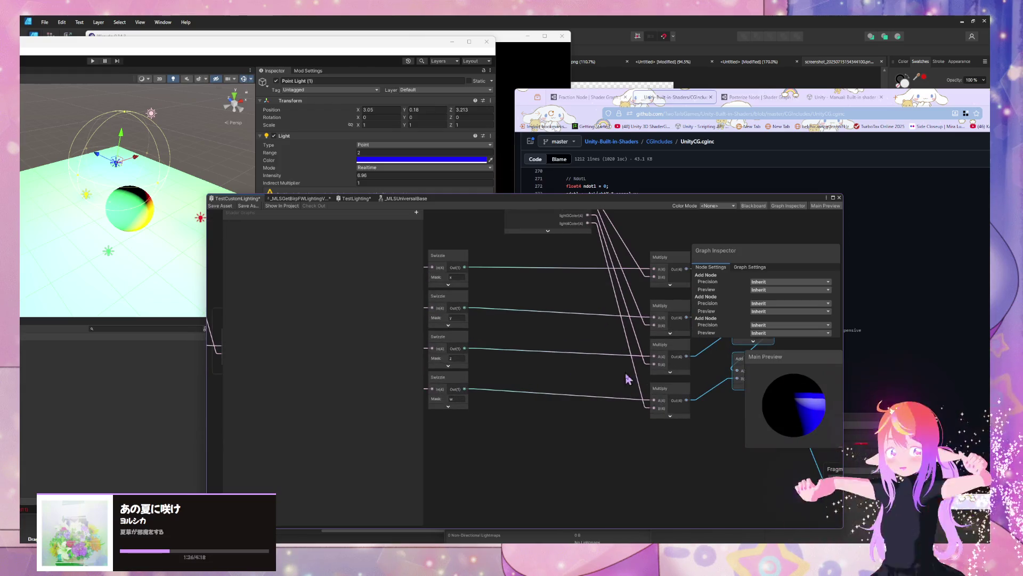
pyautogui.click(128, 175)
pyautogui.moveTo(101, 157)
pyautogui.mouseDown()
pyautogui.moveTo(156, 185)
pyautogui.moveTo(85, 152)
pyautogui.moveTo(108, 170)
pyautogui.moveTo(72, 189)
pyautogui.mouseUp()
# Step: Nudge the point light along X and switch the Main Preview mesh to a cube
pyautogui.moveTo(172, 174); pyautogui.dragTo(168, 184)
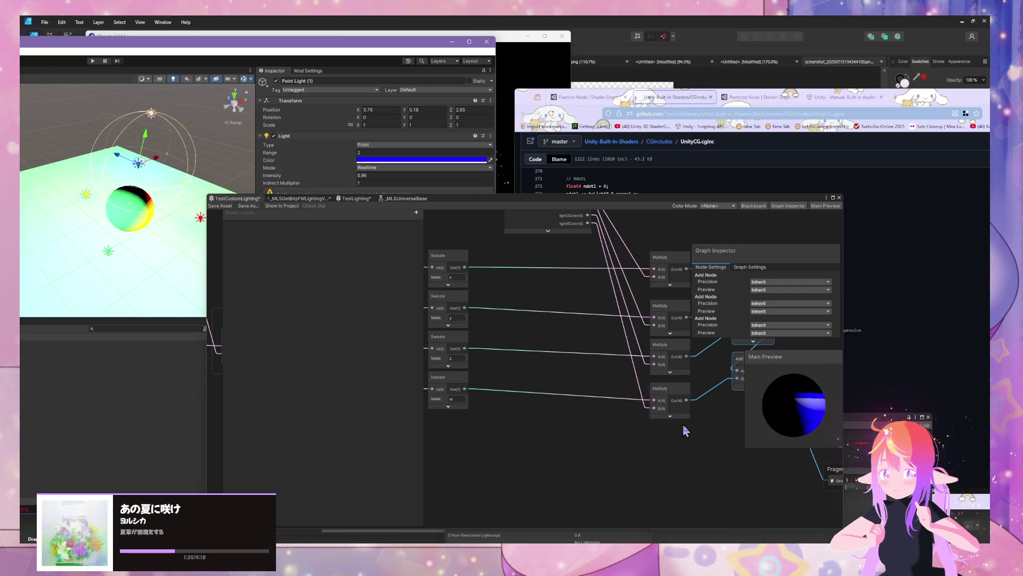
pyautogui.moveTo(682, 428); pyautogui.dragTo(487, 421)
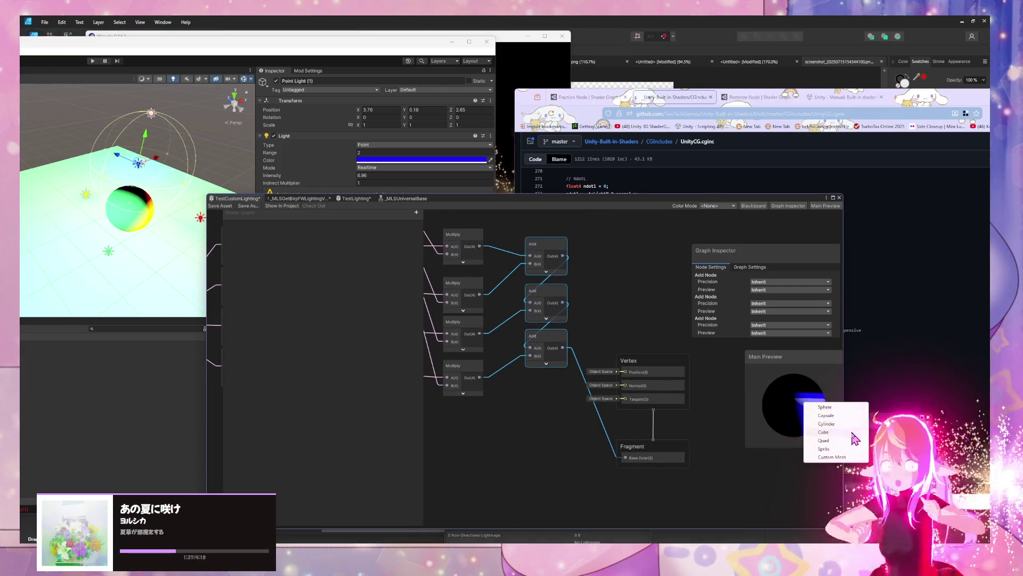
pyautogui.moveTo(799, 405)
pyautogui.mouseDown()
pyautogui.moveTo(758, 418)
pyautogui.moveTo(749, 399)
pyautogui.moveTo(693, 401)
pyautogui.mouseUp()
pyautogui.moveTo(763, 388)
pyautogui.mouseDown()
pyautogui.moveTo(765, 406)
pyautogui.moveTo(722, 418)
pyautogui.mouseUp()
# Step: Move CalculateShade4PointLights and its Normal Vector and Position nodes up and to the right
pyautogui.scroll(-6, 568, 436)
pyautogui.moveTo(517, 404); pyautogui.dragTo(626, 317)
pyautogui.click(455, 382)
pyautogui.moveTo(453, 381); pyautogui.dragTo(533, 316)
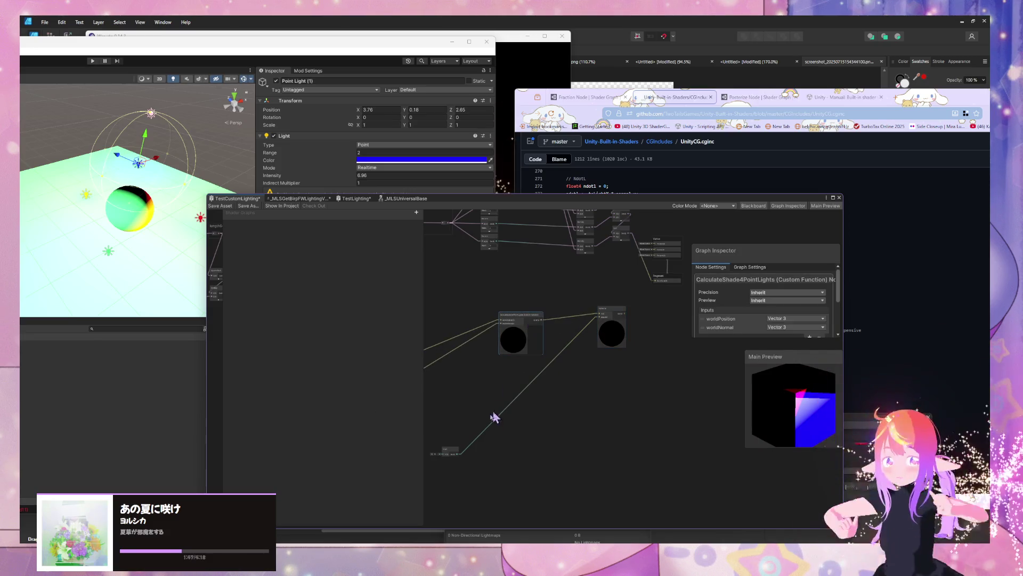
pyautogui.click(447, 453)
pyautogui.moveTo(521, 373); pyautogui.dragTo(685, 302)
pyautogui.moveTo(617, 347); pyautogui.dragTo(486, 256)
pyautogui.moveTo(552, 308)
pyautogui.mouseDown()
pyautogui.moveTo(658, 255)
pyautogui.moveTo(662, 270)
pyautogui.mouseUp()
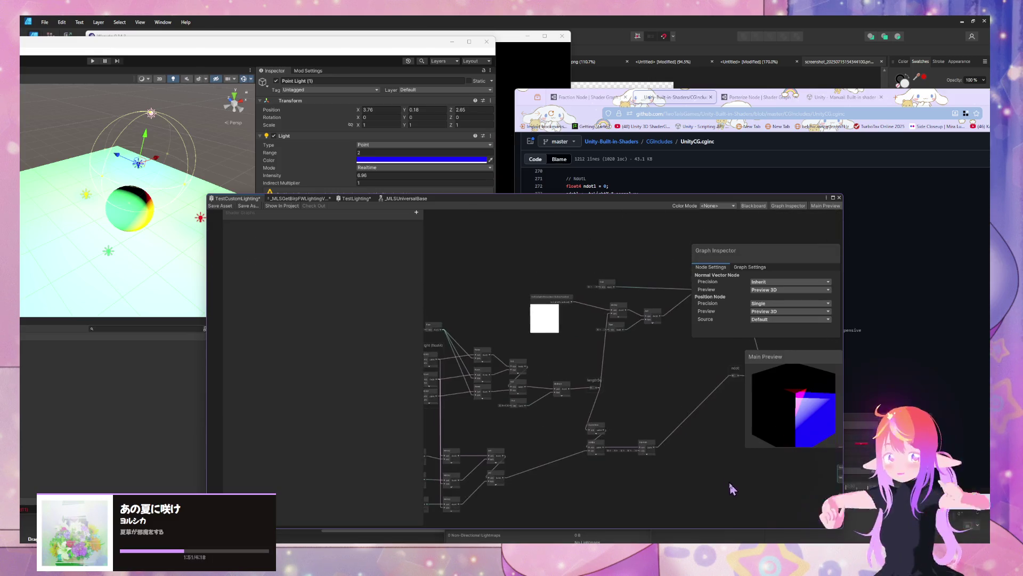
# Step: Move CalculateShade4PointLights beside Posterize and wire its color output into Fragment Base Color
pyautogui.scroll(5, 656, 434)
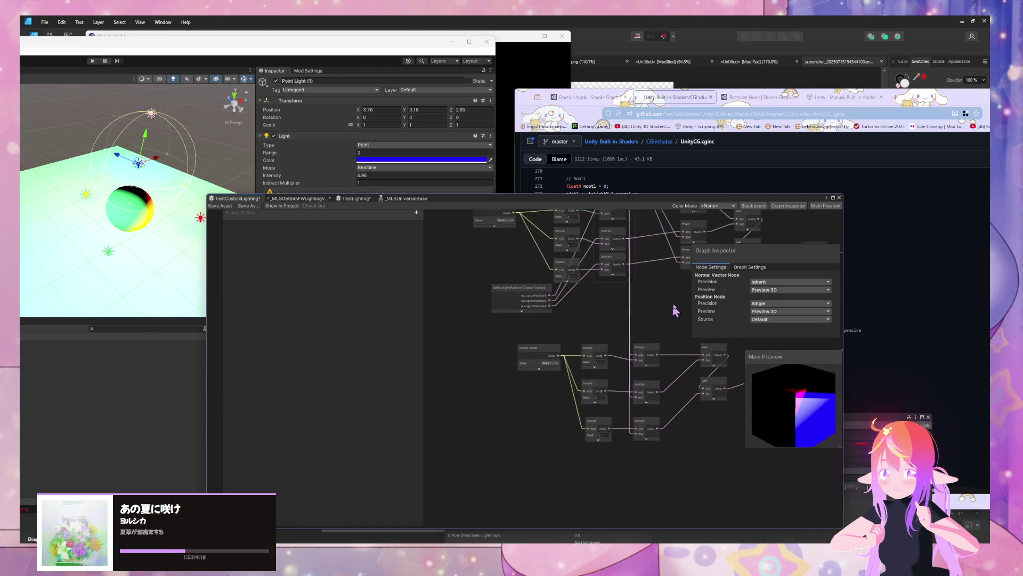
pyautogui.moveTo(659, 315)
pyautogui.mouseDown()
pyautogui.moveTo(585, 365)
pyautogui.moveTo(347, 304)
pyautogui.moveTo(281, 359)
pyautogui.moveTo(621, 365)
pyautogui.moveTo(591, 343)
pyautogui.moveTo(669, 338)
pyautogui.moveTo(638, 320)
pyautogui.mouseUp()
pyautogui.scroll(-3, 638, 320)
pyautogui.scroll(3, 565, 347)
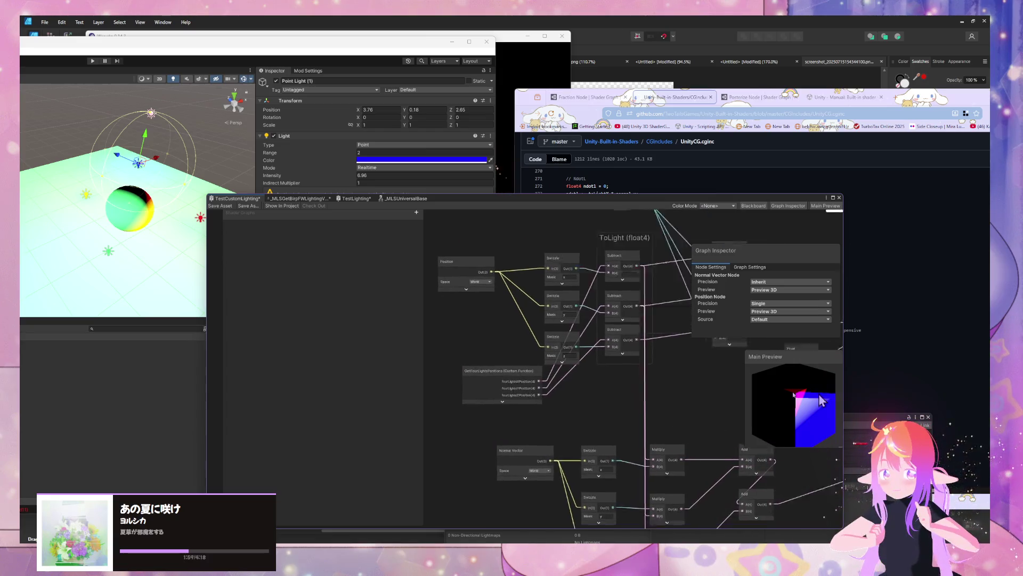
pyautogui.moveTo(638, 382)
pyautogui.mouseDown()
pyautogui.moveTo(615, 344)
pyautogui.moveTo(544, 362)
pyautogui.moveTo(510, 421)
pyautogui.moveTo(559, 360)
pyautogui.moveTo(551, 343)
pyautogui.moveTo(533, 363)
pyautogui.mouseUp()
pyautogui.press('f')
pyautogui.moveTo(446, 395)
pyautogui.mouseDown()
pyautogui.moveTo(669, 316)
pyautogui.moveTo(559, 320)
pyautogui.mouseUp()
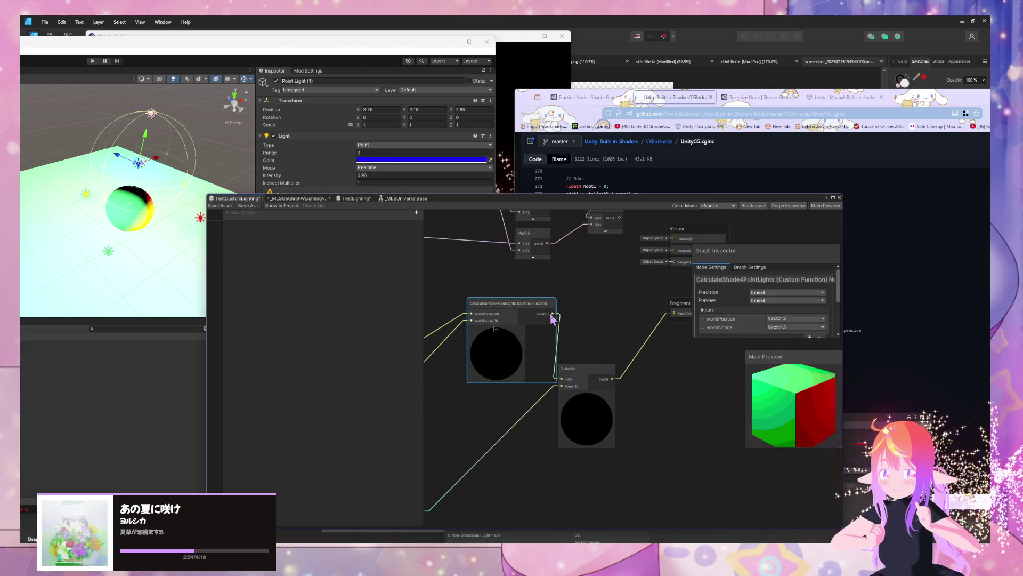
pyautogui.moveTo(662, 315); pyautogui.dragTo(674, 313)
# Step: Rotate the preview cube to inspect the green lighting, then delete the Posterize node
pyautogui.moveTo(801, 402)
pyautogui.mouseDown()
pyautogui.moveTo(705, 413)
pyautogui.moveTo(684, 358)
pyautogui.moveTo(688, 311)
pyautogui.moveTo(732, 347)
pyautogui.moveTo(813, 350)
pyautogui.moveTo(775, 371)
pyautogui.moveTo(773, 406)
pyautogui.mouseUp()
pyautogui.moveTo(536, 329)
pyautogui.mouseDown()
pyautogui.moveTo(499, 428)
pyautogui.moveTo(438, 473)
pyautogui.mouseUp()
pyautogui.click(570, 469)
pyautogui.press('Delete')
pyautogui.moveTo(565, 469); pyautogui.dragTo(594, 509)
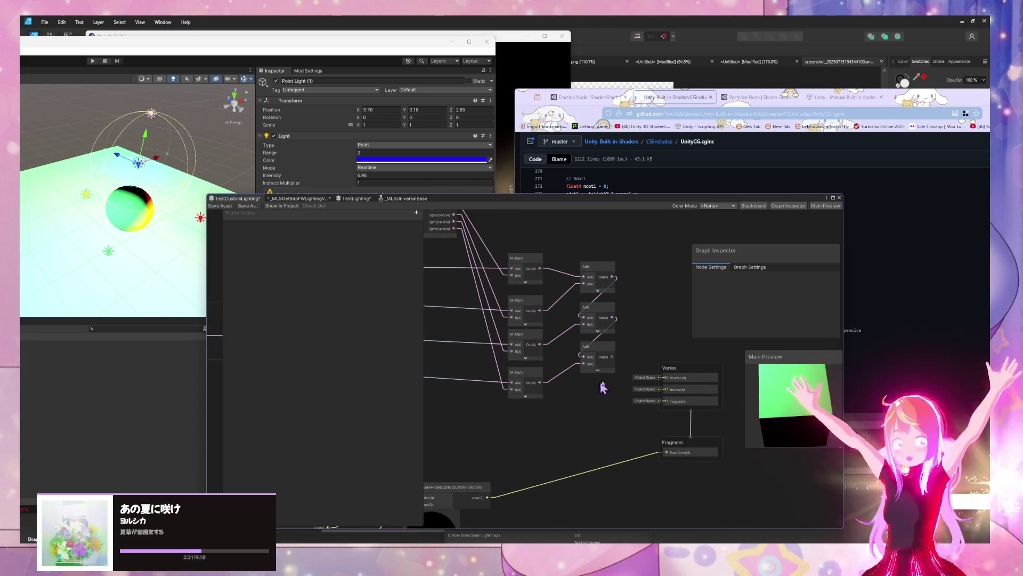
pyautogui.moveTo(547, 288)
pyautogui.mouseDown()
pyautogui.moveTo(637, 354)
pyautogui.moveTo(629, 352)
pyautogui.moveTo(703, 338)
pyautogui.mouseUp()
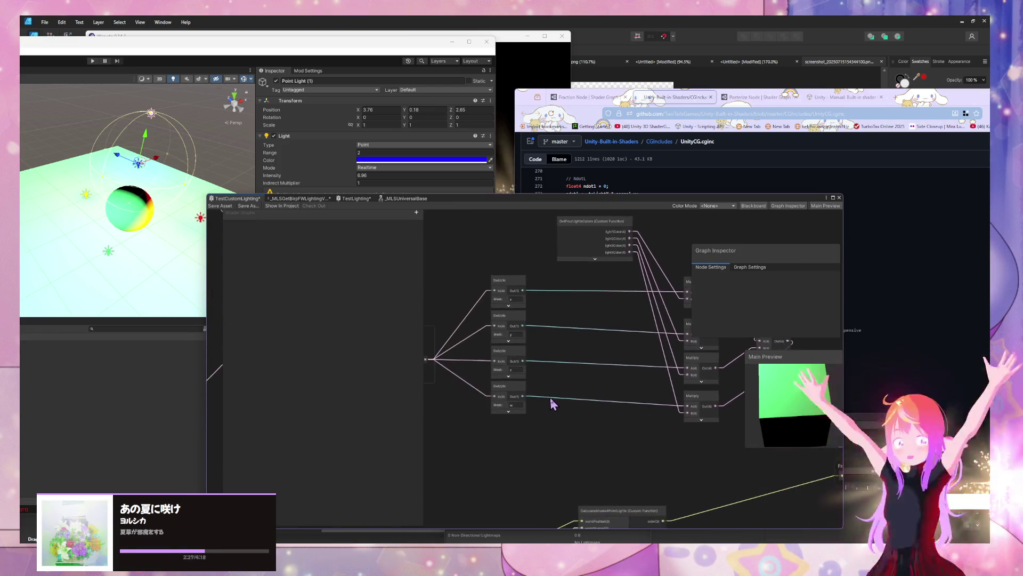
pyautogui.moveTo(555, 401); pyautogui.dragTo(704, 419)
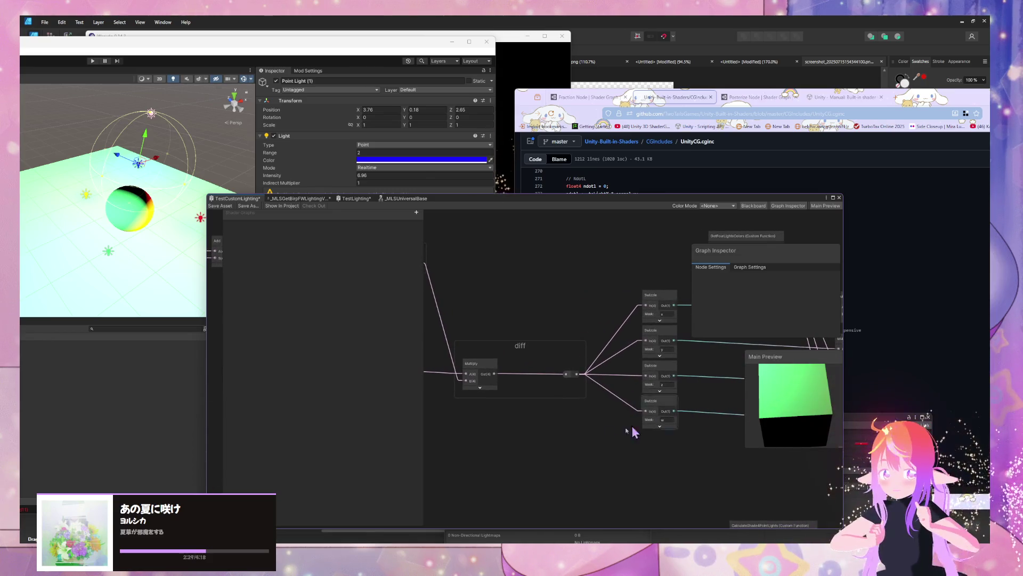
# Step: Add a Split node and feed it the diff output
pyautogui.moveTo(625, 428); pyautogui.dragTo(519, 393)
pyautogui.press('space')
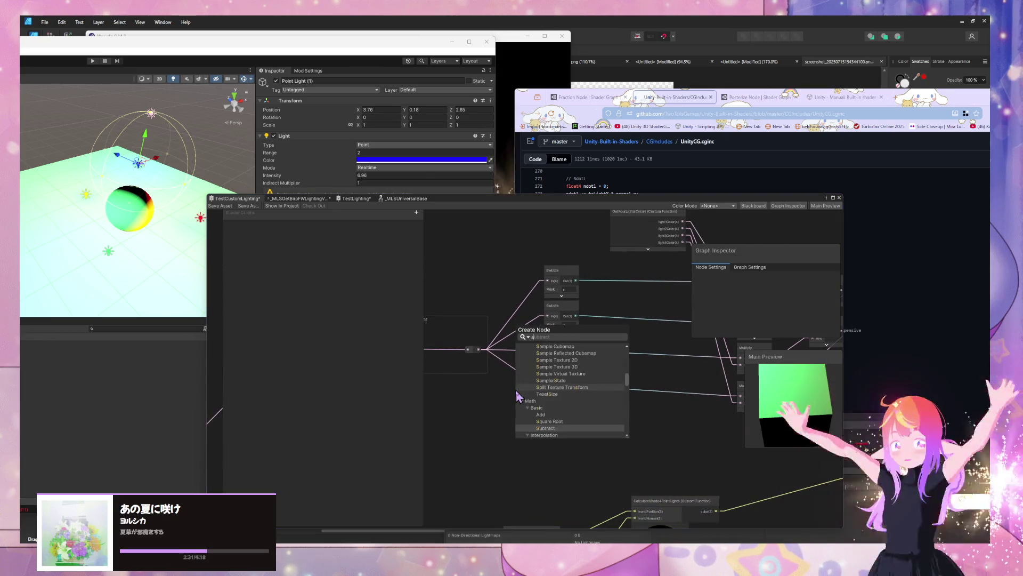
pyautogui.write('split')
pyautogui.press('Return')
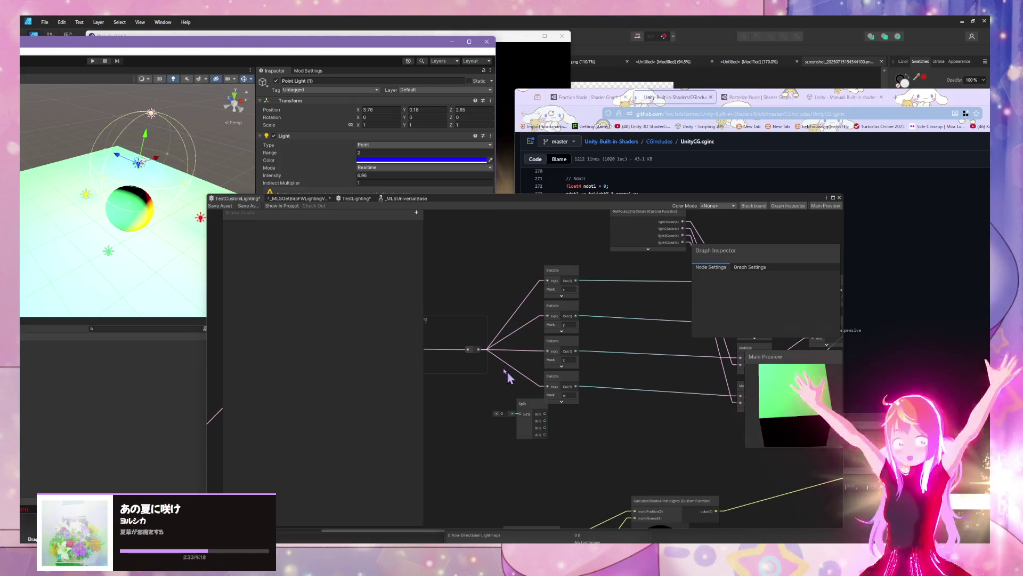
pyautogui.moveTo(481, 354); pyautogui.dragTo(490, 375)
pyautogui.moveTo(521, 420); pyautogui.dragTo(514, 414)
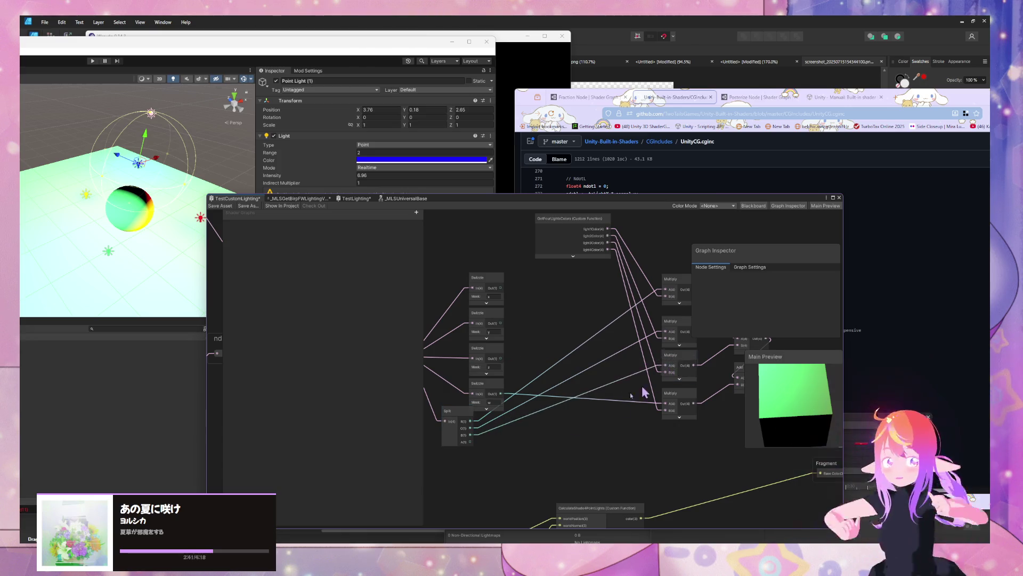
# Step: Wire Split's A output to the bottom Multiply, delete the four Swizzle nodes, and save the graph
pyautogui.moveTo(497, 442); pyautogui.dragTo(668, 408)
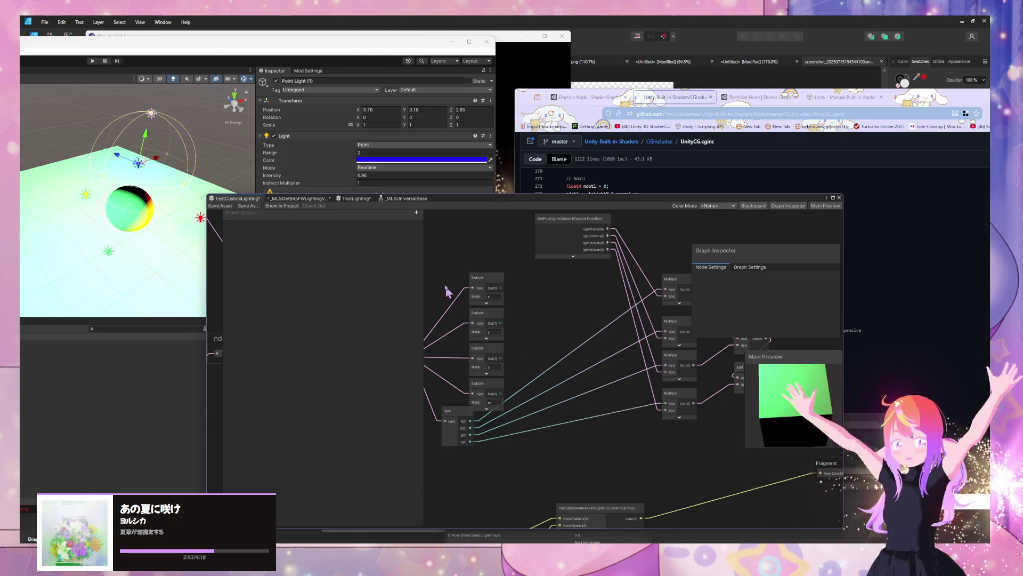
pyautogui.press('Delete')
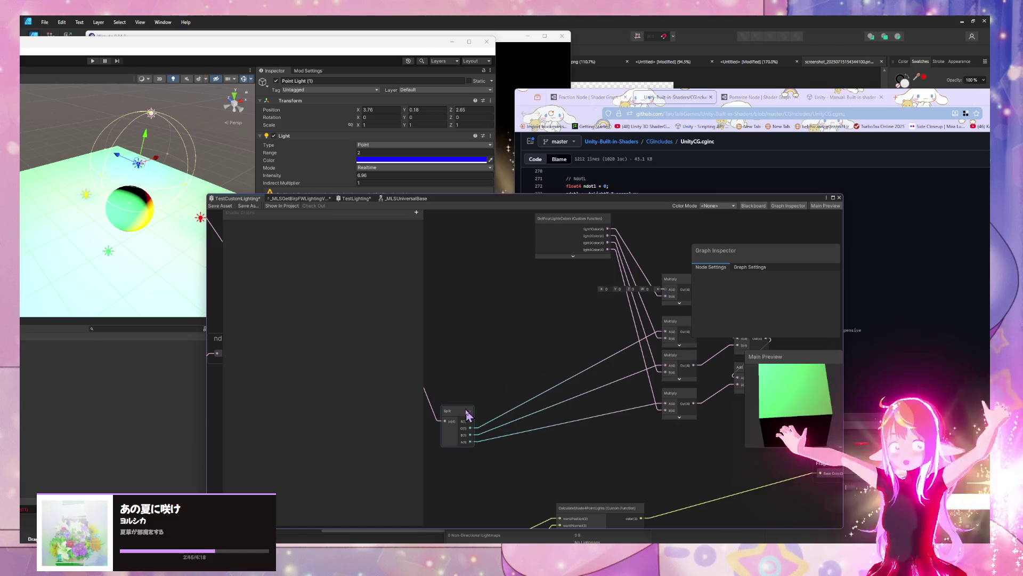
pyautogui.moveTo(453, 411); pyautogui.dragTo(474, 303)
pyautogui.moveTo(525, 401)
pyautogui.mouseDown()
pyautogui.moveTo(622, 420)
pyautogui.moveTo(560, 368)
pyautogui.moveTo(590, 366)
pyautogui.moveTo(499, 418)
pyautogui.mouseUp()
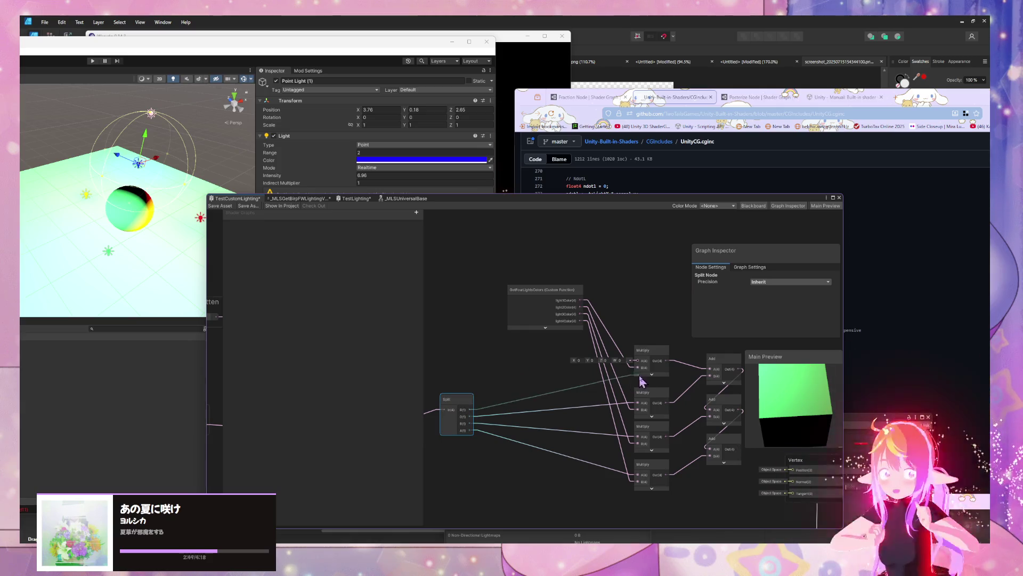
pyautogui.moveTo(515, 305); pyautogui.dragTo(682, 257)
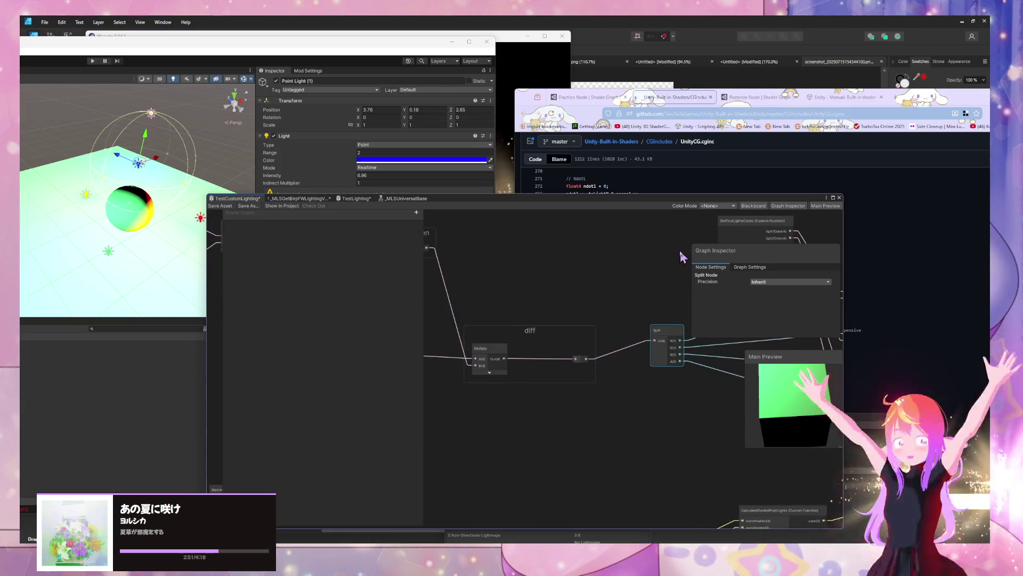
pyautogui.click(211, 207)
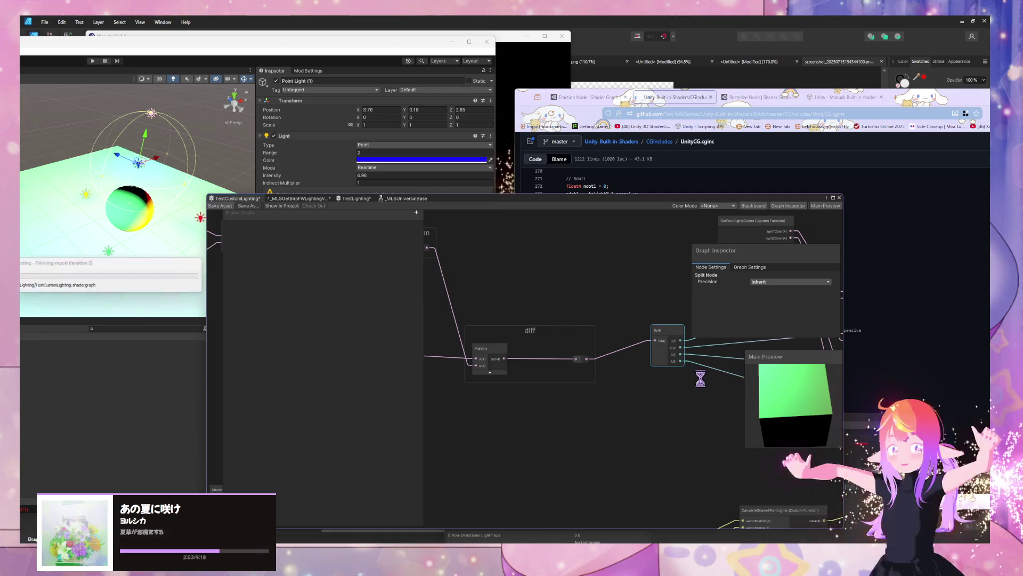
# Step: Connect the last Add node's output to Fragment Base Color
pyautogui.moveTo(681, 406)
pyautogui.mouseDown()
pyautogui.moveTo(446, 338)
pyautogui.moveTo(327, 347)
pyautogui.mouseUp()
pyautogui.moveTo(587, 332); pyautogui.dragTo(626, 395)
pyautogui.moveTo(645, 430); pyautogui.dragTo(641, 427)
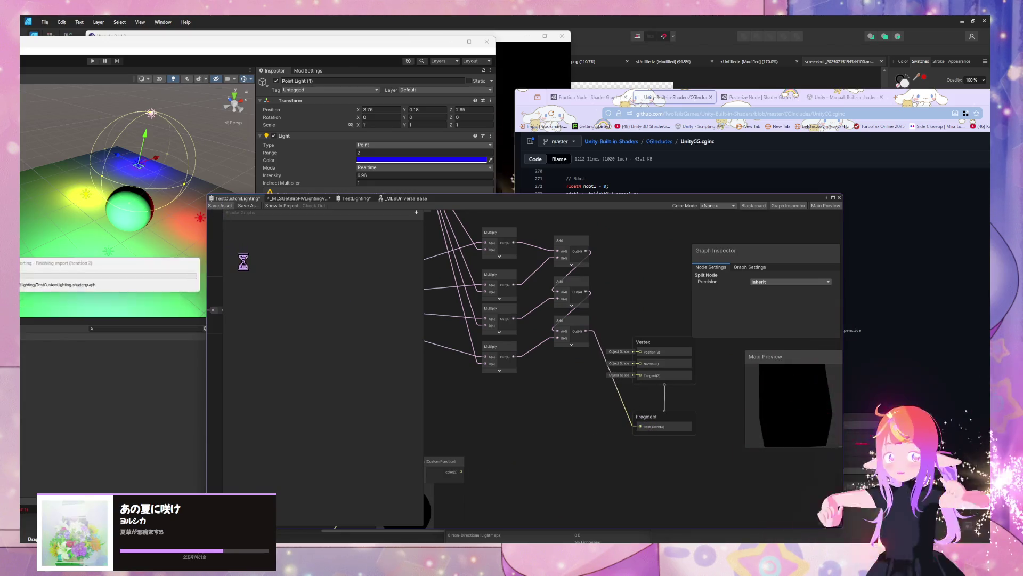
pyautogui.moveTo(549, 366); pyautogui.dragTo(582, 433)
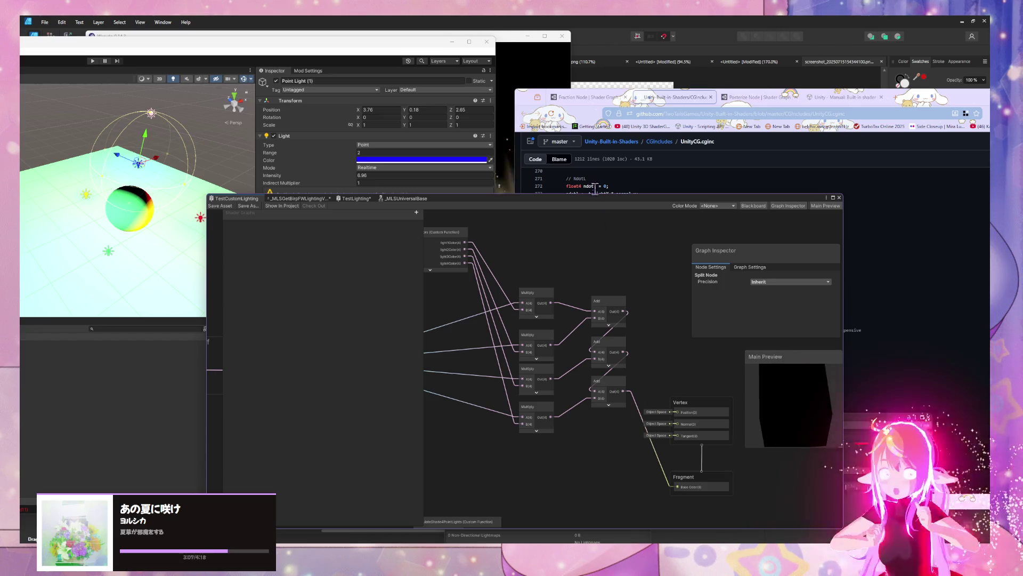
# Step: Lower and stretch the Shader Graph window, and move GetFourLightsColors down-left
pyautogui.moveTo(588, 203)
pyautogui.mouseDown()
pyautogui.moveTo(356, 379)
pyautogui.moveTo(434, 217)
pyautogui.moveTo(340, 206)
pyautogui.moveTo(579, 431)
pyautogui.moveTo(726, 338)
pyautogui.moveTo(579, 367)
pyautogui.moveTo(595, 320)
pyautogui.moveTo(611, 370)
pyautogui.mouseUp()
pyautogui.moveTo(595, 406)
pyautogui.mouseDown()
pyautogui.moveTo(592, 419)
pyautogui.moveTo(718, 419)
pyautogui.mouseUp()
pyautogui.moveTo(613, 401); pyautogui.dragTo(547, 429)
pyautogui.moveTo(641, 436); pyautogui.dragTo(632, 382)
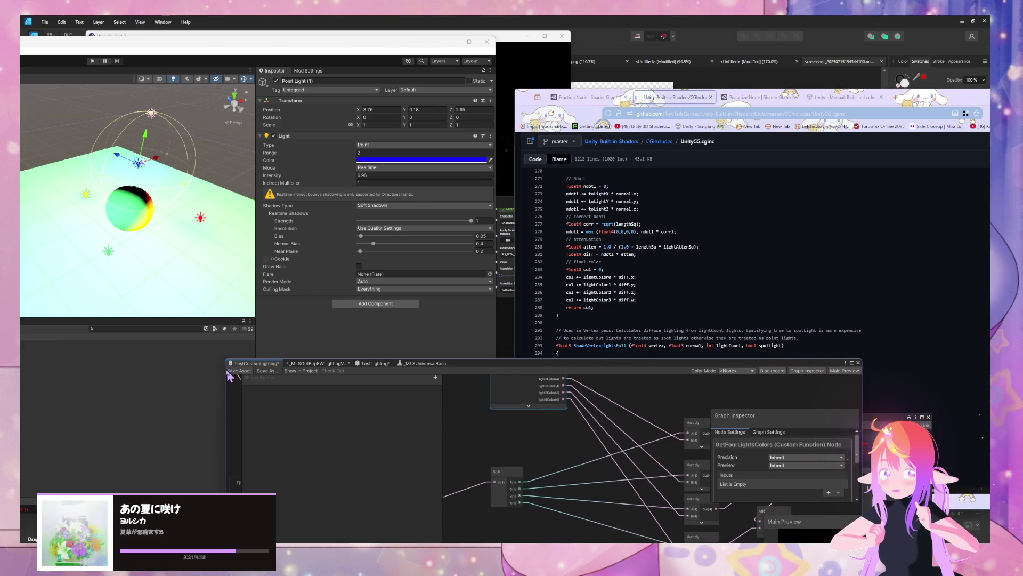
# Step: Scroll the reference code, raise the Shader Graph window, and bring GetFourLightsColors and Split into view
pyautogui.scroll(-1, 677, 349)
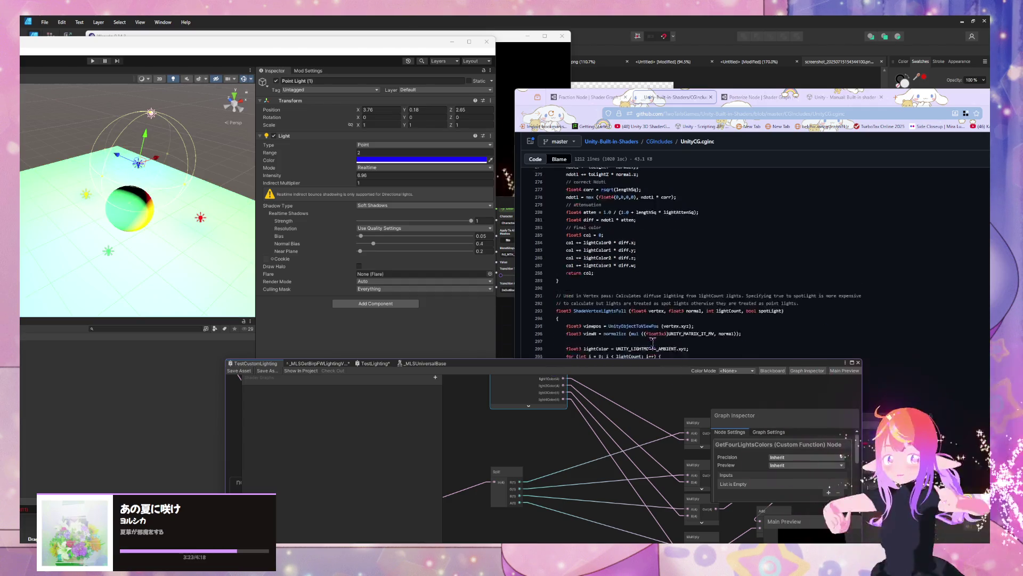
pyautogui.scroll(2, 661, 346)
pyautogui.scroll(-1, 651, 343)
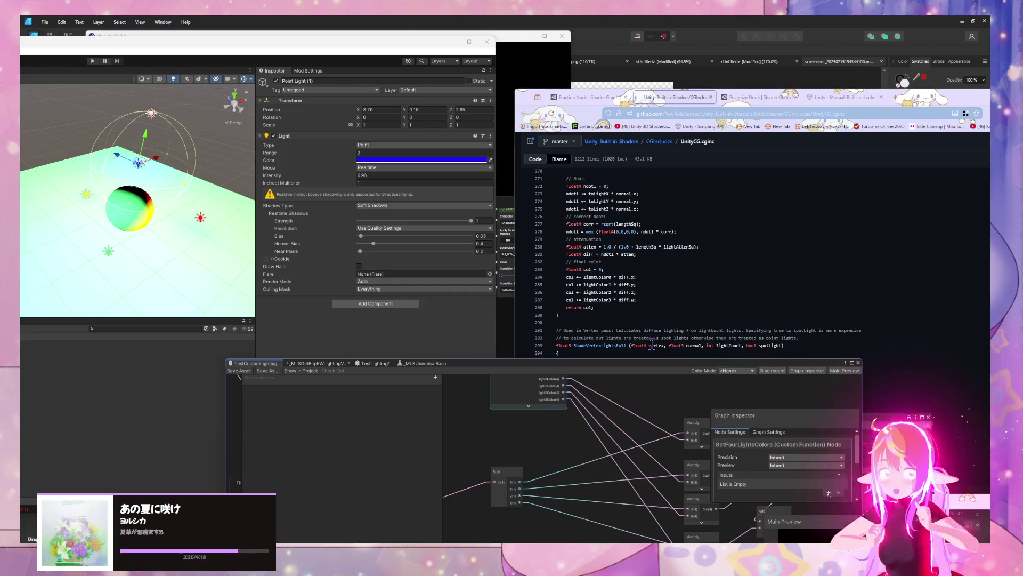
pyautogui.moveTo(737, 399)
pyautogui.mouseDown()
pyautogui.moveTo(590, 382)
pyautogui.moveTo(568, 353)
pyautogui.moveTo(251, 160)
pyautogui.moveTo(273, 160)
pyautogui.mouseUp()
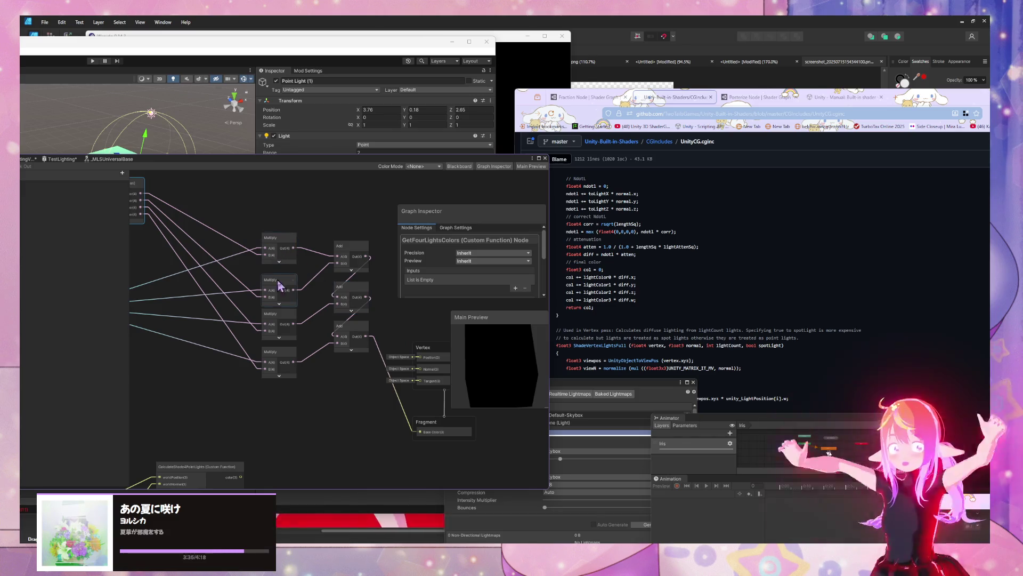
pyautogui.moveTo(187, 350); pyautogui.dragTo(342, 358)
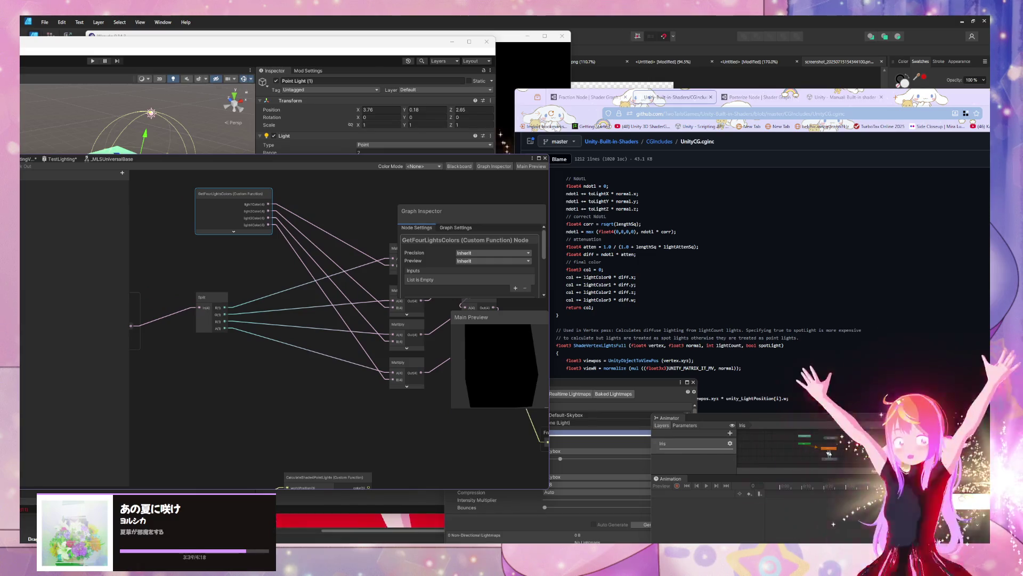
pyautogui.moveTo(565, 541)
pyautogui.moveTo(524, 527)
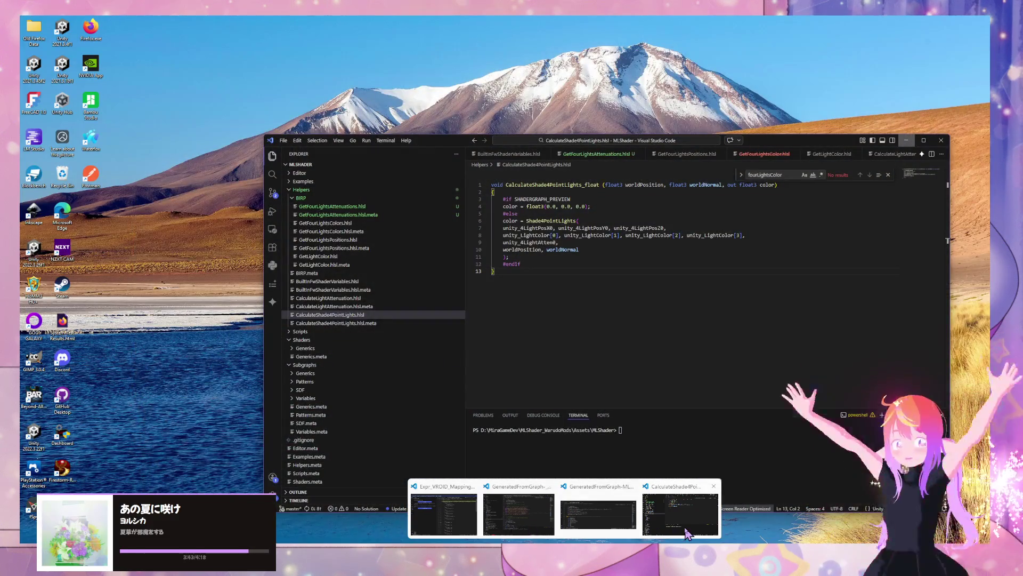
# Step: Review the GetFourLightsPositions, GetFourLightsAttenuations and GetLightColor helper files in VS Code
pyautogui.click(688, 533)
pyautogui.click(676, 155)
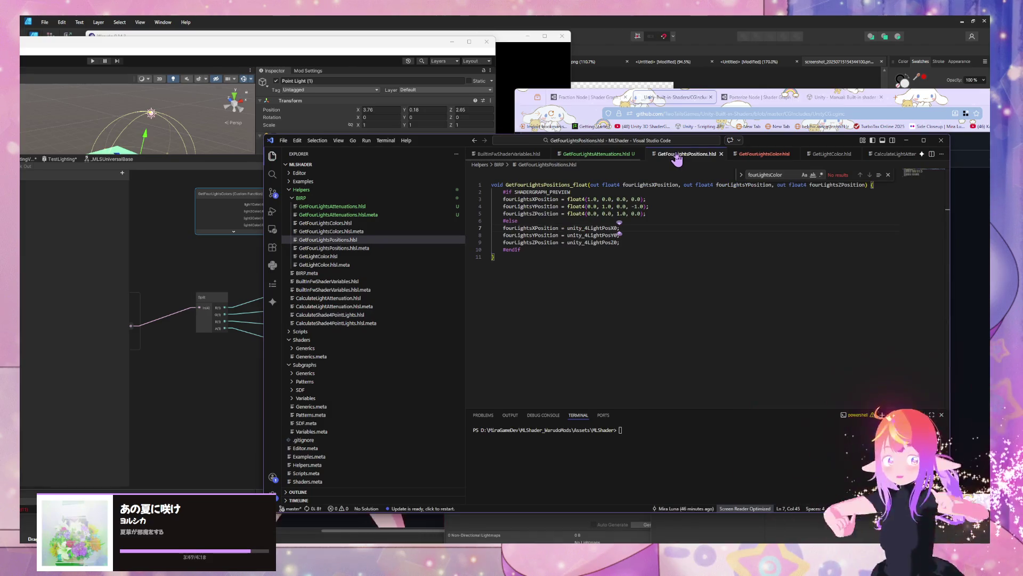
pyautogui.click(584, 154)
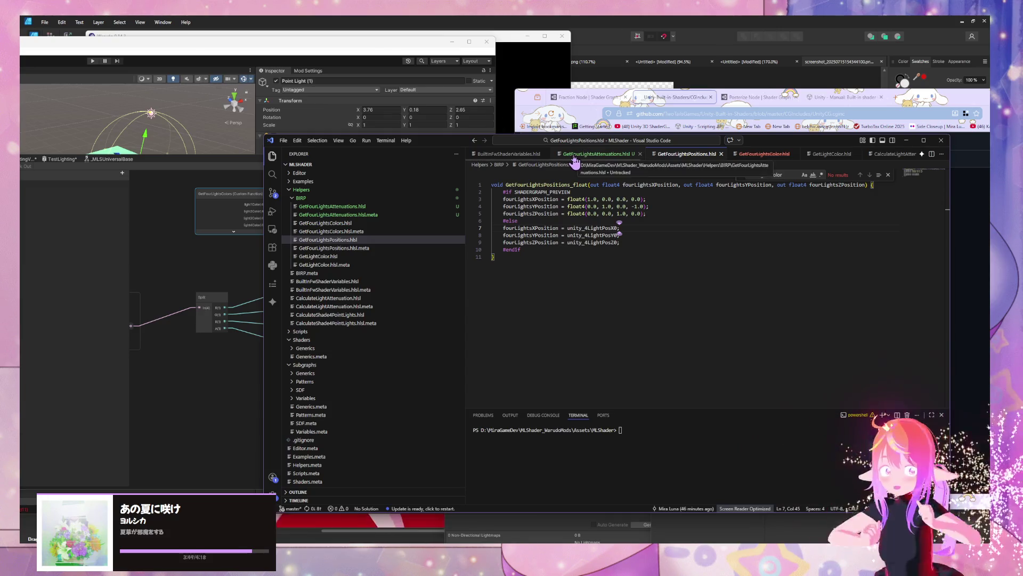
pyautogui.click(688, 154)
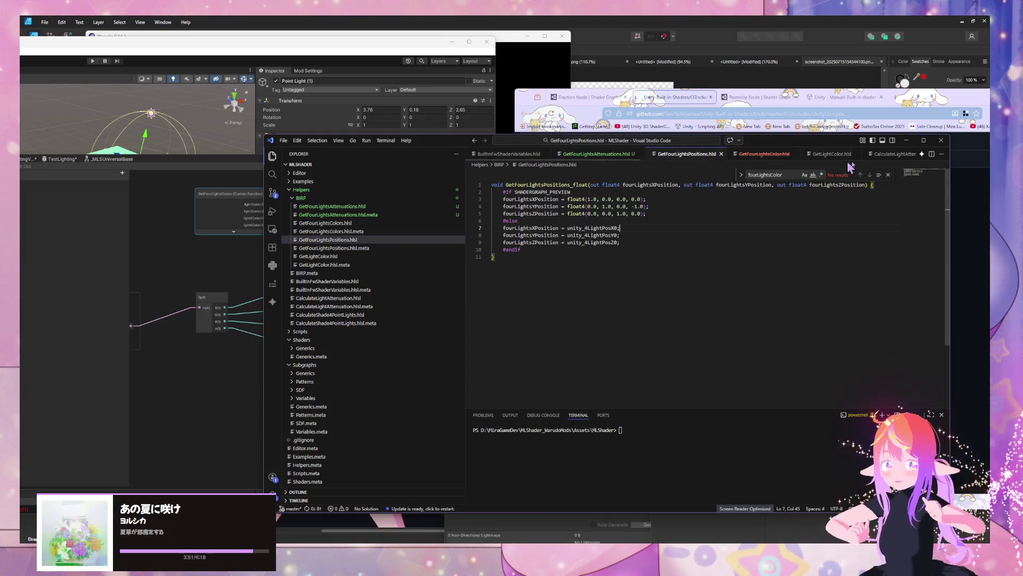
pyautogui.click(831, 154)
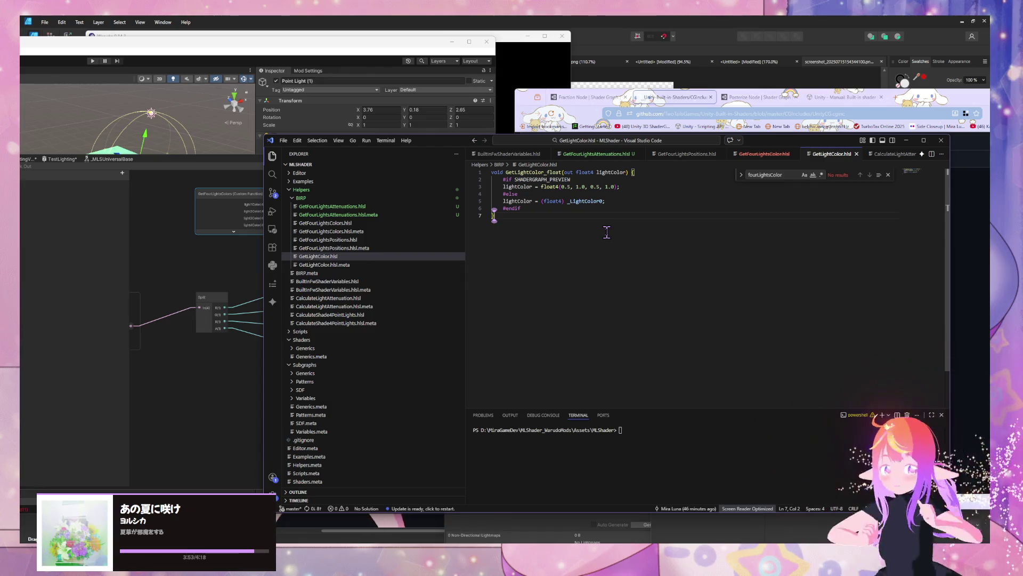
pyautogui.scroll(-2, 884, 154)
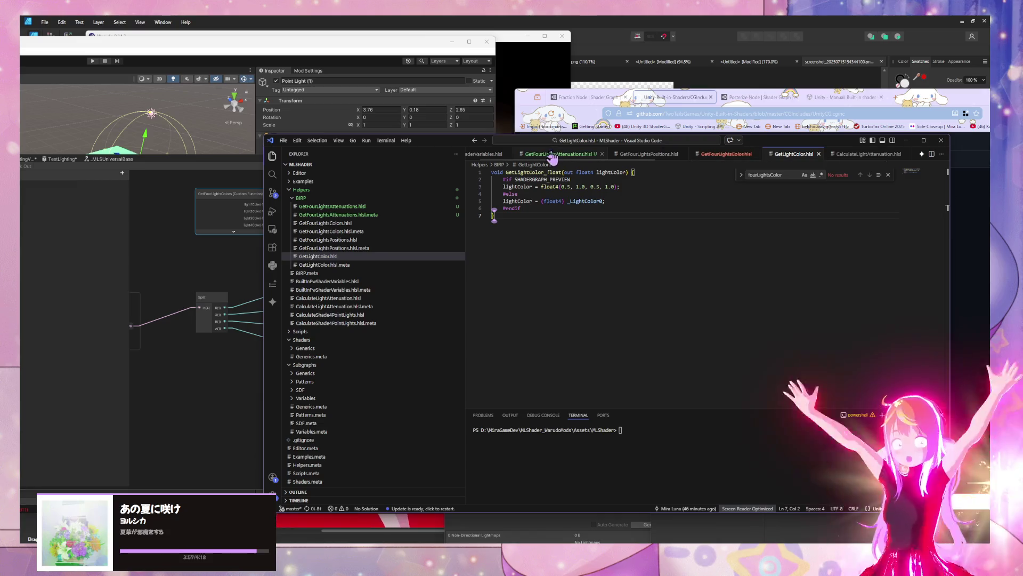
pyautogui.scroll(2, 552, 156)
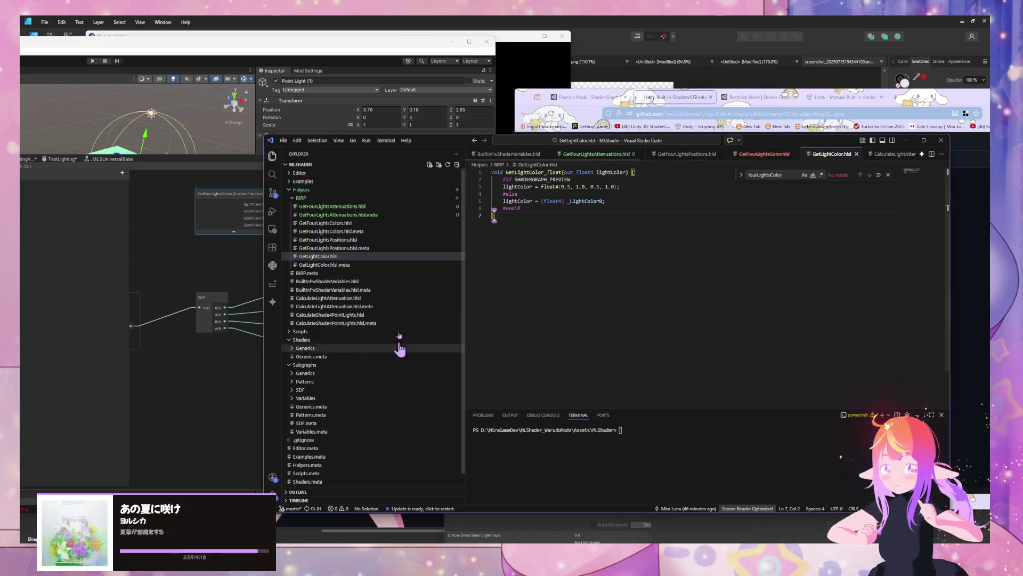
# Step: Open GetFourLightsColors.hlsl, then return to the Shader Graph window
pyautogui.click(393, 223)
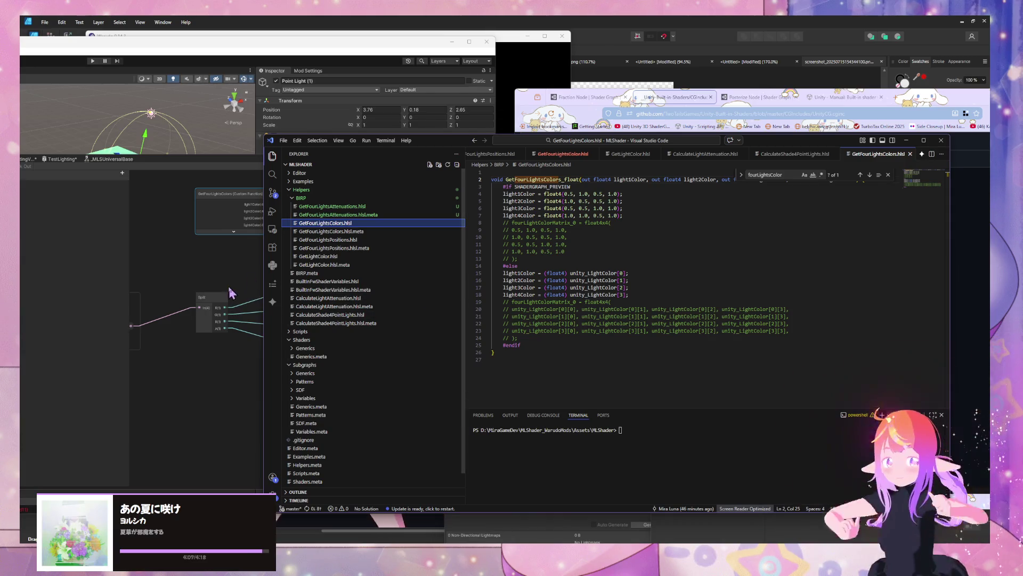
pyautogui.click(176, 228)
pyautogui.scroll(5, 392, 256)
pyautogui.scroll(-6, 296, 293)
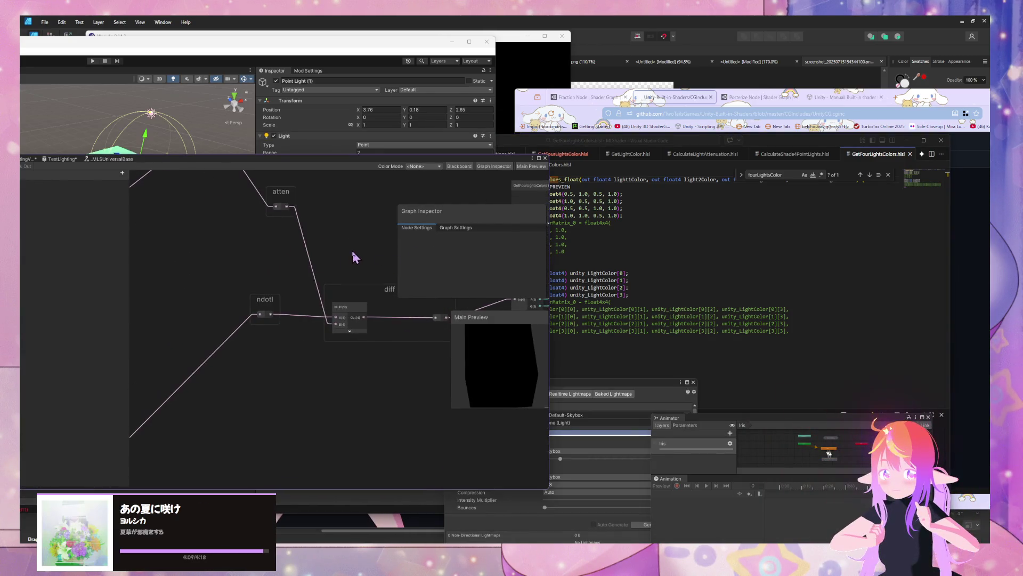
# Step: Nudge GetFourLightsAttenuations right and check the built-in shader variables manual and UnityCG.cginc pages
pyautogui.scroll(5, 375, 296)
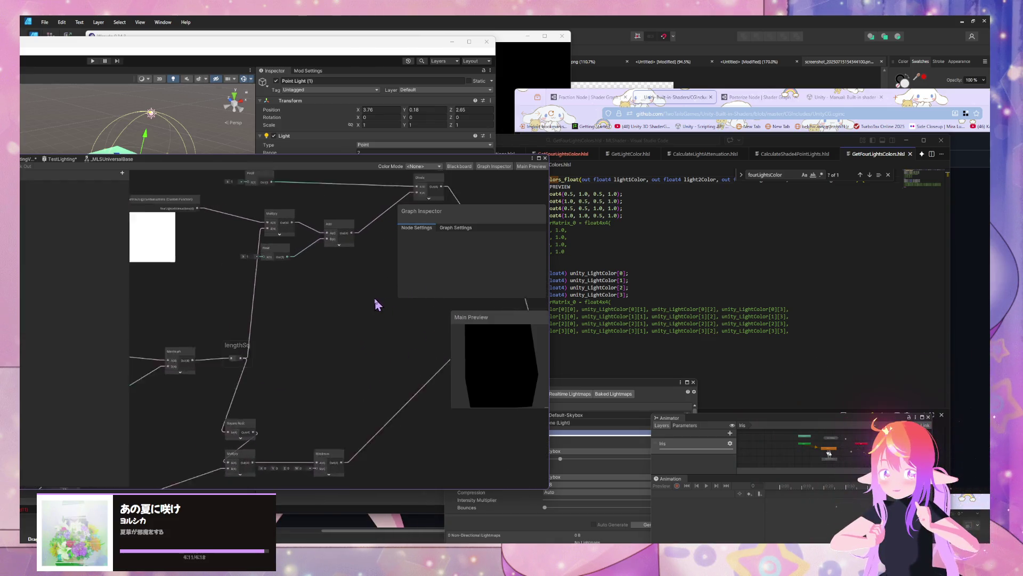
pyautogui.click(197, 245)
pyautogui.moveTo(196, 247); pyautogui.dragTo(200, 248)
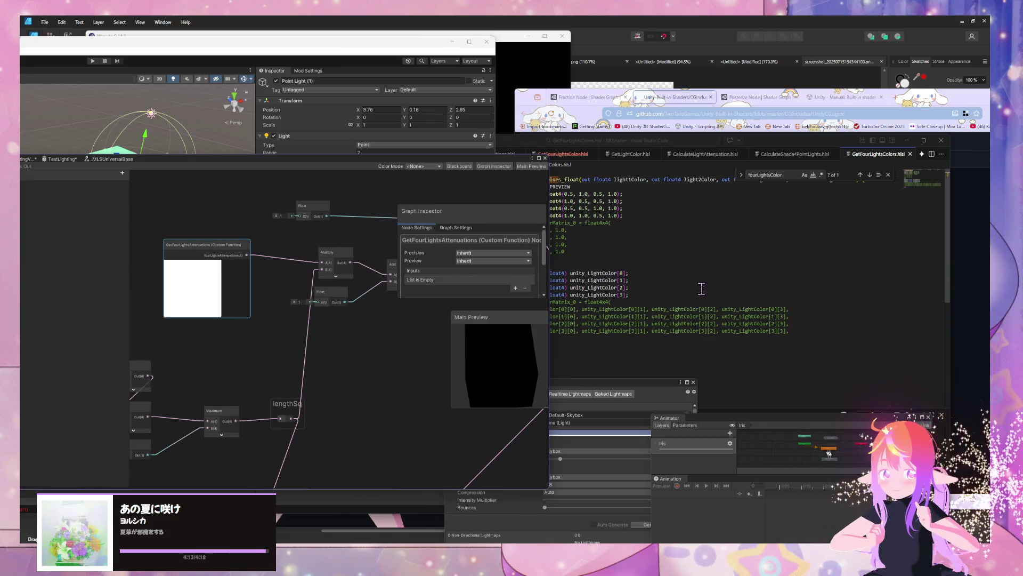
pyautogui.click(701, 293)
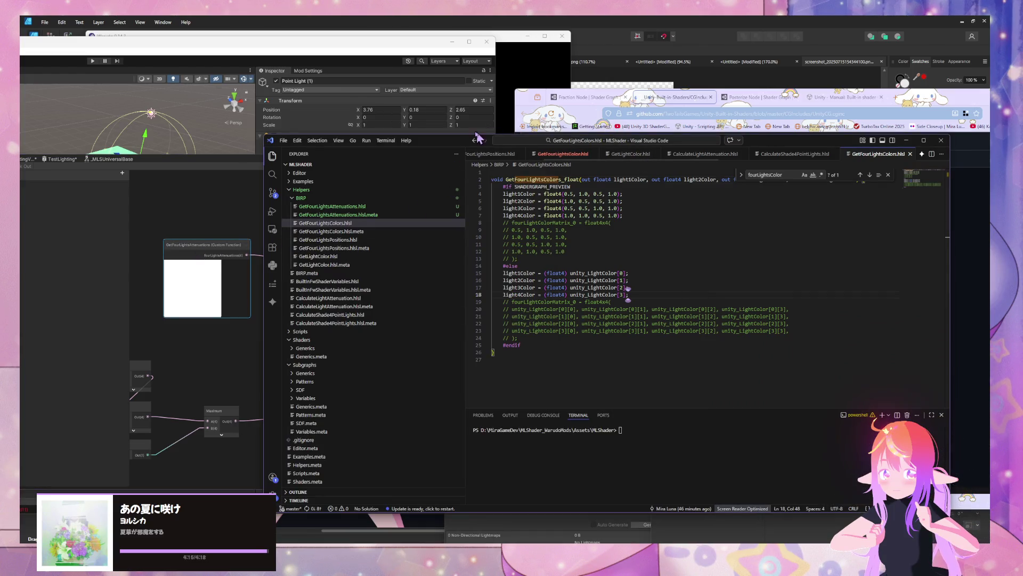
pyautogui.click(583, 97)
pyautogui.click(673, 97)
pyautogui.click(845, 97)
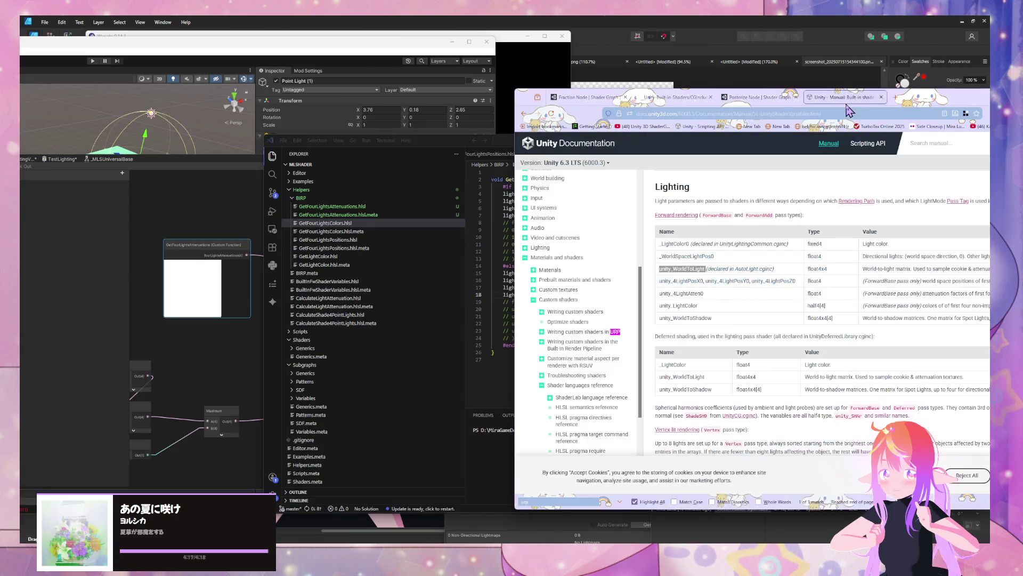
pyautogui.click(675, 97)
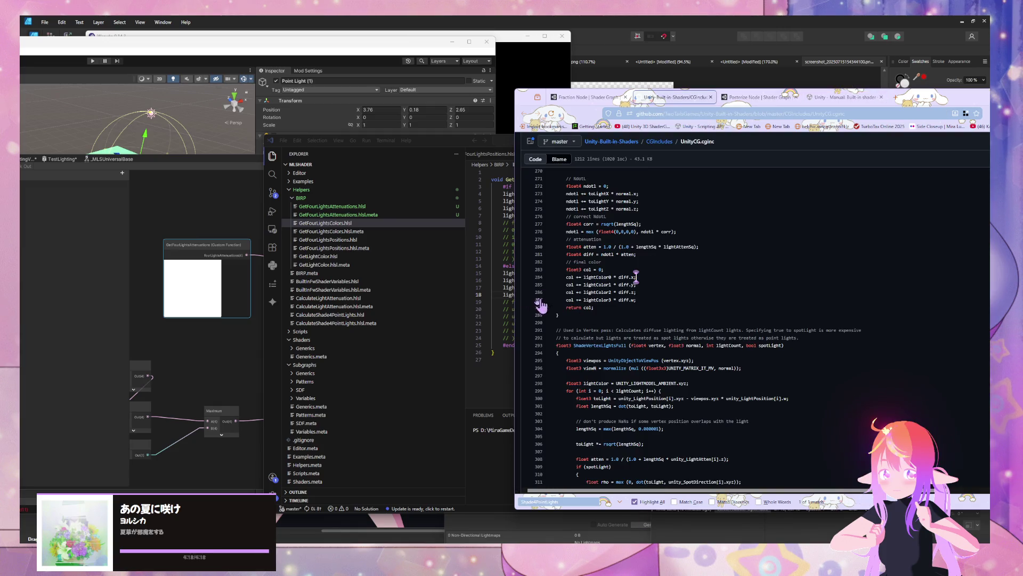
pyautogui.click(202, 238)
# Step: Shift GetFourLightsPositions slightly left beside the ToLight (float4) group and deselect it
pyautogui.scroll(5, 357, 353)
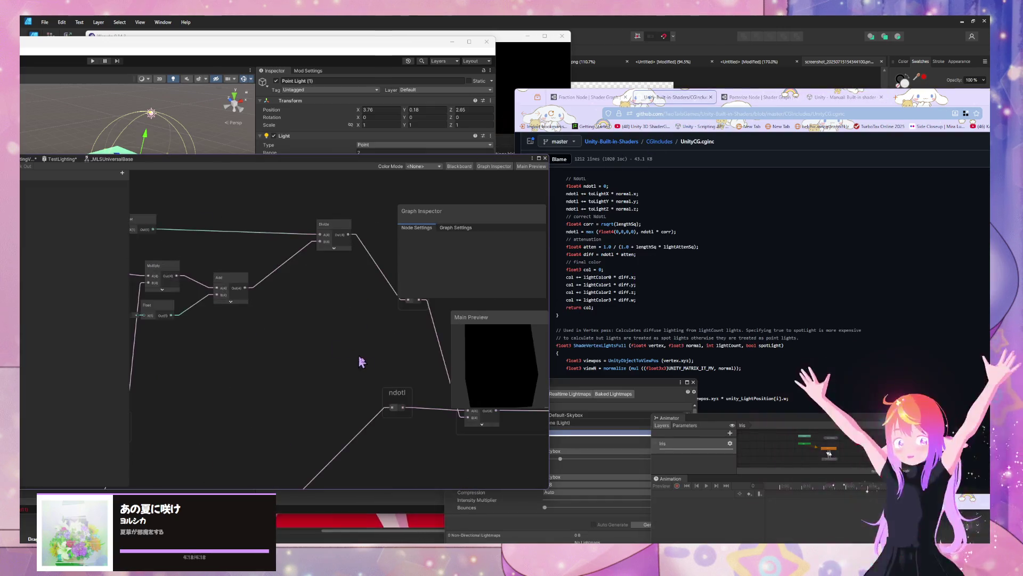
pyautogui.scroll(-6, 318, 414)
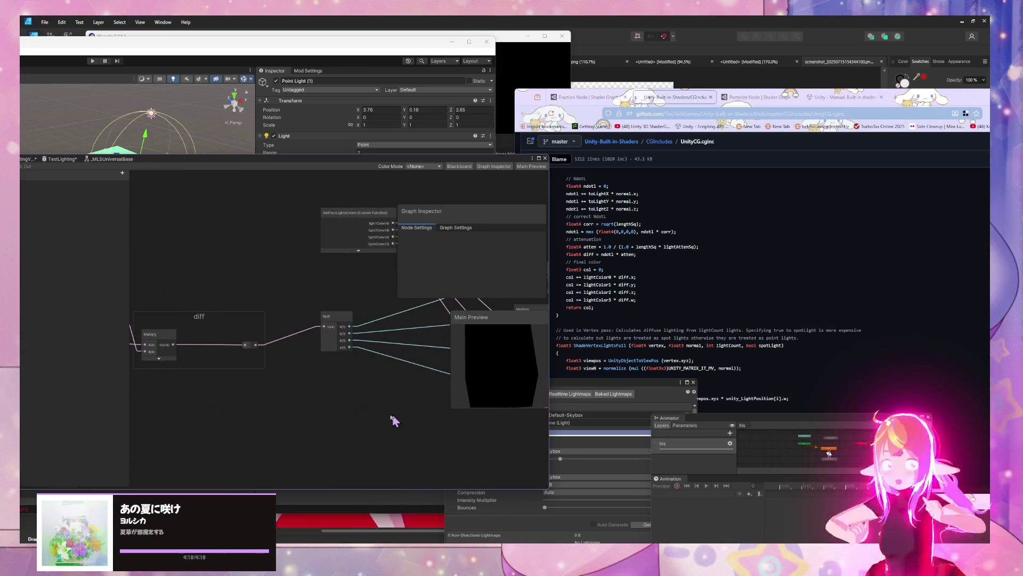
pyautogui.scroll(-3, 222, 398)
pyautogui.scroll(-3, 251, 460)
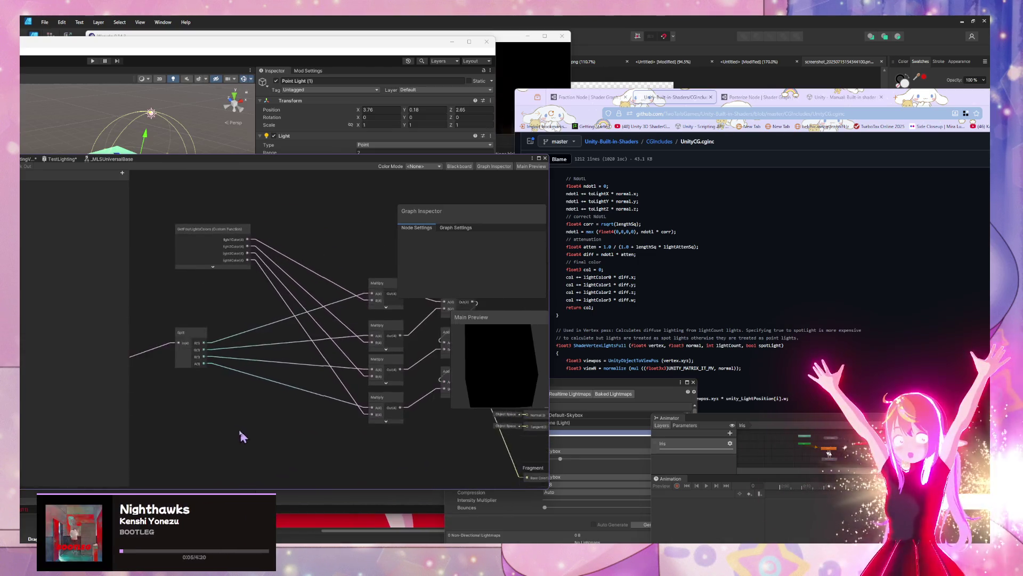
pyautogui.moveTo(288, 415)
pyautogui.mouseDown()
pyautogui.moveTo(354, 235)
pyautogui.moveTo(308, 238)
pyautogui.moveTo(171, 297)
pyautogui.moveTo(379, 328)
pyautogui.moveTo(311, 356)
pyautogui.moveTo(513, 365)
pyautogui.moveTo(352, 415)
pyautogui.mouseUp()
pyautogui.moveTo(228, 380); pyautogui.dragTo(205, 380)
pyautogui.scroll(5, 666, 270)
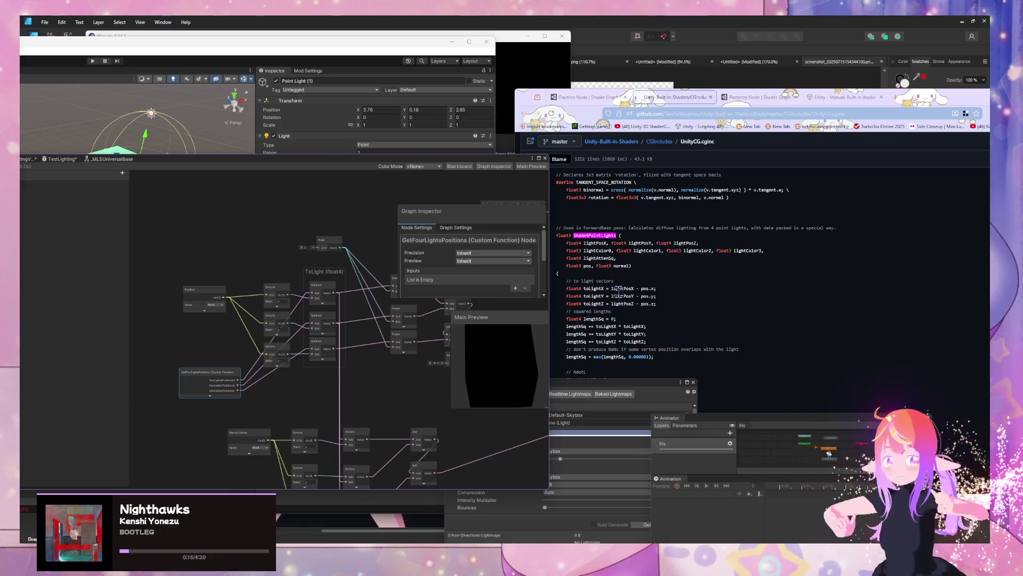
pyautogui.click(292, 398)
pyautogui.scroll(2, 292, 398)
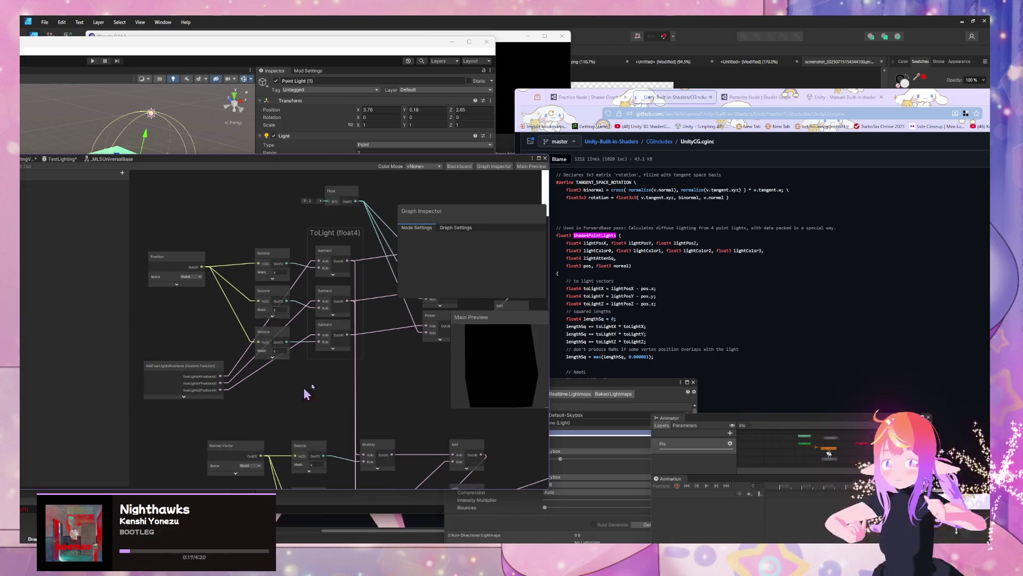
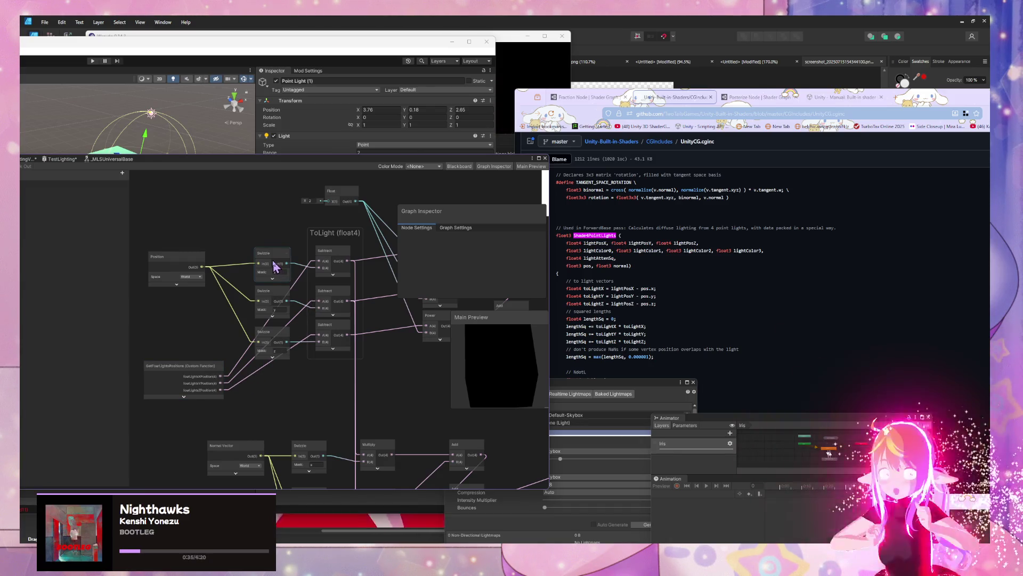
# Step: Nudge the lower Multiply nodes right, then bring the UnityCG.cginc Shade4PointLights page forward
pyautogui.moveTo(385, 322)
pyautogui.mouseDown()
pyautogui.moveTo(315, 326)
pyautogui.moveTo(290, 290)
pyautogui.moveTo(299, 233)
pyautogui.mouseUp()
pyautogui.click(314, 324)
pyautogui.moveTo(313, 324); pyautogui.dragTo(308, 331)
pyautogui.moveTo(286, 372); pyautogui.dragTo(297, 372)
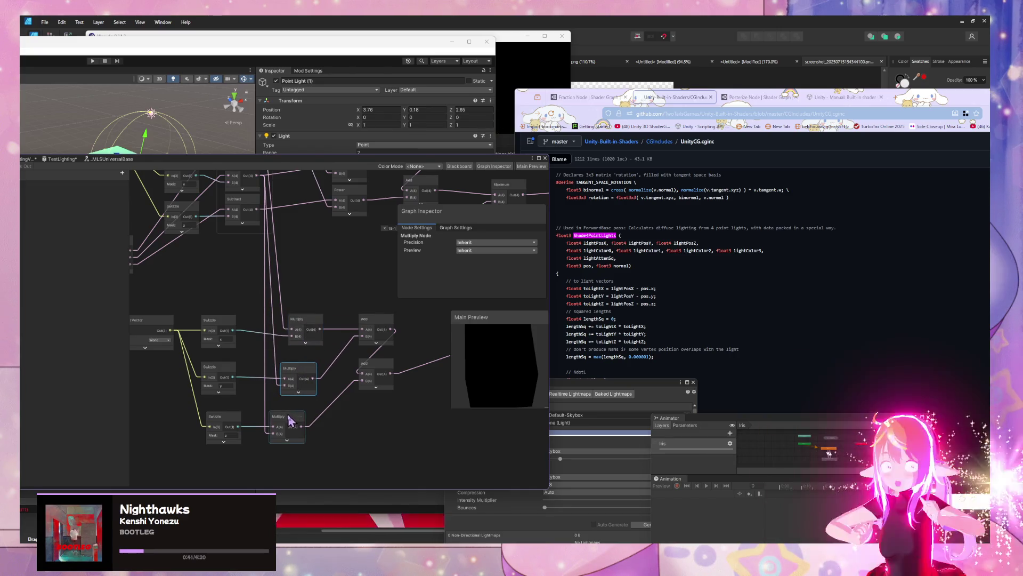
pyautogui.moveTo(289, 421); pyautogui.dragTo(302, 420)
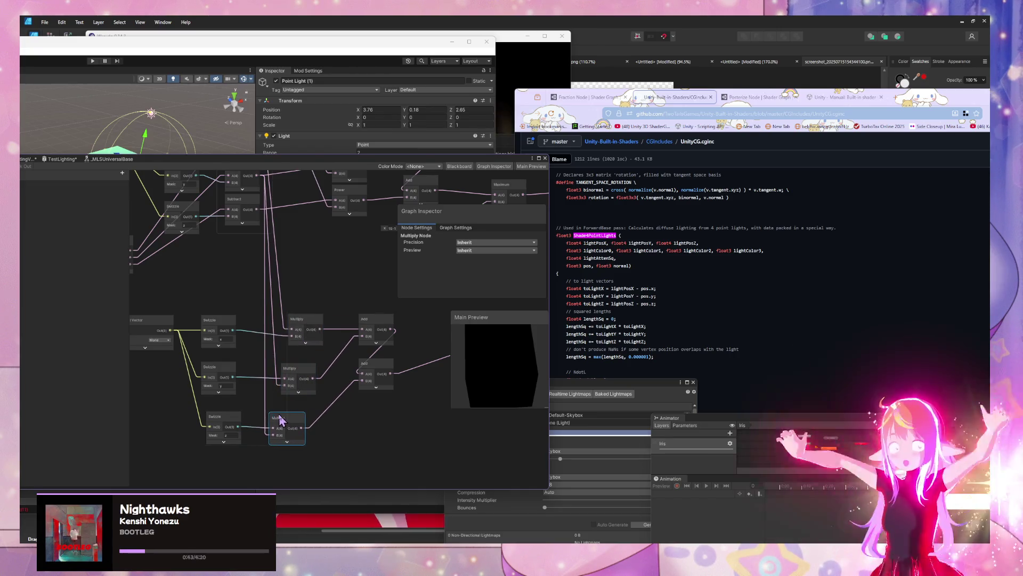
pyautogui.moveTo(346, 251); pyautogui.dragTo(341, 376)
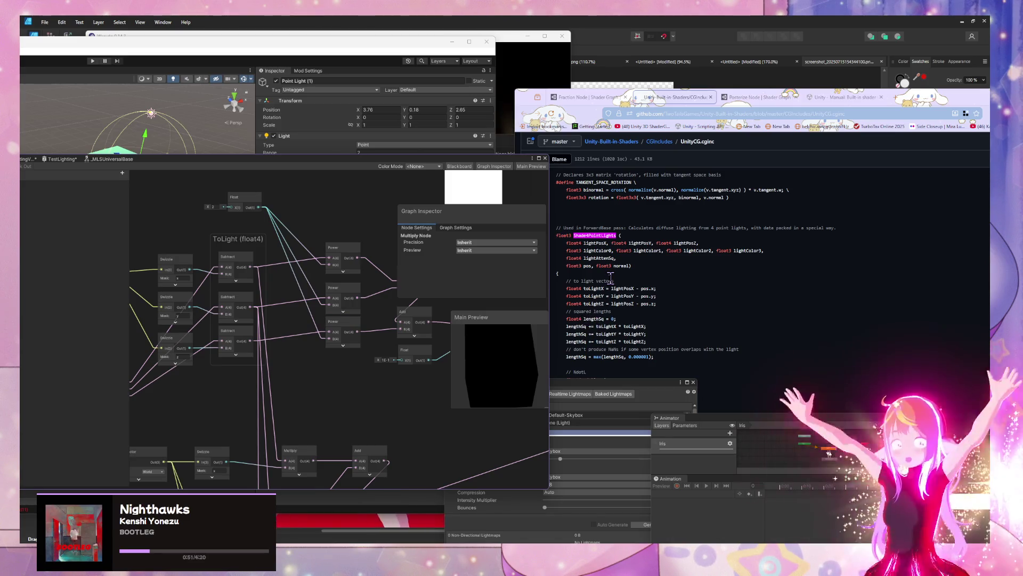
pyautogui.click(594, 328)
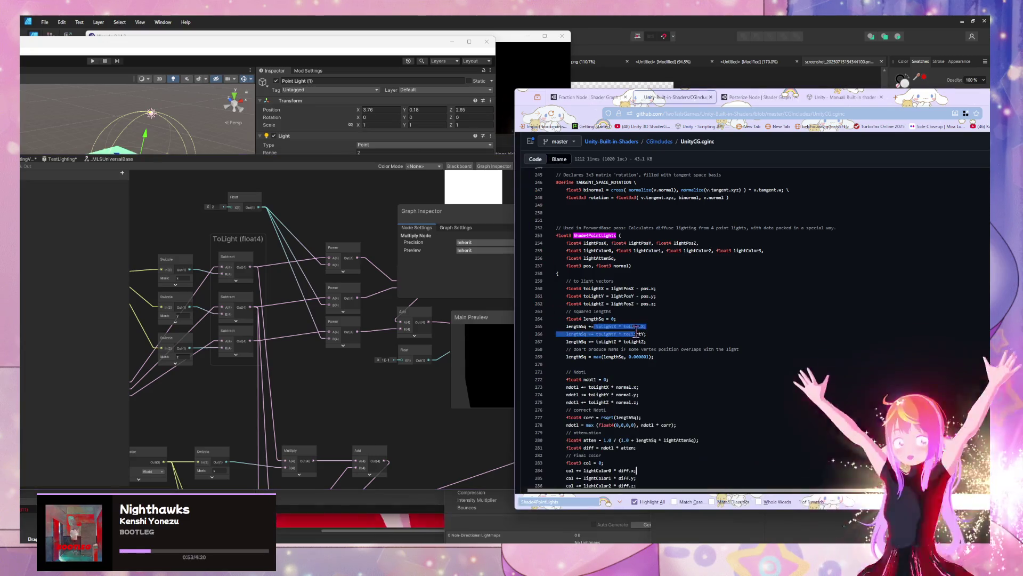
# Step: Check the toLightX–toLightZ code lines, then try a square-node search and cancel it
pyautogui.tripleClick(613, 289)
pyautogui.click(652, 303)
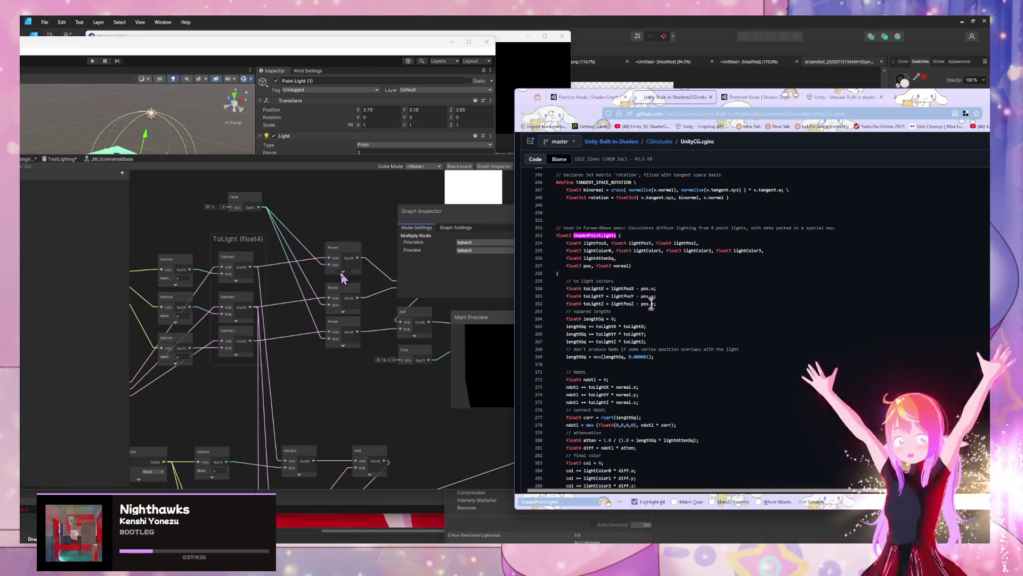
pyautogui.click(352, 221)
pyautogui.press('space')
pyautogui.write('su')
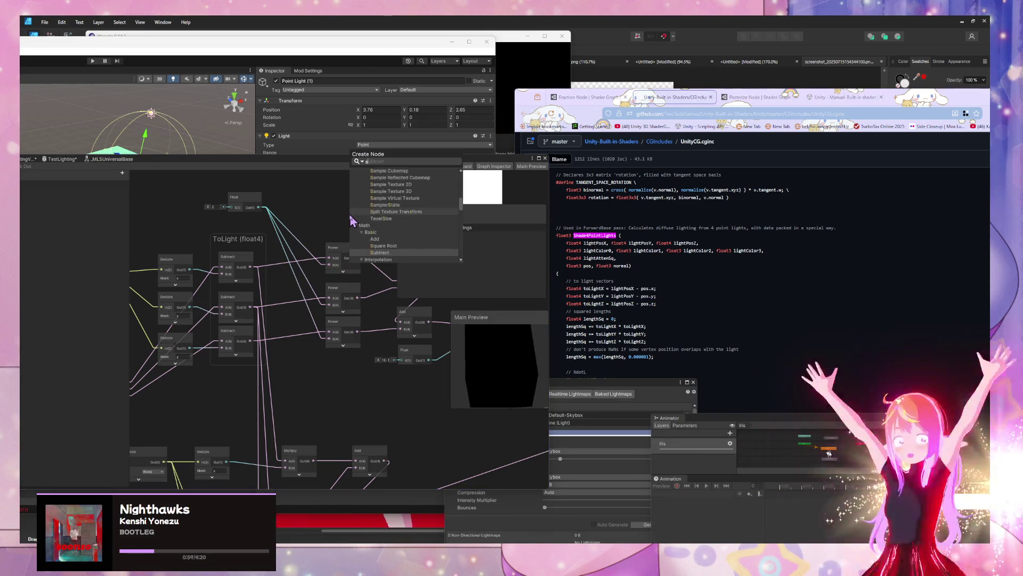
pyautogui.press('BackSpace')
pyautogui.write('qua')
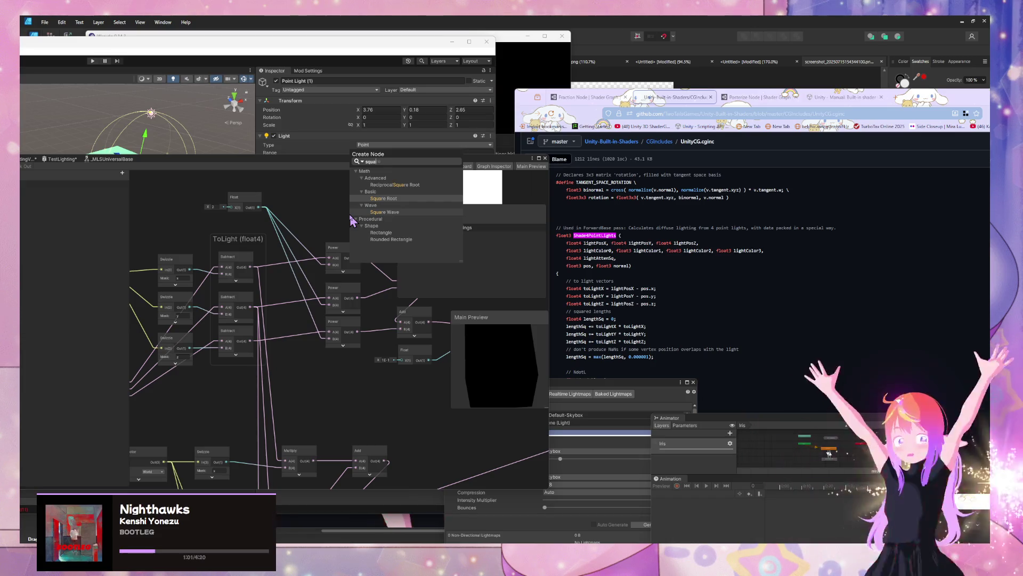
pyautogui.press('Escape')
# Step: Add a Multiply node beside the ToLight group and wire the Subtract output into it
pyautogui.click(343, 227)
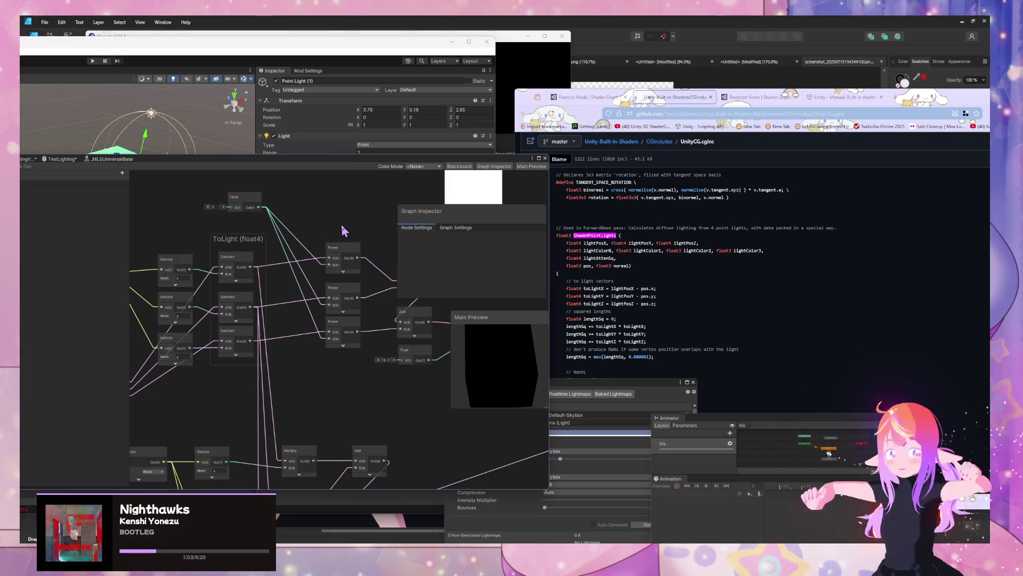
pyautogui.press('space')
pyautogui.write('mul')
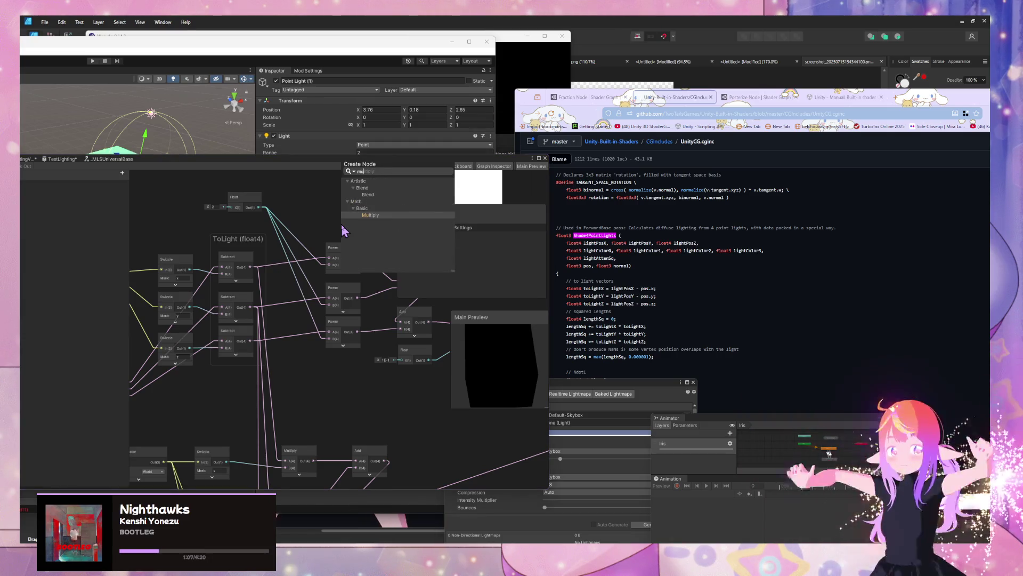
pyautogui.press('Return')
pyautogui.moveTo(364, 251); pyautogui.dragTo(344, 209)
pyautogui.moveTo(251, 276); pyautogui.dragTo(326, 214)
pyautogui.press('Escape')
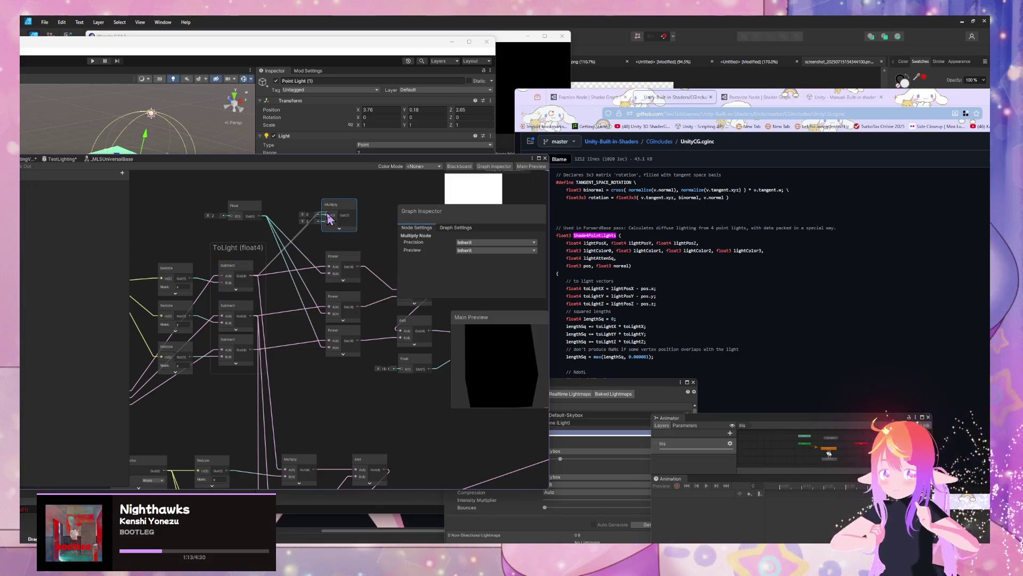
pyautogui.moveTo(255, 281)
pyautogui.mouseDown()
pyautogui.moveTo(326, 221)
pyautogui.moveTo(292, 200)
pyautogui.moveTo(336, 276)
pyautogui.mouseUp()
# Step: Delete a Power node and paste a copy of the Multiply into its spot
pyautogui.click(270, 243)
pyautogui.press('Delete')
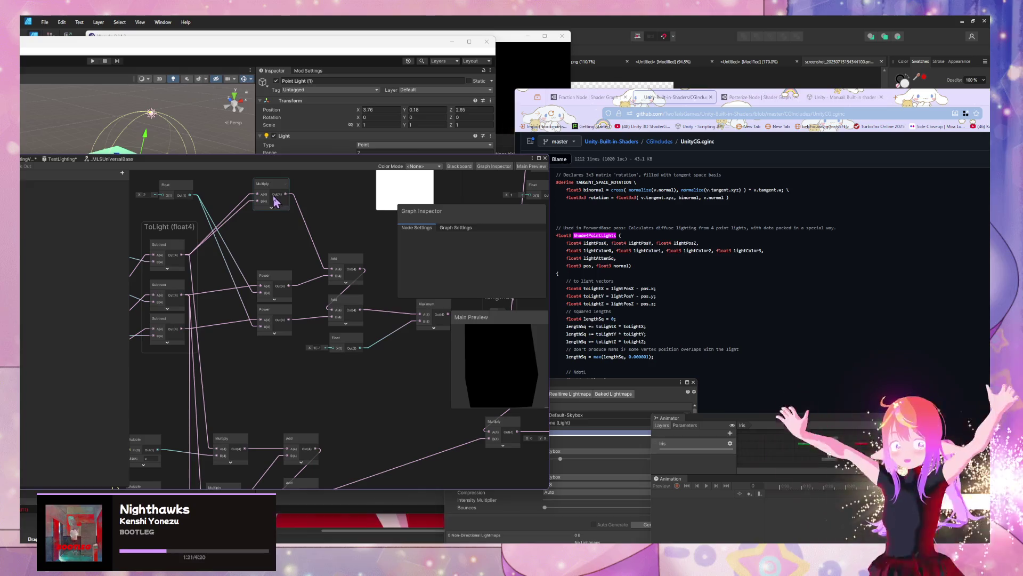
pyautogui.click(272, 183)
pyautogui.hotkey('ctrl', 'c')
pyautogui.hotkey('ctrl', 'v')
pyautogui.moveTo(309, 237)
pyautogui.mouseDown()
pyautogui.moveTo(256, 246)
pyautogui.moveTo(184, 294)
pyautogui.mouseUp()
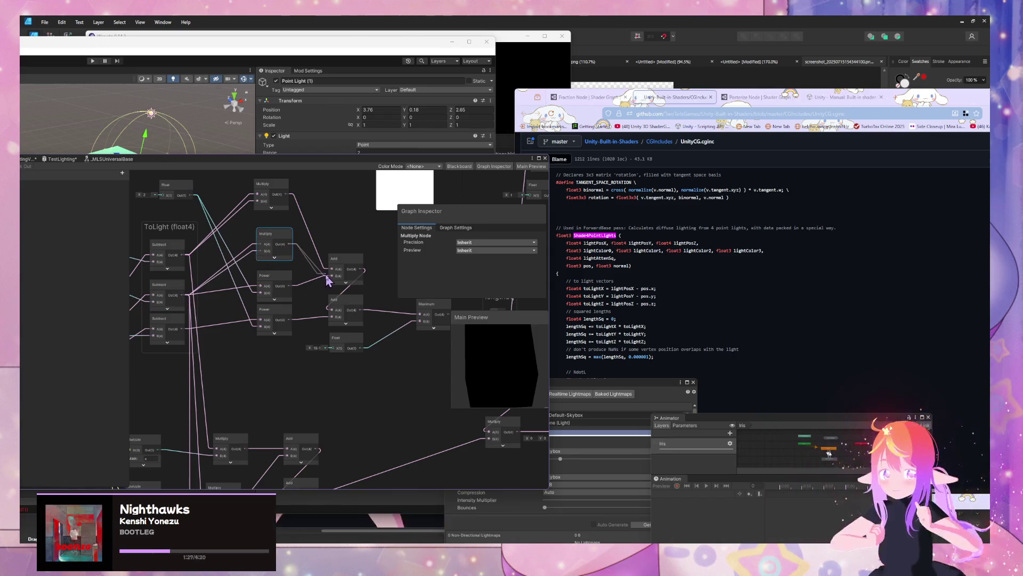
# Step: Swap the upper Power node for a Multiply and wire its output into the Add node
pyautogui.click(274, 275)
pyautogui.press('Delete')
pyautogui.click(288, 241)
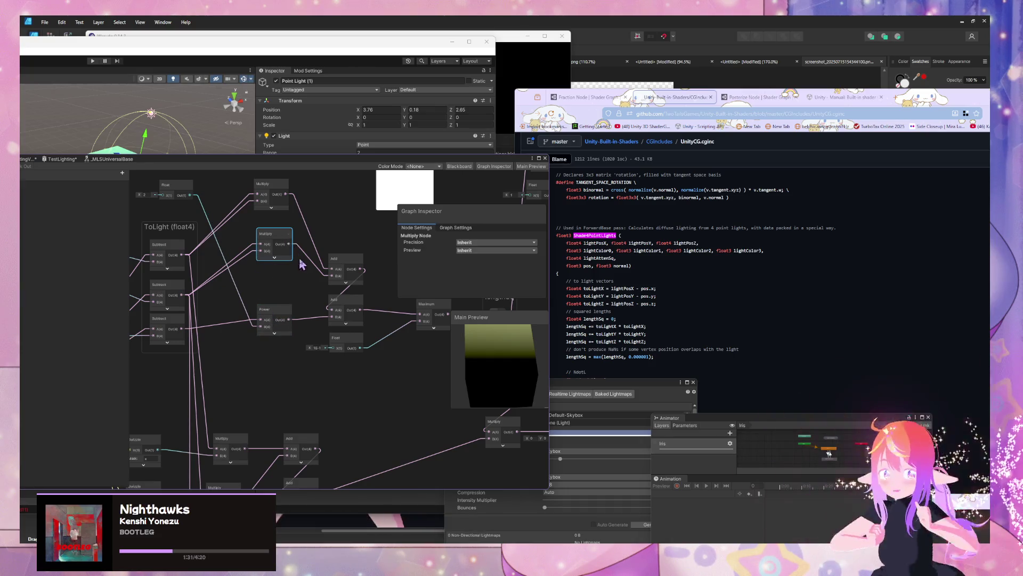
pyautogui.hotkey('ctrl', 'z')
pyautogui.click(274, 300)
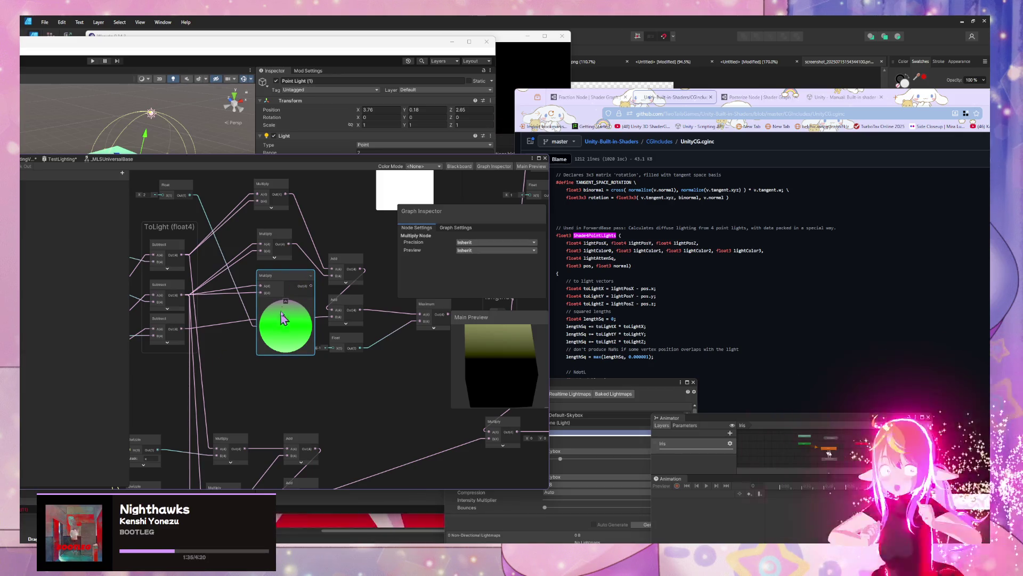
pyautogui.click(285, 302)
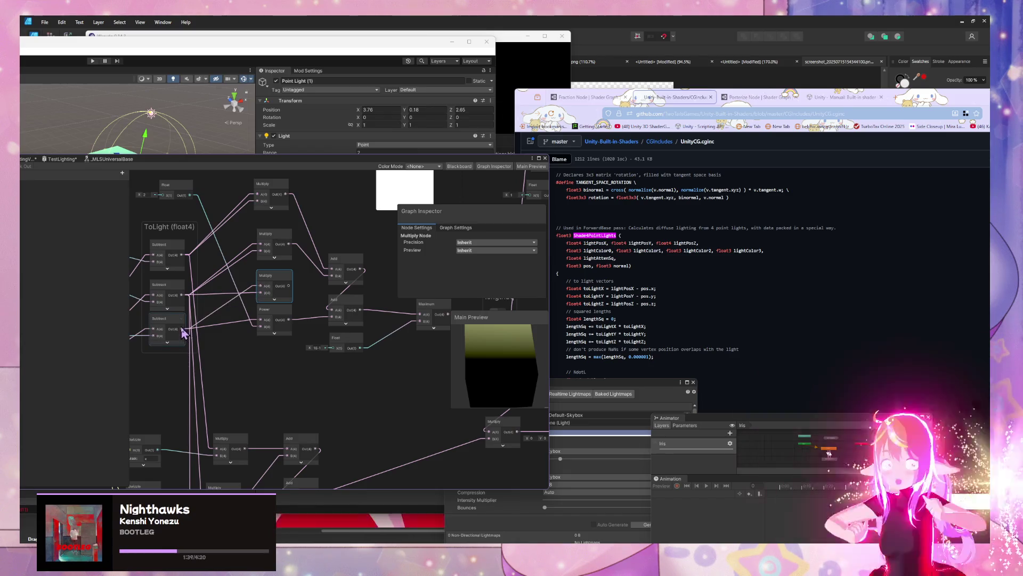
pyautogui.moveTo(289, 290); pyautogui.dragTo(331, 316)
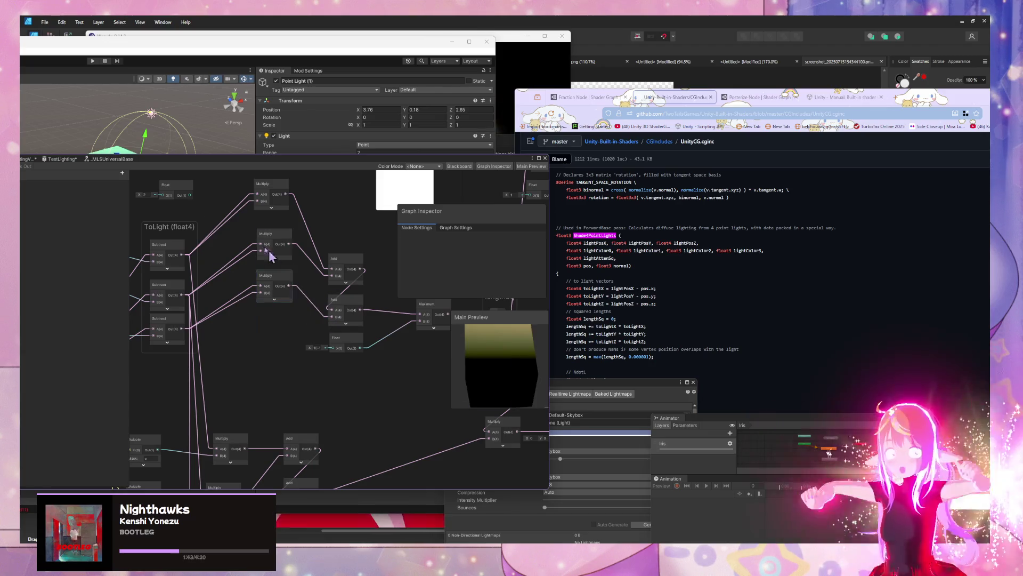
# Step: Line up the squaring Multiply nodes in a single column
pyautogui.moveTo(277, 282); pyautogui.dragTo(278, 327)
pyautogui.moveTo(269, 245); pyautogui.dragTo(268, 280)
pyautogui.moveTo(274, 190); pyautogui.dragTo(275, 234)
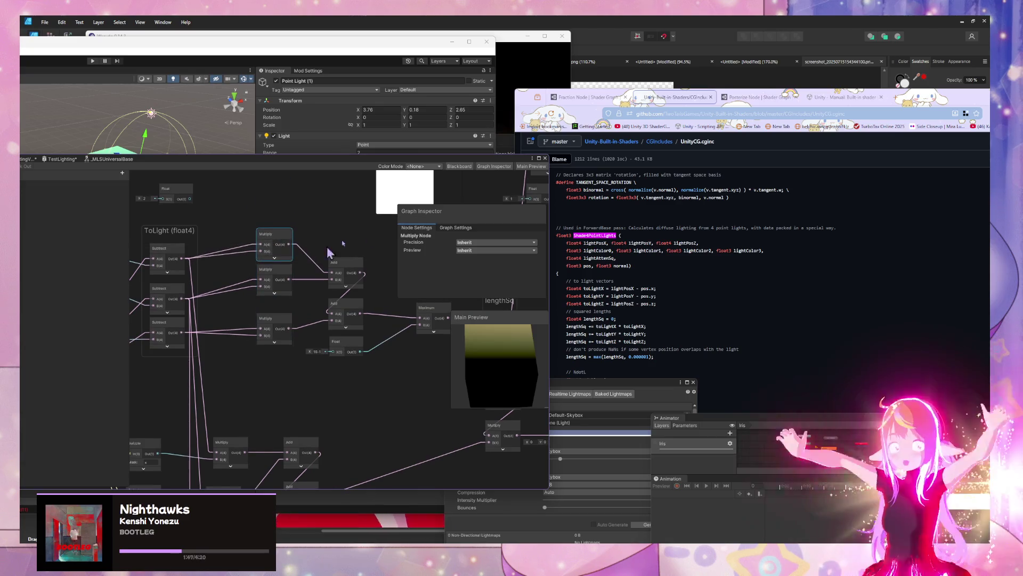
pyautogui.moveTo(400, 335); pyautogui.dragTo(337, 337)
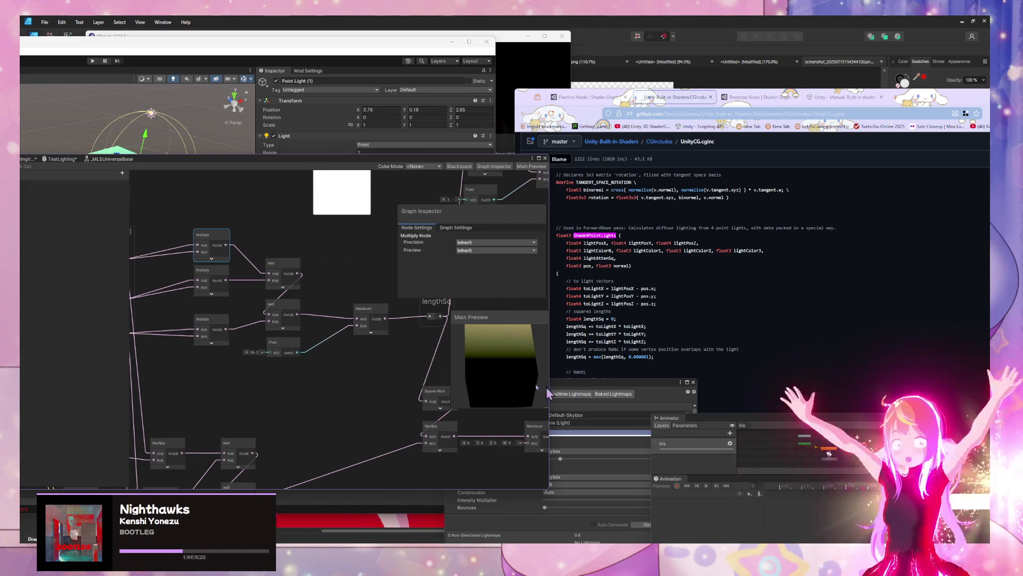
# Step: Check the small Float constant and the Maximum node that clamps the summed squares
pyautogui.click(252, 352)
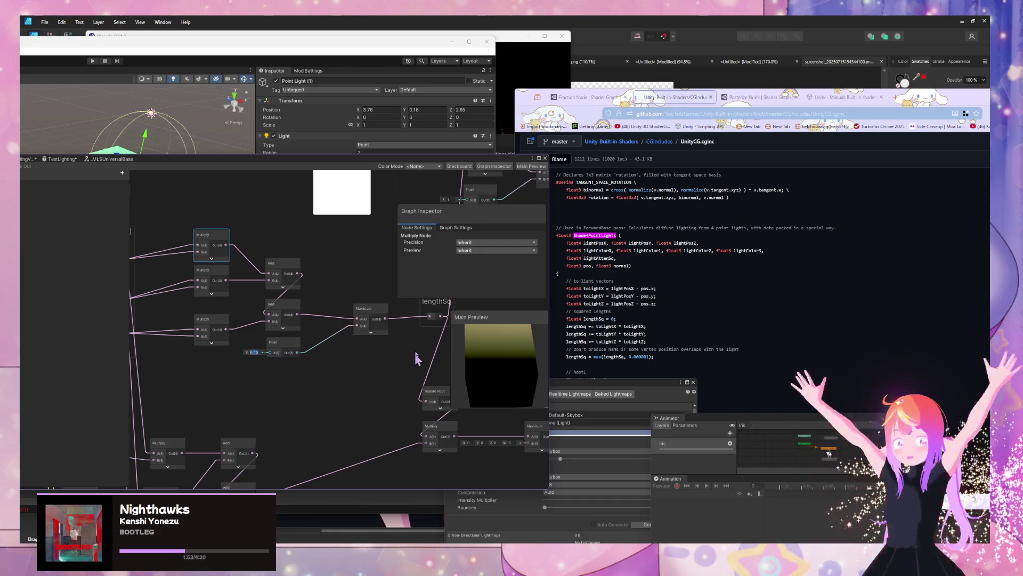
pyautogui.moveTo(401, 349); pyautogui.dragTo(359, 347)
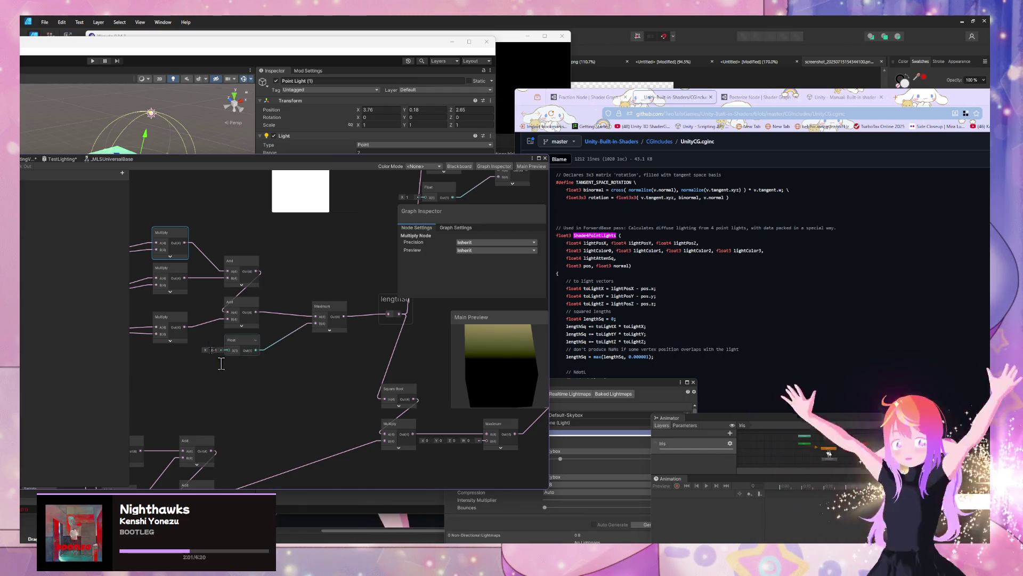
pyautogui.moveTo(345, 366); pyautogui.dragTo(304, 361)
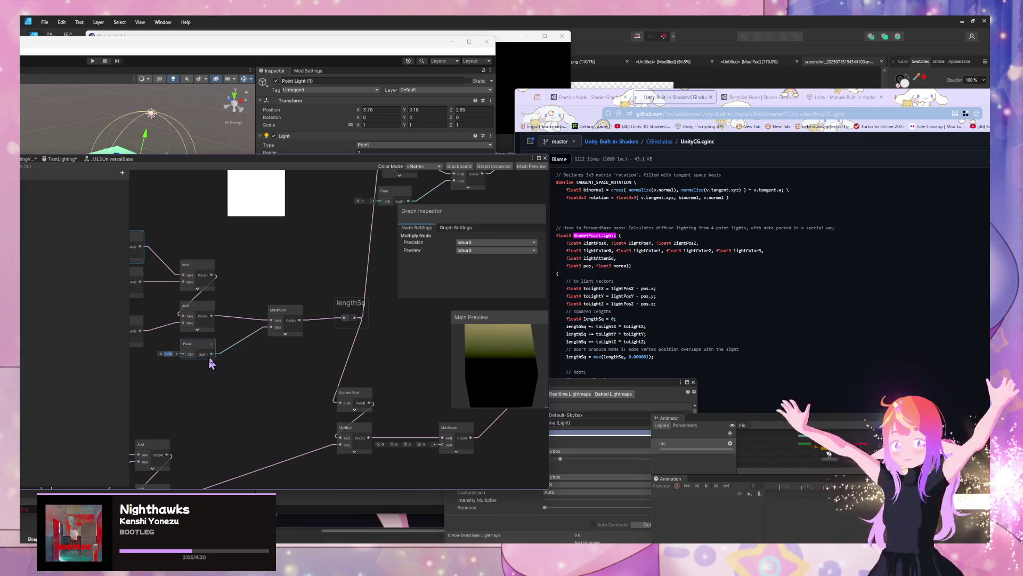
pyautogui.click(251, 371)
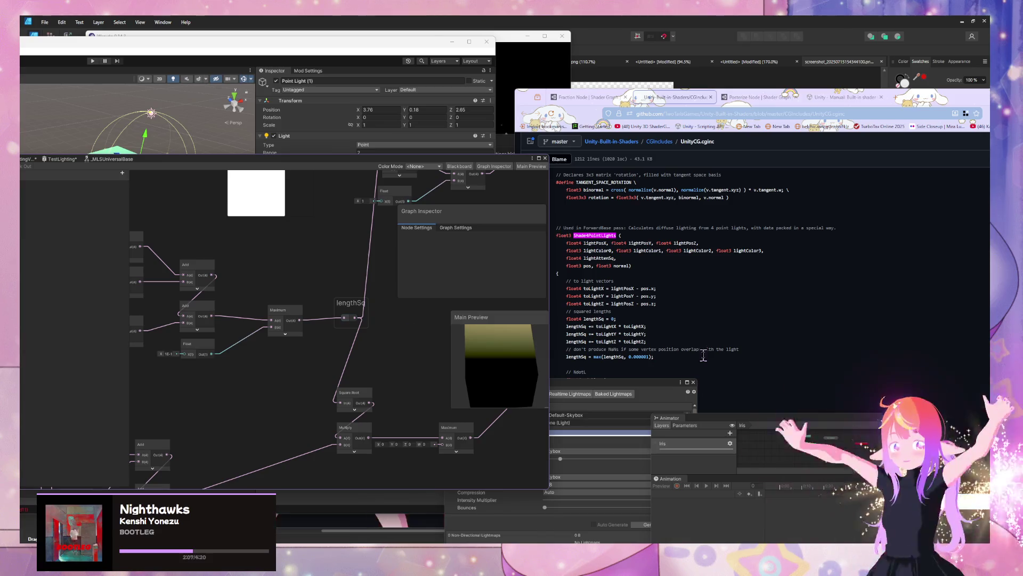
pyautogui.click(285, 334)
pyautogui.click(297, 336)
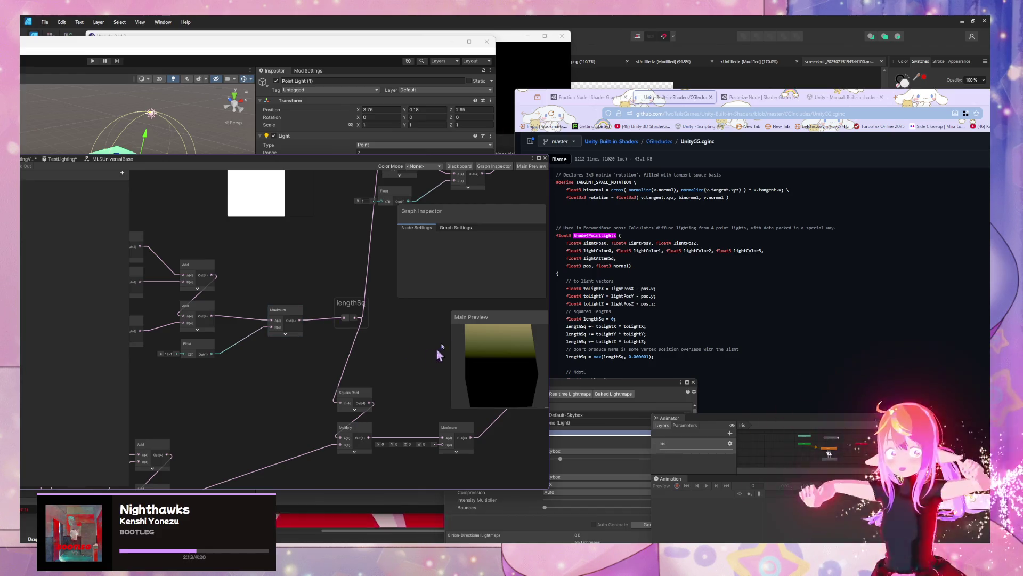
pyautogui.scroll(-3, 742, 304)
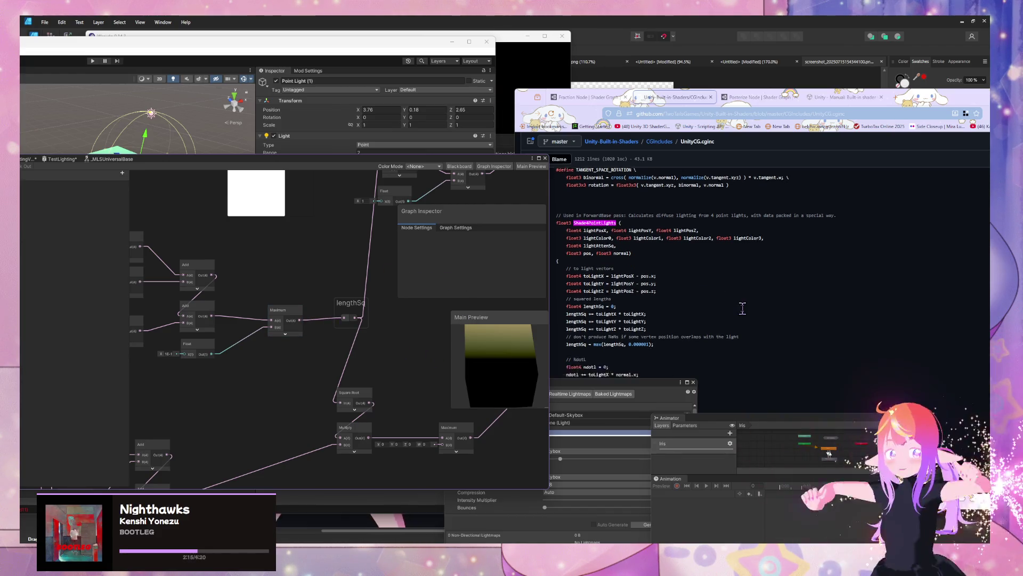
# Step: Scroll the code to the NdotL lines and pan to the Normal Vector, Swizzle and Multiply nodes
pyautogui.moveTo(367, 325); pyautogui.dragTo(349, 336)
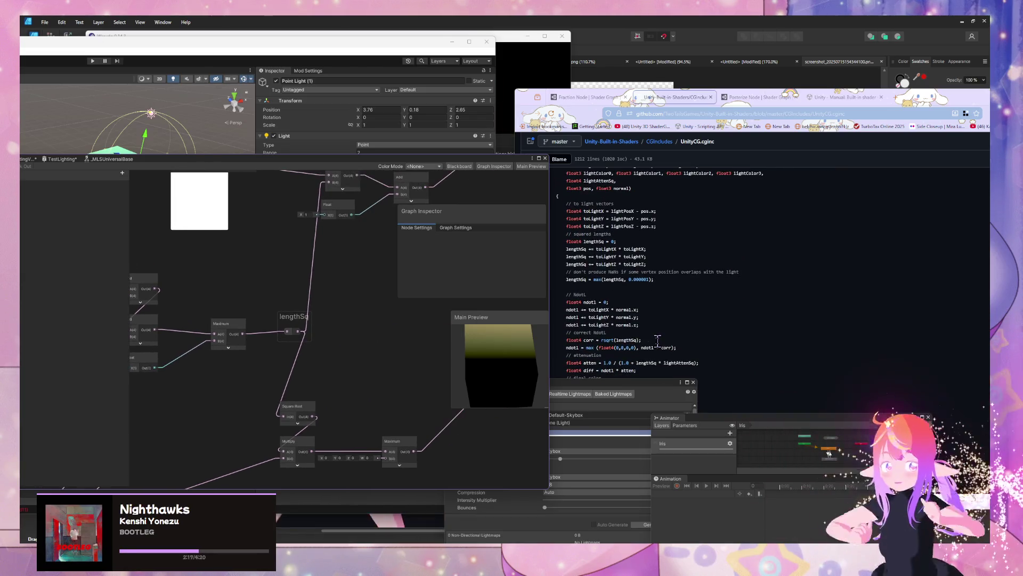
pyautogui.scroll(-3, 658, 341)
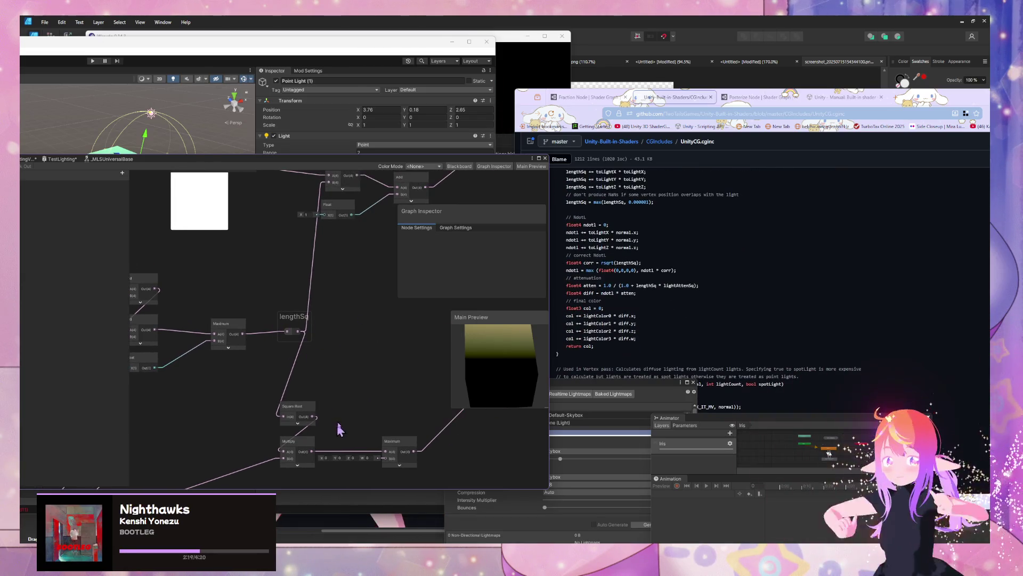
pyautogui.moveTo(356, 408)
pyautogui.mouseDown()
pyautogui.moveTo(360, 424)
pyautogui.moveTo(354, 377)
pyautogui.moveTo(380, 253)
pyautogui.mouseUp()
pyautogui.moveTo(395, 230)
pyautogui.mouseDown()
pyautogui.moveTo(556, 248)
pyautogui.moveTo(322, 267)
pyautogui.moveTo(196, 296)
pyautogui.mouseUp()
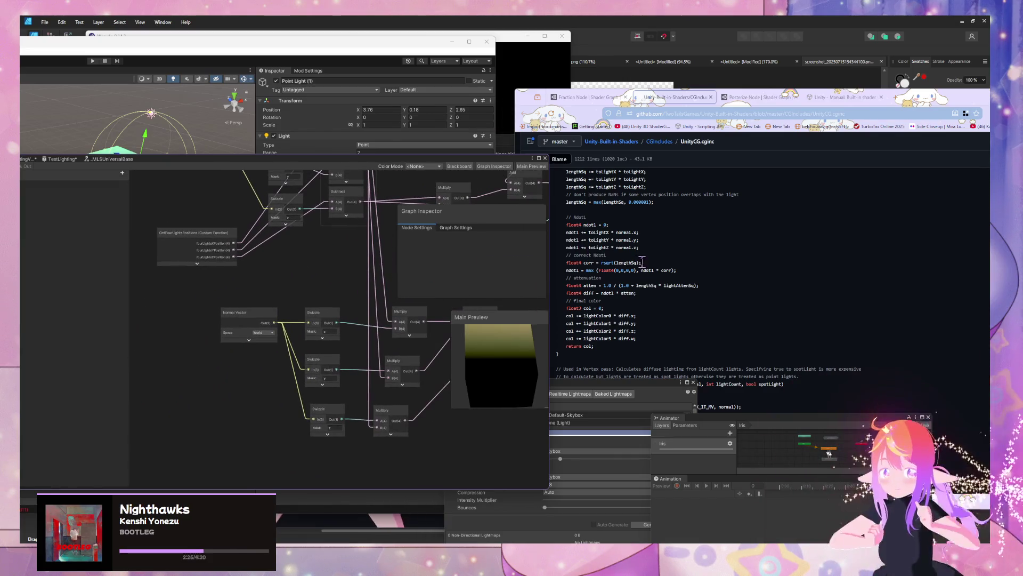
pyautogui.moveTo(334, 255)
pyautogui.mouseDown()
pyautogui.moveTo(242, 274)
pyautogui.moveTo(338, 270)
pyautogui.moveTo(385, 364)
pyautogui.moveTo(427, 247)
pyautogui.moveTo(413, 258)
pyautogui.moveTo(521, 393)
pyautogui.moveTo(487, 346)
pyautogui.moveTo(488, 356)
pyautogui.mouseUp()
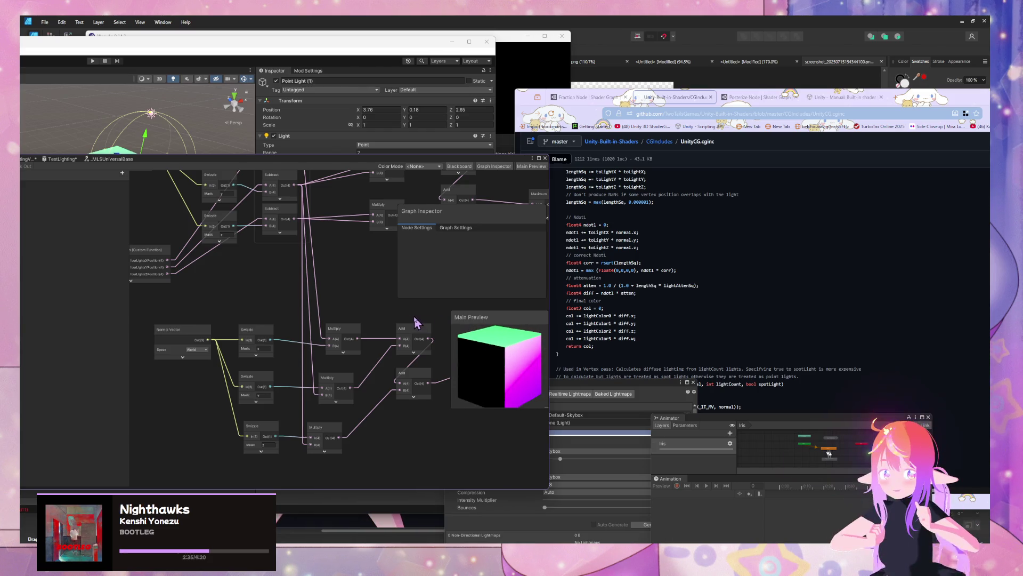
pyautogui.moveTo(416, 322); pyautogui.dragTo(405, 315)
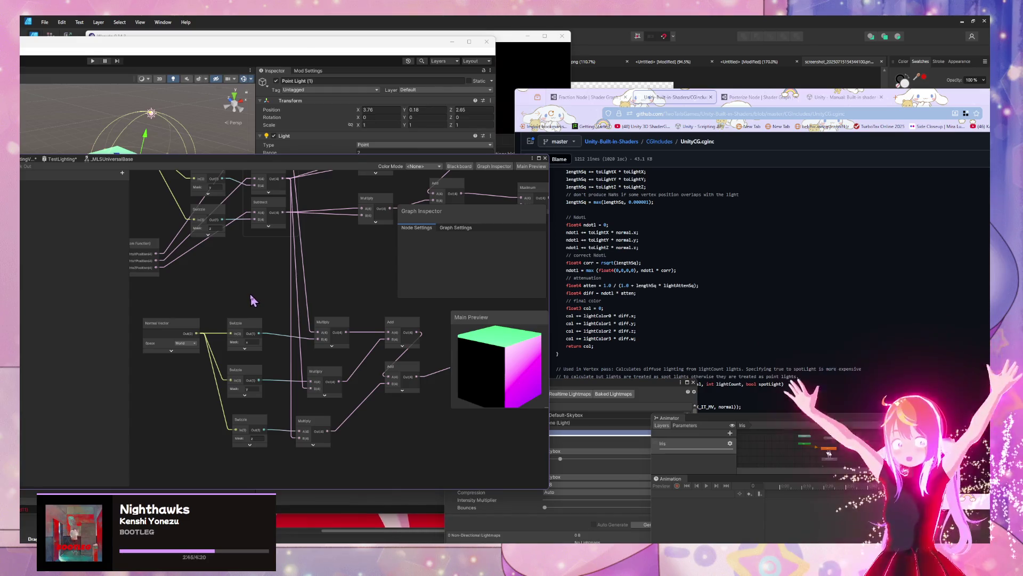
pyautogui.press('space')
# Step: Add a Split node and wire its outputs into the NdotL Multiply nodes
pyautogui.write('spl')
pyautogui.press('Return')
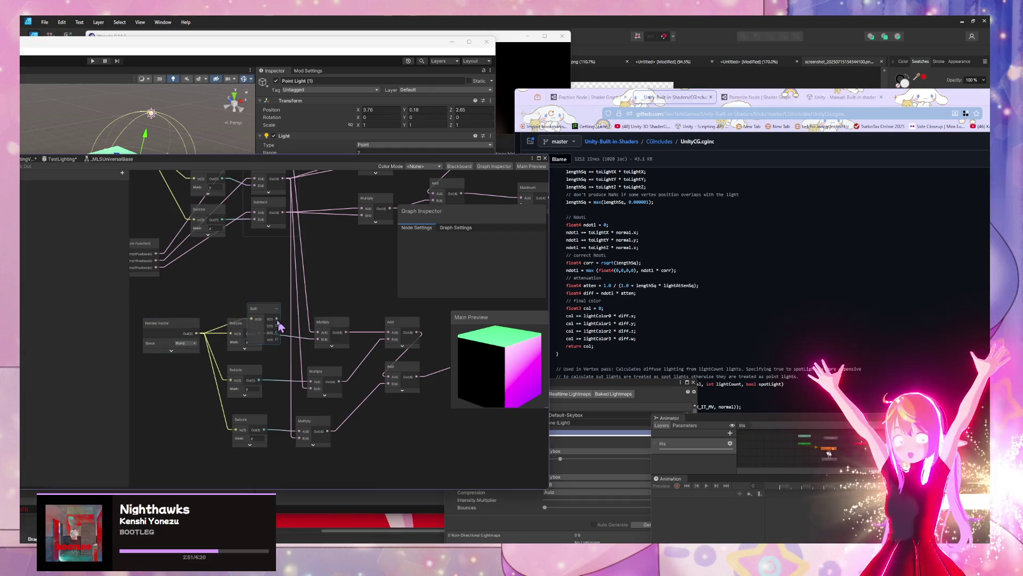
pyautogui.moveTo(317, 346); pyautogui.dragTo(310, 388)
pyautogui.moveTo(276, 333); pyautogui.dragTo(299, 438)
# Step: Delete the three Swizzle nodes and feed the Normal Vector straight into the Split
pyautogui.click(255, 389)
pyautogui.press('Delete')
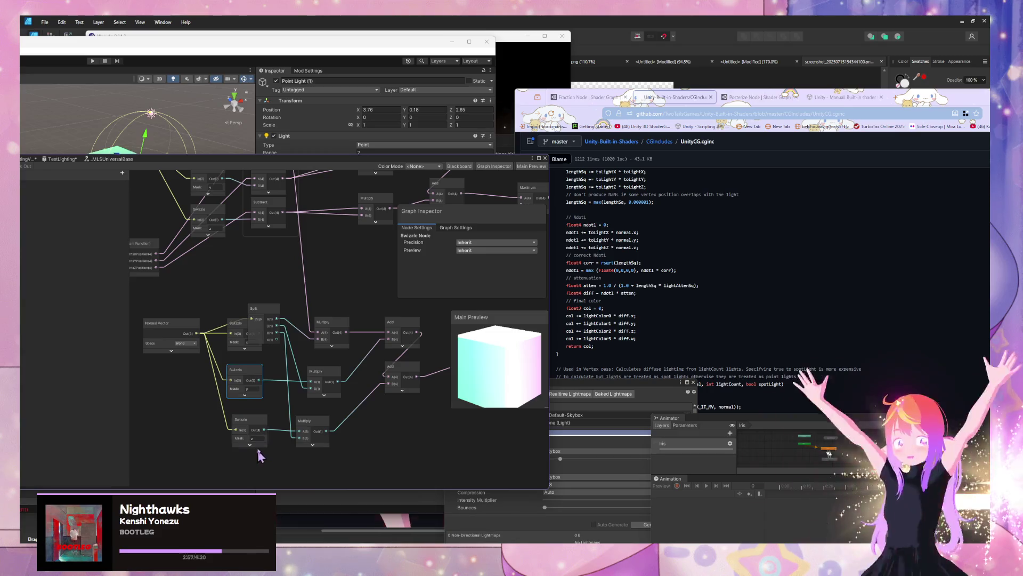
pyautogui.click(244, 427)
pyautogui.press('Delete')
pyautogui.click(240, 336)
pyautogui.press('Delete')
pyautogui.moveTo(197, 333); pyautogui.dragTo(250, 323)
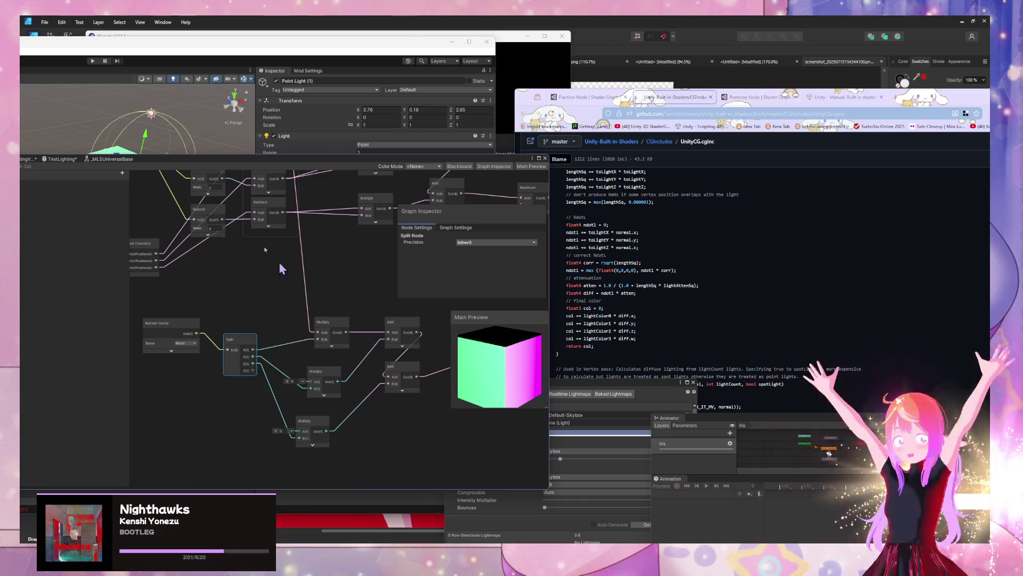
# Step: Connect the missing wire into the bottom Multiply and review the lengthSq and Square Root nodes
pyautogui.moveTo(275, 233); pyautogui.dragTo(223, 329)
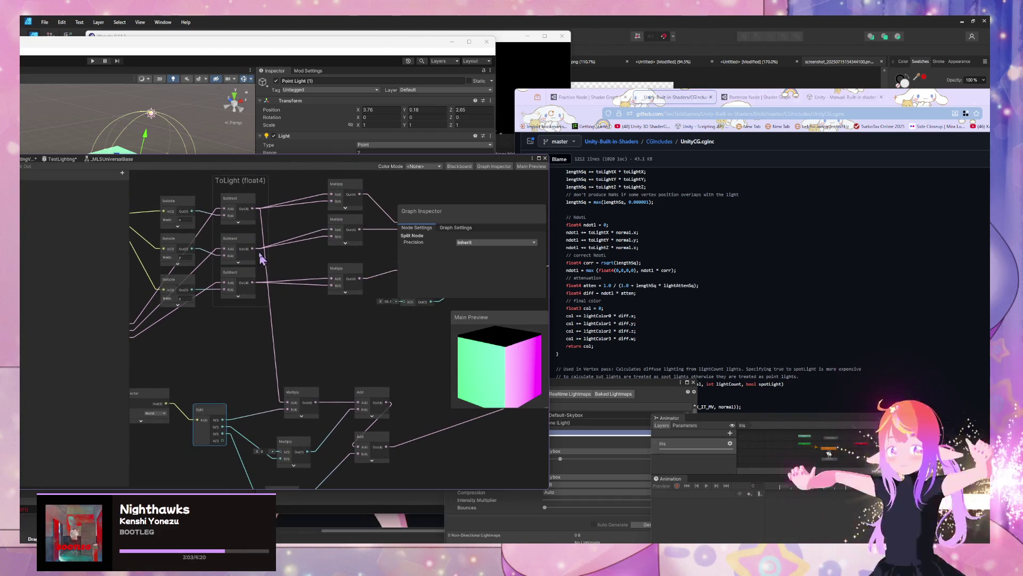
pyautogui.moveTo(273, 454); pyautogui.dragTo(279, 437)
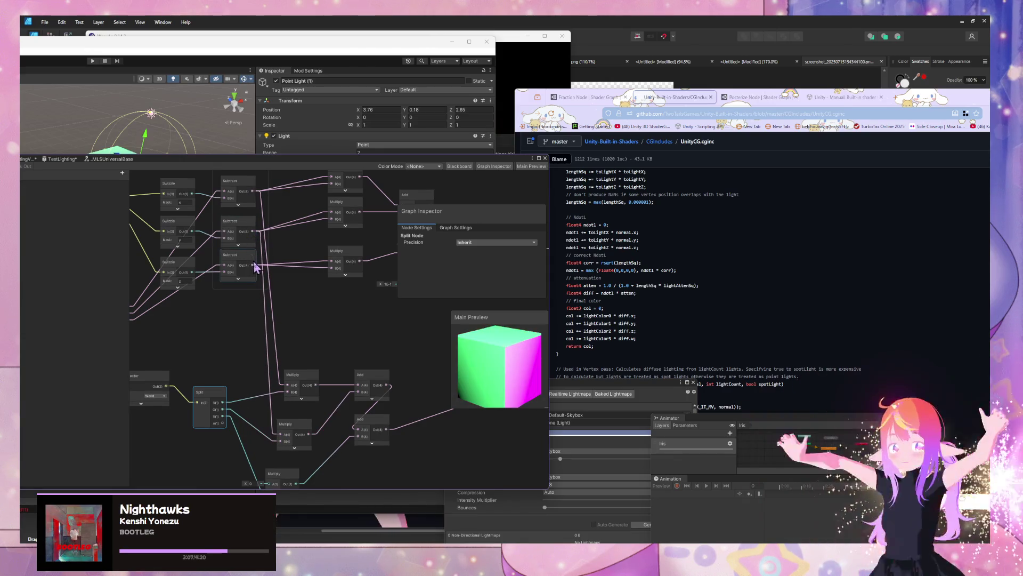
pyautogui.moveTo(284, 459)
pyautogui.mouseDown()
pyautogui.moveTo(285, 425)
pyautogui.moveTo(272, 453)
pyautogui.mouseUp()
pyautogui.moveTo(211, 363); pyautogui.dragTo(215, 352)
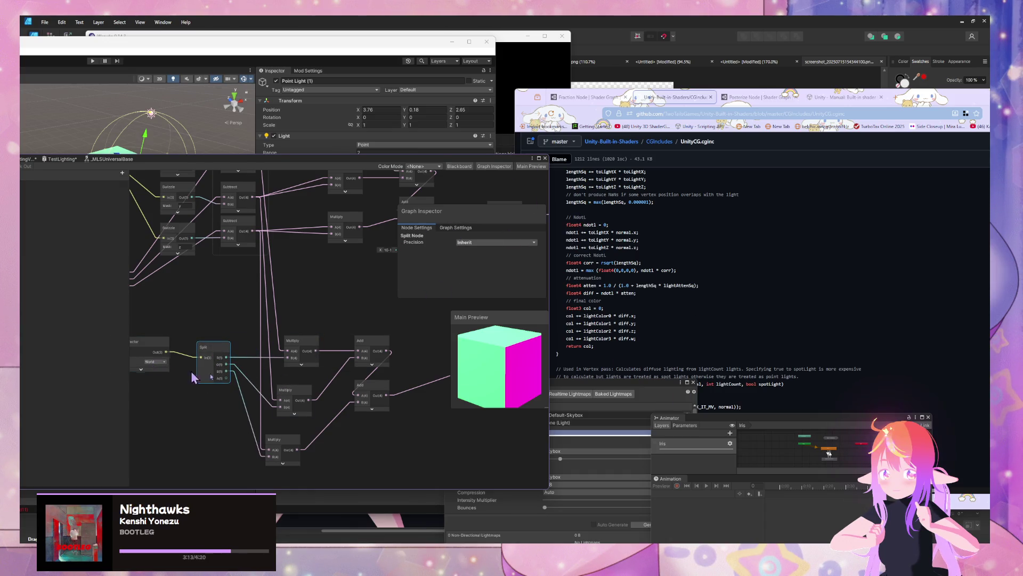
pyautogui.moveTo(421, 384)
pyautogui.mouseDown()
pyautogui.moveTo(263, 373)
pyautogui.moveTo(151, 425)
pyautogui.moveTo(217, 445)
pyautogui.mouseUp()
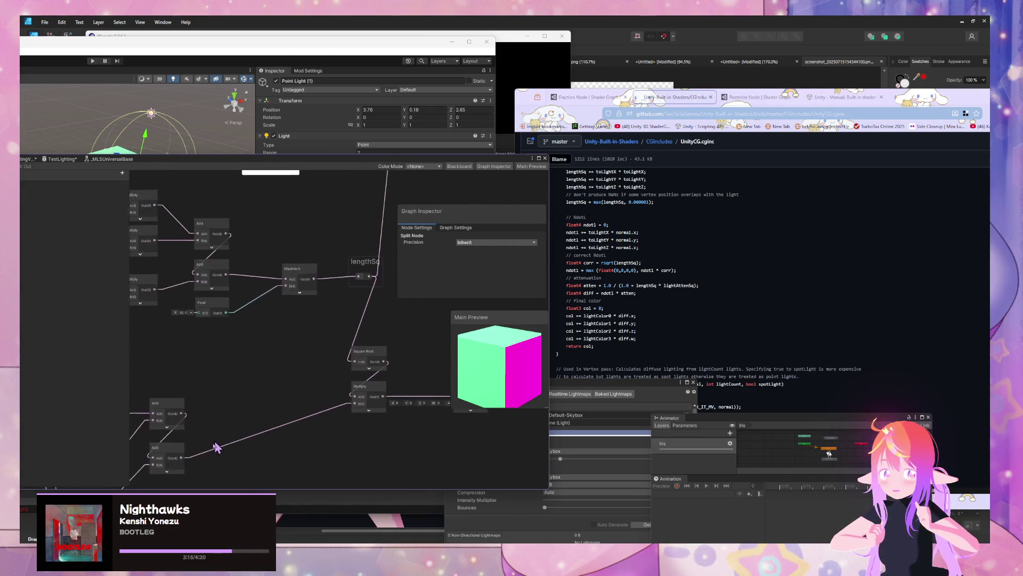
pyautogui.scroll(-3, 401, 365)
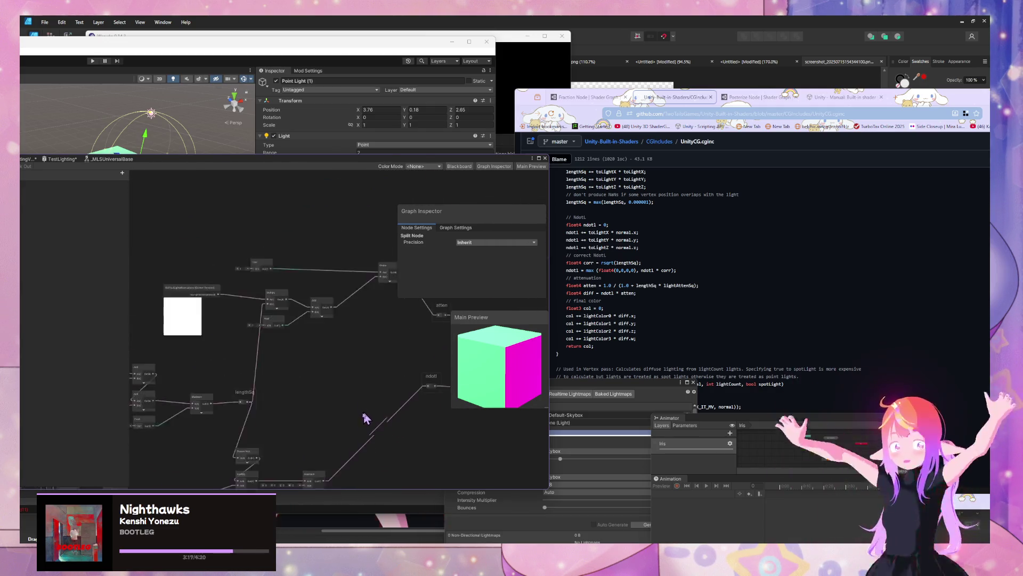
pyautogui.moveTo(268, 360); pyautogui.dragTo(401, 299)
pyautogui.scroll(5, 327, 293)
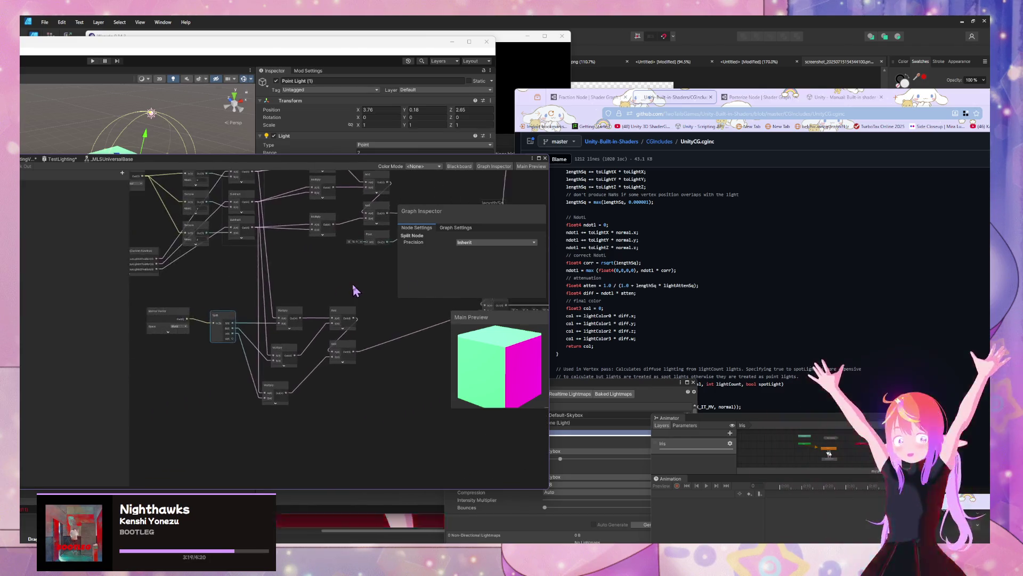
pyautogui.scroll(1, 356, 290)
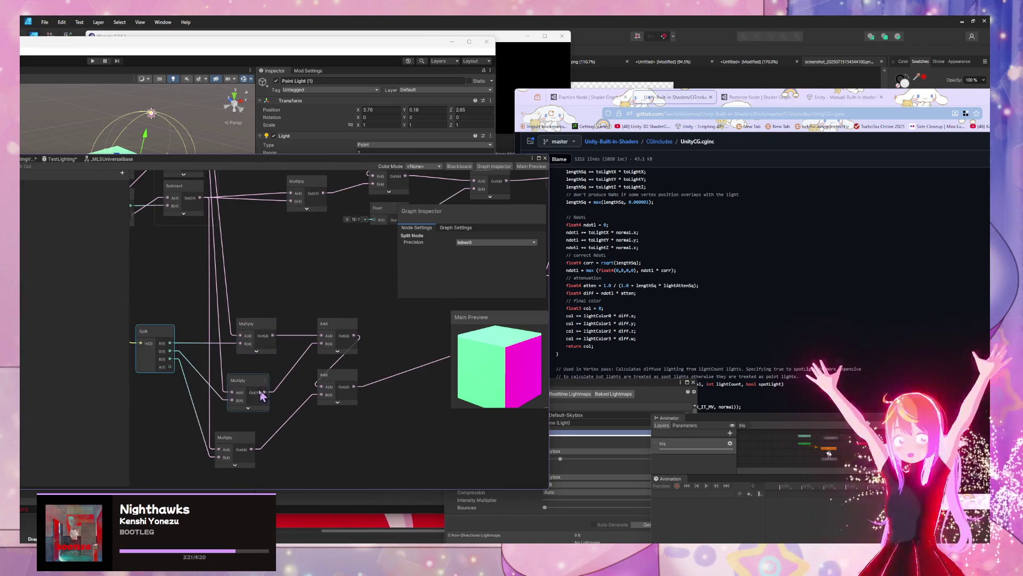
pyautogui.click(239, 447)
# Step: Move the Normal Vector node down-left beside the Custom Function node
pyautogui.moveTo(294, 273)
pyautogui.mouseDown()
pyautogui.moveTo(341, 389)
pyautogui.moveTo(337, 453)
pyautogui.moveTo(299, 302)
pyautogui.mouseUp()
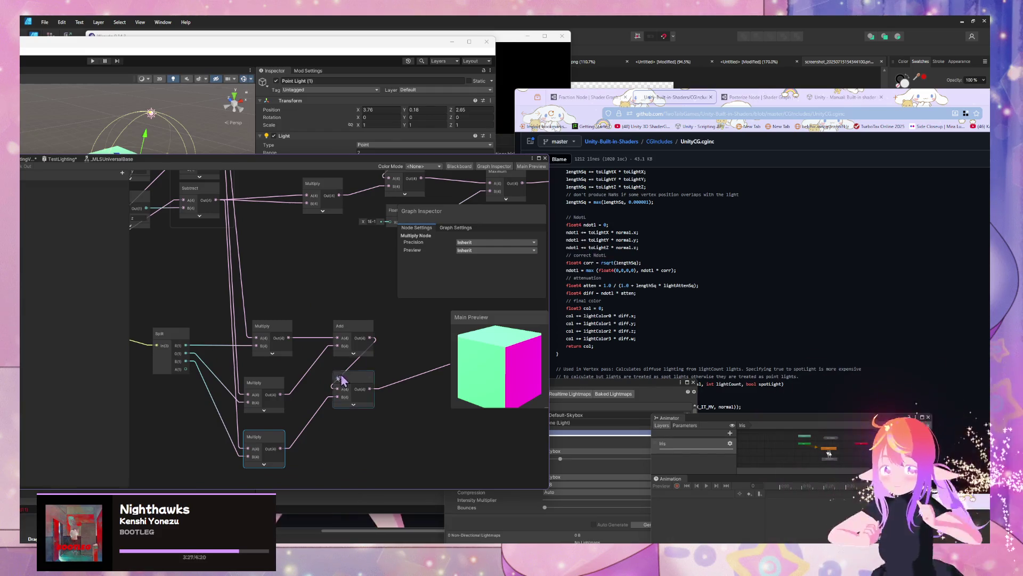
pyautogui.moveTo(192, 337); pyautogui.dragTo(295, 333)
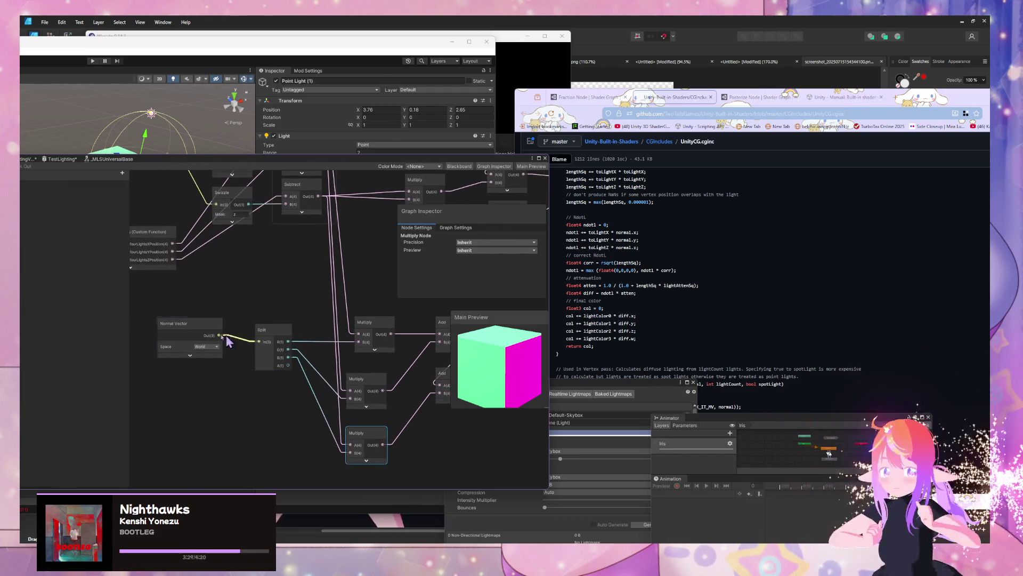
pyautogui.moveTo(193, 335); pyautogui.dragTo(169, 342)
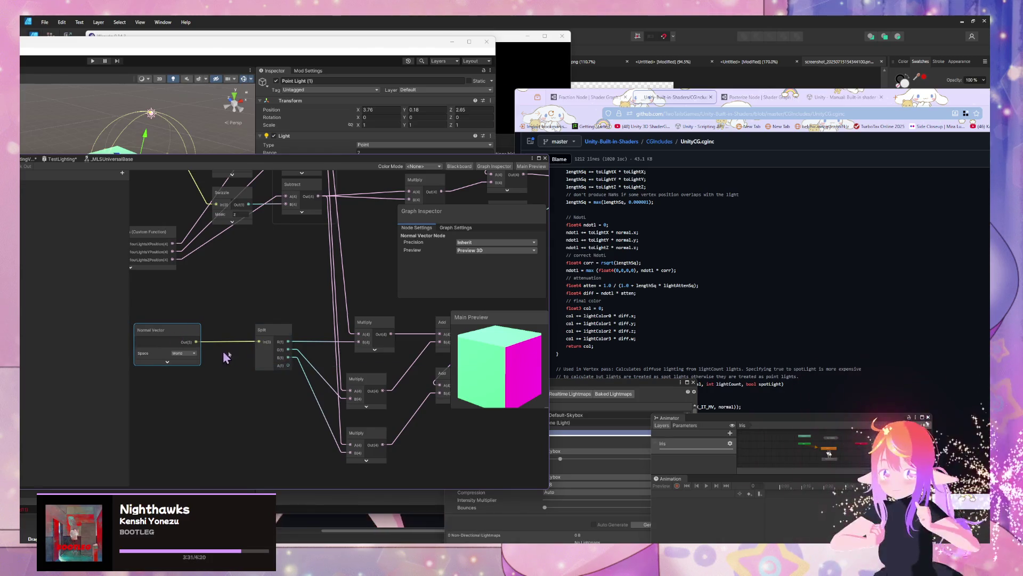
pyautogui.moveTo(373, 341)
pyautogui.mouseDown()
pyautogui.moveTo(294, 404)
pyautogui.moveTo(300, 477)
pyautogui.moveTo(391, 408)
pyautogui.moveTo(358, 343)
pyautogui.moveTo(285, 276)
pyautogui.mouseUp()
pyautogui.click(302, 320)
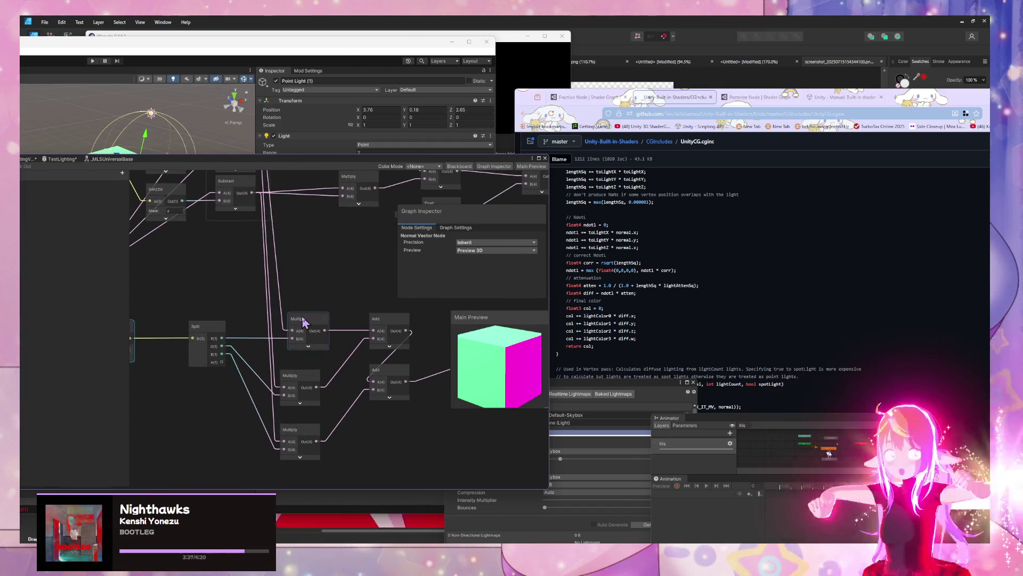
pyautogui.click(304, 380)
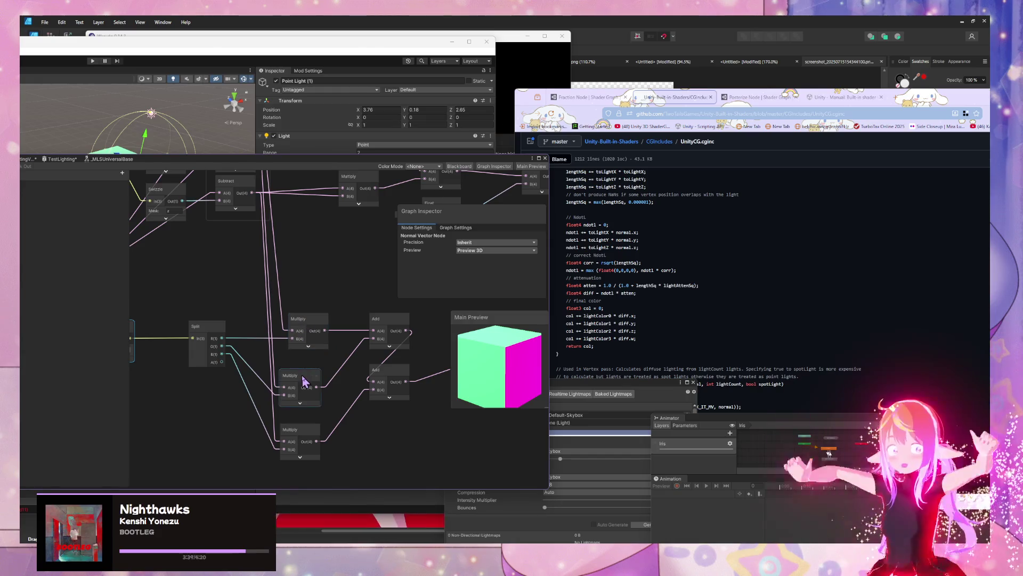
# Step: Nudge the lowest Multiply down and check the Add sum against the third NdotL term
pyautogui.moveTo(363, 254)
pyautogui.mouseDown()
pyautogui.moveTo(346, 354)
pyautogui.moveTo(290, 252)
pyautogui.mouseUp()
pyautogui.click(256, 411)
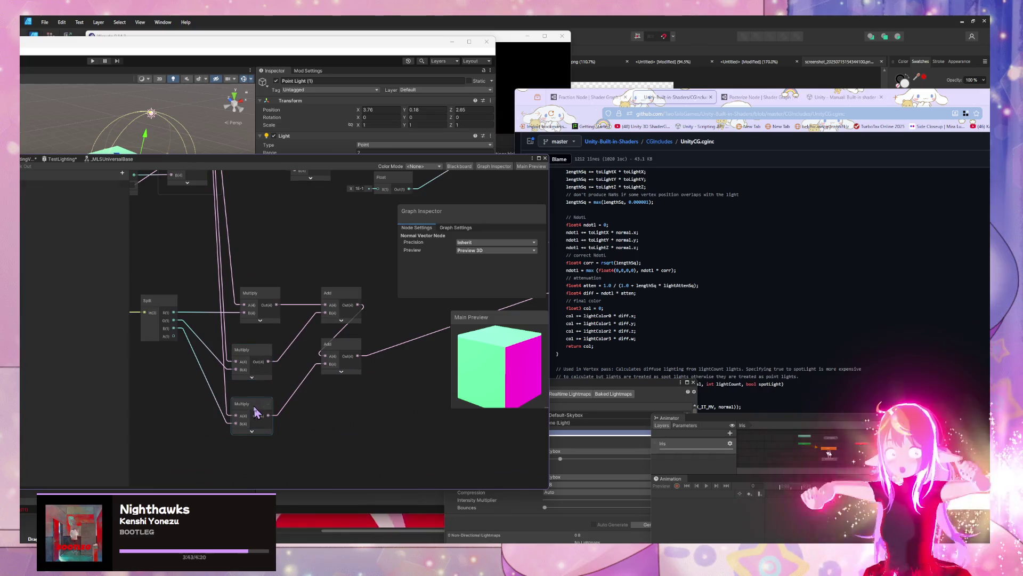
pyautogui.moveTo(255, 412); pyautogui.dragTo(263, 418)
pyautogui.click(336, 315)
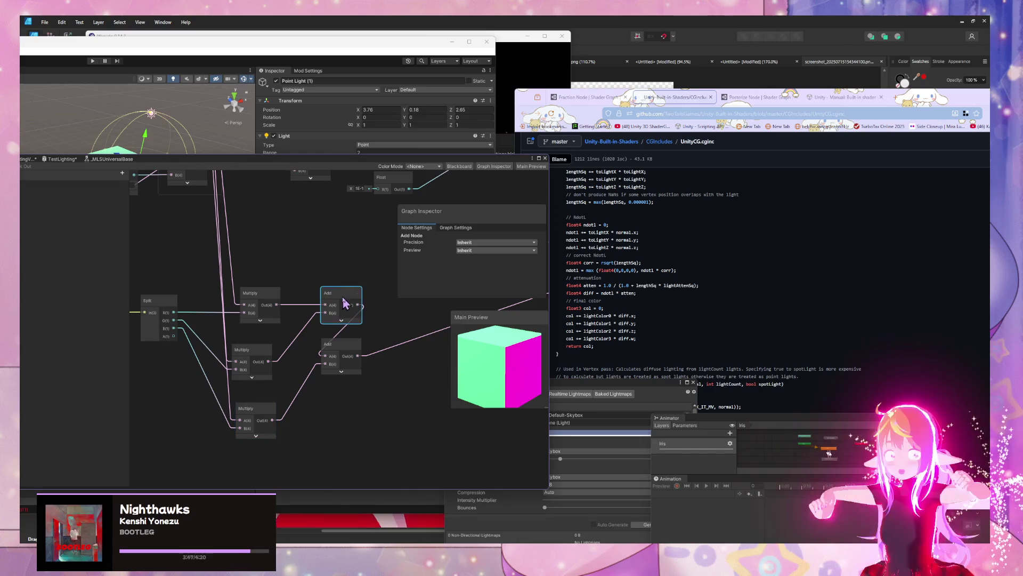
pyautogui.moveTo(601, 247); pyautogui.dragTo(635, 247)
pyautogui.moveTo(377, 321)
pyautogui.mouseDown()
pyautogui.moveTo(313, 335)
pyautogui.moveTo(347, 359)
pyautogui.moveTo(304, 400)
pyautogui.moveTo(309, 411)
pyautogui.moveTo(343, 407)
pyautogui.moveTo(313, 338)
pyautogui.moveTo(330, 330)
pyautogui.moveTo(347, 298)
pyautogui.moveTo(345, 308)
pyautogui.moveTo(343, 293)
pyautogui.moveTo(336, 332)
pyautogui.mouseUp()
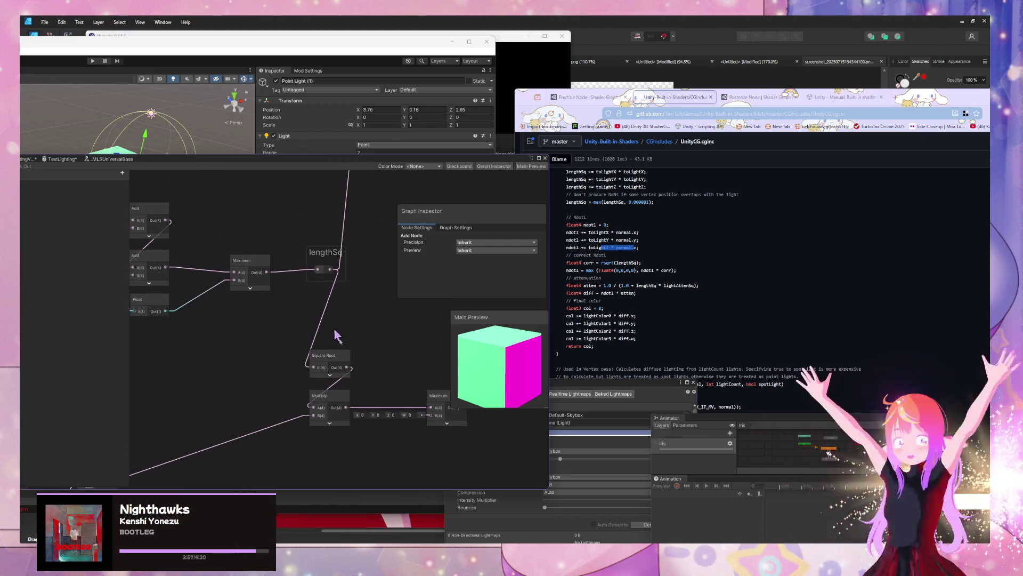
pyautogui.scroll(-2, 371, 351)
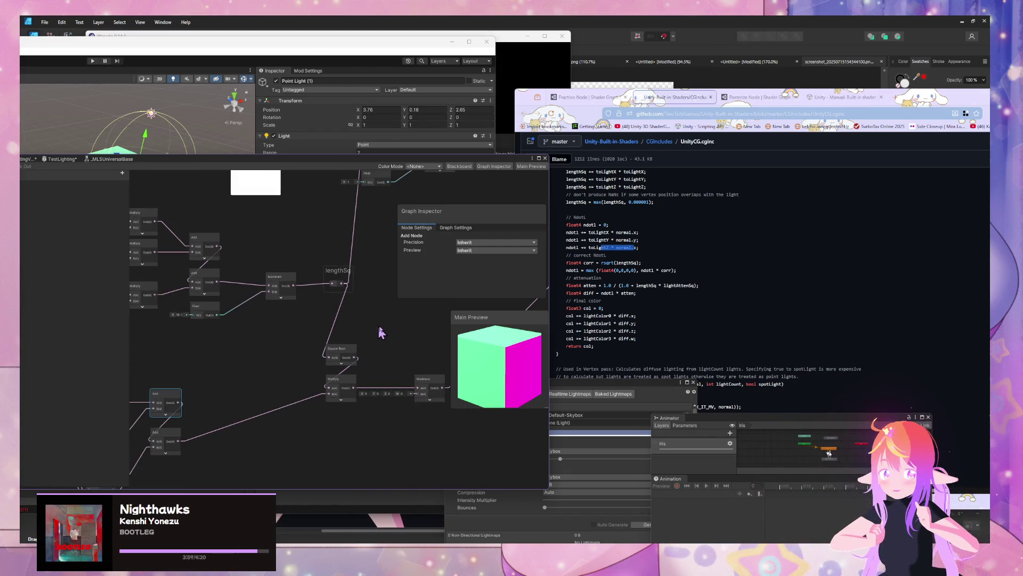
pyautogui.scroll(-1, 338, 337)
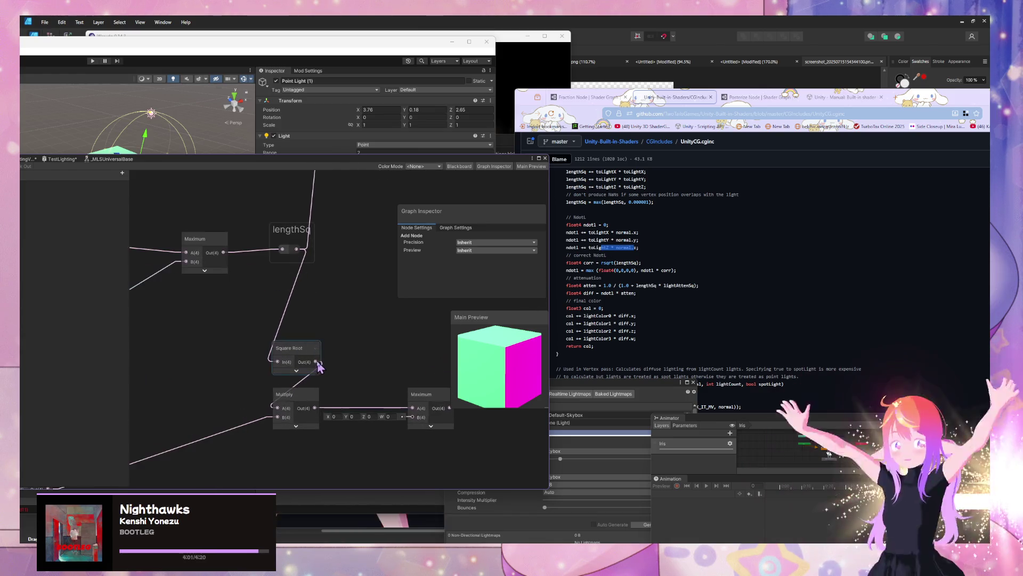
pyautogui.scroll(3, 332, 307)
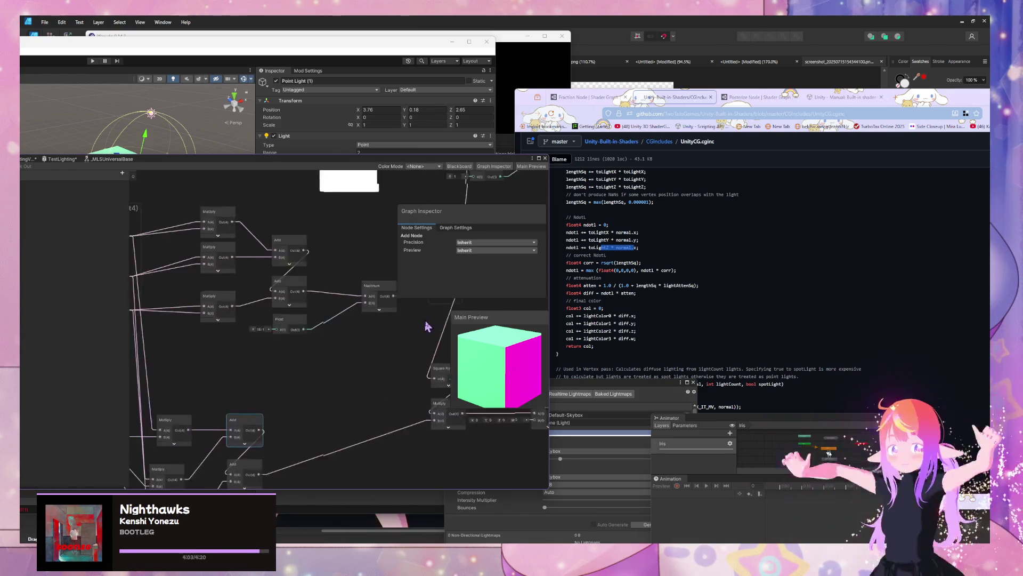
pyautogui.moveTo(457, 361); pyautogui.dragTo(407, 354)
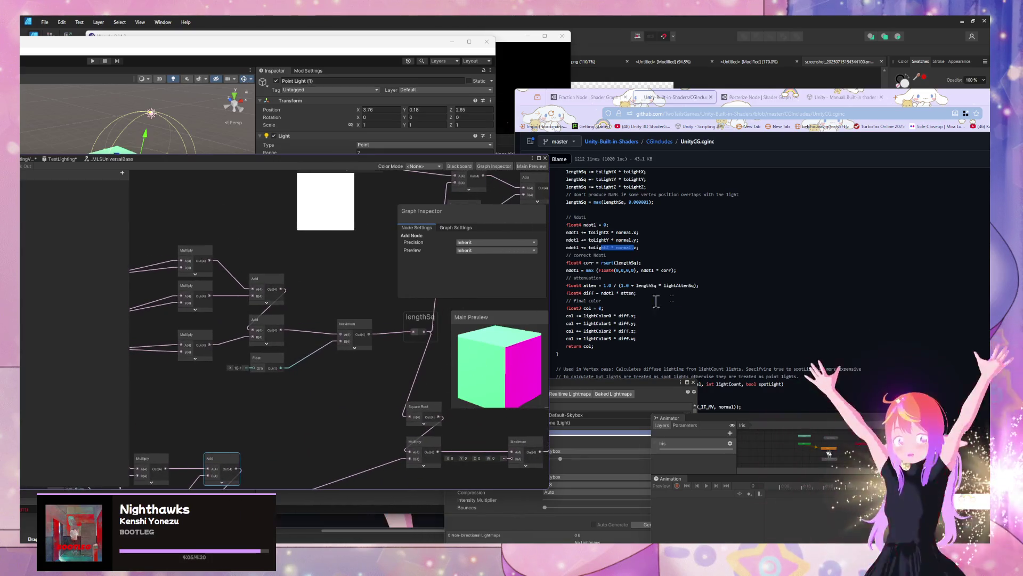
pyautogui.scroll(3, 607, 261)
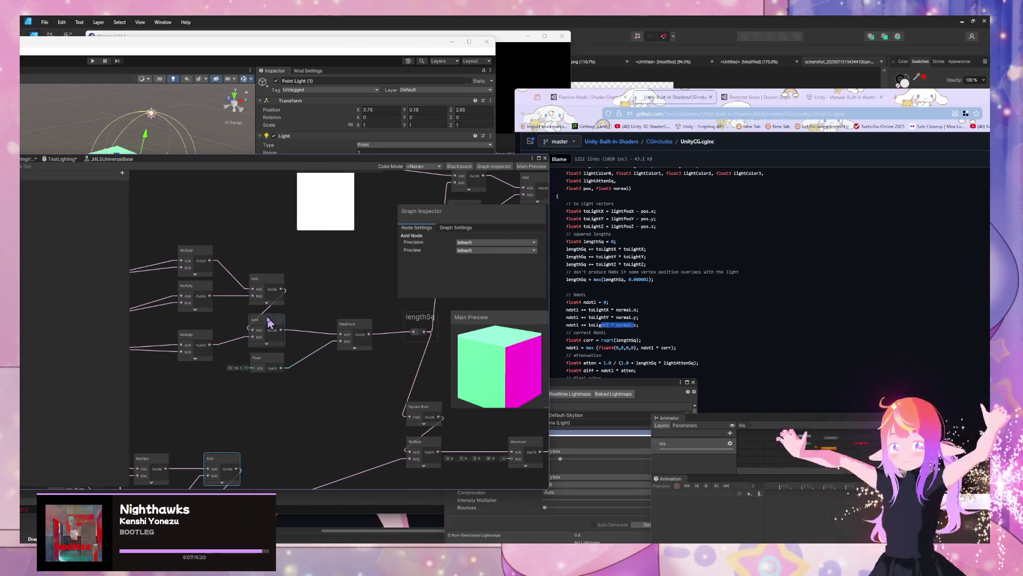
pyautogui.moveTo(356, 352)
pyautogui.mouseDown()
pyautogui.moveTo(308, 335)
pyautogui.moveTo(251, 295)
pyautogui.mouseUp()
pyautogui.click(586, 306)
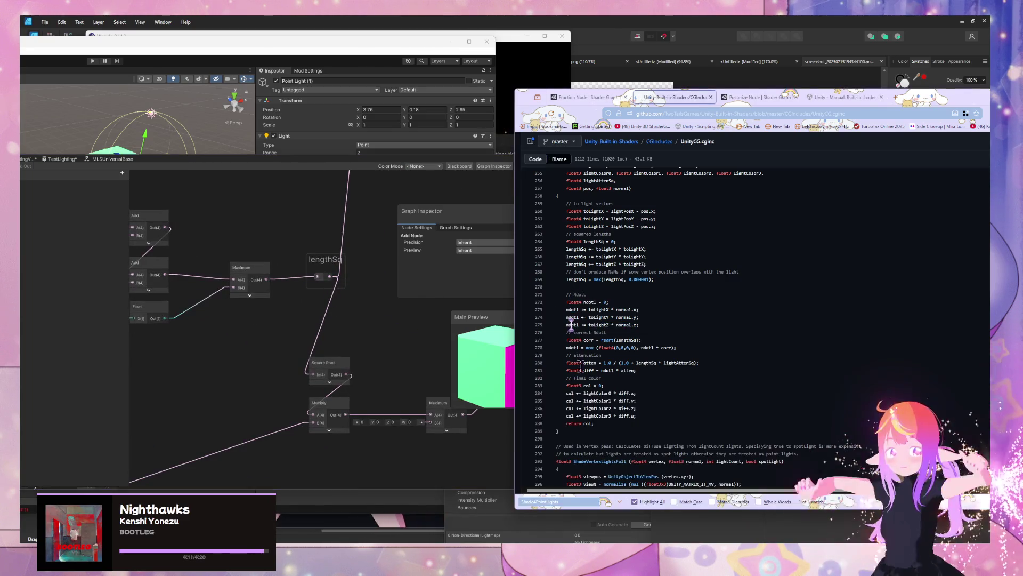
pyautogui.click(334, 370)
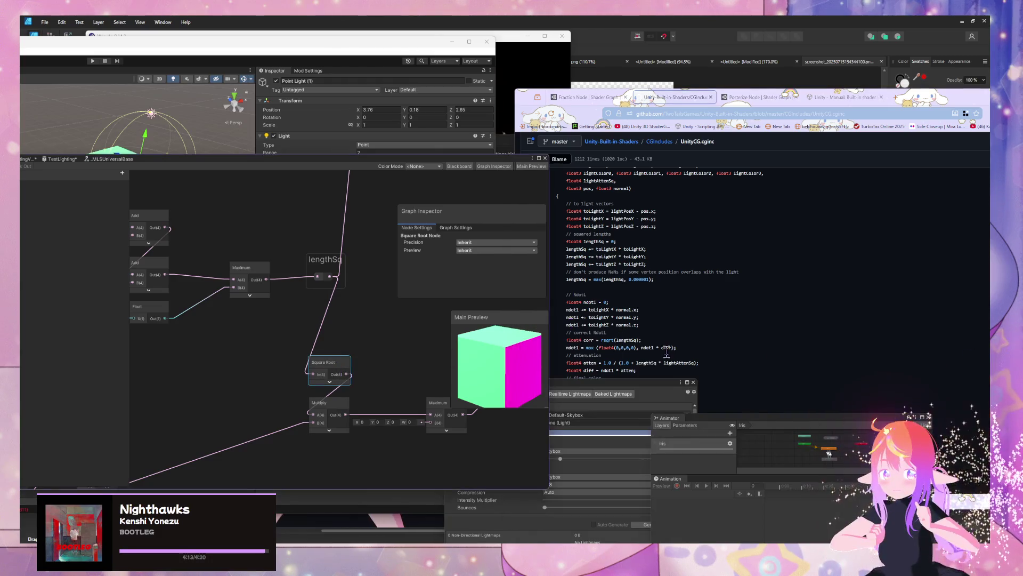
pyautogui.doubleClick(606, 340)
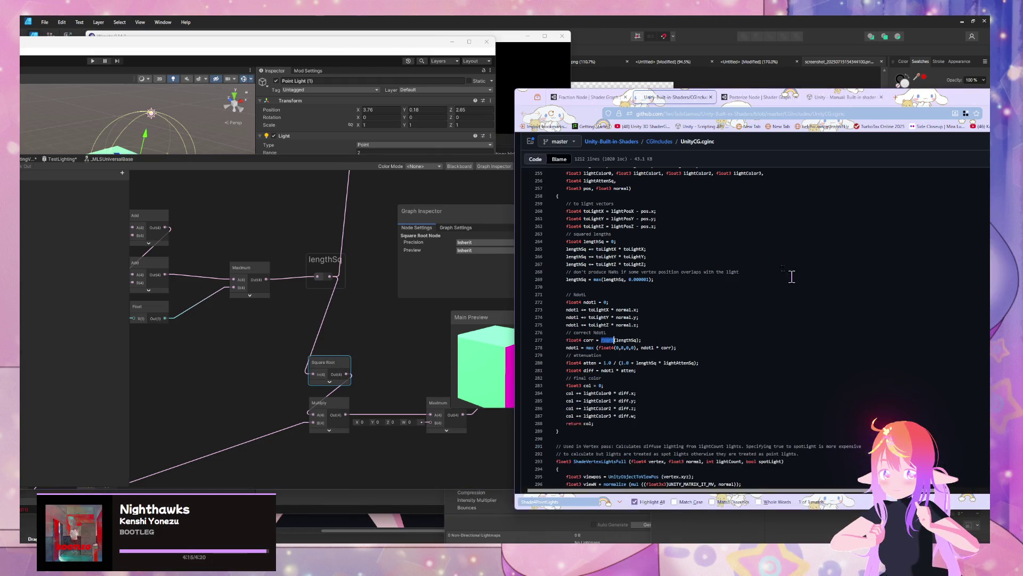
pyautogui.click(699, 113)
pyautogui.click(728, 98)
# Step: Search 'rsqrt function shader graph' and open the Reciprocal Square Root Node | Shader Graph result
pyautogui.click(754, 113)
pyautogui.write('rsqrt shad')
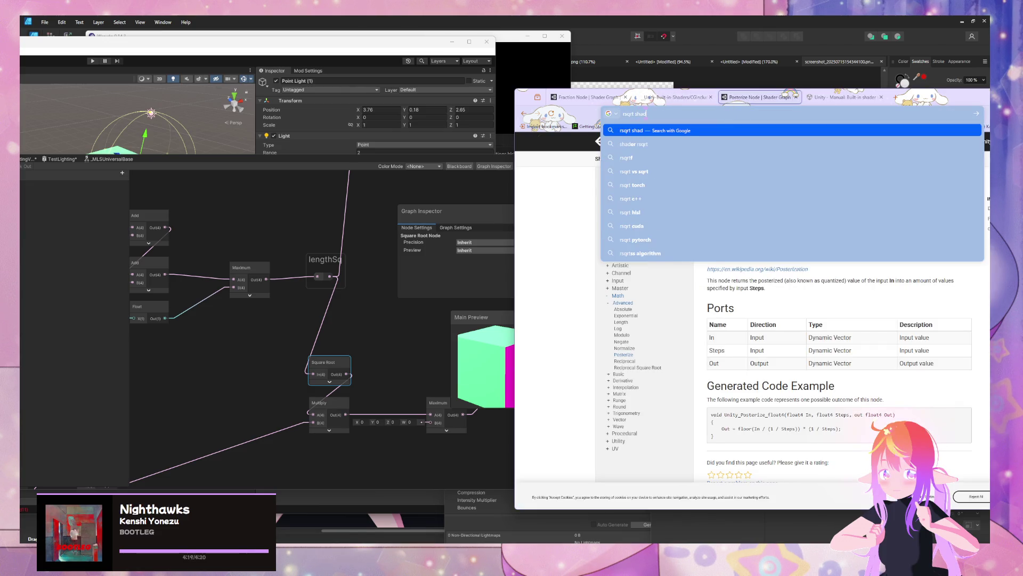
pyautogui.press('BackSpace')
pyautogui.press('BackSpace')
pyautogui.press('BackSpace')
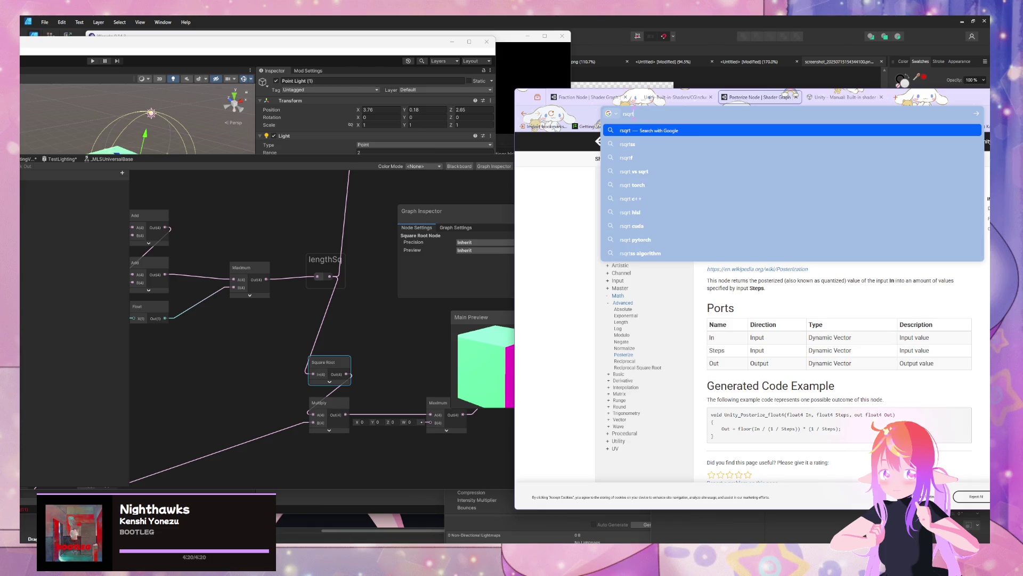
pyautogui.press('BackSpace')
pyautogui.press('BackSpace')
pyautogui.write('functio')
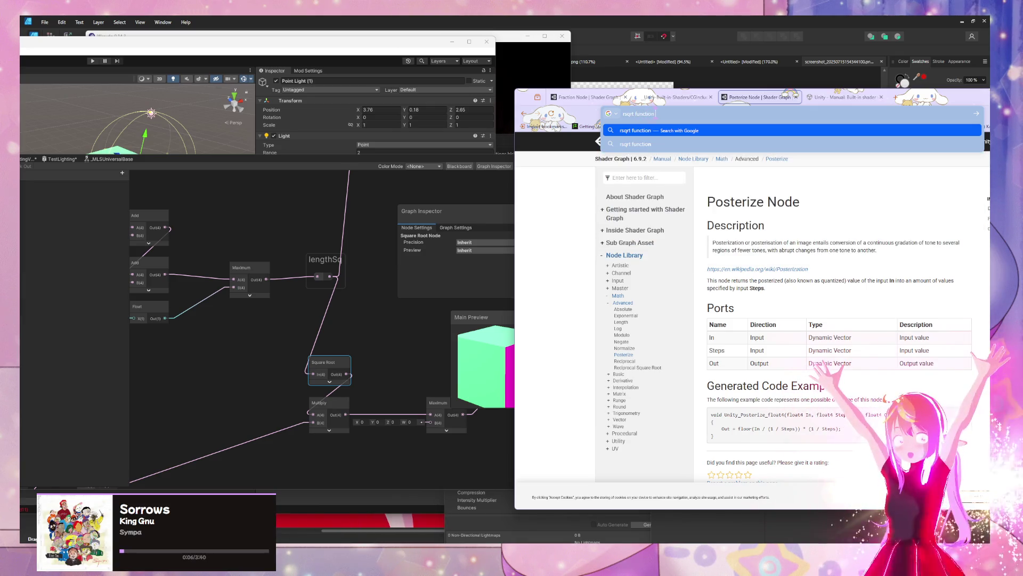
pyautogui.write('n')
pyautogui.write(' shader graph')
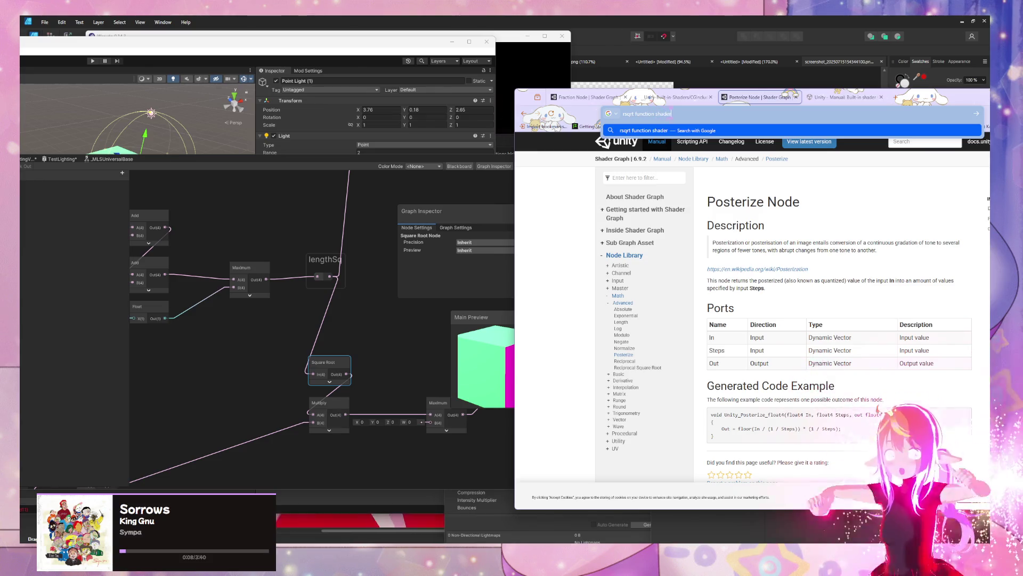
pyautogui.press('Return')
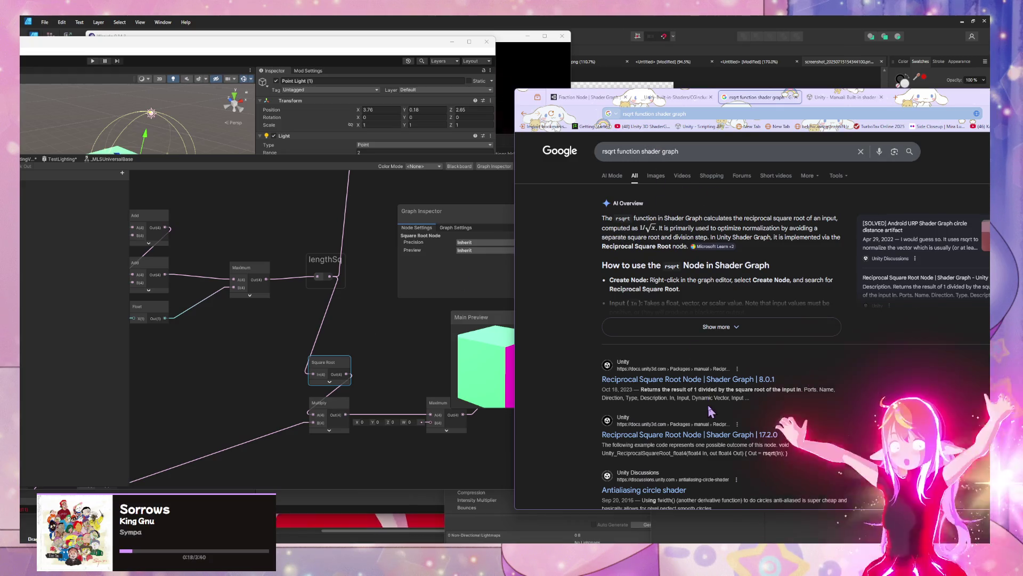
pyautogui.click(715, 384)
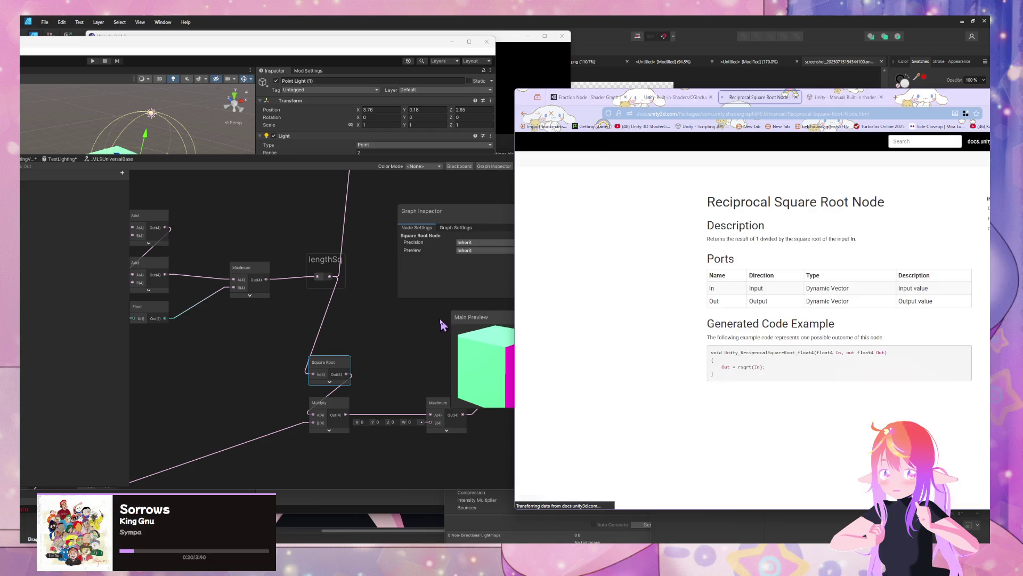
# Step: Add a Reciprocal Square Root node with collapsed preview, feeding Multiply input A
pyautogui.click(358, 320)
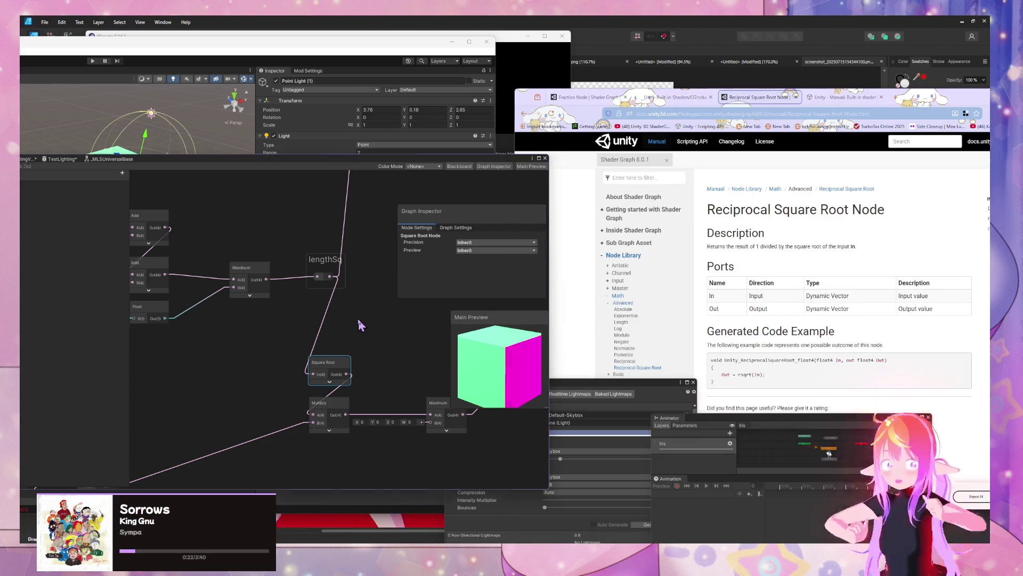
pyautogui.press('space')
pyautogui.write('reci')
pyautogui.press('Down')
pyautogui.press('Return')
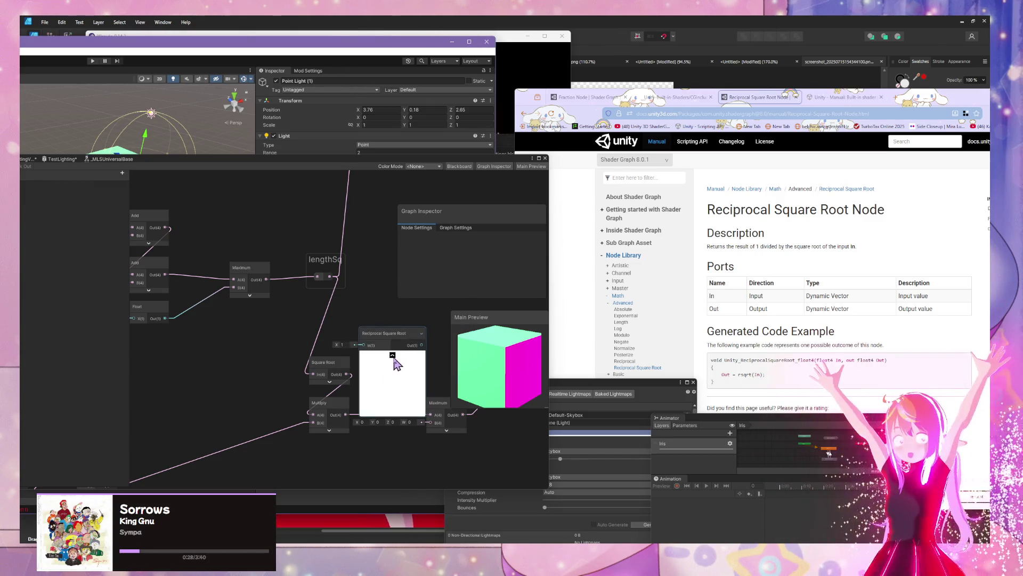
pyautogui.click(393, 355)
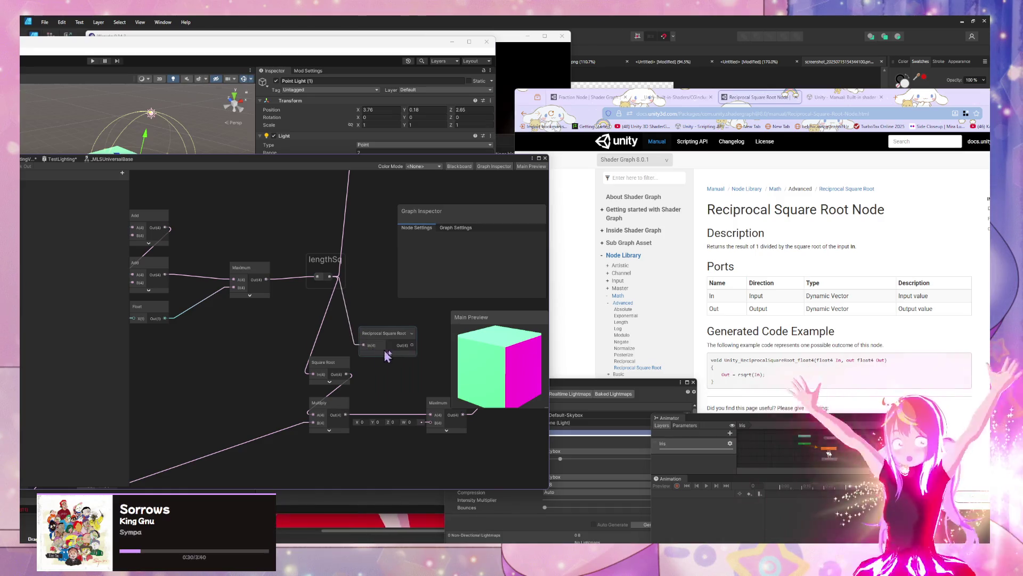
pyautogui.moveTo(314, 418); pyautogui.dragTo(314, 414)
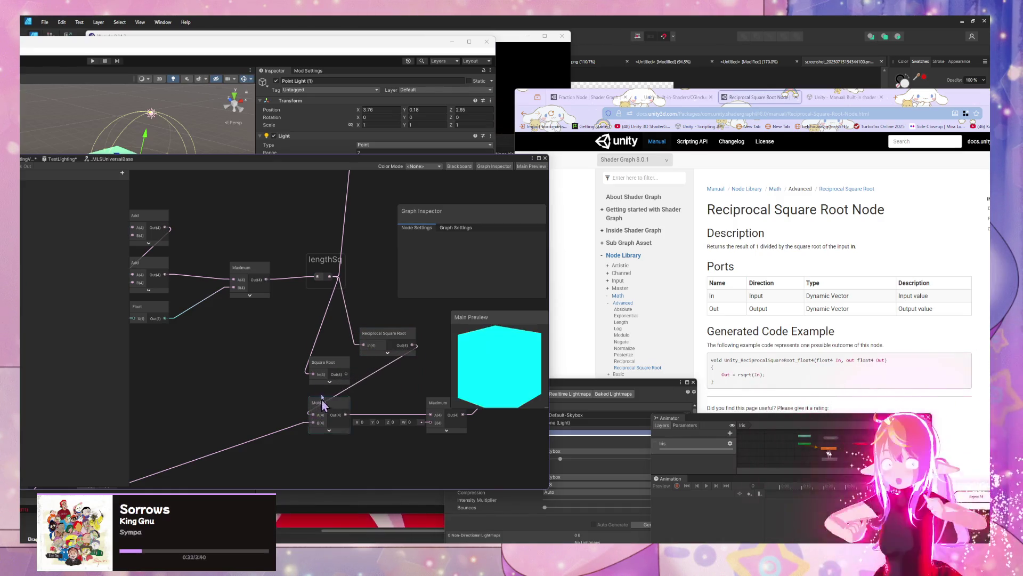
# Step: Delete the old Square Root node, slot the new node in, and view the lit sphere
pyautogui.click(324, 364)
pyautogui.press('Delete')
pyautogui.moveTo(385, 338); pyautogui.dragTo(304, 356)
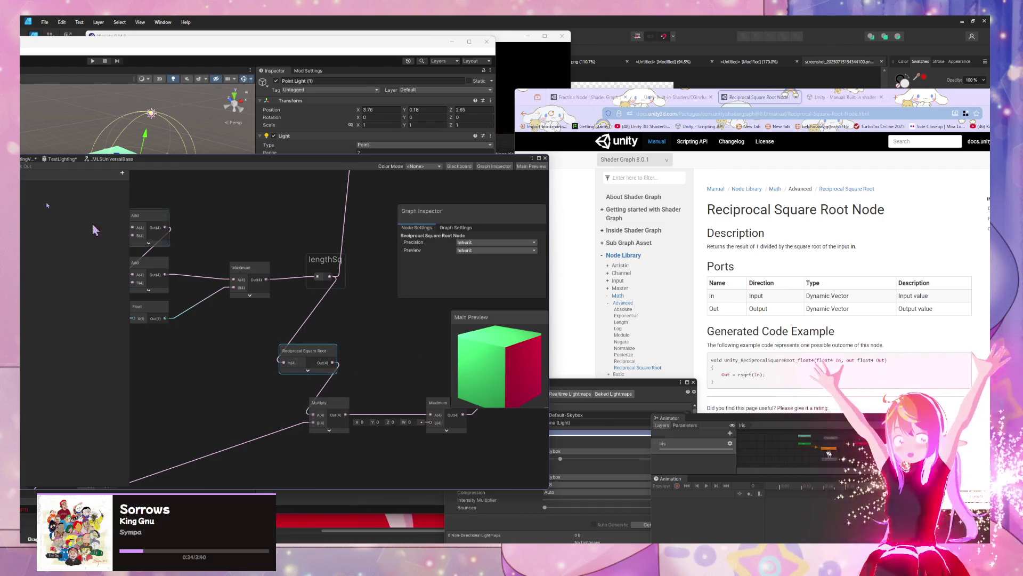
pyautogui.moveTo(62, 155); pyautogui.dragTo(237, 192)
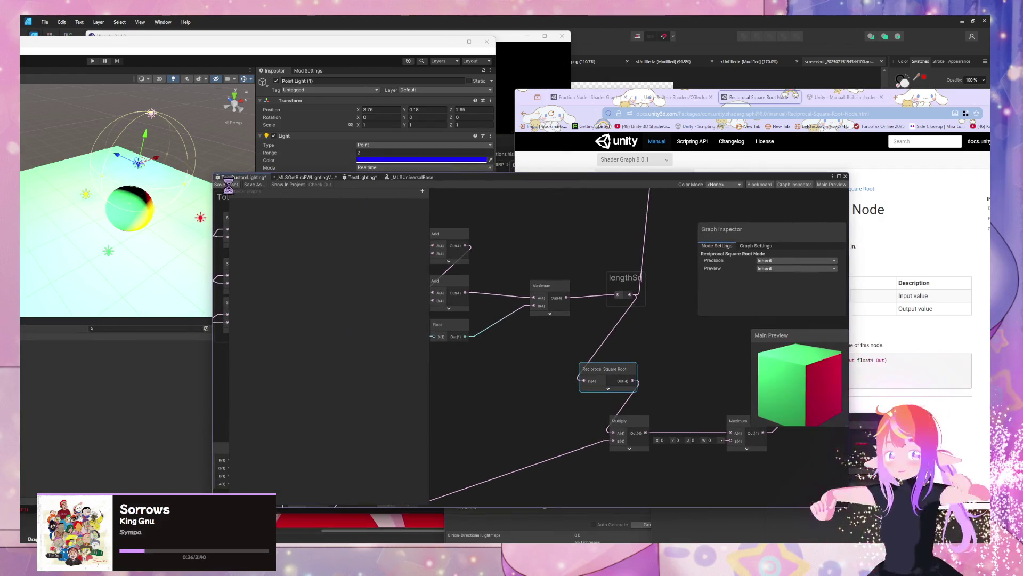
pyautogui.moveTo(137, 213)
pyautogui.mouseDown()
pyautogui.moveTo(87, 199)
pyautogui.moveTo(216, 221)
pyautogui.moveTo(459, 235)
pyautogui.moveTo(543, 210)
pyautogui.moveTo(455, 199)
pyautogui.moveTo(188, 214)
pyautogui.moveTo(866, 166)
pyautogui.mouseUp()
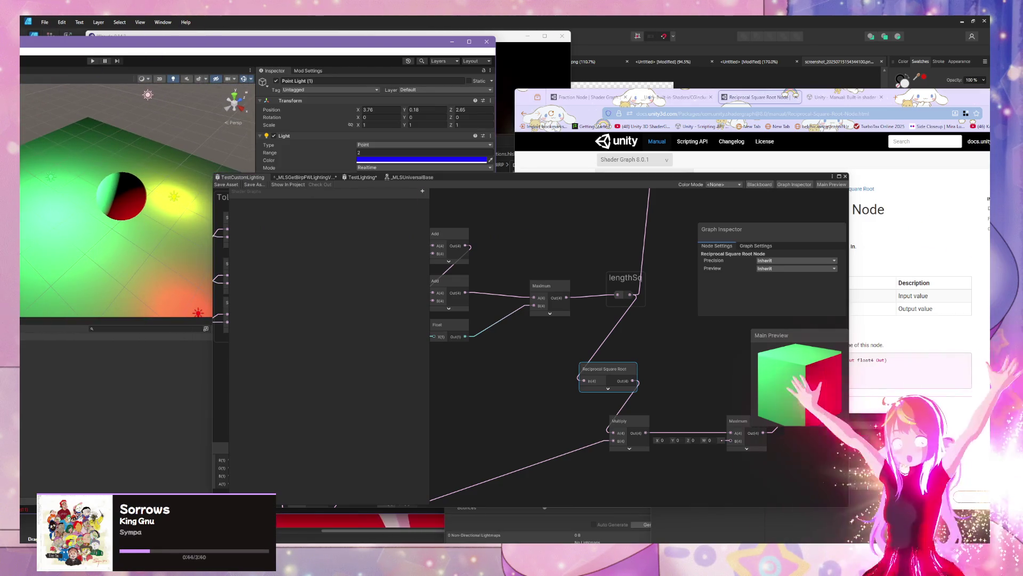